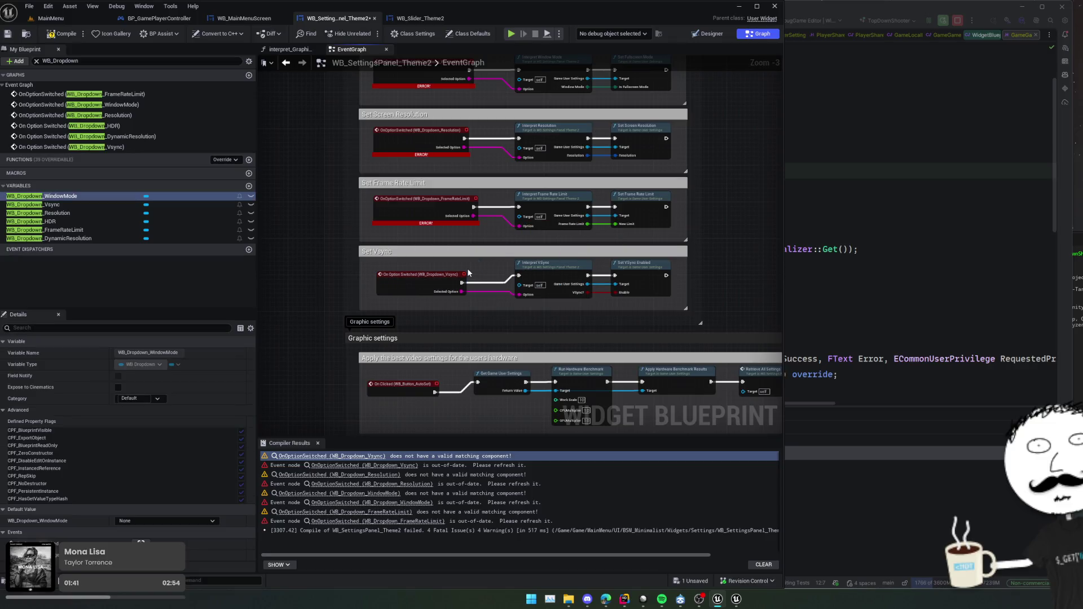
# Replace the broken FrameRateLimit event with a new On Option Switched event in Set Frame Rate Limit.
pyautogui.hotkey('ctrl', 's')
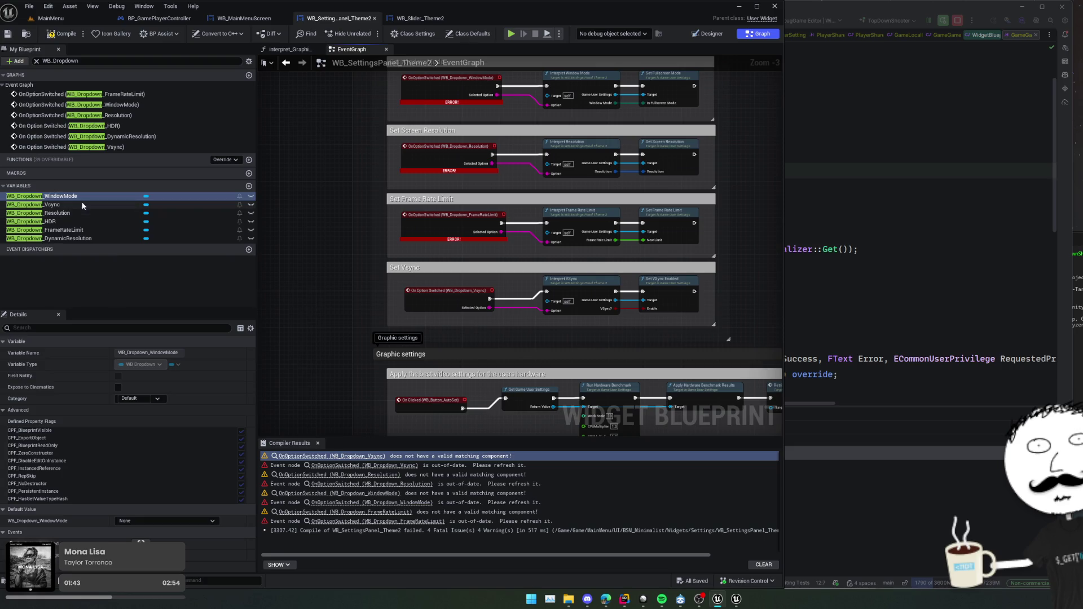
pyautogui.click(84, 230)
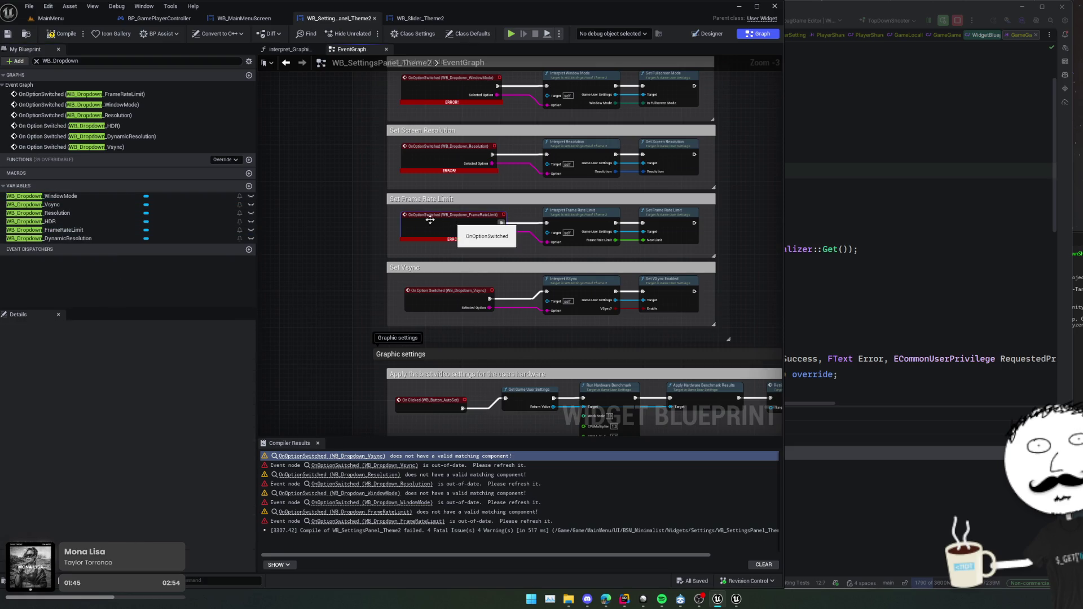
pyautogui.click(452, 220)
pyautogui.press('Delete')
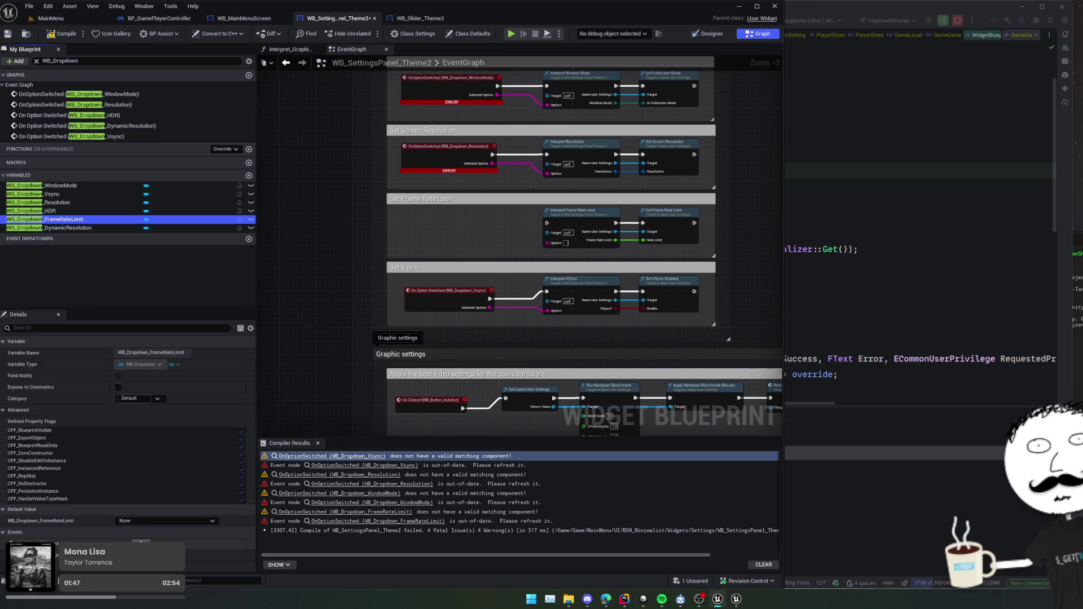
pyautogui.click(251, 543)
pyautogui.moveTo(466, 298)
pyautogui.mouseDown()
pyautogui.moveTo(771, 60)
pyautogui.moveTo(733, 113)
pyautogui.moveTo(559, 188)
pyautogui.mouseUp()
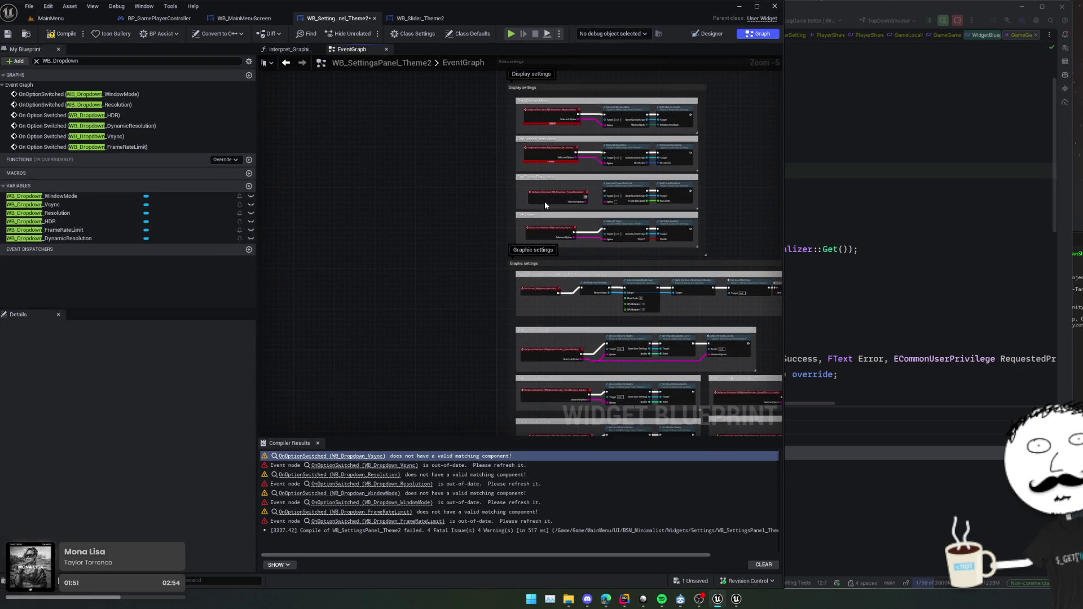
# Replace the broken Resolution event with a new On Option Switched event in Set Screen Resolution.
pyautogui.scroll(3, 442, 242)
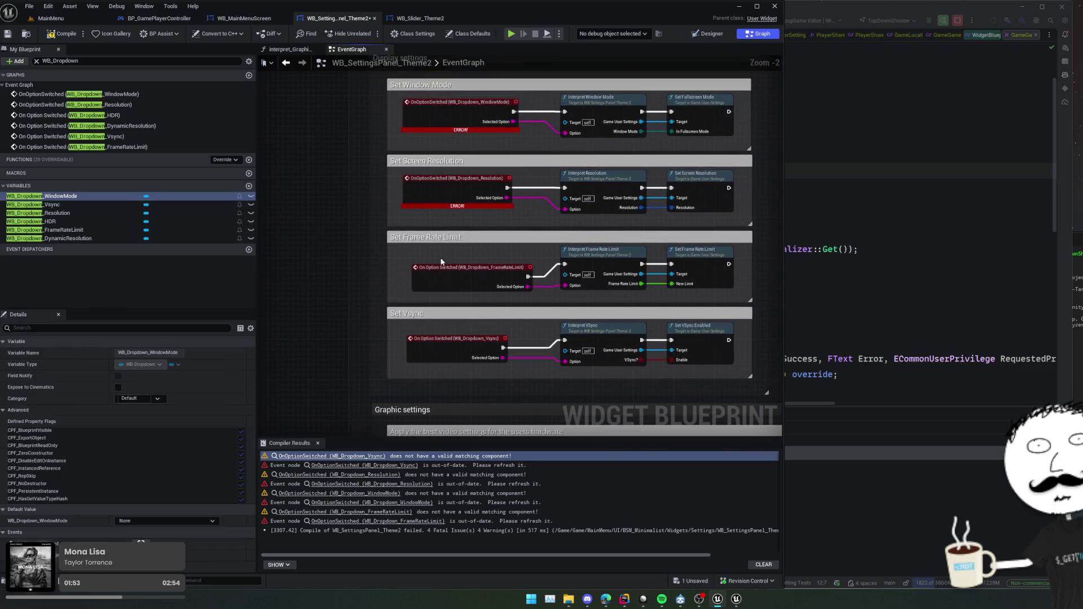
pyautogui.click(463, 181)
pyautogui.press('Delete')
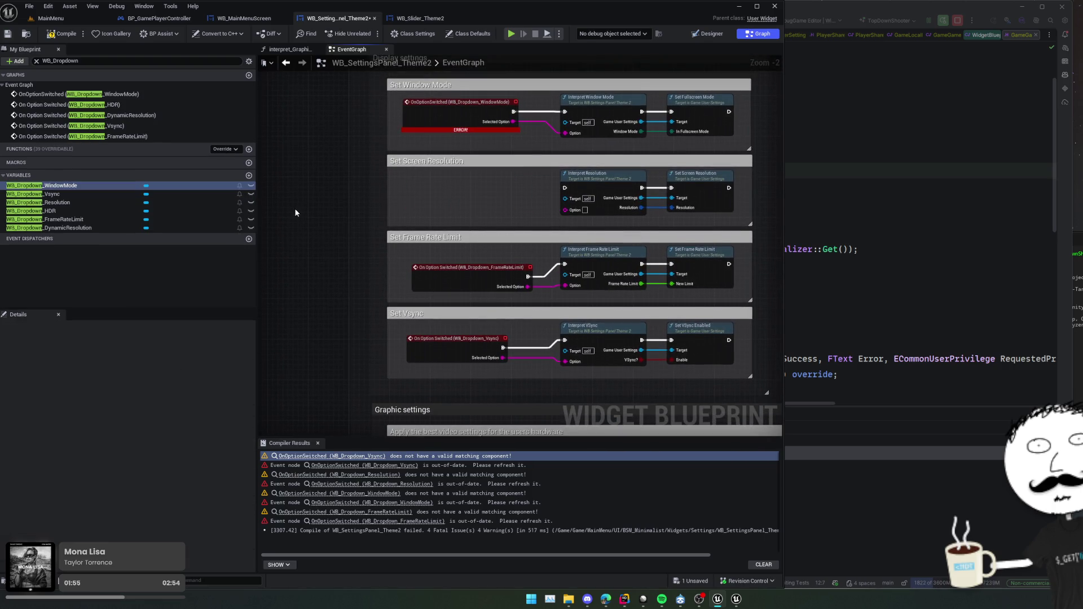
pyautogui.hotkey('ctrl', 's')
pyautogui.click(51, 202)
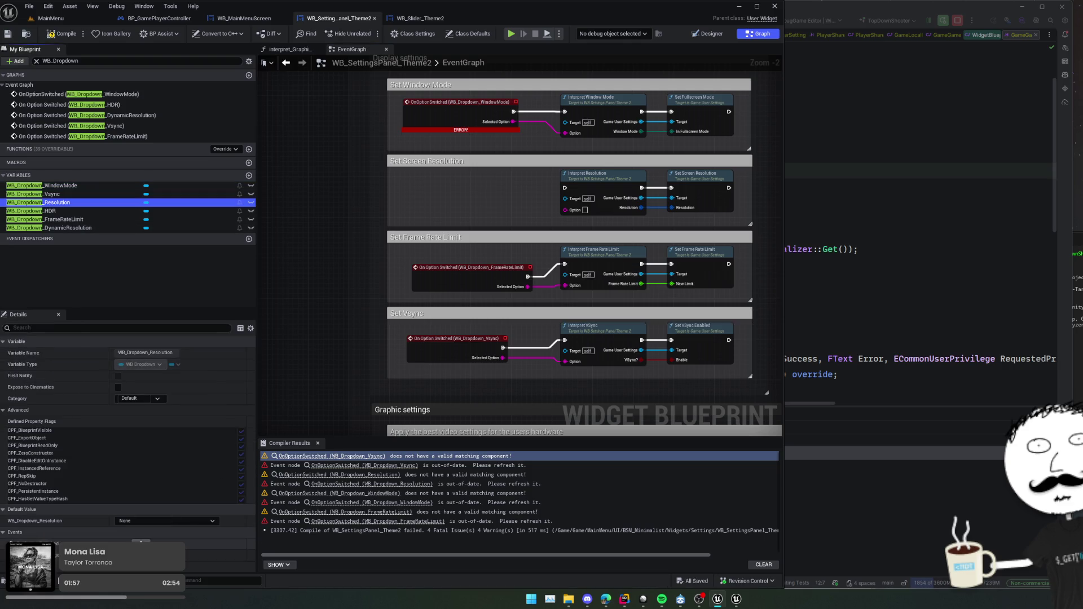
pyautogui.click(141, 542)
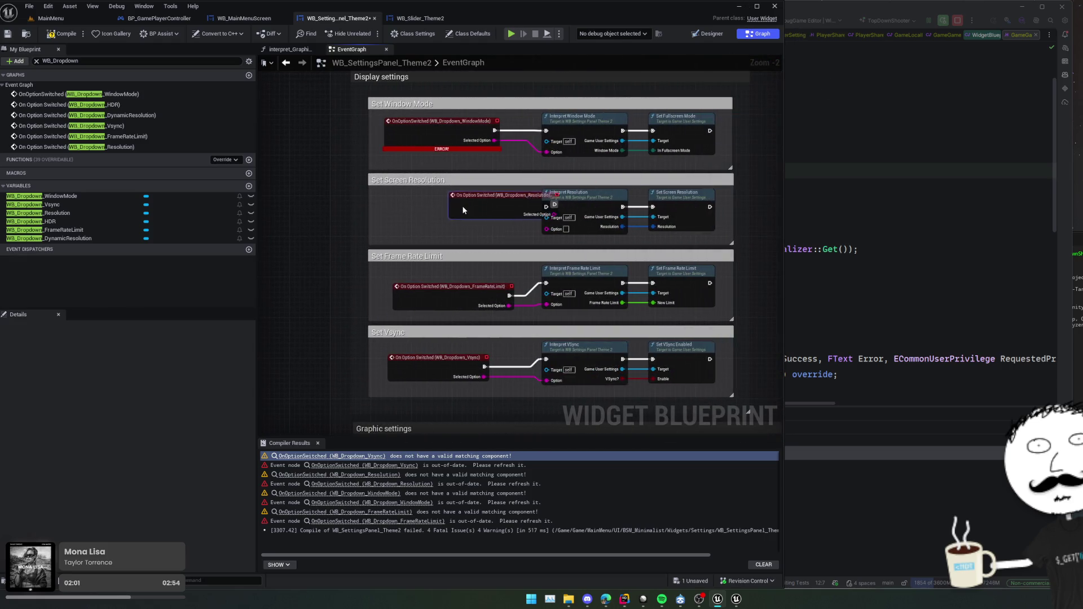
pyautogui.moveTo(413, 219); pyautogui.dragTo(411, 212)
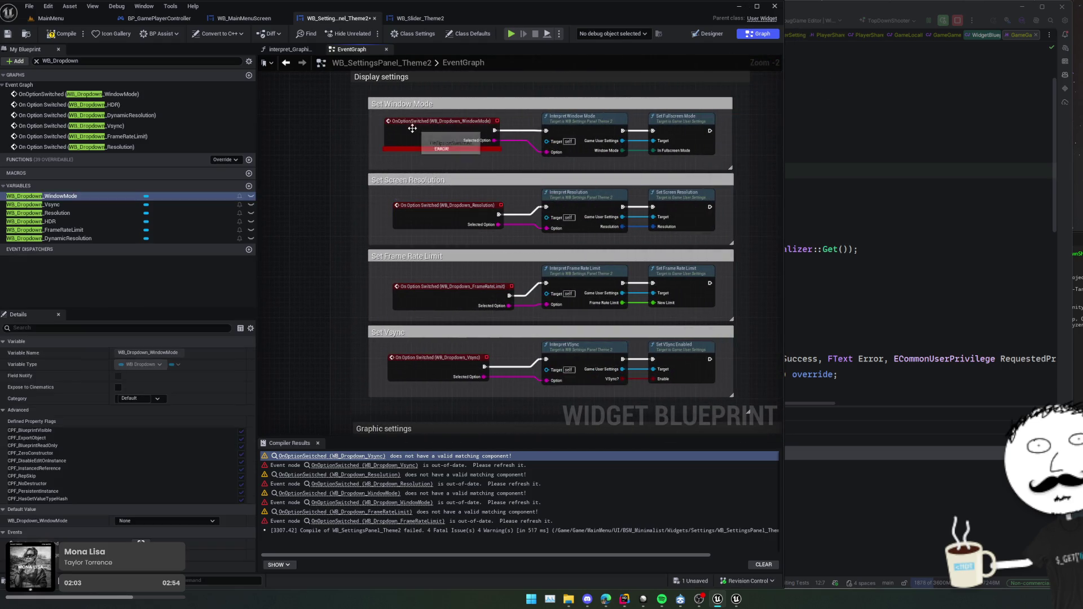
# Replace the WindowMode event with a new On Option Switched event feeding Interpret Window Mode.
pyautogui.press('Delete')
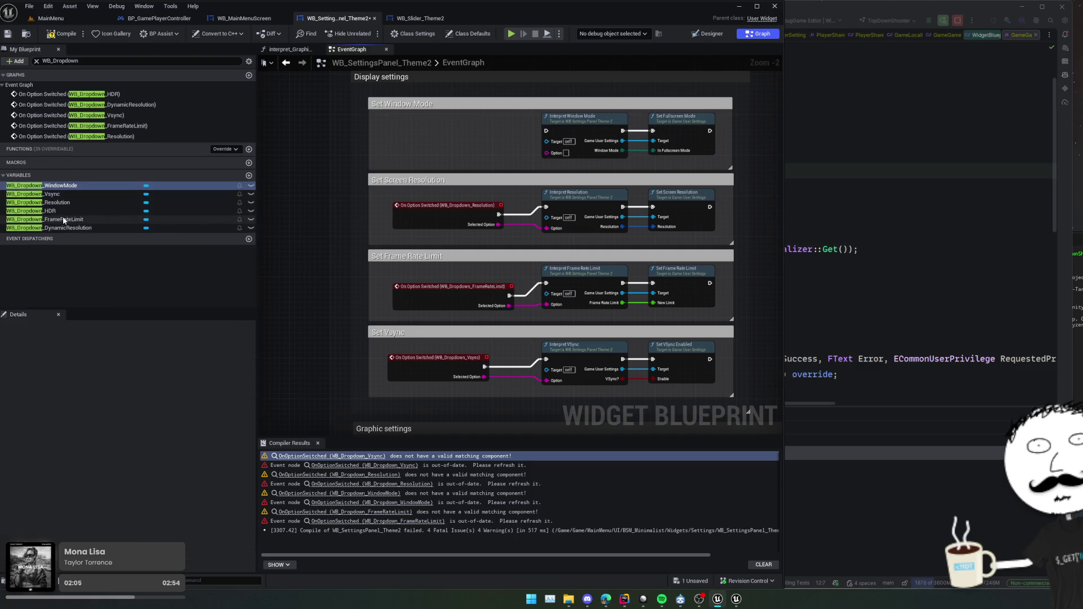
pyautogui.click(84, 188)
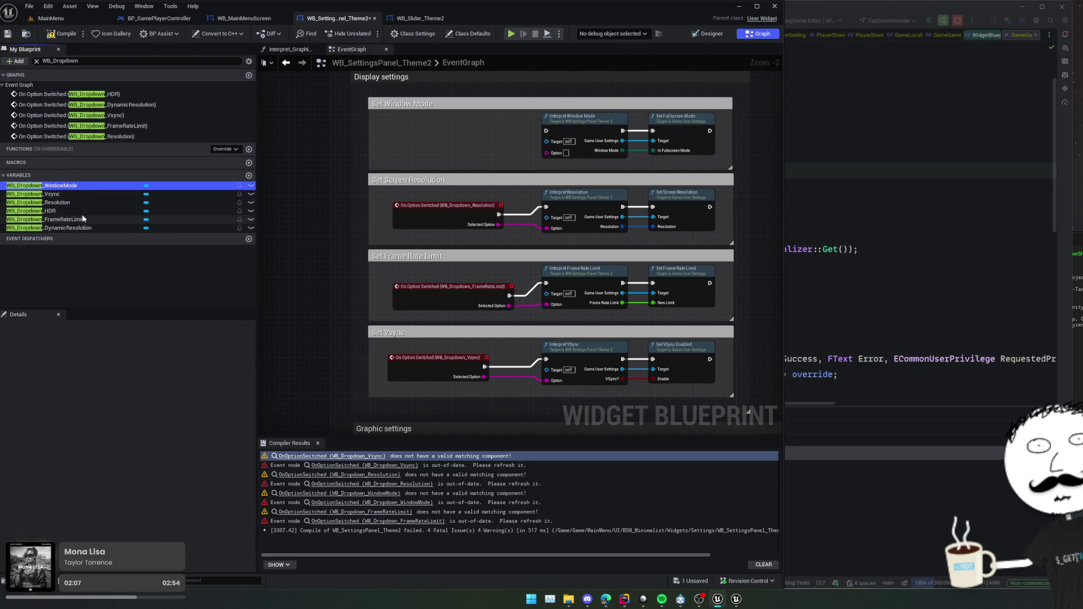
pyautogui.click(63, 186)
pyautogui.click(140, 542)
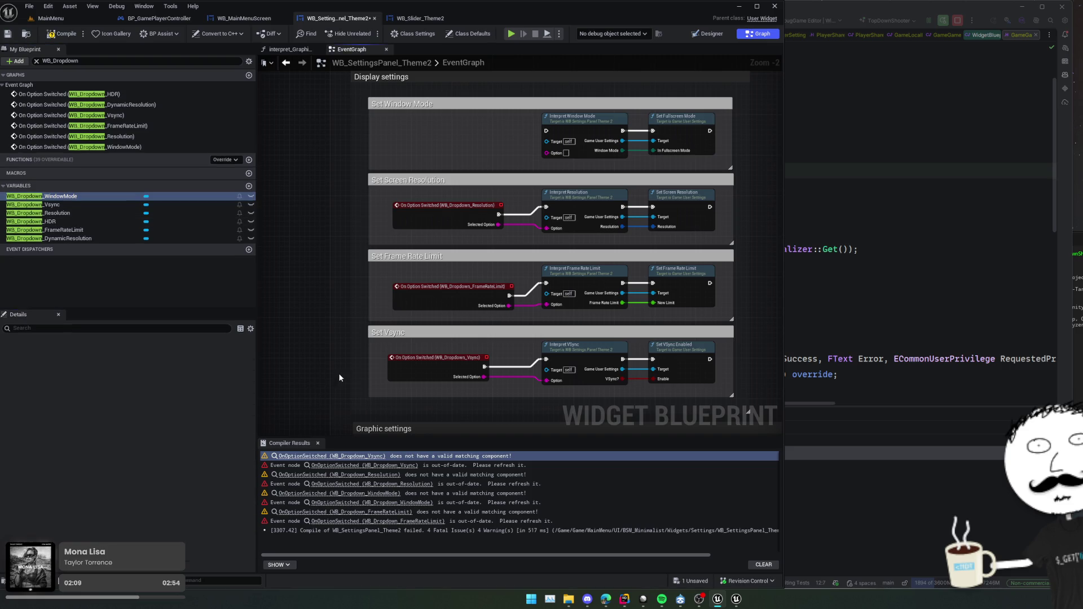
pyautogui.scroll(-5, 339, 383)
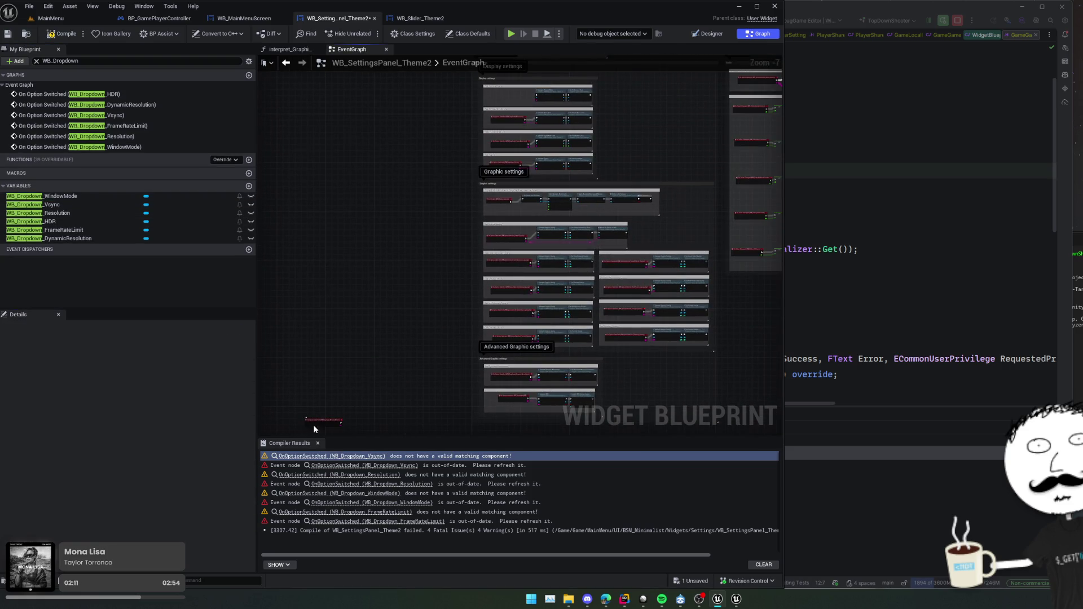
pyautogui.moveTo(322, 421)
pyautogui.mouseDown()
pyautogui.moveTo(471, 263)
pyautogui.moveTo(489, 146)
pyautogui.mouseUp()
pyautogui.scroll(5, 479, 243)
pyautogui.click(56, 196)
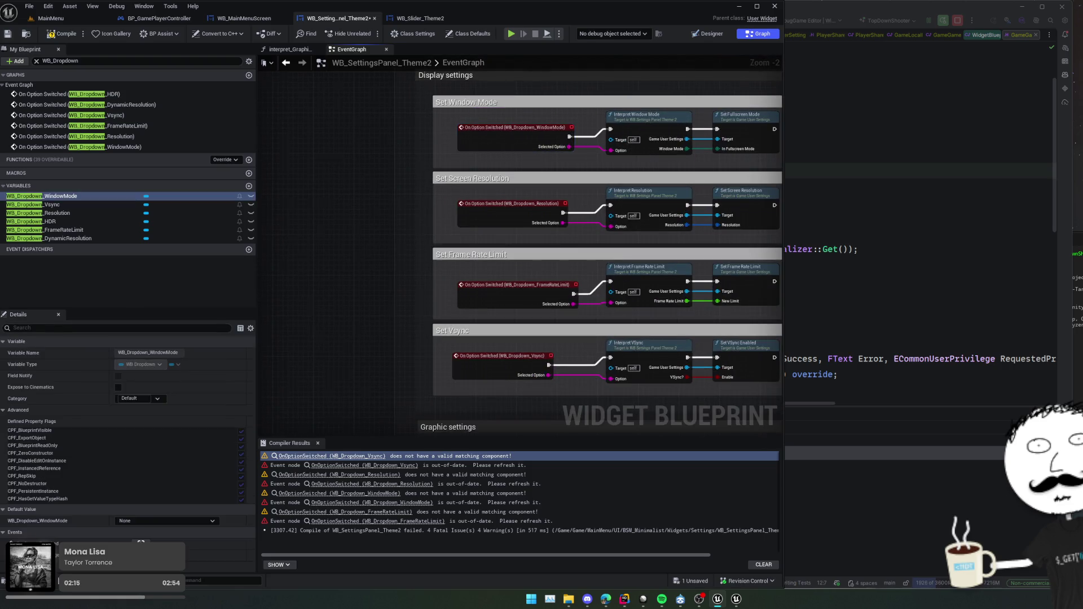
pyautogui.click(63, 34)
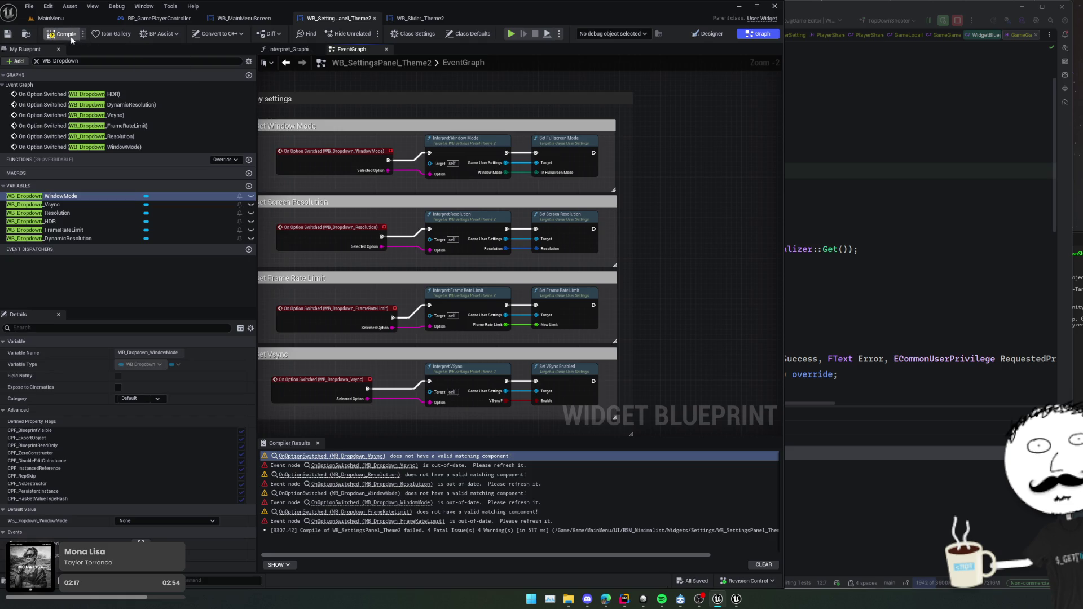
# Compile the settings panel blueprint and zoom out to review all six On Option Switched events.
pyautogui.click(70, 36)
pyautogui.scroll(-4, 624, 340)
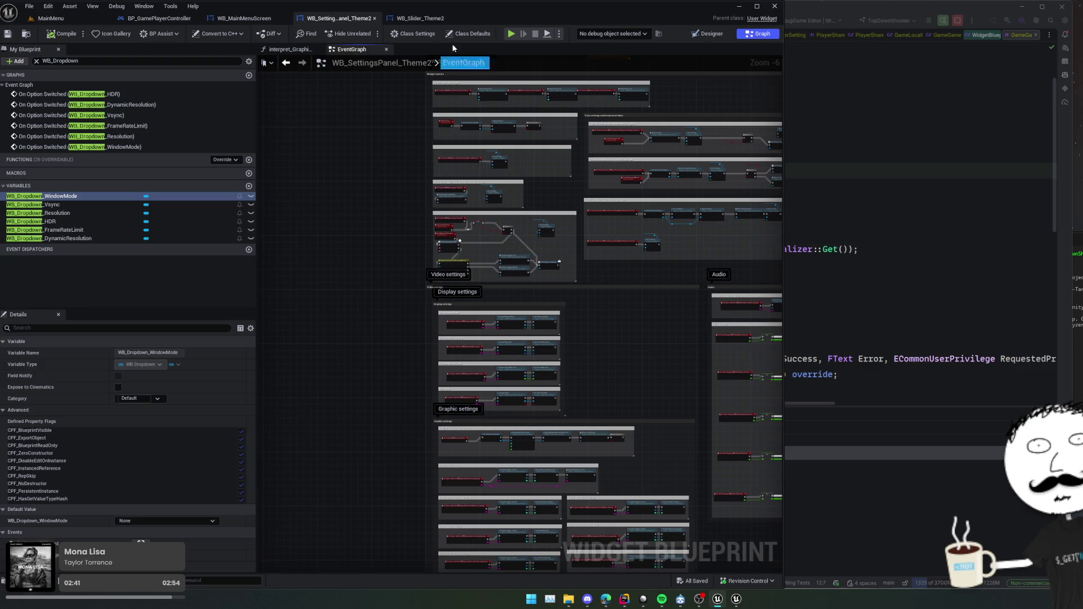
# Preview the game's SETTINGS menu, stop the preview, and view the interpret_GraphicQuality function graph.
pyautogui.hotkey('alt', 'p')
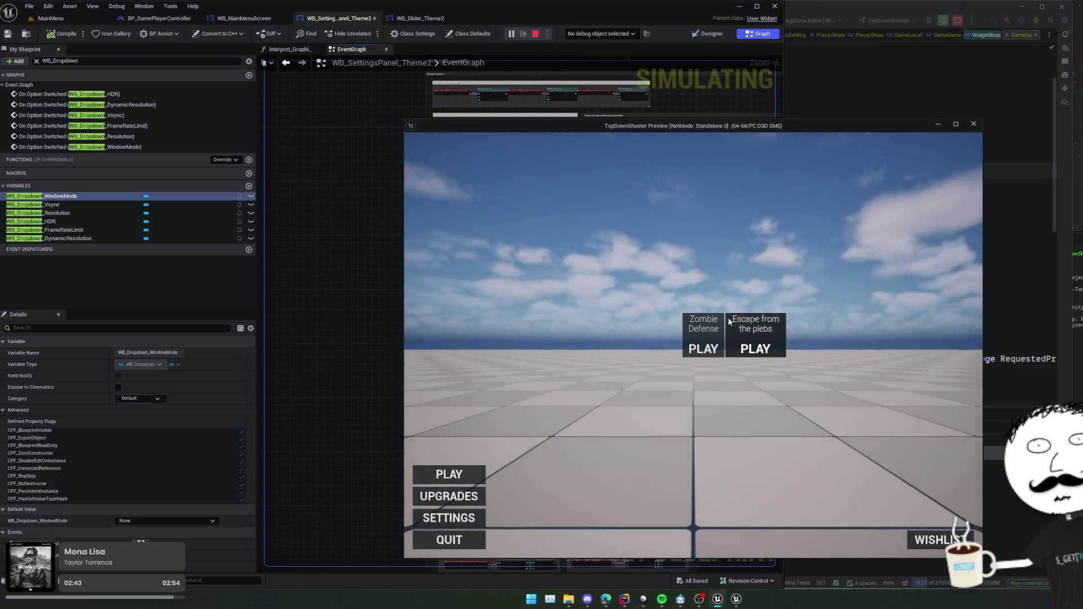
pyautogui.click(466, 518)
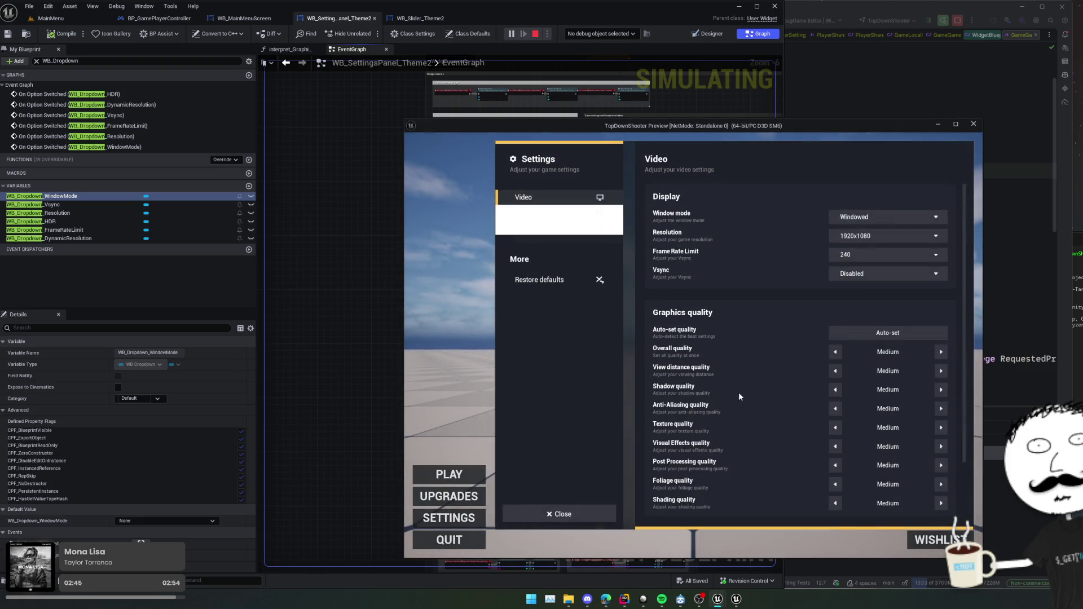
pyautogui.scroll(-1, 731, 284)
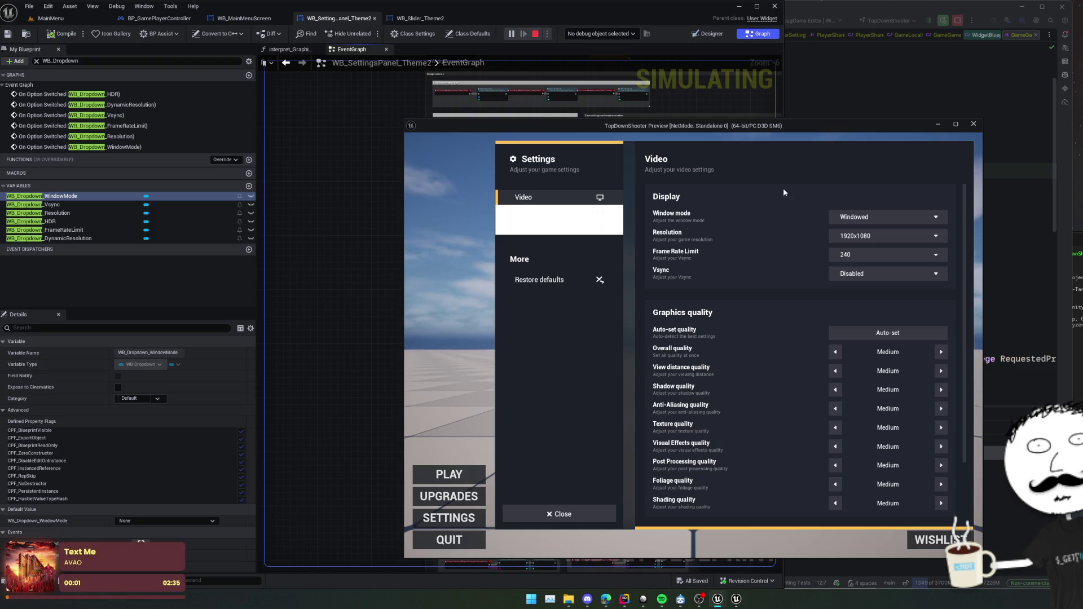
pyautogui.scroll(-3, 742, 344)
pyautogui.scroll(4, 742, 286)
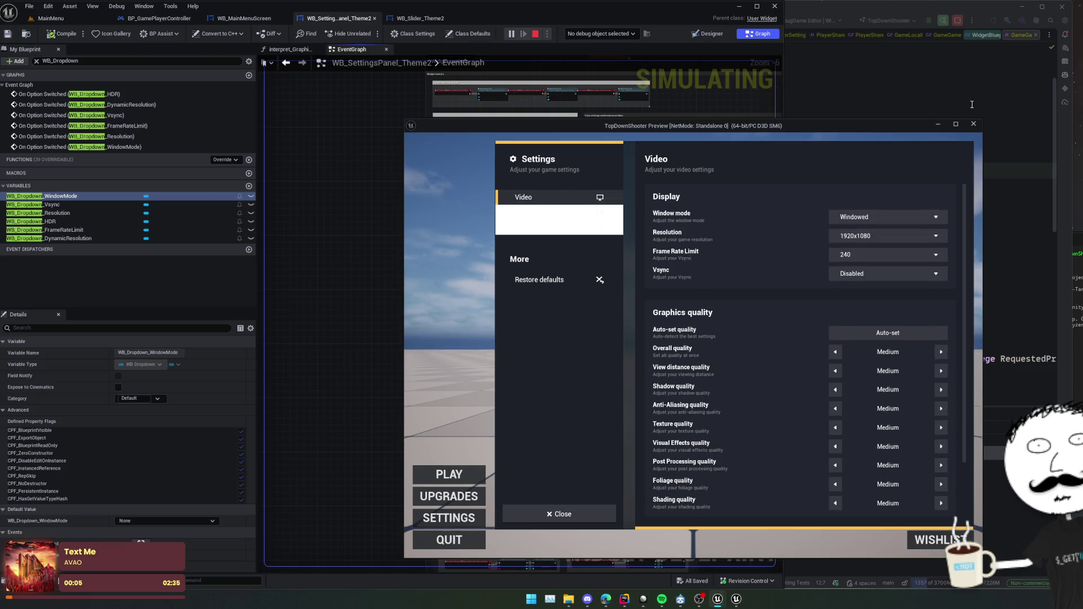
pyautogui.click(976, 123)
pyautogui.click(291, 49)
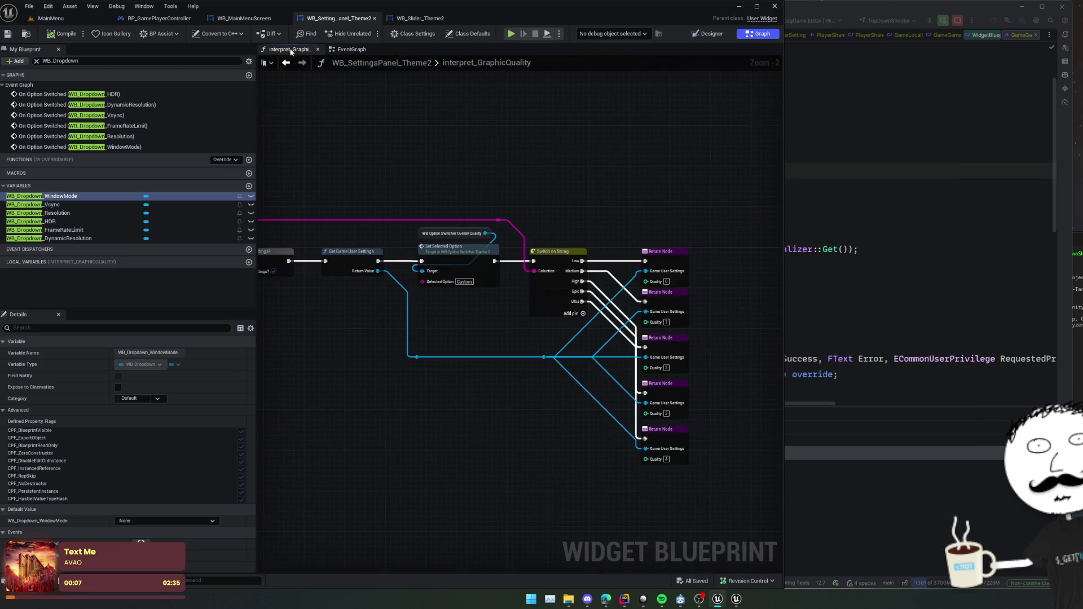
# Show the settings widget's Designer layout, close compiler results, and select the Video sidebar button.
pyautogui.click(352, 49)
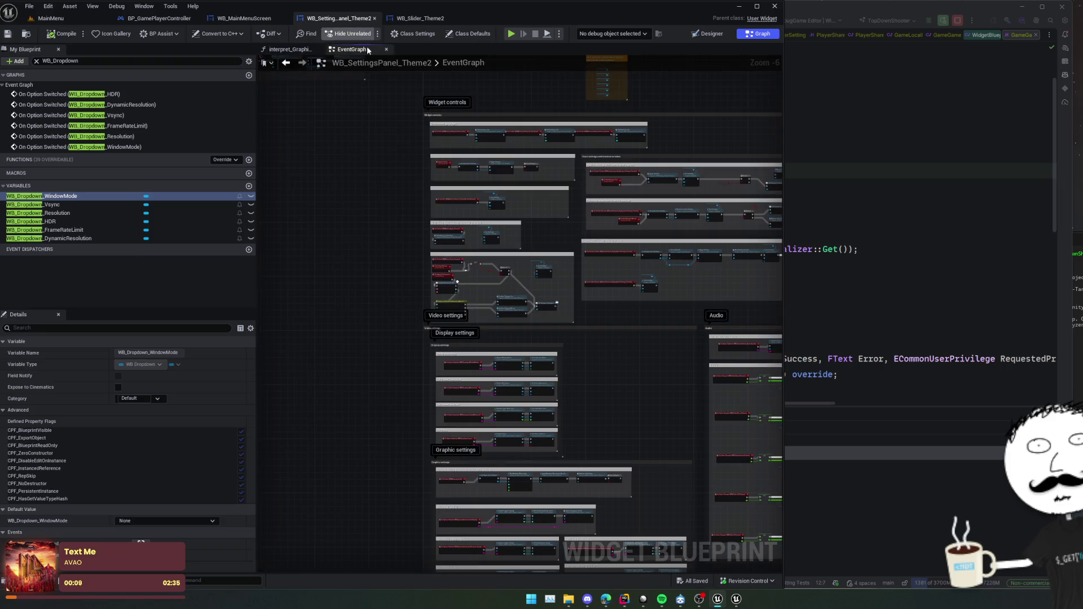
pyautogui.click(690, 36)
pyautogui.scroll(4, 293, 175)
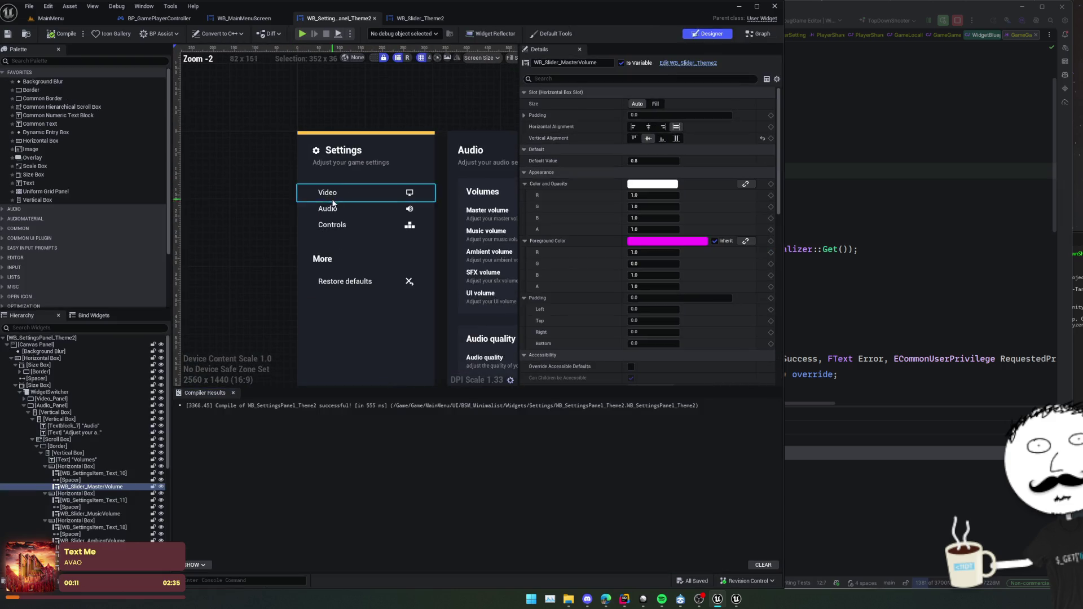
pyautogui.click(331, 210)
pyautogui.moveTo(331, 210); pyautogui.dragTo(281, 190)
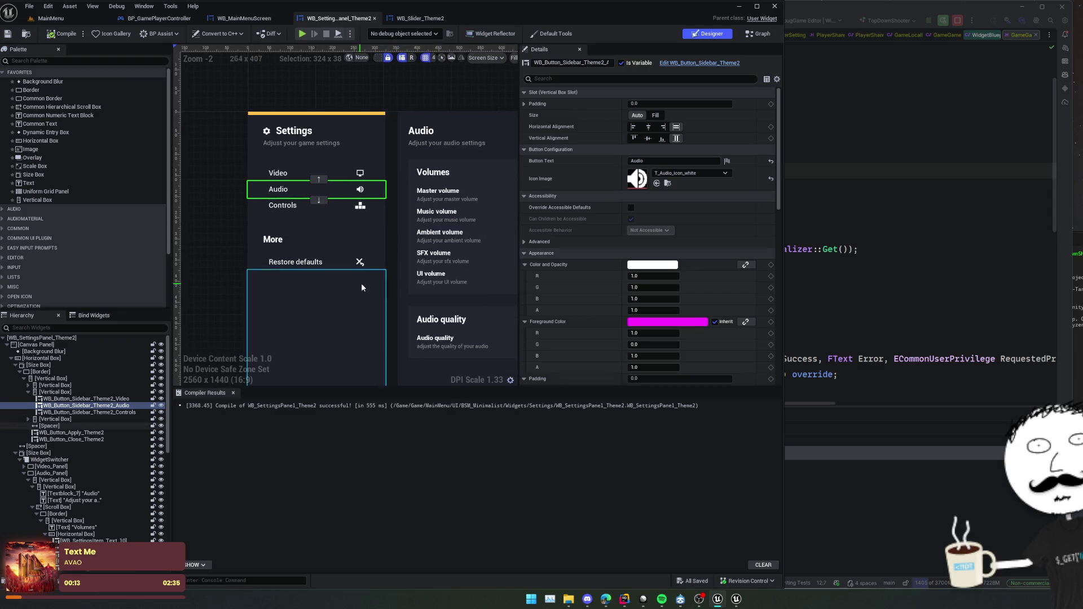
pyautogui.click(233, 392)
pyautogui.scroll(-2, 237, 341)
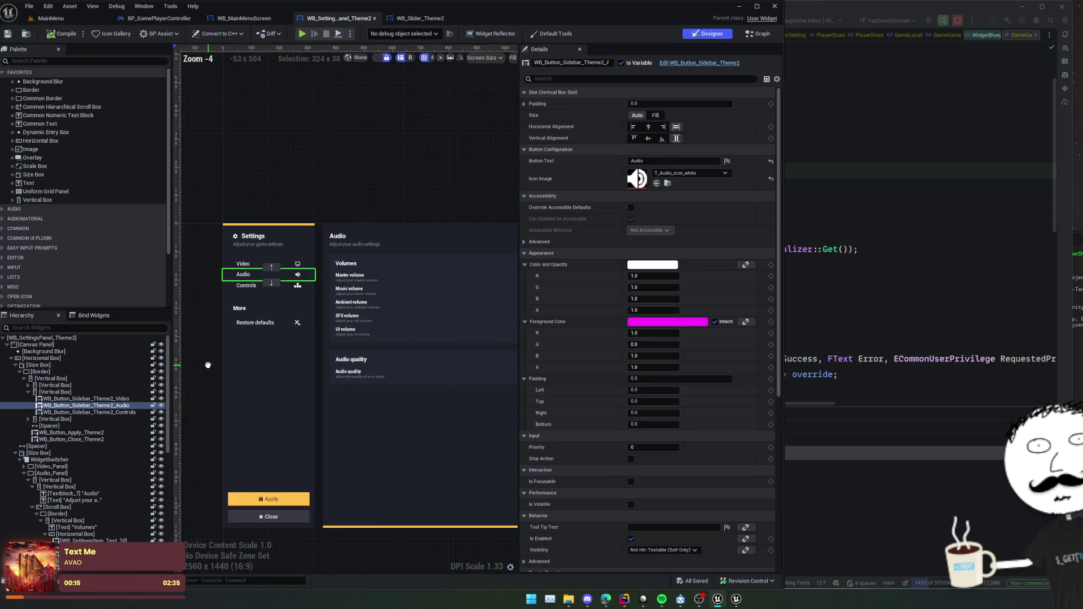
pyautogui.moveTo(238, 340); pyautogui.dragTo(215, 340)
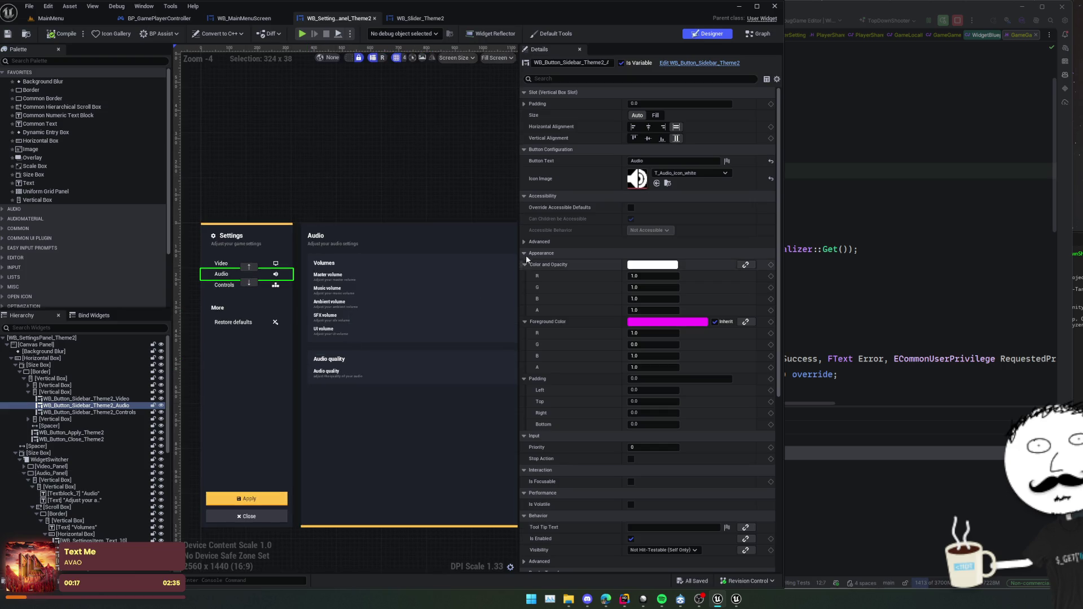
pyautogui.click(282, 264)
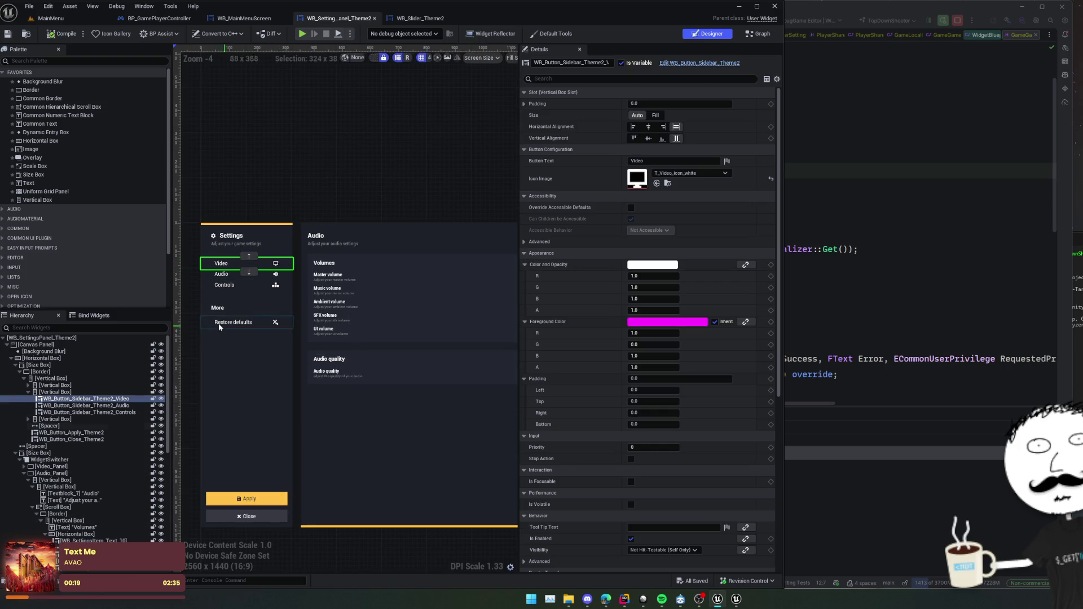
pyautogui.moveTo(218, 203); pyautogui.dragTo(251, 209)
pyautogui.scroll(2, 265, 274)
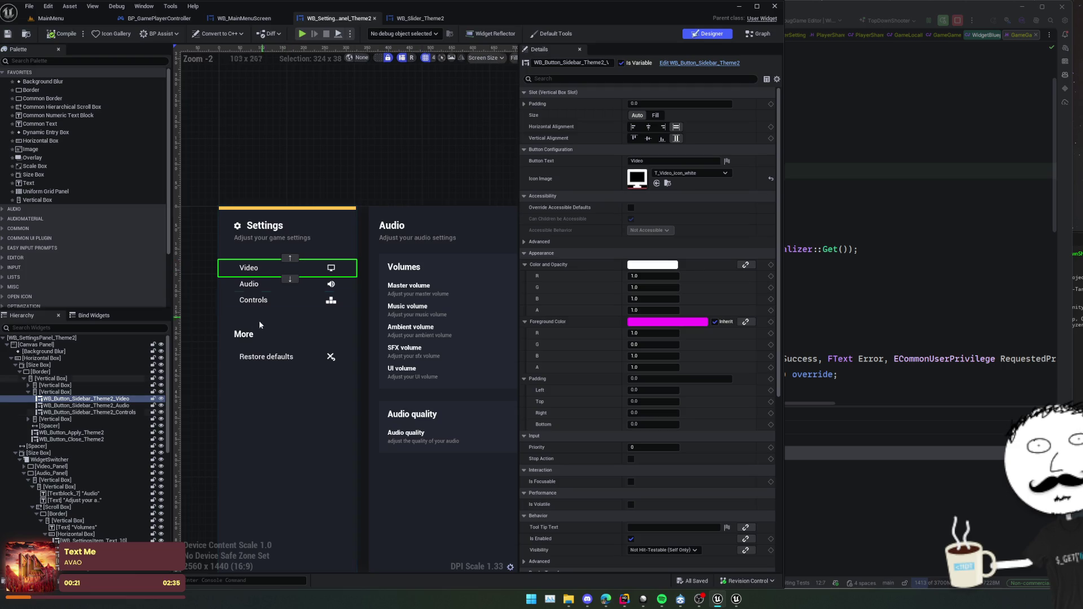
pyautogui.click(244, 287)
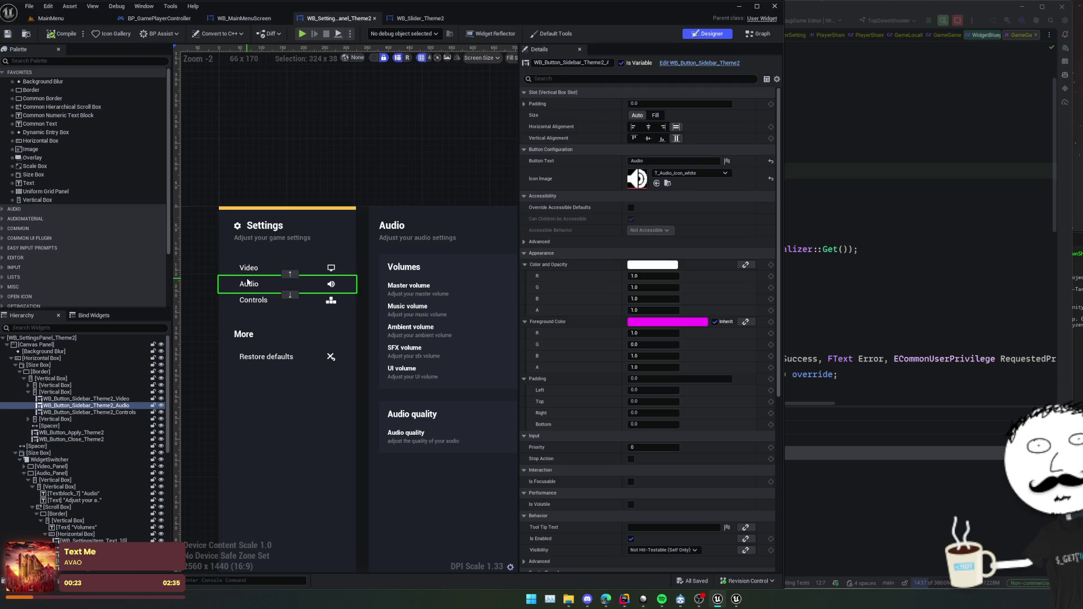
pyautogui.click(248, 267)
# Collapse Color and Opacity, Foreground Color and Padding, then edit WB_Button_Sidebar_Theme2.
pyautogui.click(525, 264)
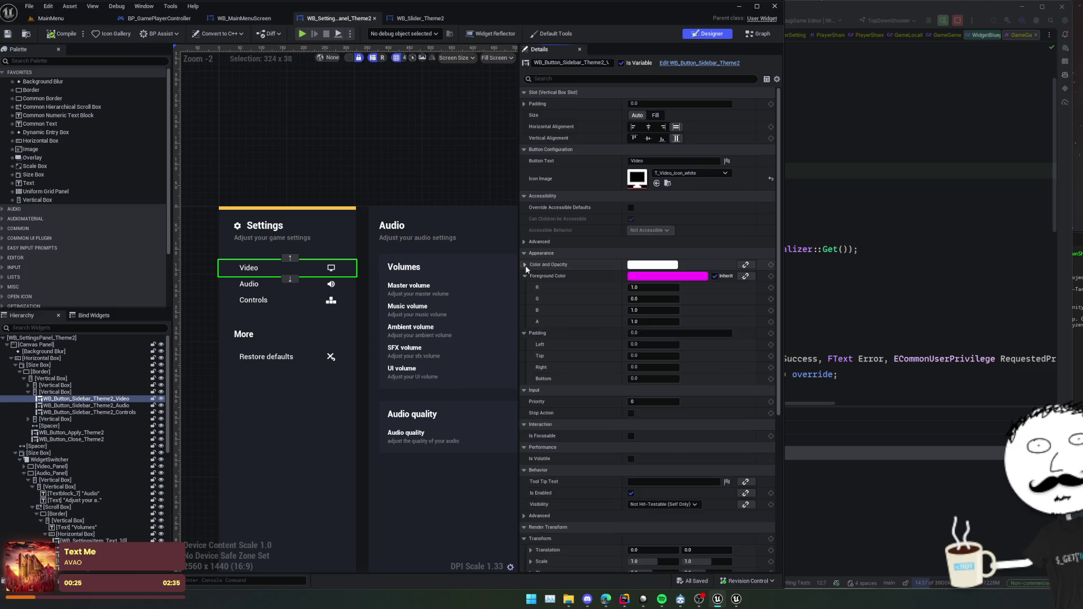
pyautogui.click(524, 276)
pyautogui.click(524, 289)
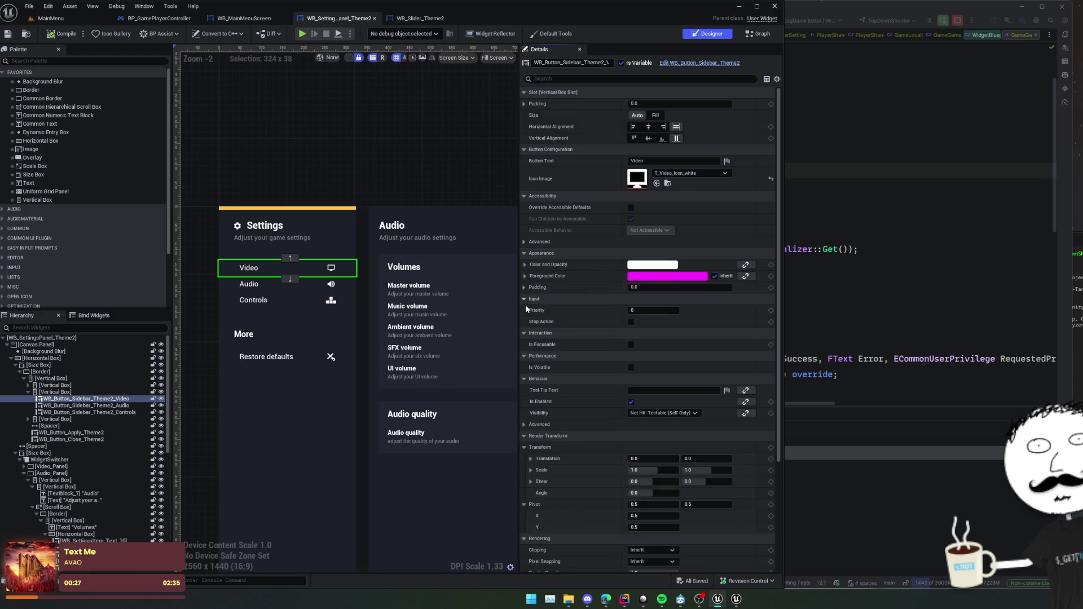
pyautogui.scroll(-5, 526, 305)
pyautogui.scroll(5, 535, 316)
pyautogui.scroll(1, 688, 223)
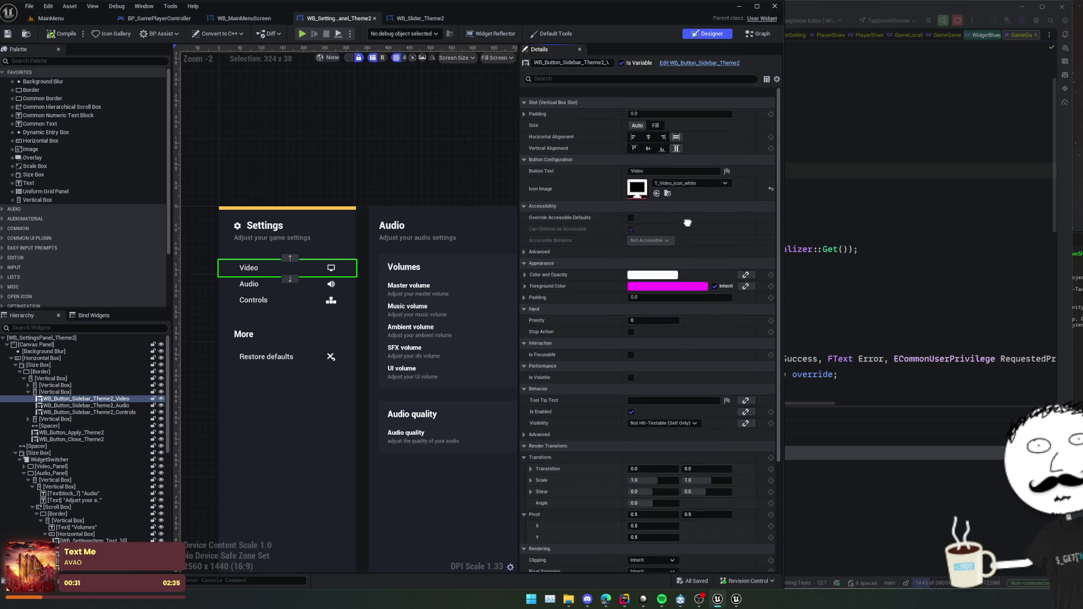
pyautogui.scroll(-1, 688, 223)
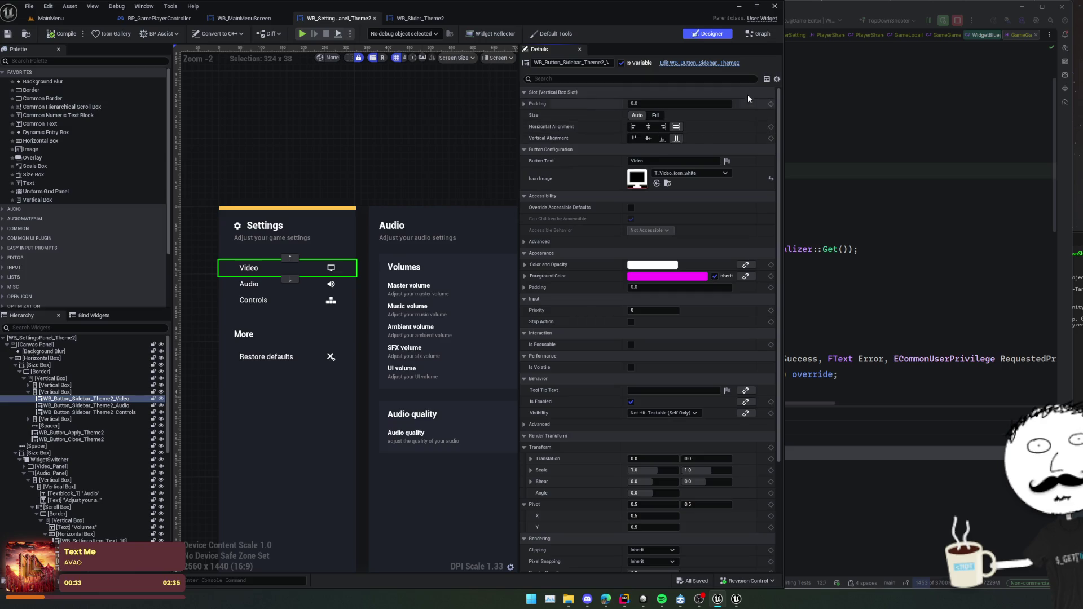
pyautogui.click(693, 66)
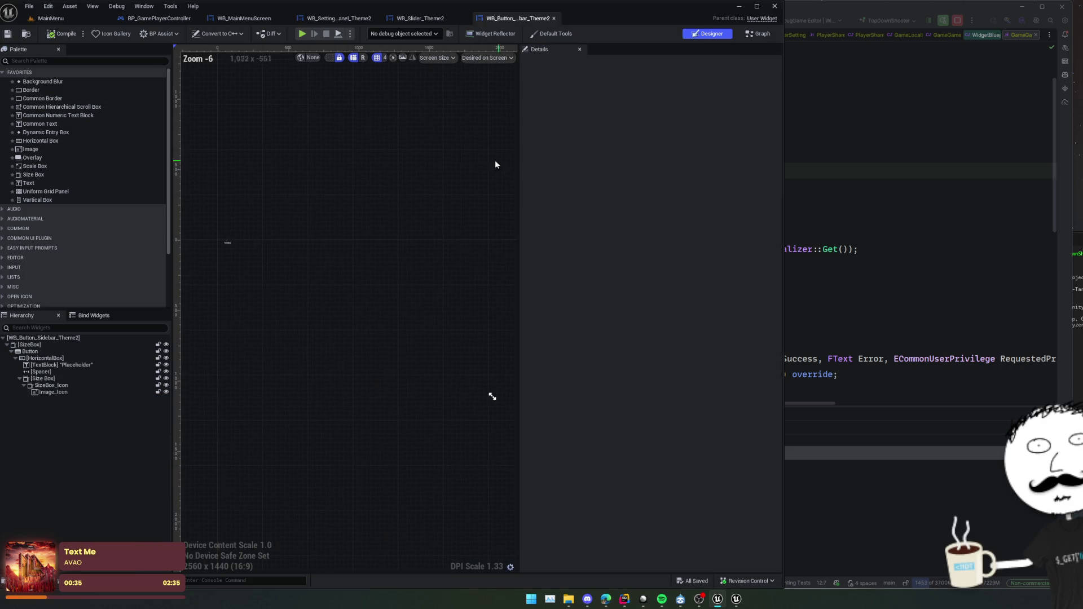
# Review the button's Setup function with Set Button Icon, then centre the EventGraph event nodes.
pyautogui.scroll(10, 341, 273)
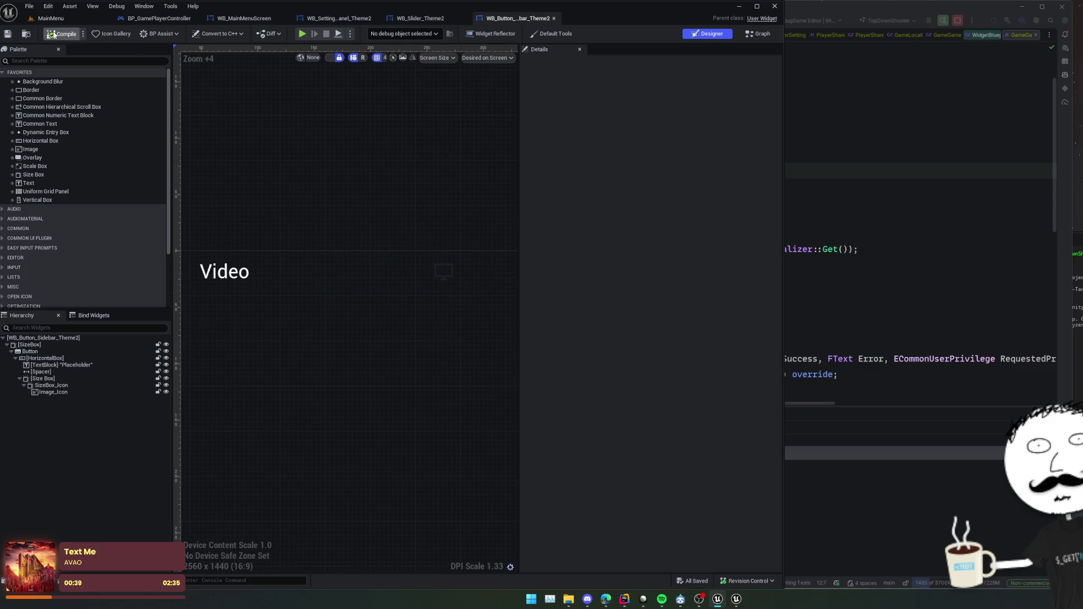
pyautogui.click(756, 34)
pyautogui.scroll(-1, 398, 204)
pyautogui.moveTo(551, 208); pyautogui.dragTo(479, 212)
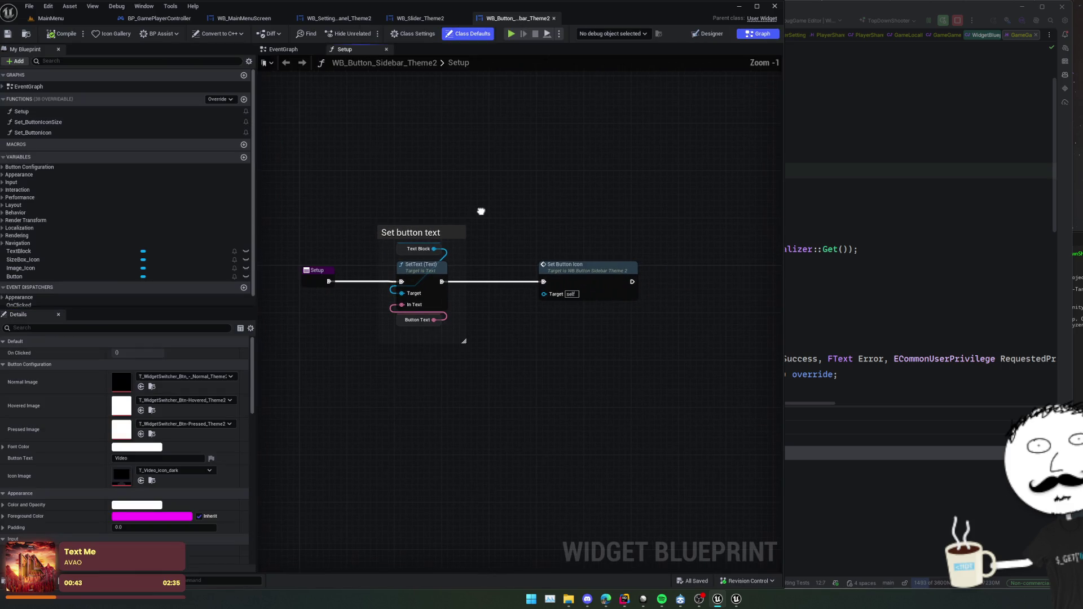
pyautogui.click(282, 49)
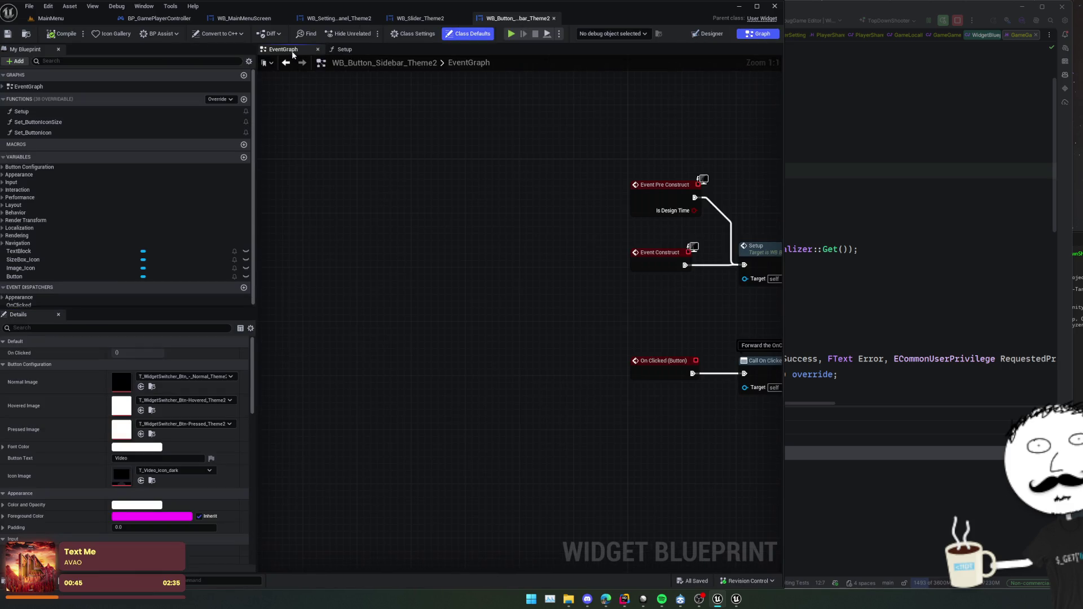
pyautogui.press('Home')
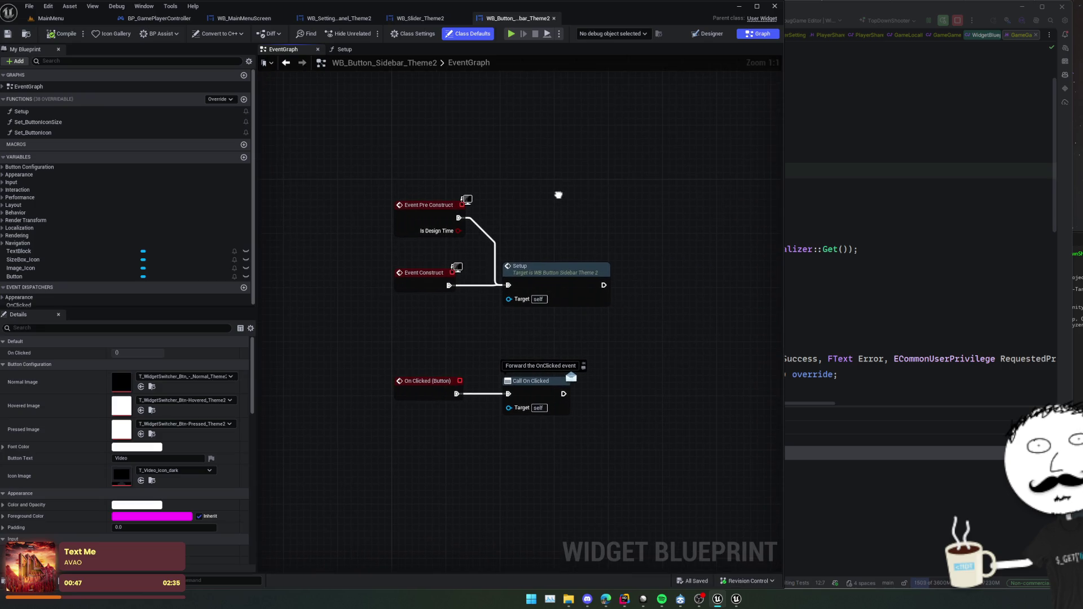
pyautogui.moveTo(558, 195); pyautogui.dragTo(555, 191)
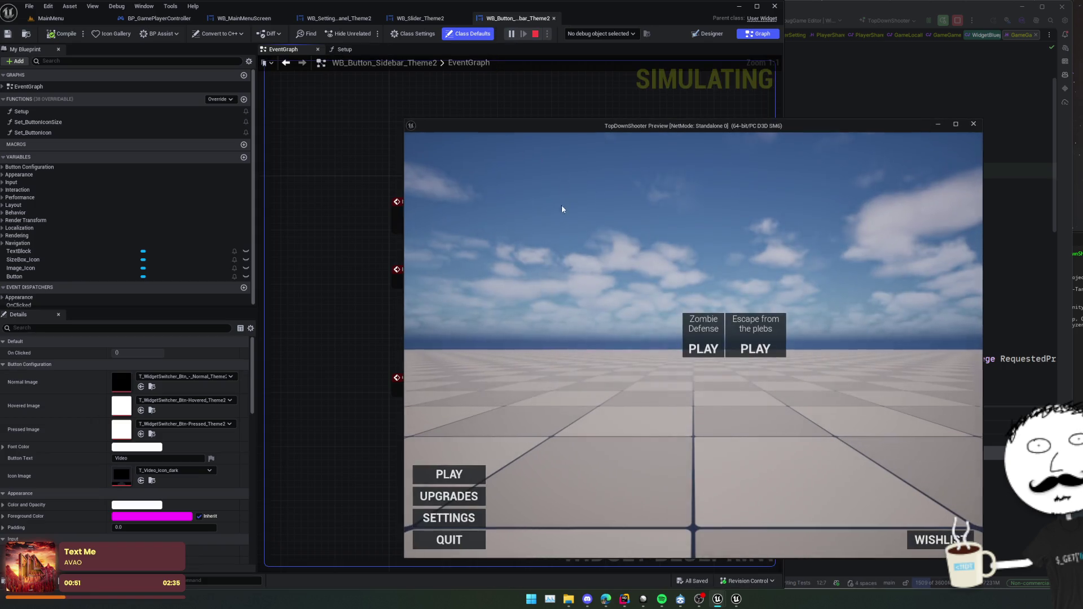
# Play-test the Settings panel, cycling between the Video, Audio and Controls tabs, then close the preview.
pyautogui.click(449, 518)
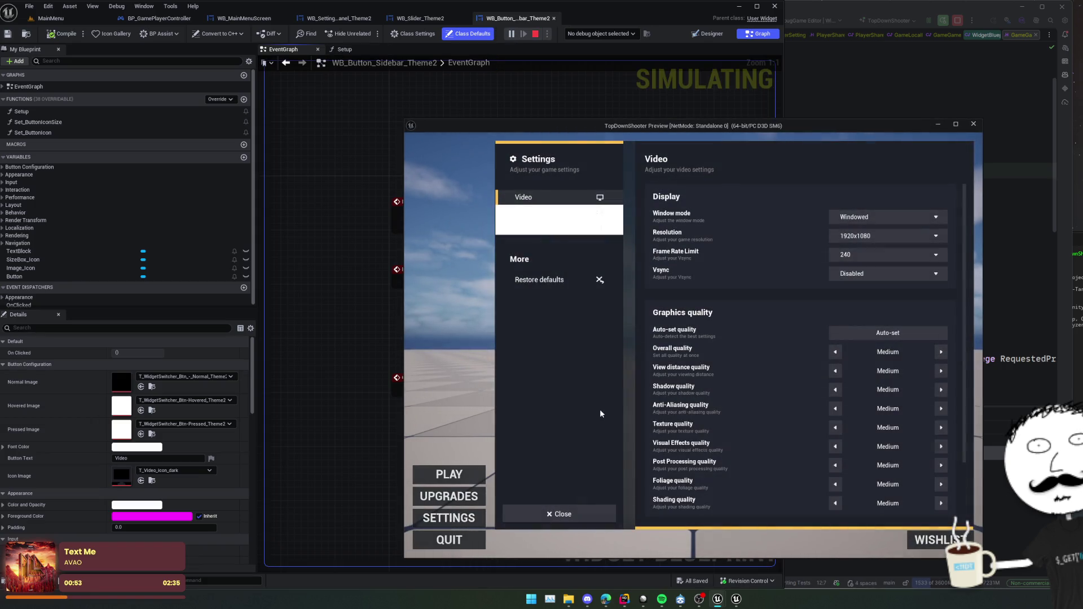
pyautogui.click(555, 214)
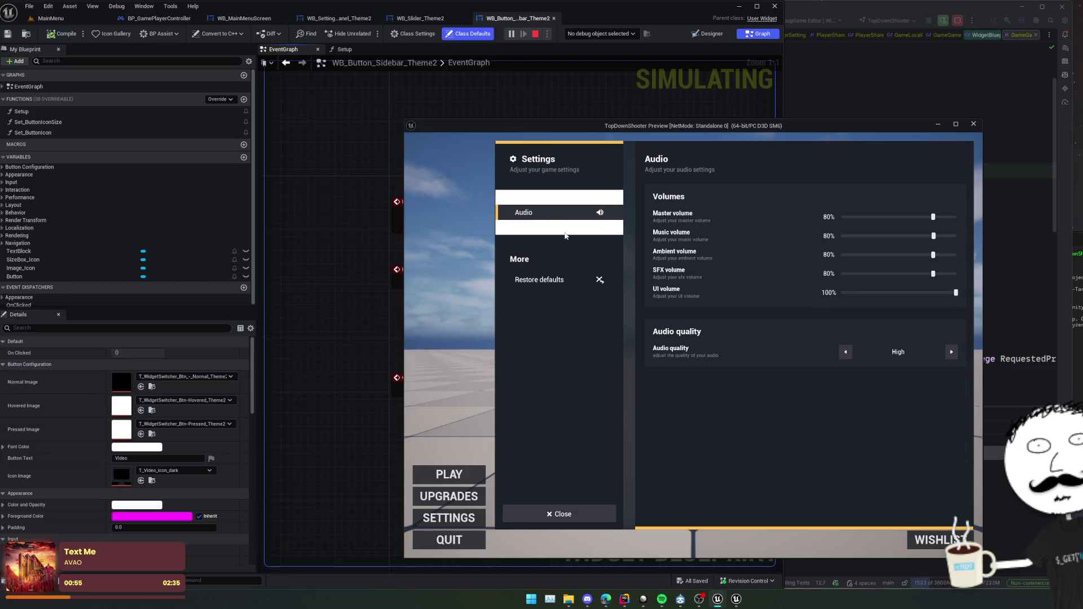
pyautogui.click(563, 228)
pyautogui.click(557, 203)
pyautogui.click(555, 214)
pyautogui.click(554, 228)
pyautogui.click(552, 214)
pyautogui.click(551, 199)
pyautogui.click(550, 214)
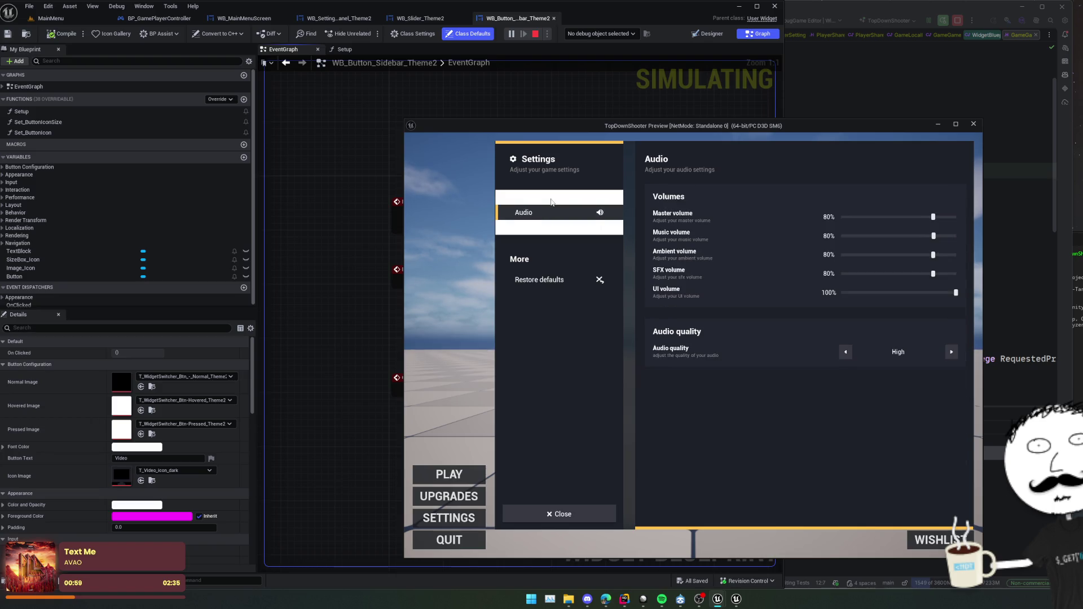
pyautogui.click(973, 124)
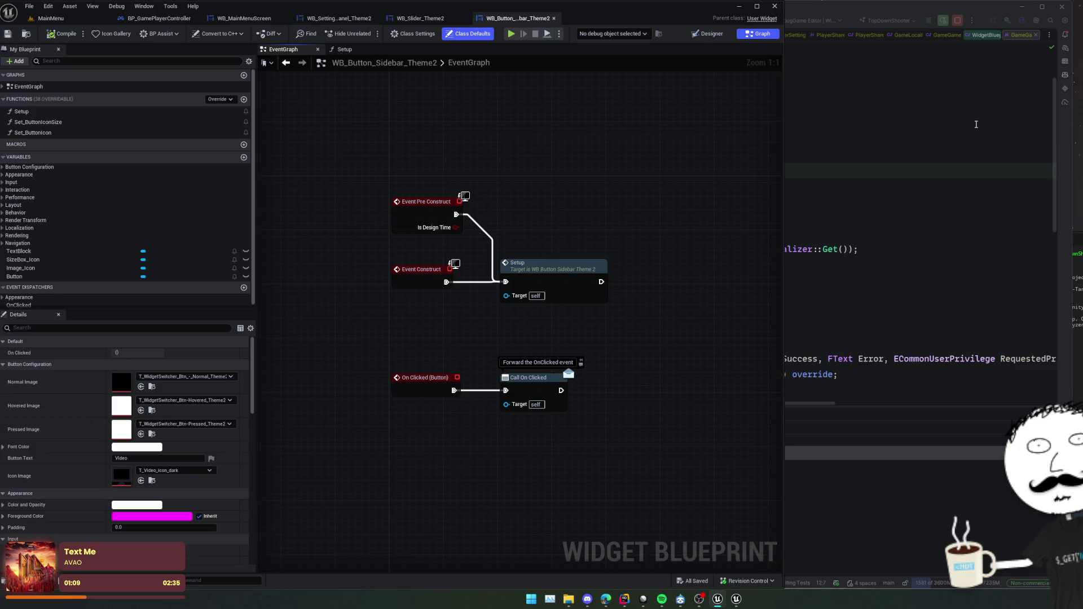
# Return the sidebar button widget to the Designer and select Button in the Hierarchy.
pyautogui.scroll(-3, 570, 152)
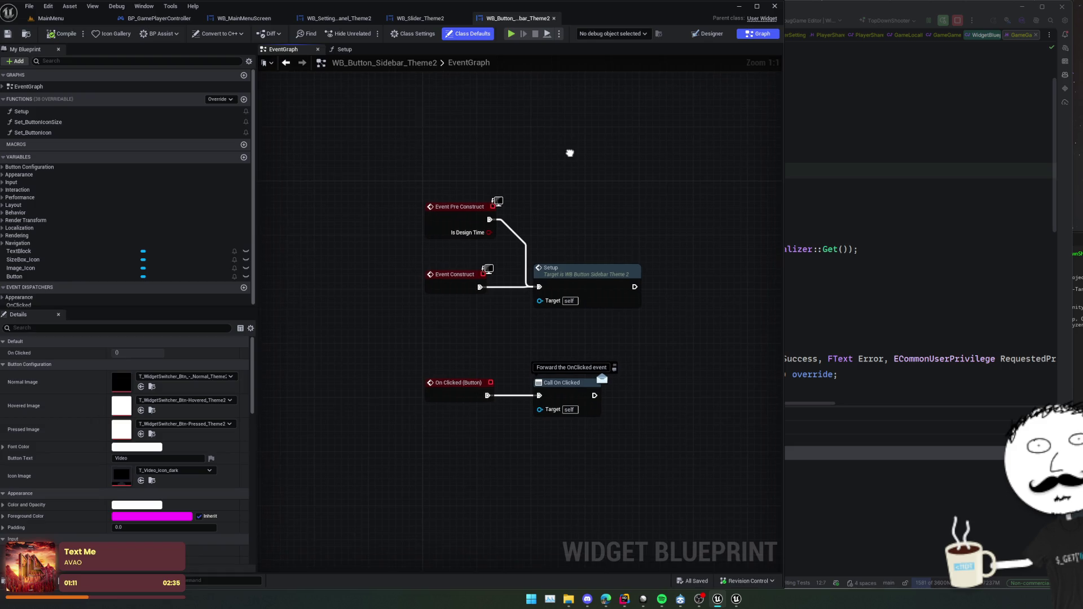
pyautogui.click(707, 33)
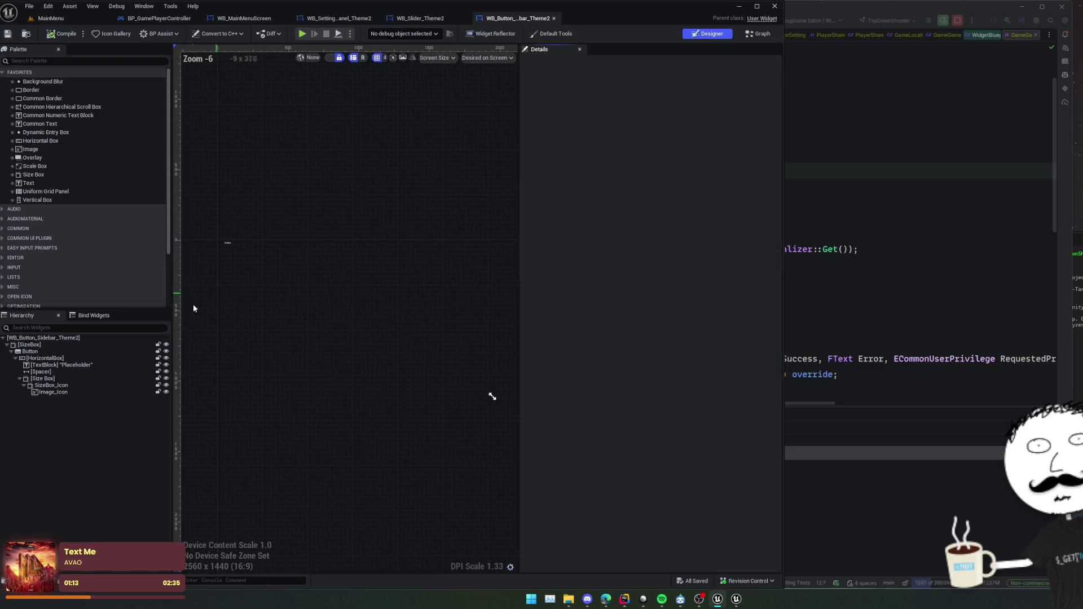
pyautogui.click(34, 351)
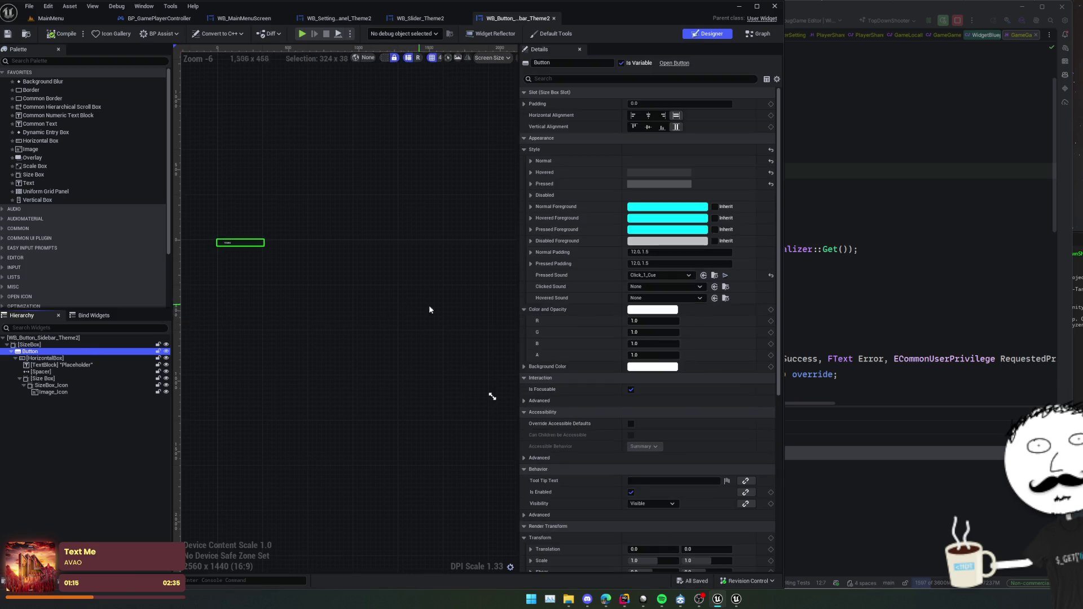
# Expand the Normal style, inspect its image texture, and check its Image Size of 38.
pyautogui.click(531, 161)
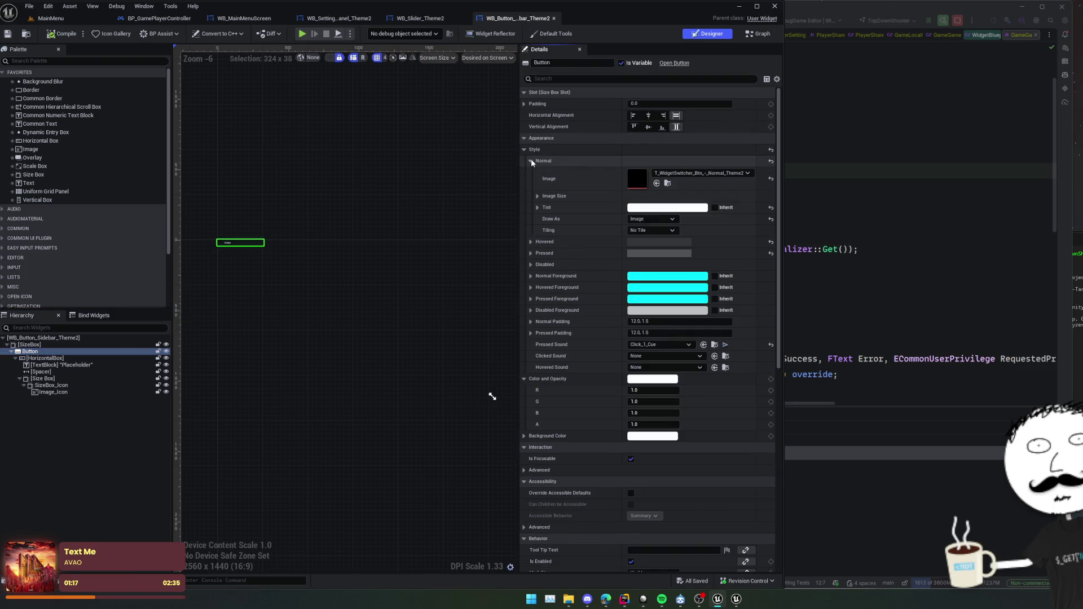
pyautogui.scroll(2, 319, 239)
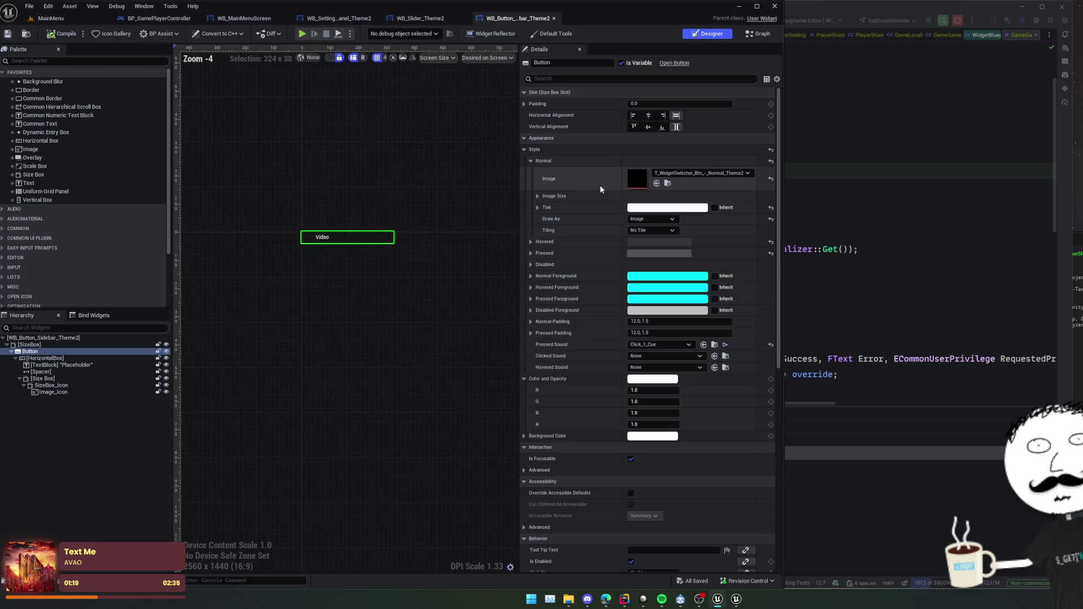
pyautogui.doubleClick(638, 180)
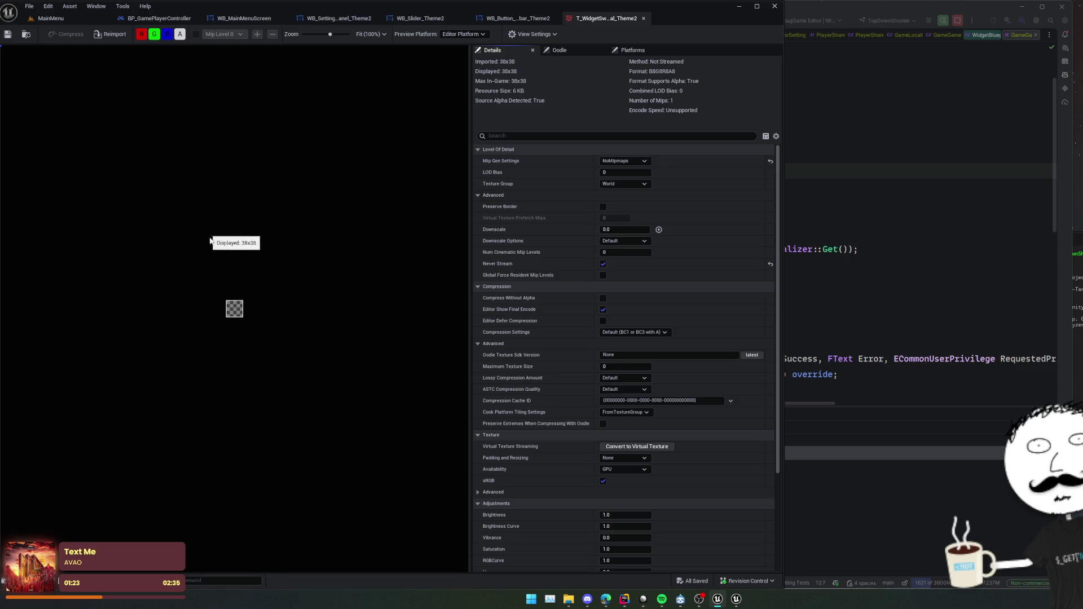
pyautogui.middleClick(599, 21)
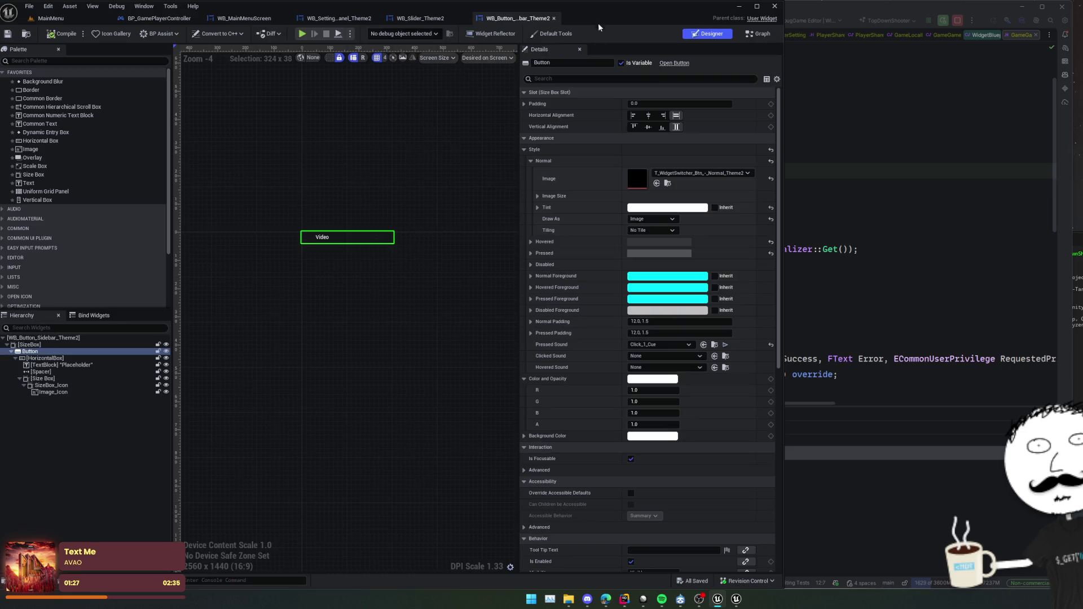
pyautogui.click(537, 195)
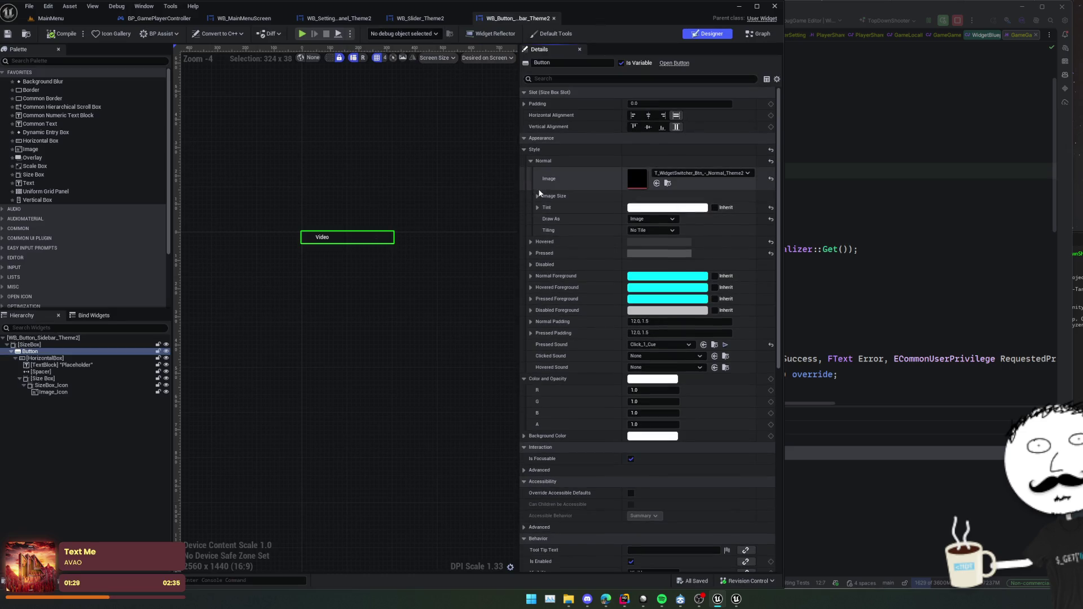
pyautogui.scroll(-1, 584, 162)
pyautogui.scroll(1, 586, 164)
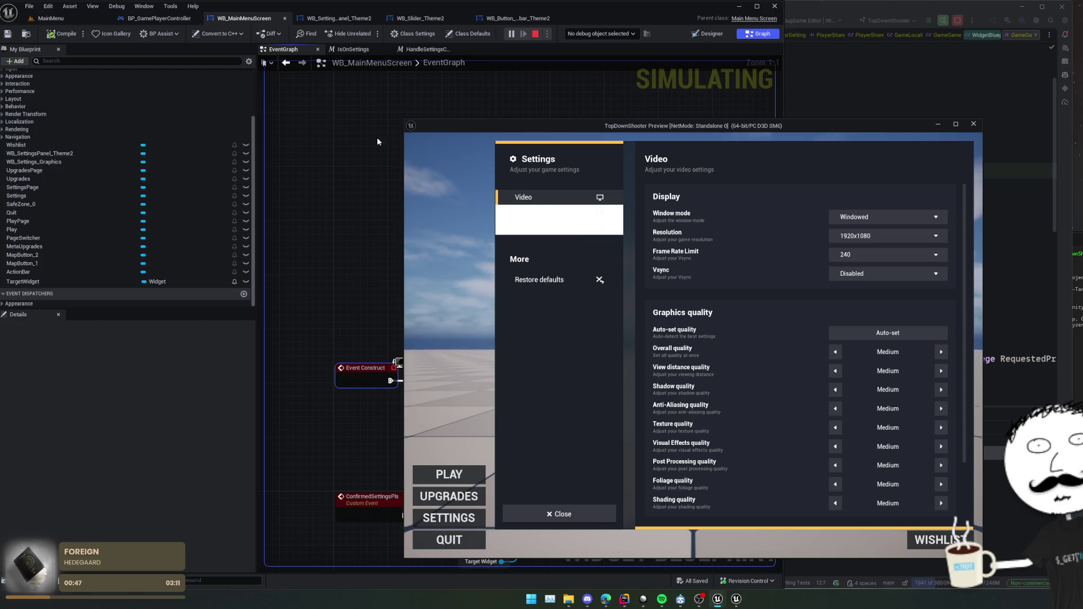
# Open the Widget Reflector beside the preview and pick the running Video sidebar button.
pyautogui.click(707, 34)
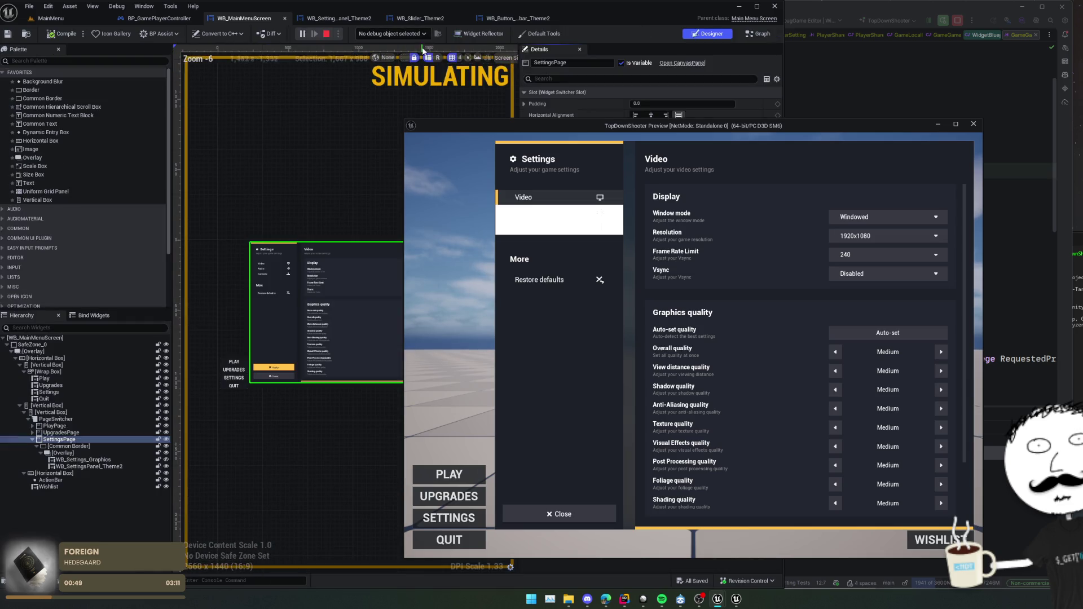
pyautogui.click(480, 33)
pyautogui.moveTo(536, 136); pyautogui.dragTo(967, 148)
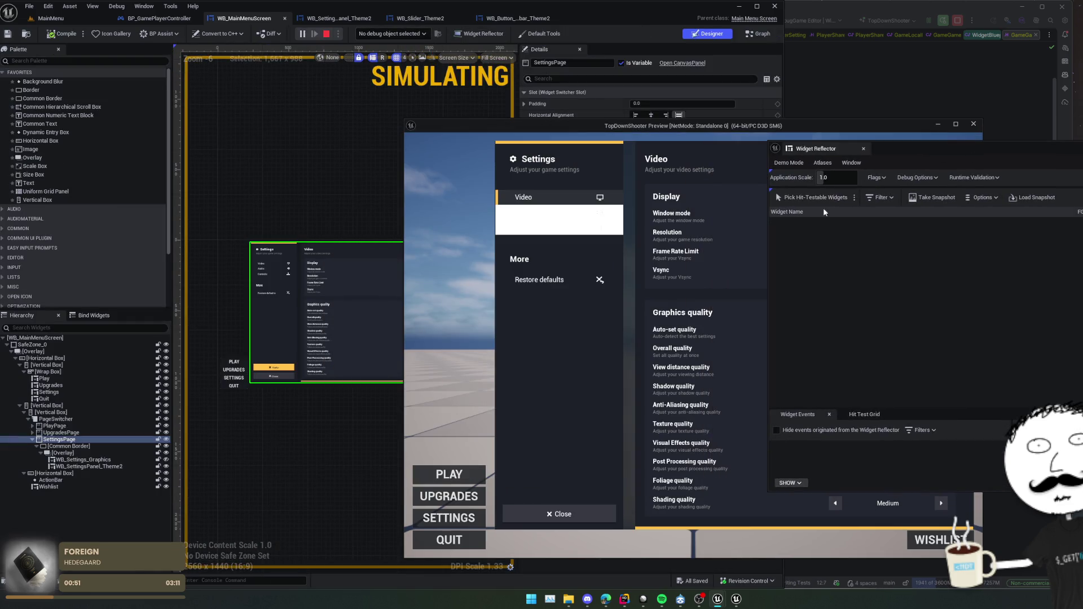
pyautogui.click(806, 198)
pyautogui.press('Escape')
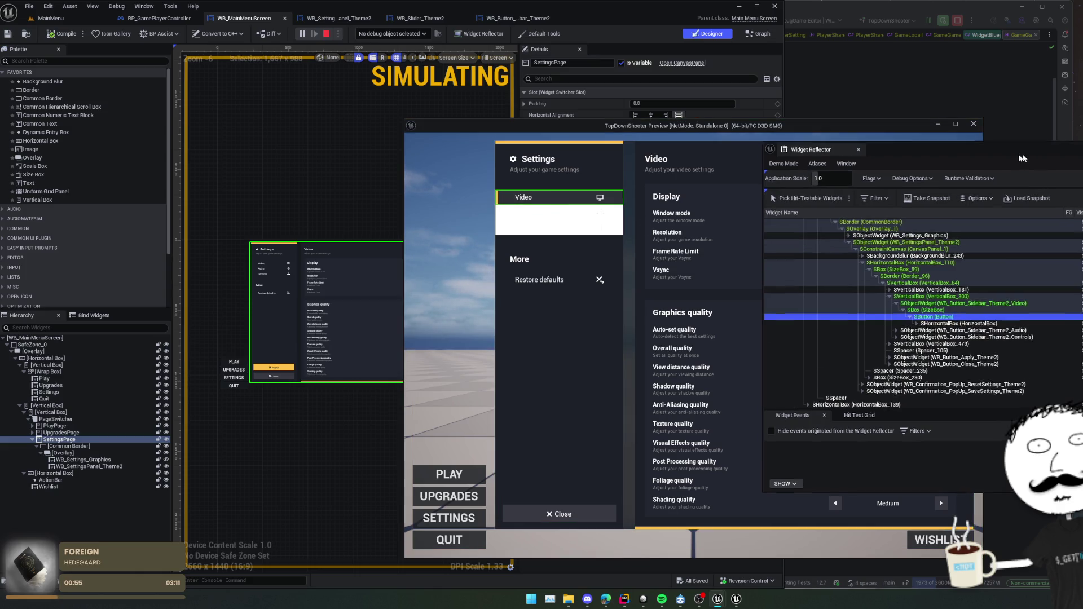
# Pick the Video button's inner button and select its SObjectWidget row in the widget tree.
pyautogui.moveTo(1043, 147)
pyautogui.mouseDown()
pyautogui.moveTo(765, 187)
pyautogui.moveTo(851, 195)
pyautogui.mouseUp()
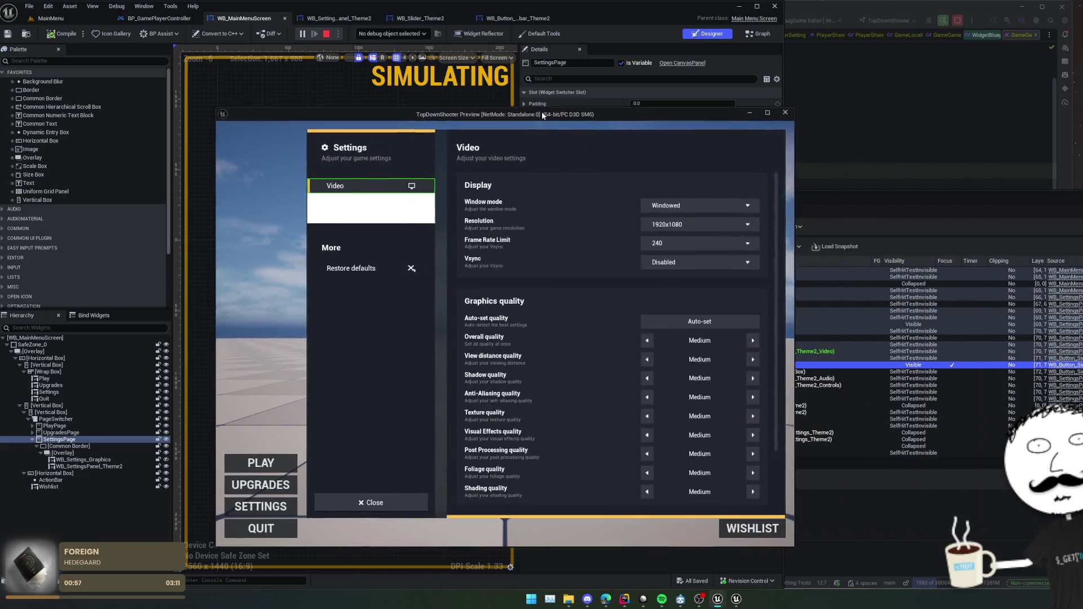
pyautogui.click(772, 198)
pyautogui.click(609, 247)
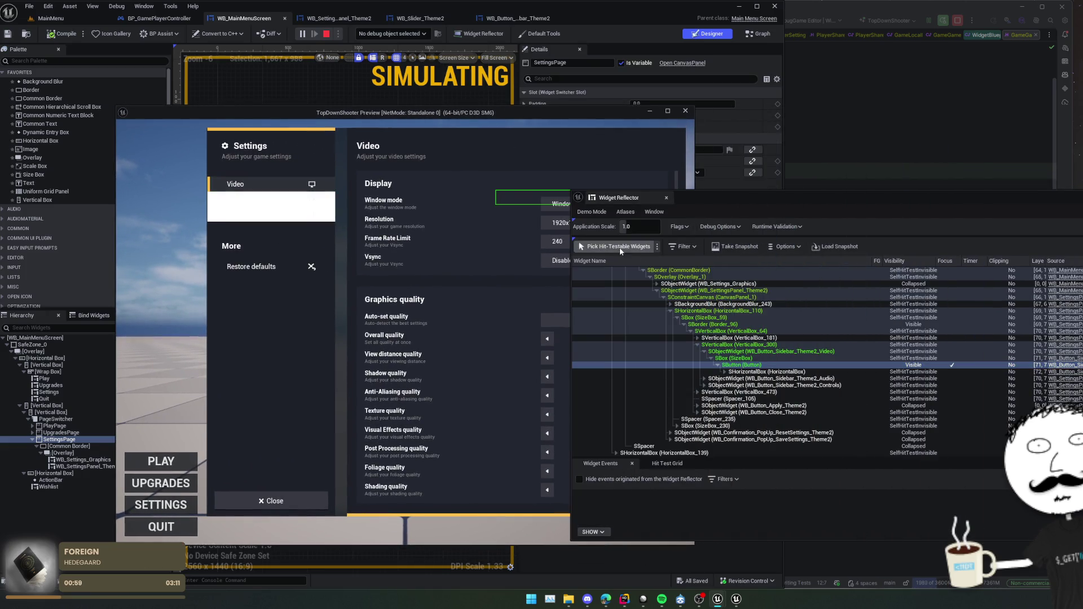
pyautogui.press('Escape')
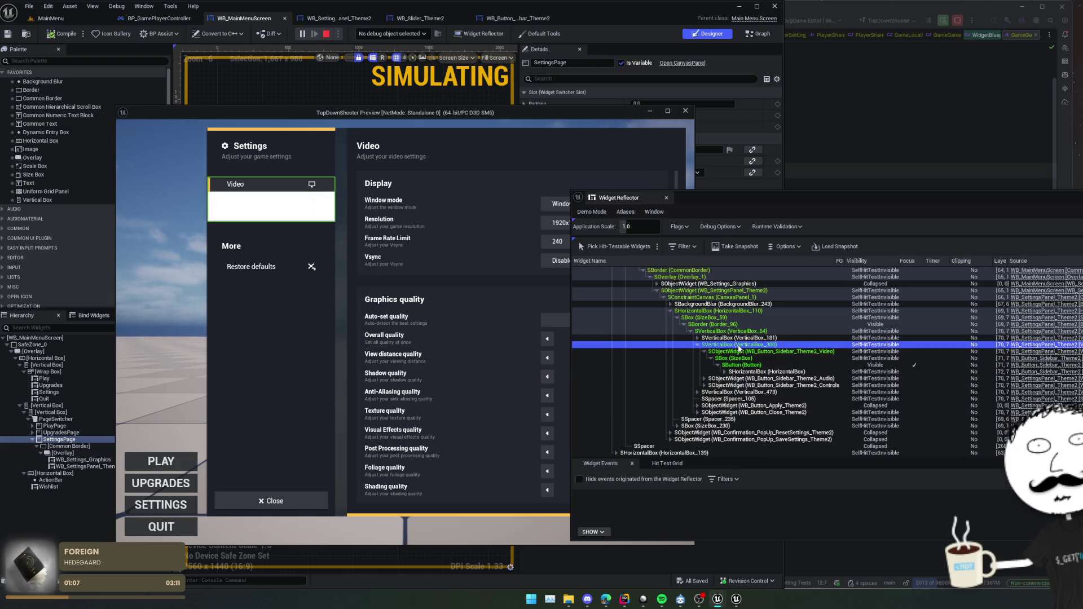
pyautogui.click(756, 352)
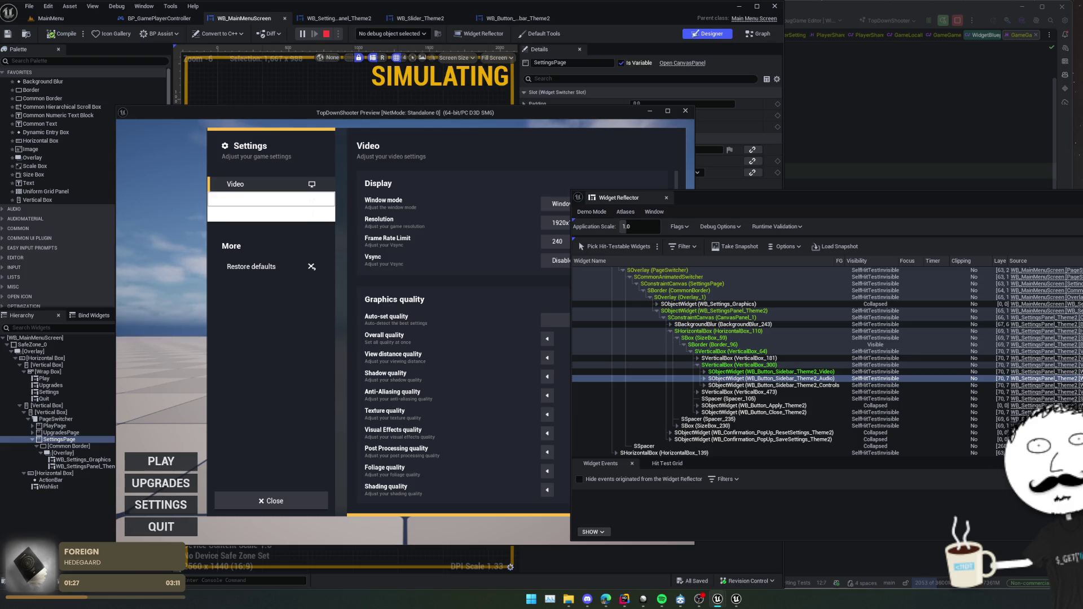
pyautogui.click(51, 18)
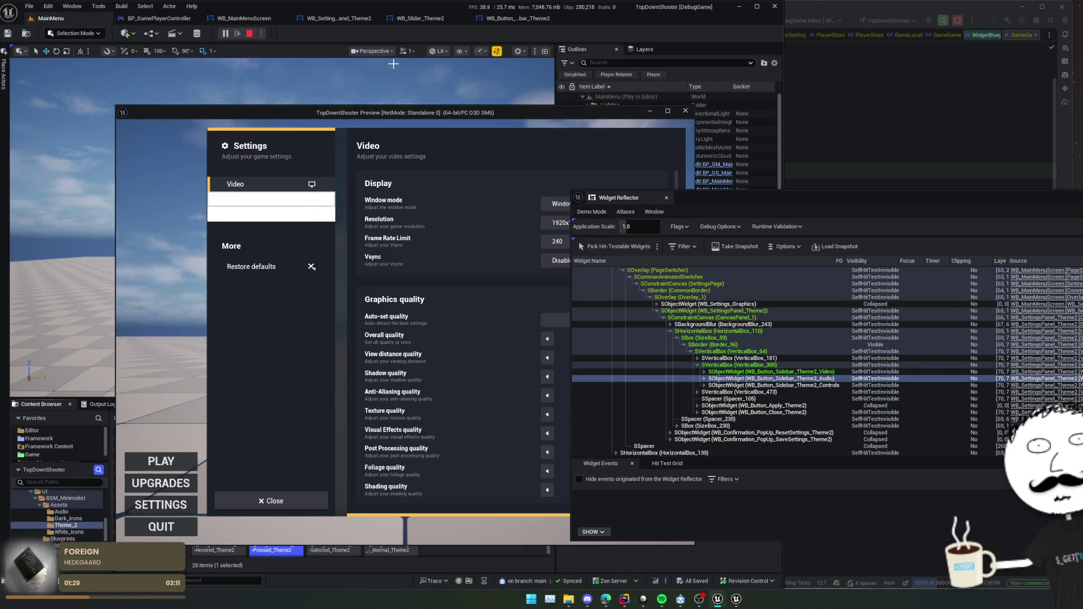
# Move the preview aside, view the T_WidgetSwitcher_Btn_Pressed_Theme2 texture, and launch File Explorer.
pyautogui.moveTo(402, 115); pyautogui.dragTo(775, 49)
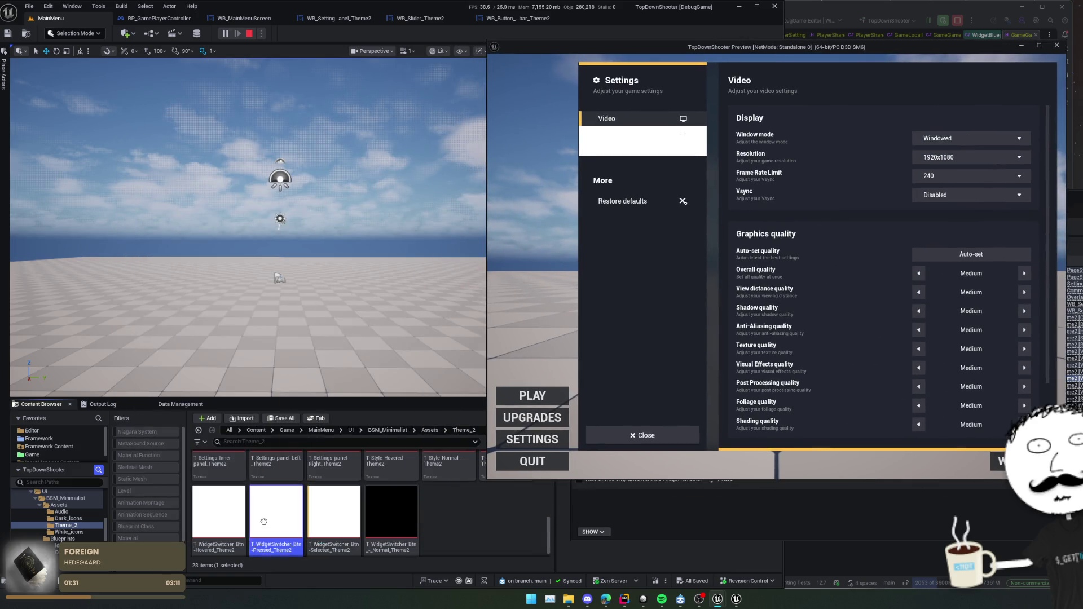
pyautogui.doubleClick(283, 517)
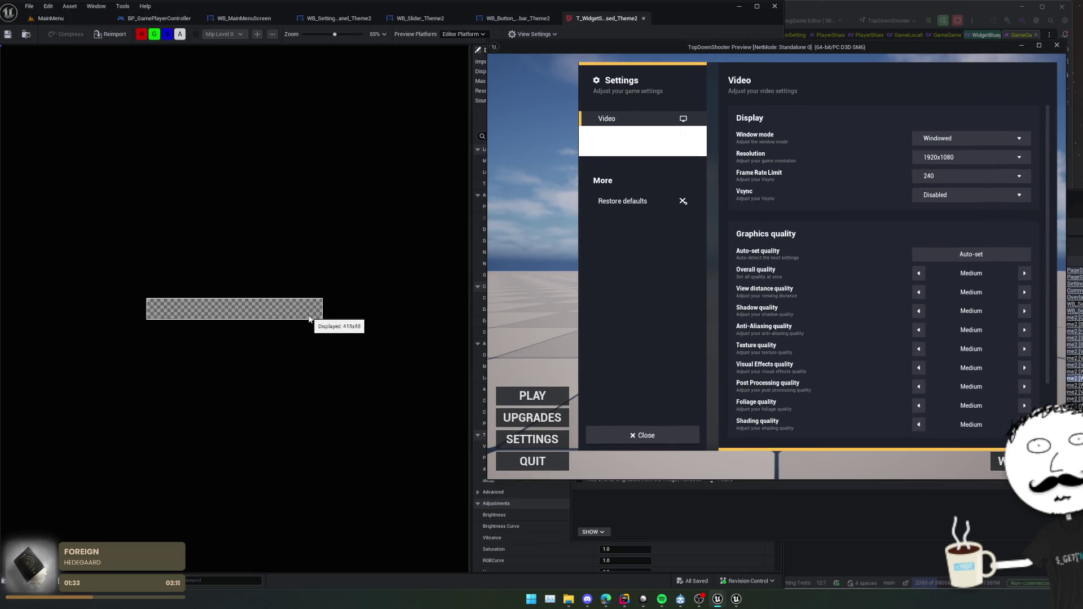
pyautogui.moveTo(621, 47)
pyautogui.mouseDown()
pyautogui.moveTo(839, 53)
pyautogui.moveTo(900, 73)
pyautogui.moveTo(893, 99)
pyautogui.mouseUp()
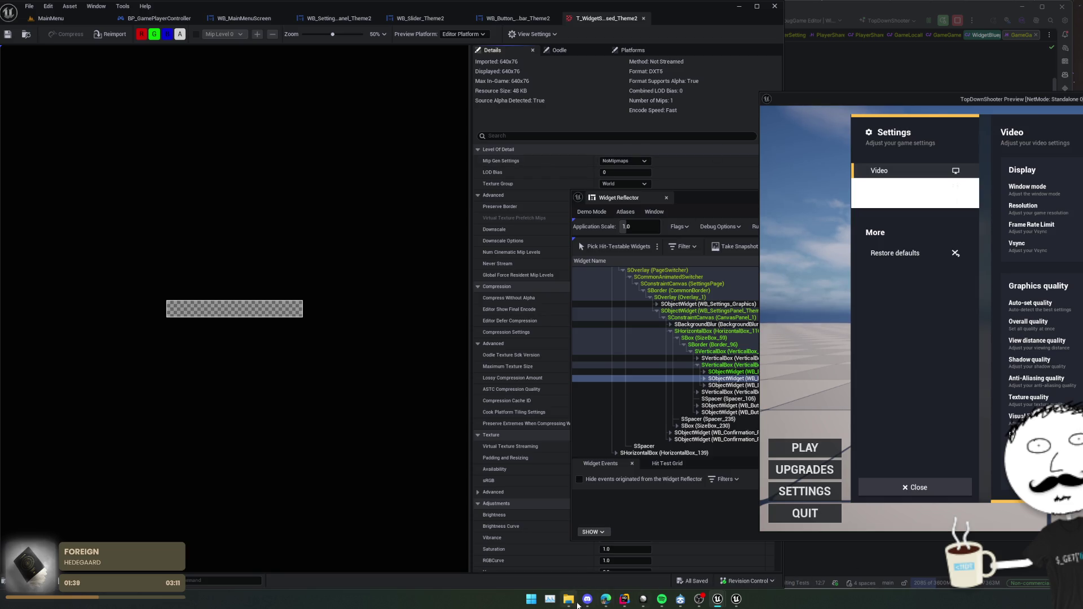
pyautogui.click(575, 601)
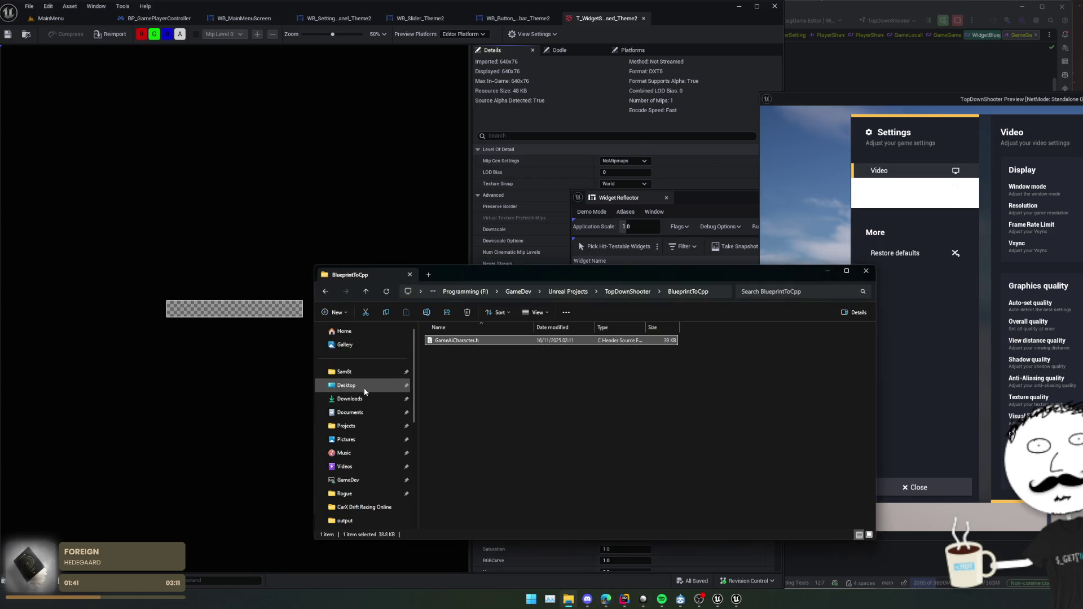
# Extract BSM_Minimalist.20251110.7z from Downloads with WinRAR, replacing the existing files.
pyautogui.click(364, 398)
pyautogui.scroll(-1, 496, 406)
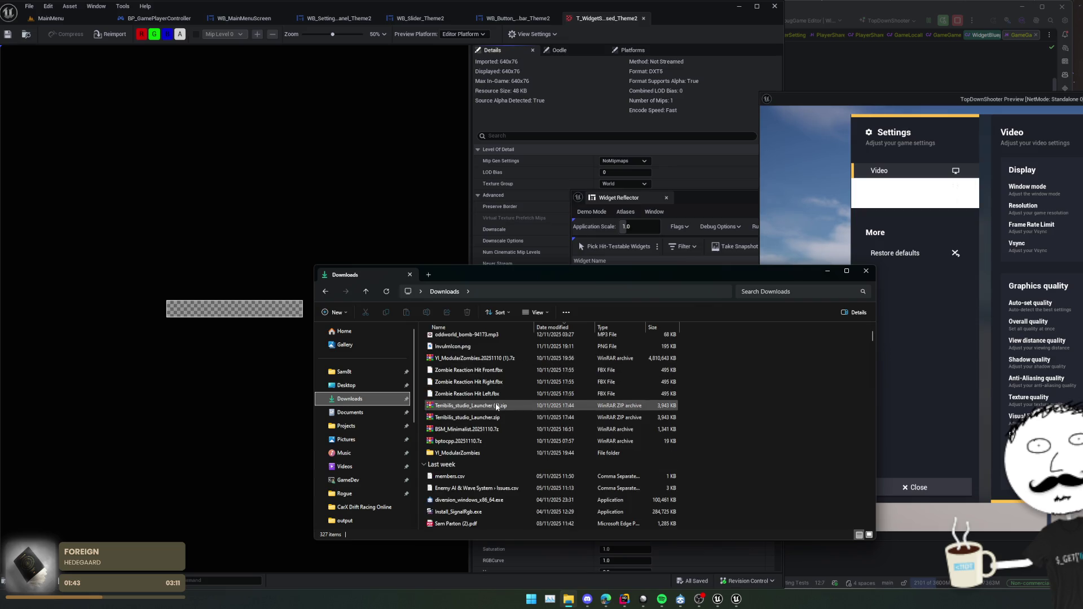
pyautogui.click(508, 429)
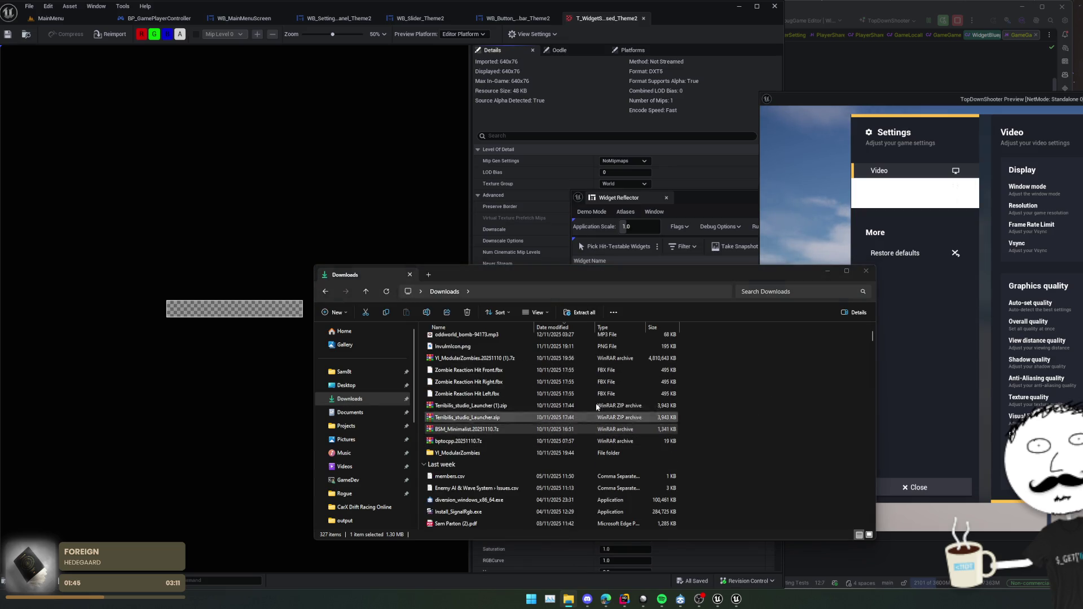
pyautogui.doubleClick(522, 430)
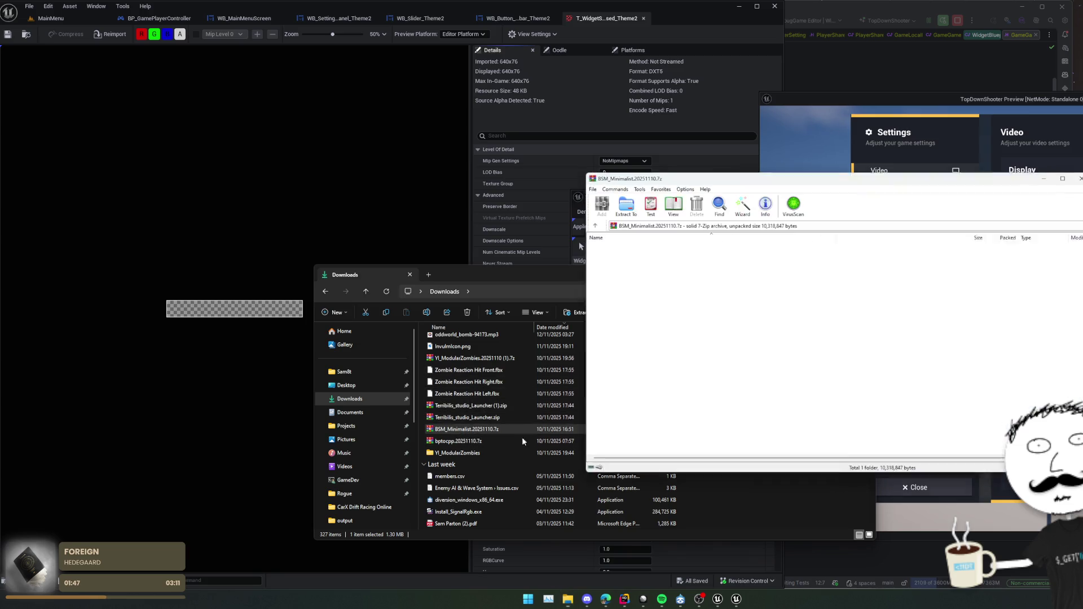
pyautogui.click(753, 485)
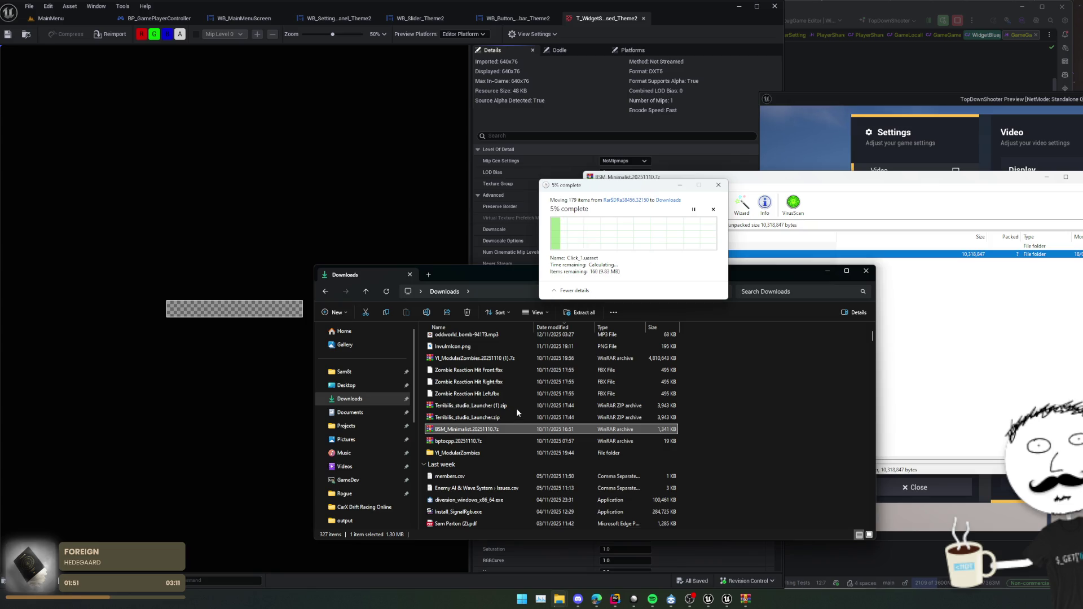
pyautogui.click(598, 231)
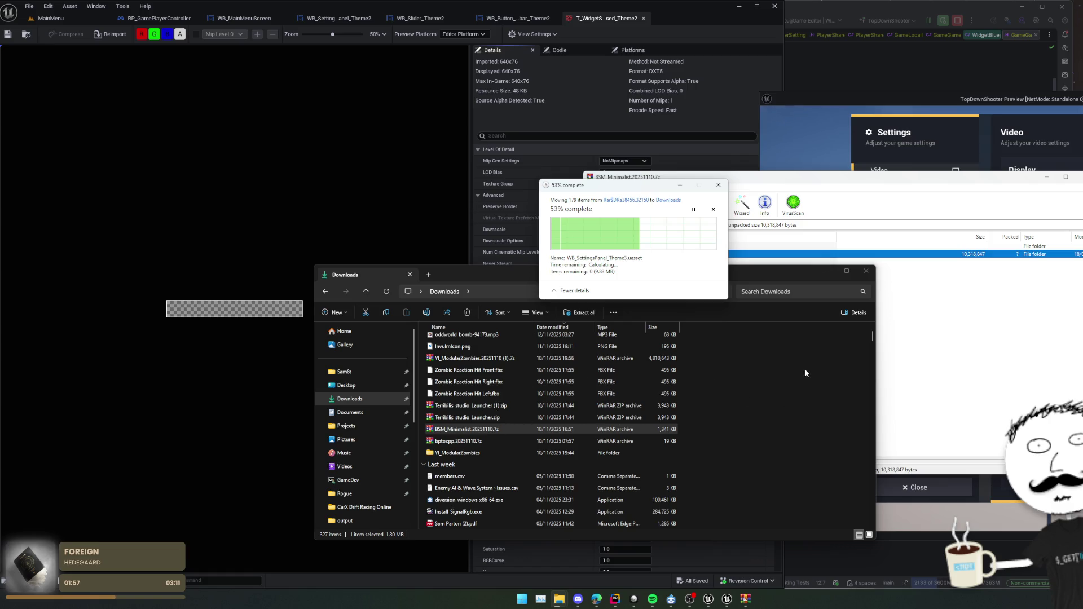
pyautogui.moveTo(642, 191); pyautogui.dragTo(589, 184)
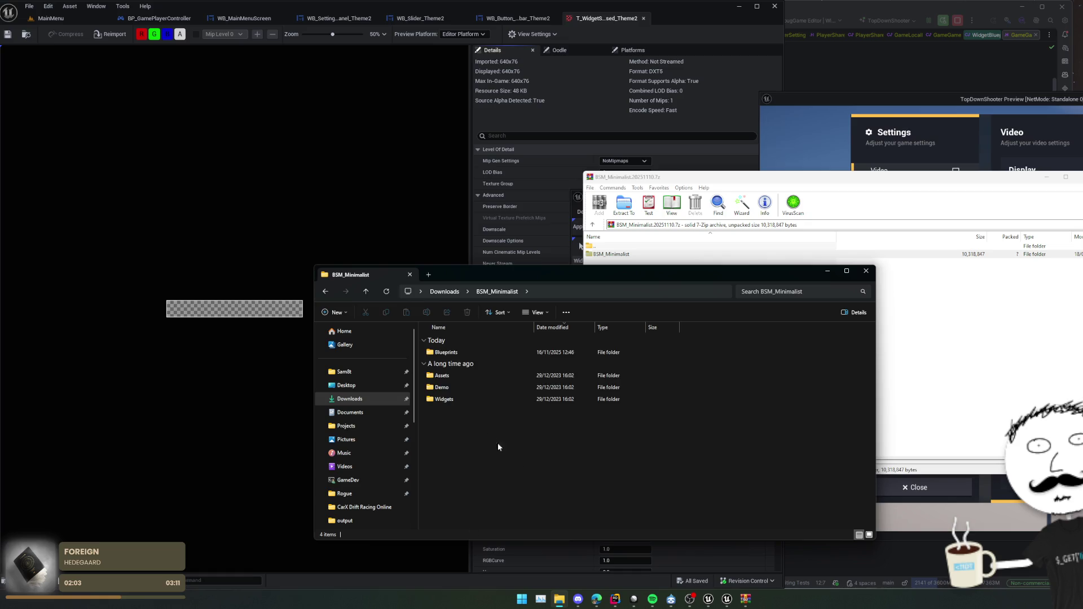
# Open BSM_Minimalist Assets > Theme_2, widen the Name column, and check the game's settings panel preview.
pyautogui.doubleClick(465, 375)
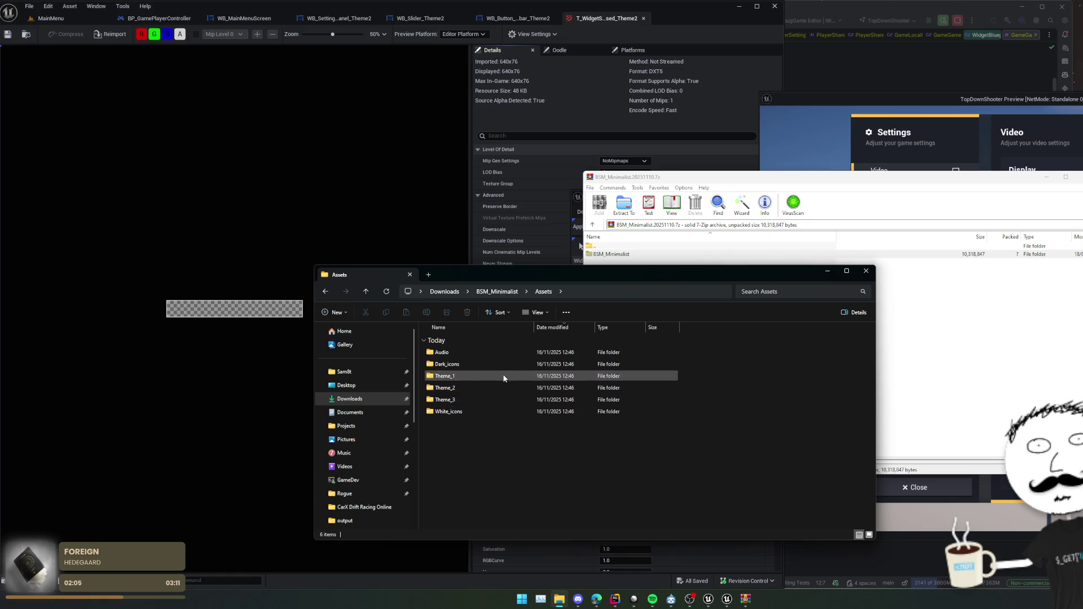
pyautogui.doubleClick(497, 387)
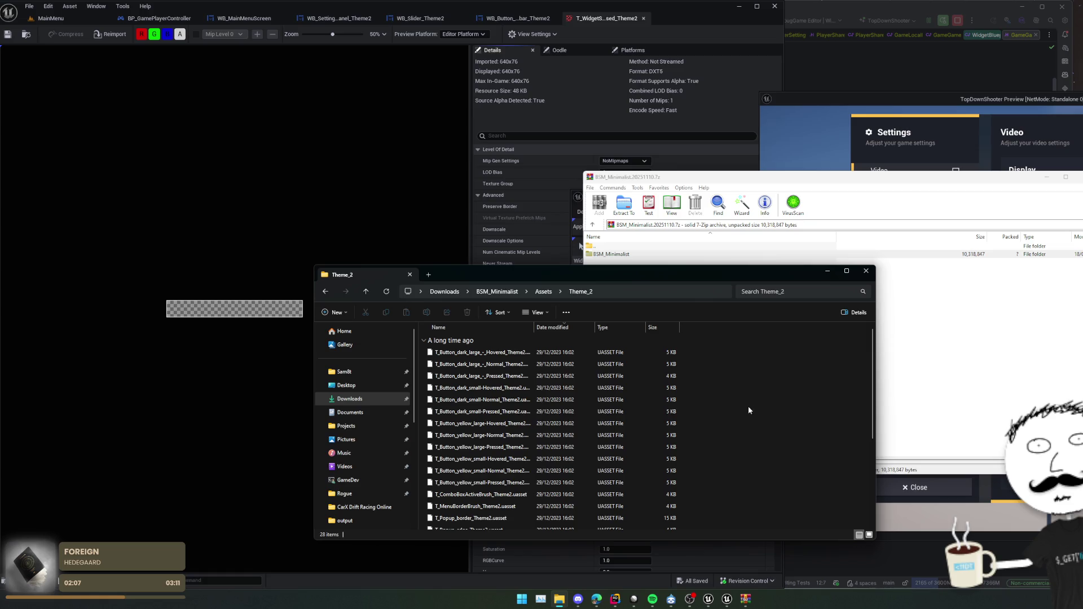
pyautogui.scroll(-5, 730, 423)
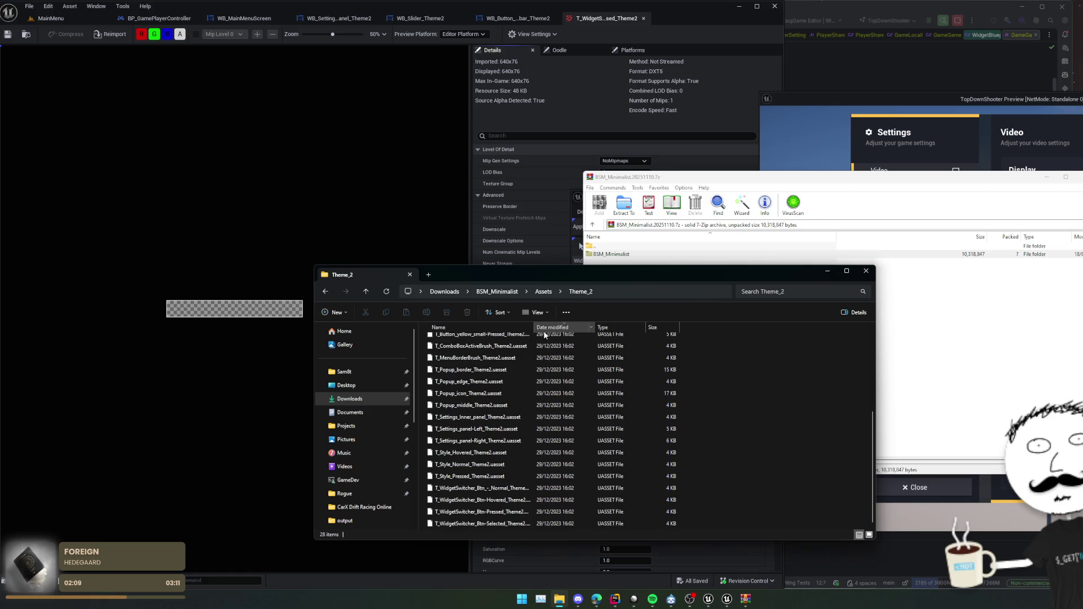
pyautogui.moveTo(534, 327); pyautogui.dragTo(578, 328)
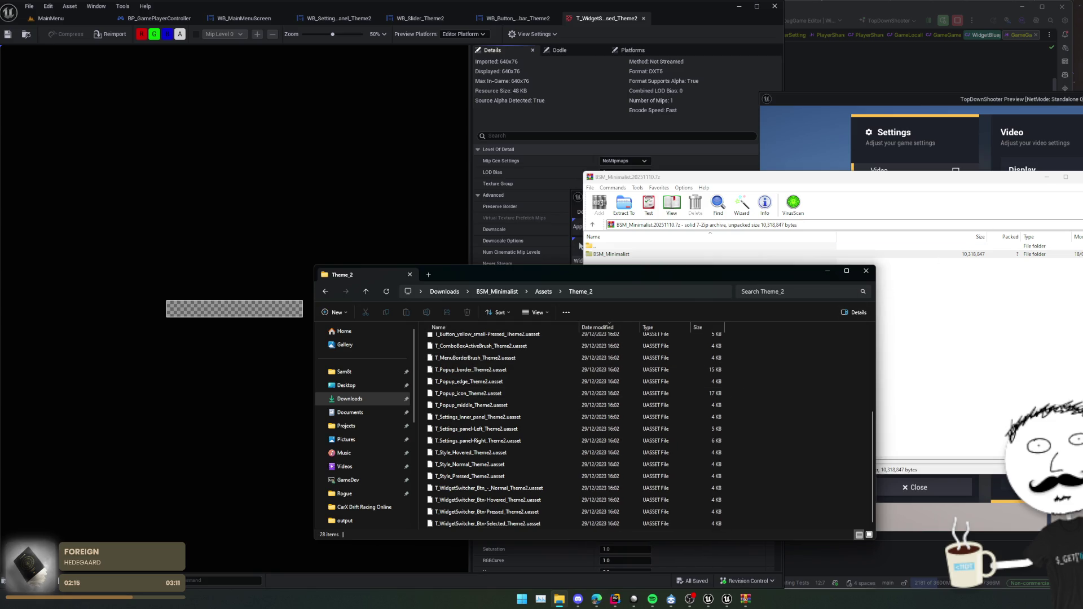
pyautogui.moveTo(987, 104); pyautogui.dragTo(591, 114)
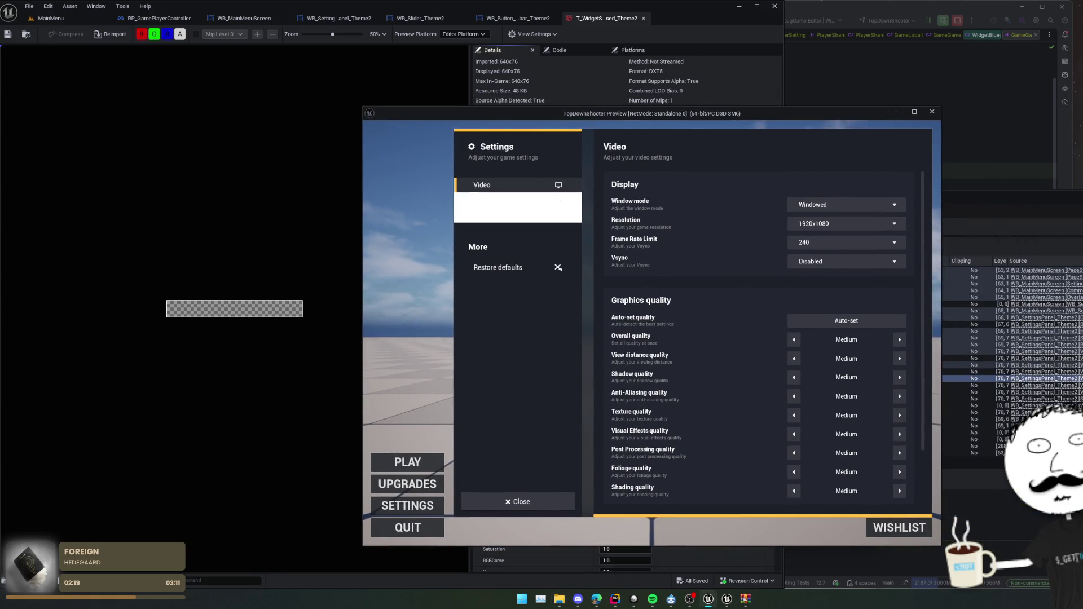
pyautogui.click(896, 112)
pyautogui.click(560, 601)
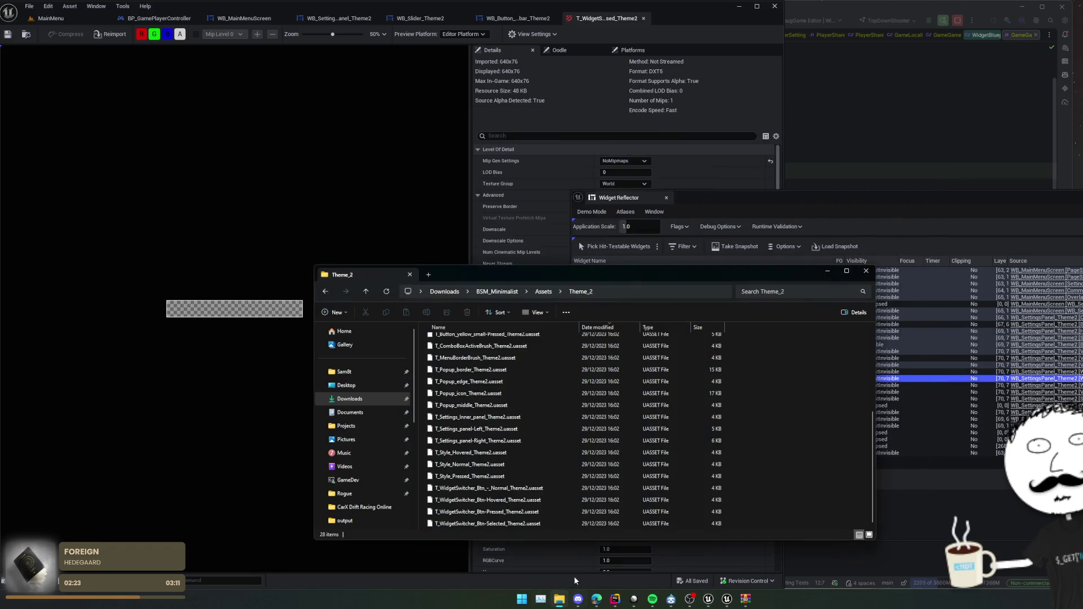
# In the Theme_1 folder, select the four T_WidgetSwitcher_Btn textures.
pyautogui.click(543, 299)
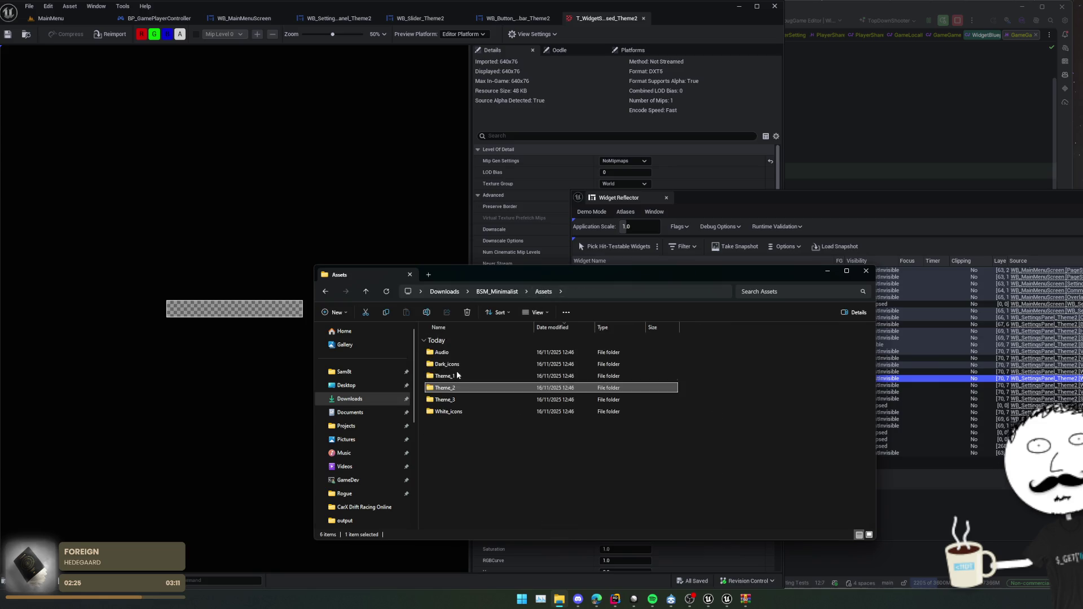
pyautogui.doubleClick(456, 375)
pyautogui.scroll(-4, 510, 476)
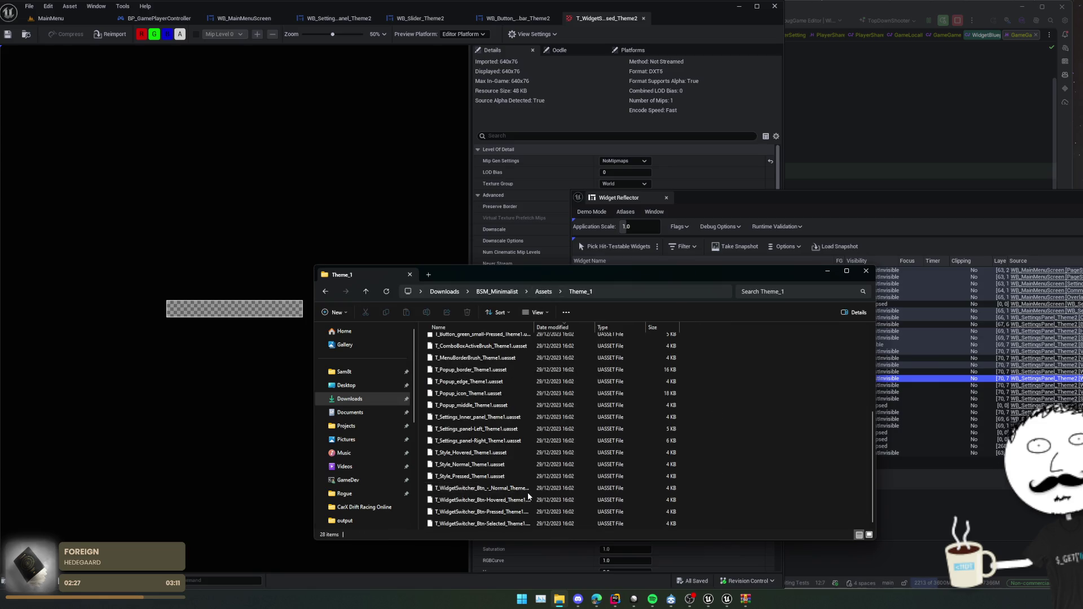
pyautogui.moveTo(534, 326); pyautogui.dragTo(557, 326)
pyautogui.click(530, 489)
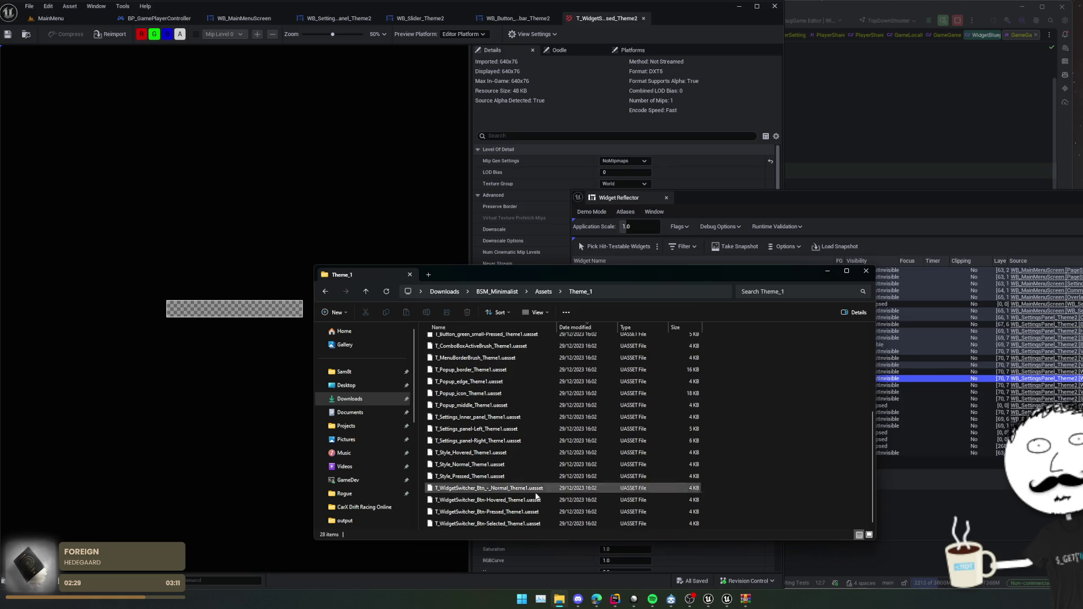
pyautogui.keyDown('shift'); pyautogui.click(525, 523); pyautogui.keyUp('shift')
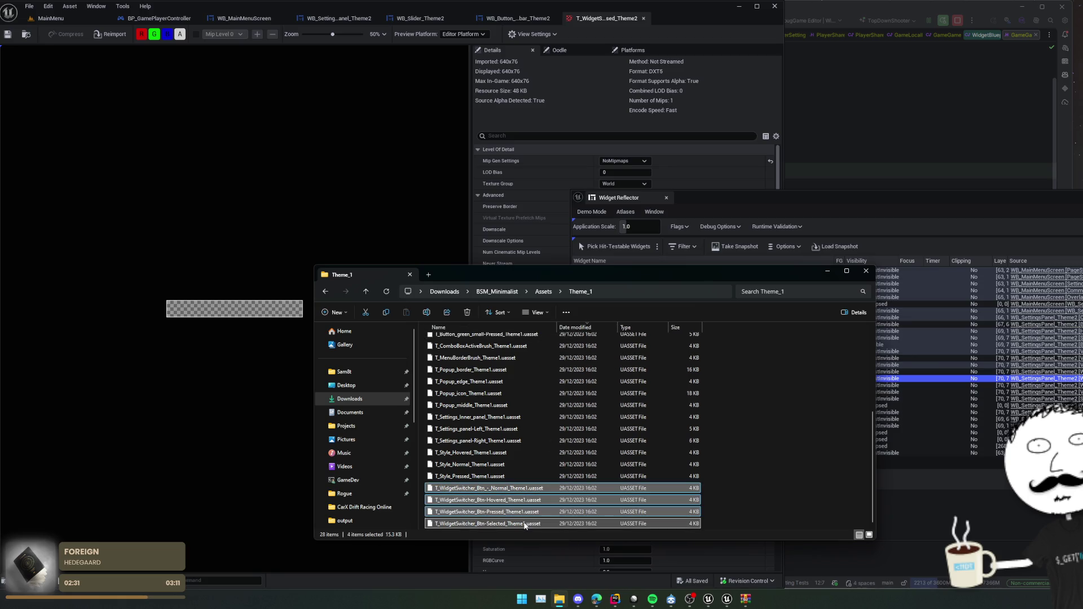
pyautogui.click(26, 34)
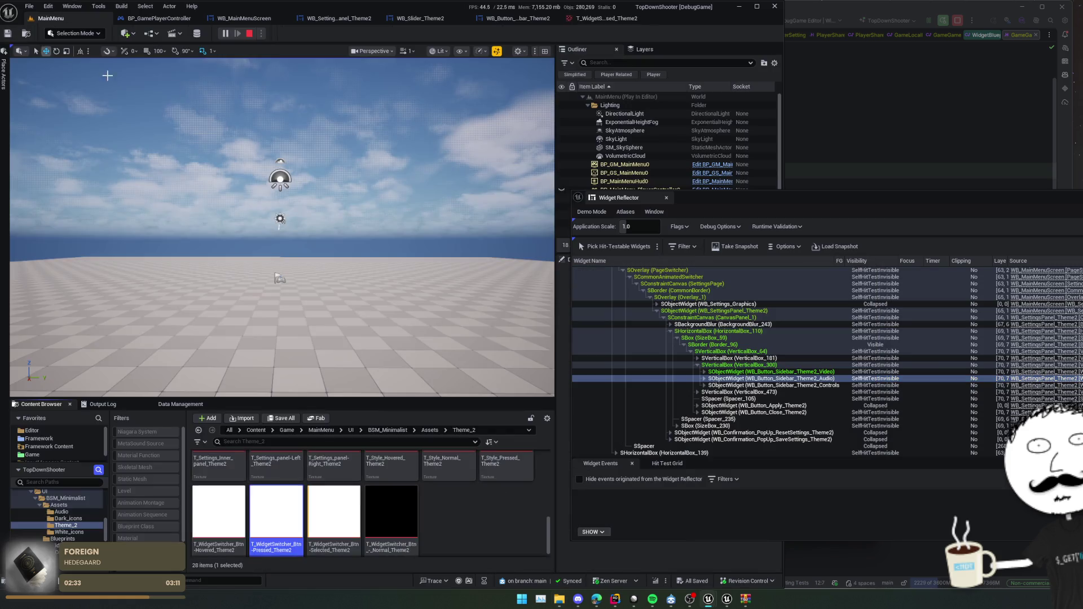
# Show the Theme_2 folder in Explorer and paste the four Theme_1 WidgetSwitcher button textures into it.
pyautogui.click(455, 524)
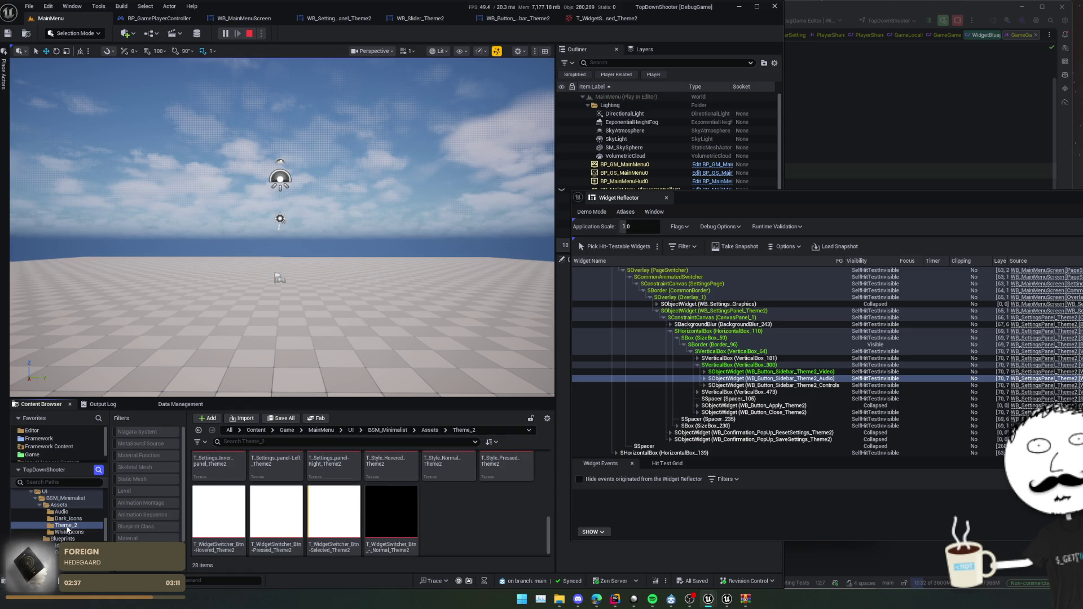
pyautogui.rightClick(67, 530)
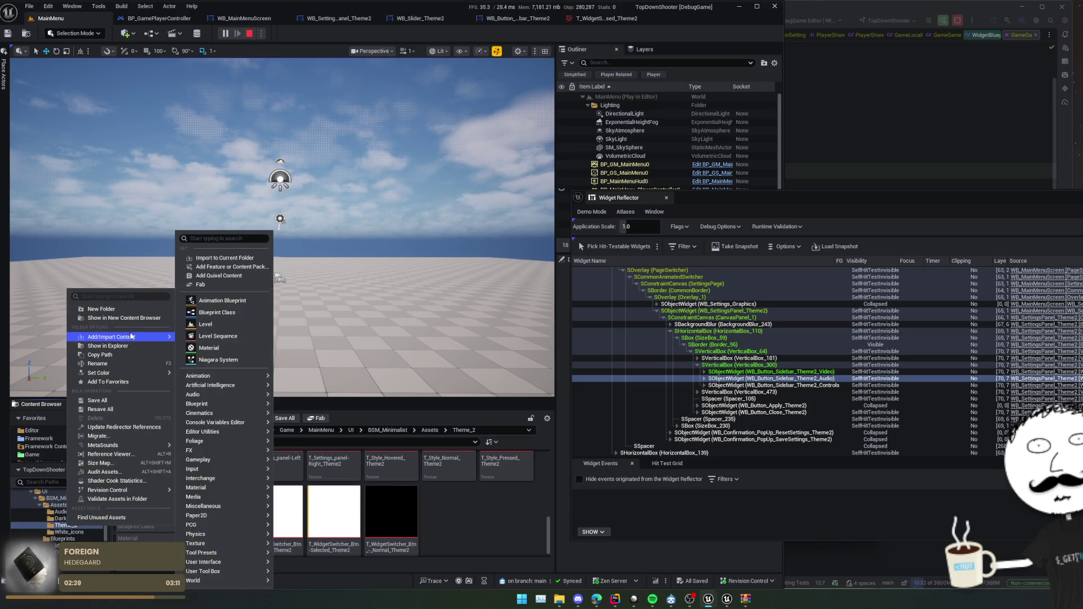
pyautogui.click(107, 346)
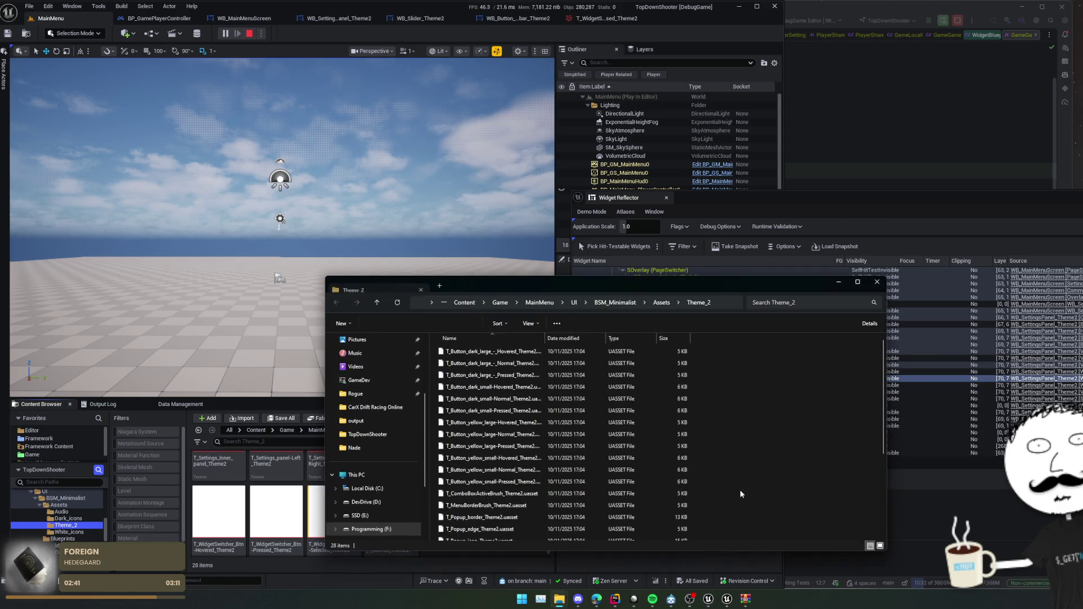
pyautogui.hotkey('ctrl', 'v')
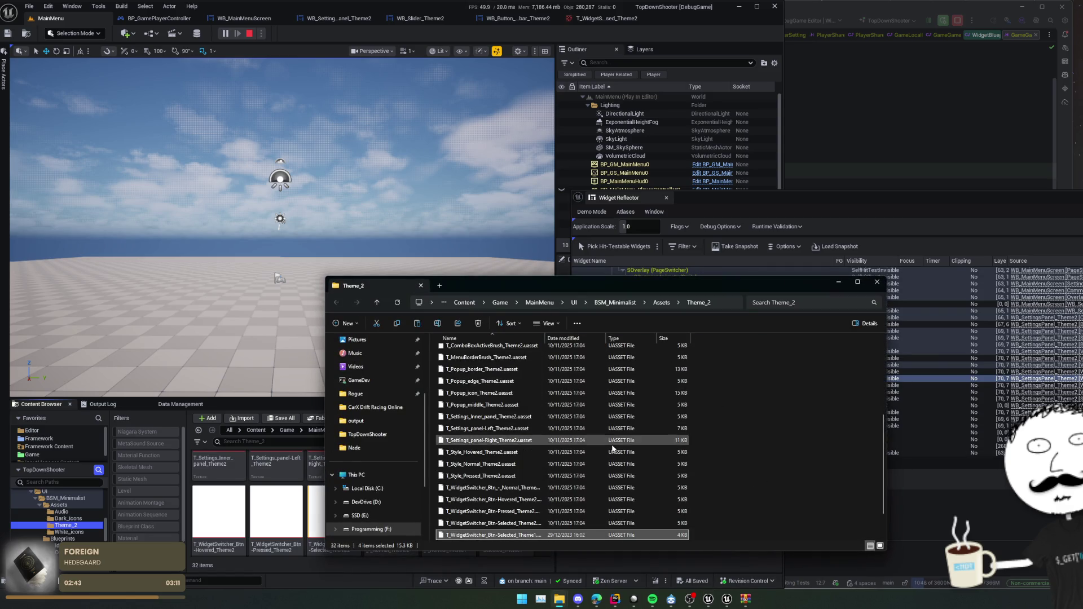
pyautogui.moveTo(583, 290); pyautogui.dragTo(813, 287)
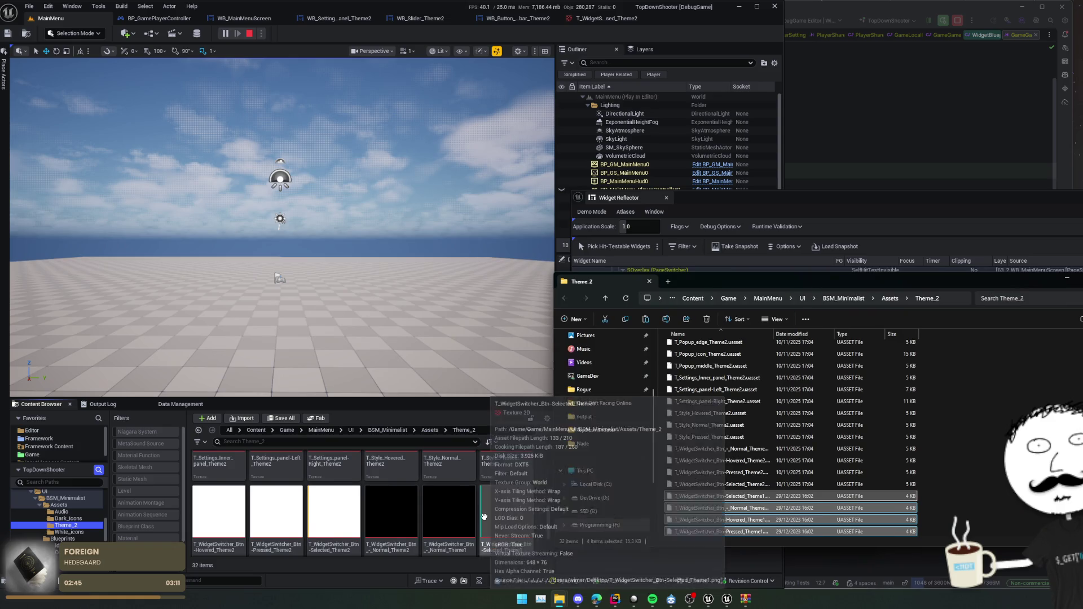
pyautogui.scroll(-1, 473, 542)
# Back in Unreal, stop the running play session.
pyautogui.click(451, 530)
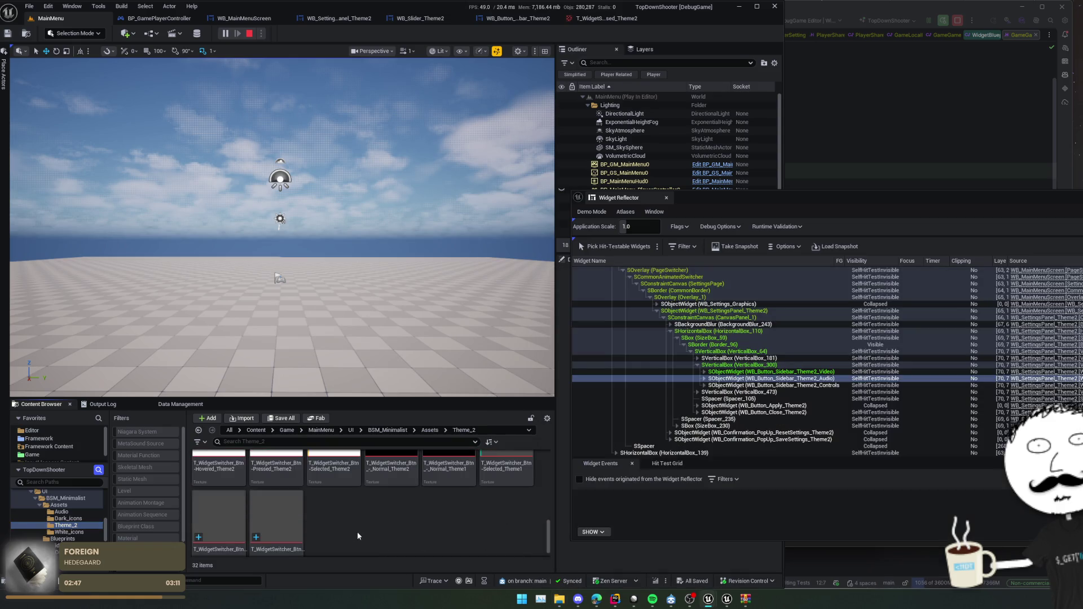
pyautogui.scroll(1, 429, 528)
pyautogui.scroll(-1, 416, 523)
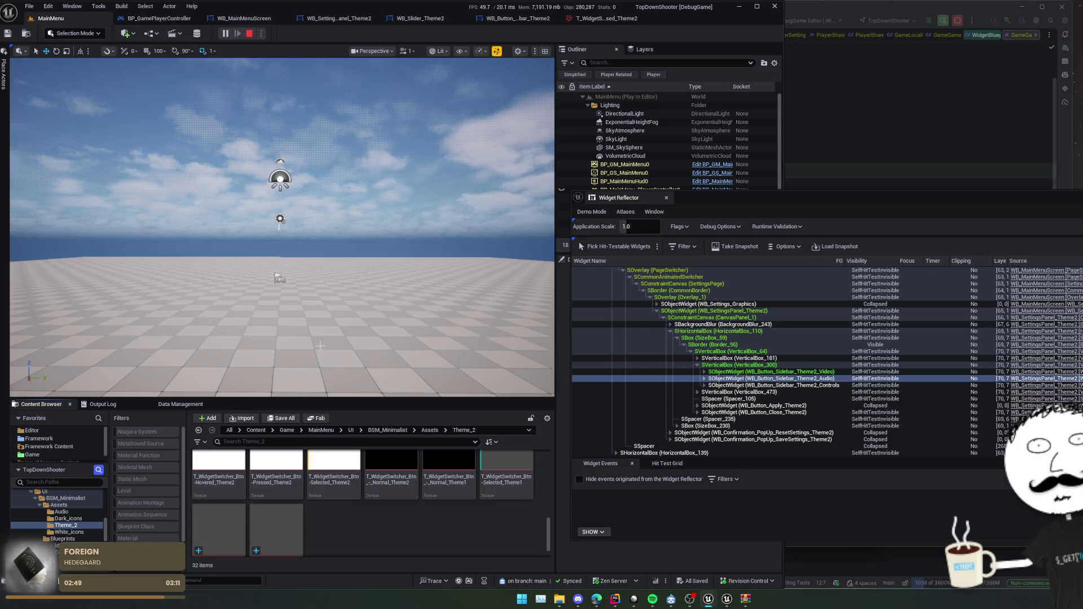
pyautogui.click(250, 33)
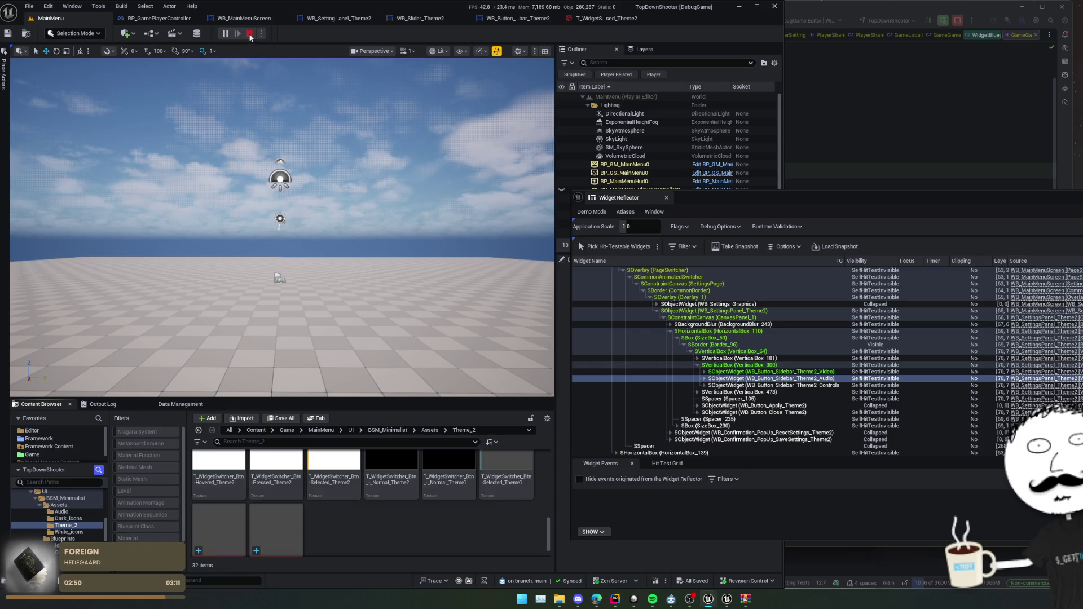
# Inspect the Audio, Controls and Video sidebar buttons in the settings panel designer, then open WB_Button_Sidebar_Theme2.
pyautogui.click(335, 17)
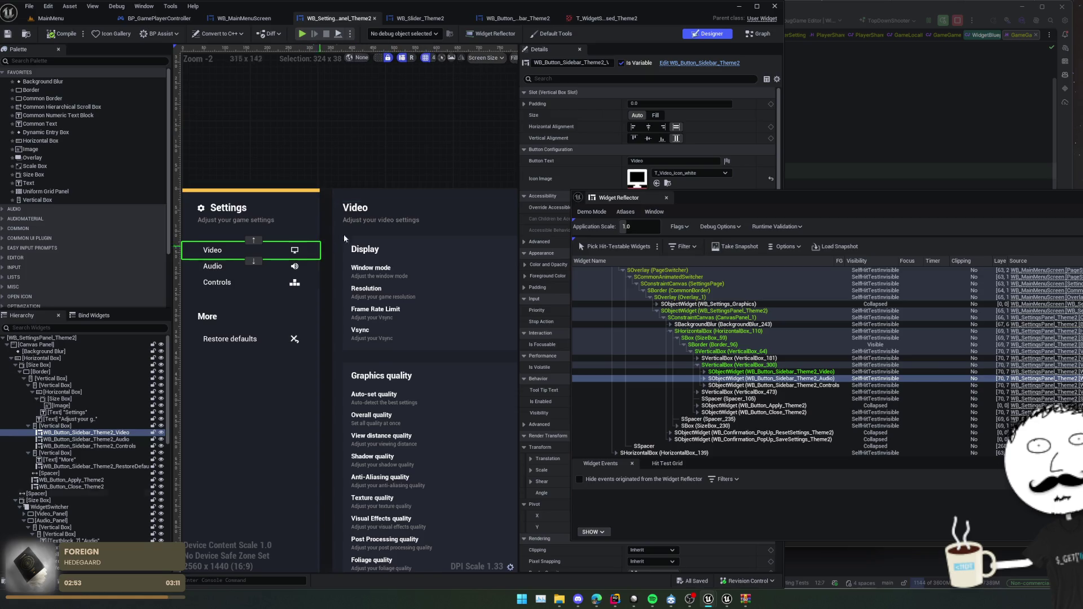
pyautogui.click(666, 197)
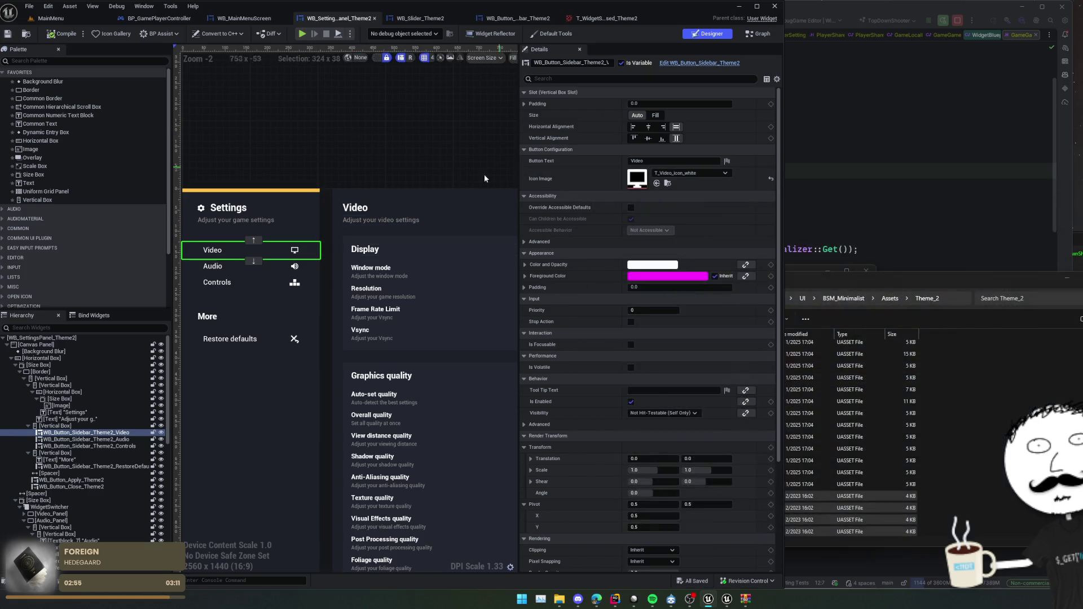
pyautogui.moveTo(339, 142)
pyautogui.mouseDown()
pyautogui.moveTo(387, 141)
pyautogui.moveTo(359, 145)
pyautogui.mouseUp()
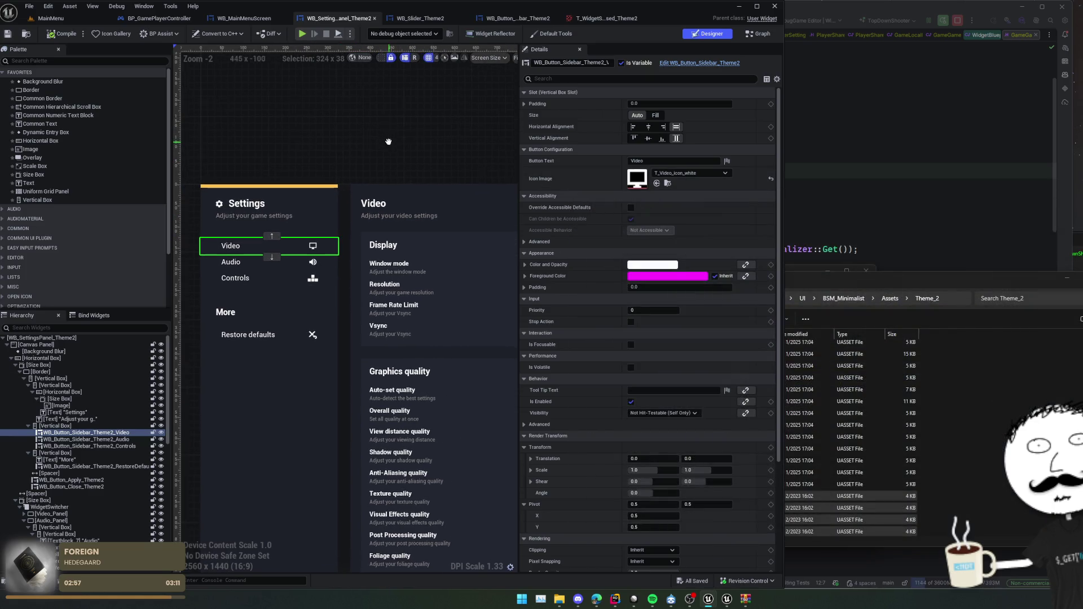
pyautogui.click(282, 263)
pyautogui.click(288, 283)
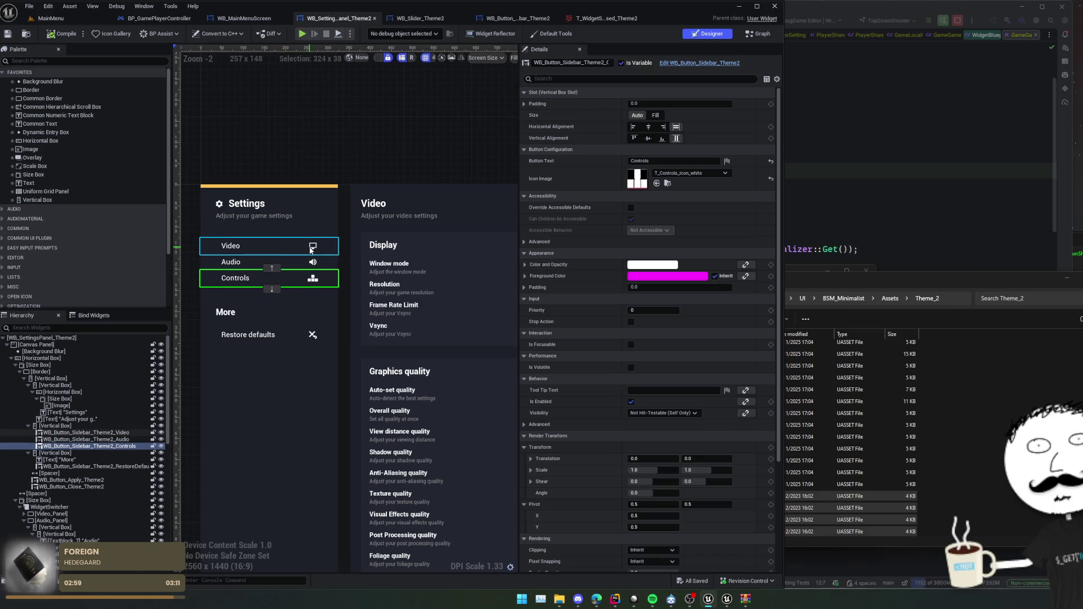
pyautogui.click(307, 249)
pyautogui.scroll(-3, 559, 295)
pyautogui.scroll(3, 561, 292)
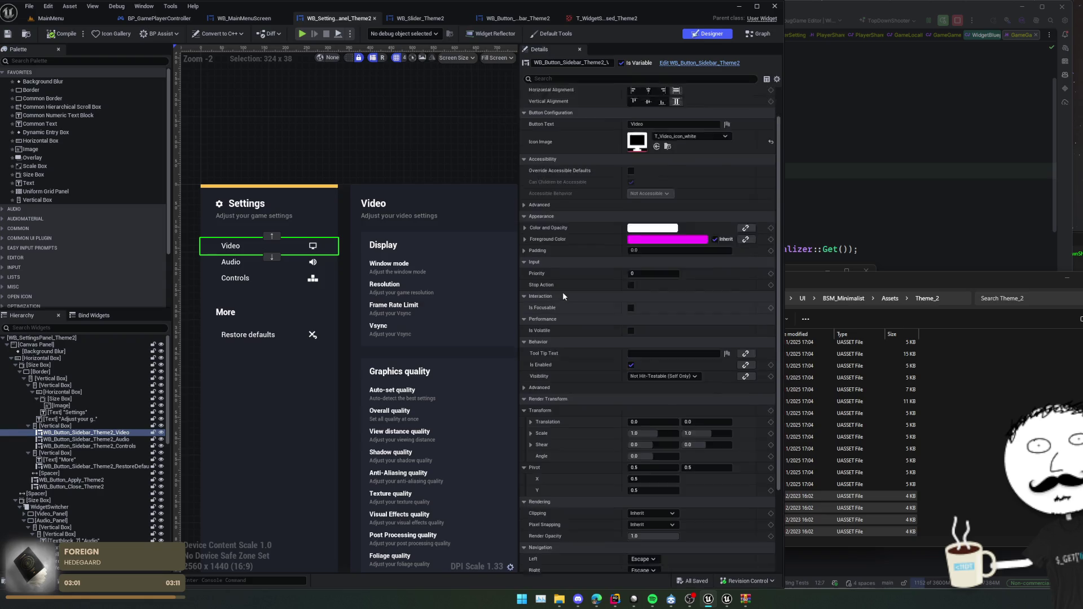
pyautogui.click(711, 64)
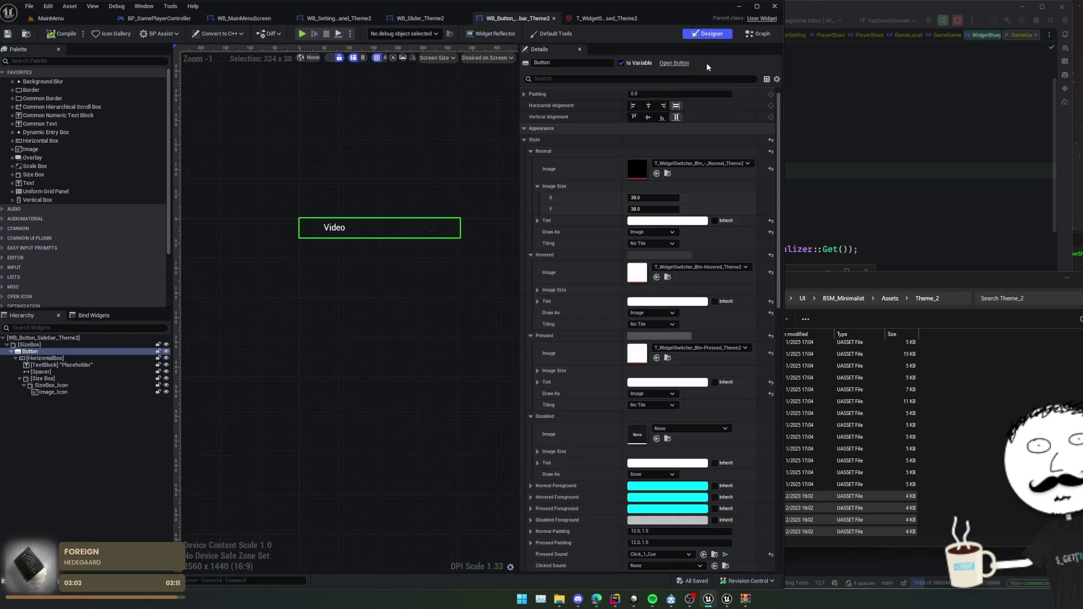
# Collapse the Style section and select the root WB_Button_Sidebar_Theme2 to reveal its Button Configuration.
pyautogui.click(523, 142)
pyautogui.scroll(-3, 564, 259)
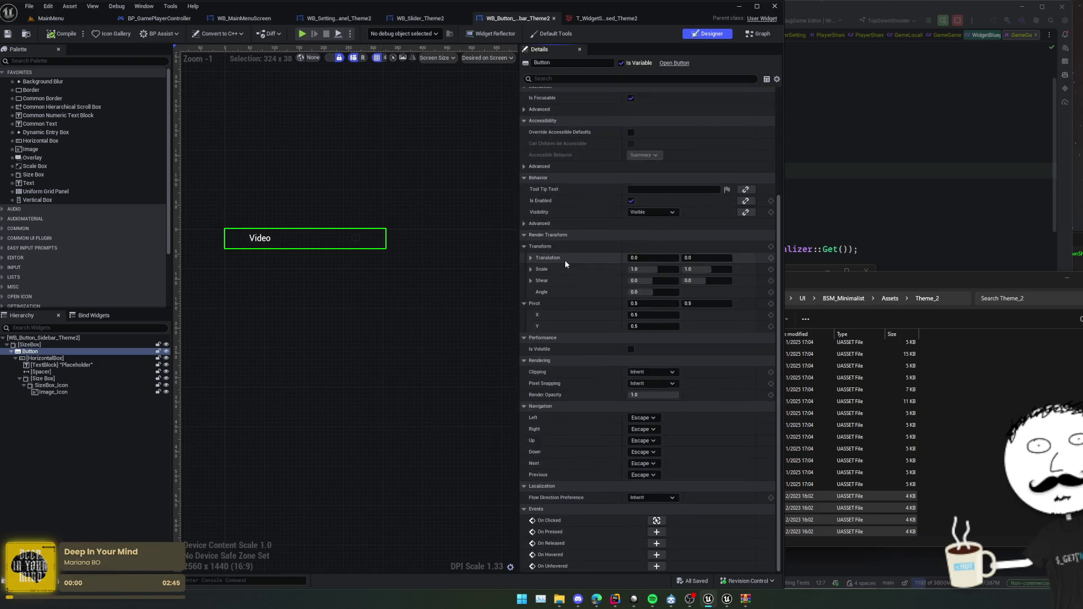
pyautogui.scroll(5, 569, 164)
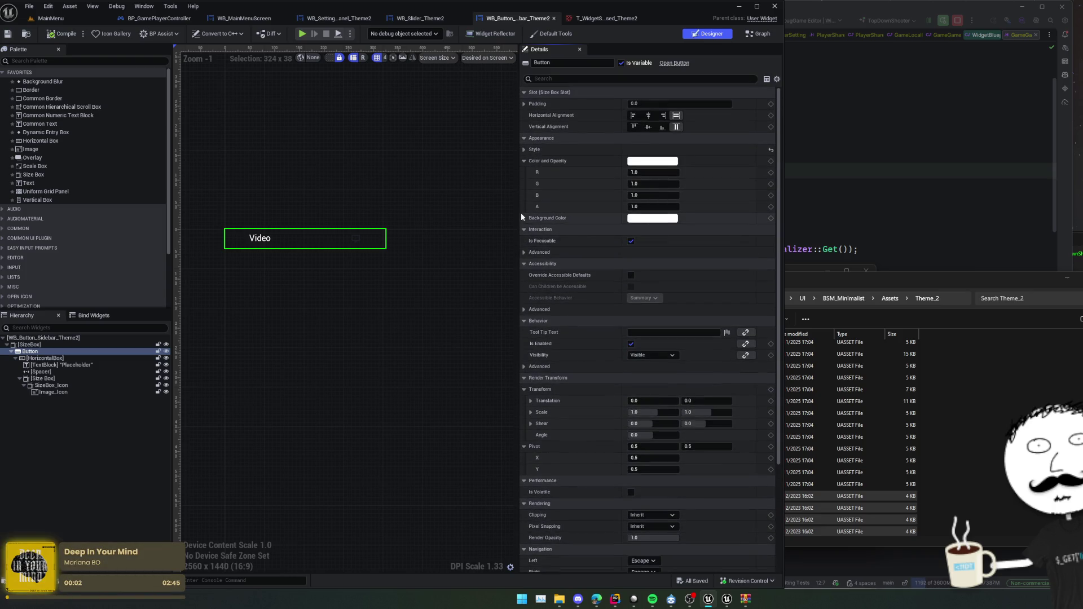
pyautogui.click(51, 338)
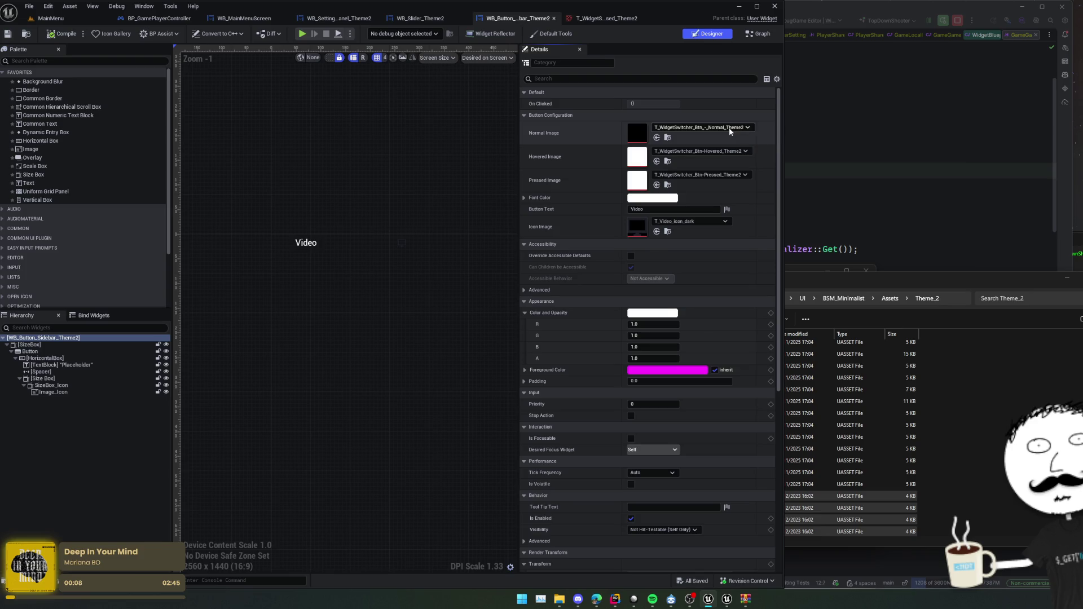
# Search the Normal Image picker for T_WidgetSwitcher_Btn_ and choose T_WidgetSwitcher_Btn_-_Normal_Theme1.
pyautogui.click(729, 130)
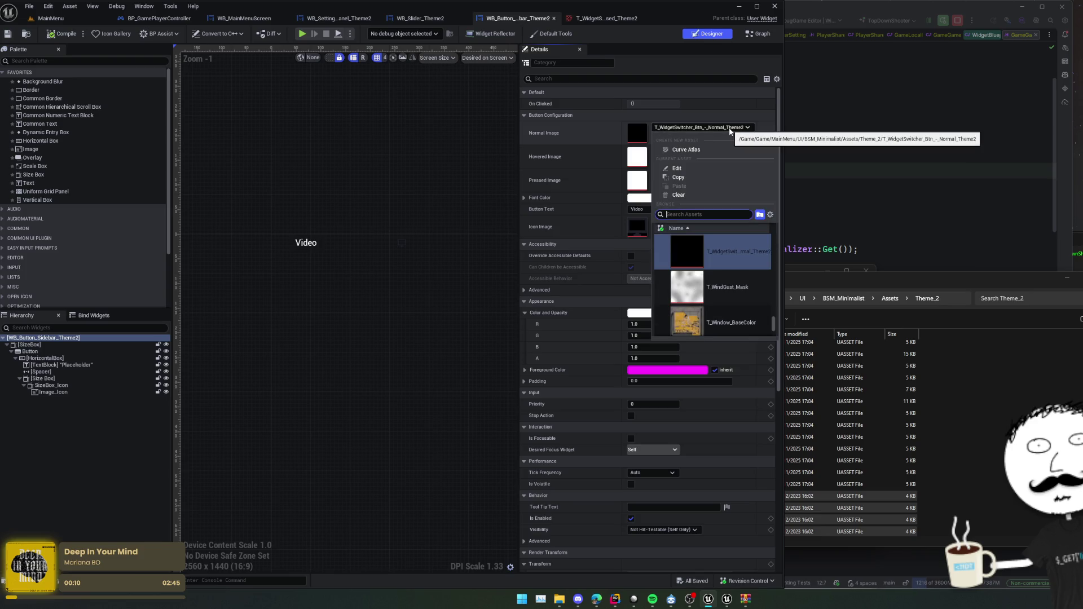
pyautogui.write('T_WidgetSwit')
pyautogui.write('che')
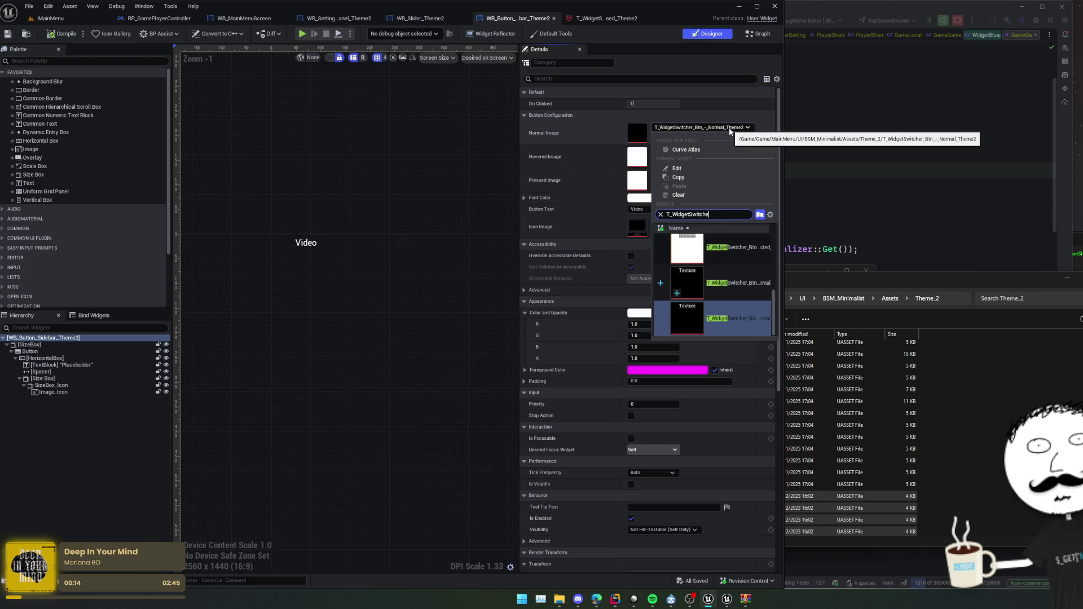
pyautogui.write('r_Btn_')
pyautogui.hotkey('ctrl', 'a')
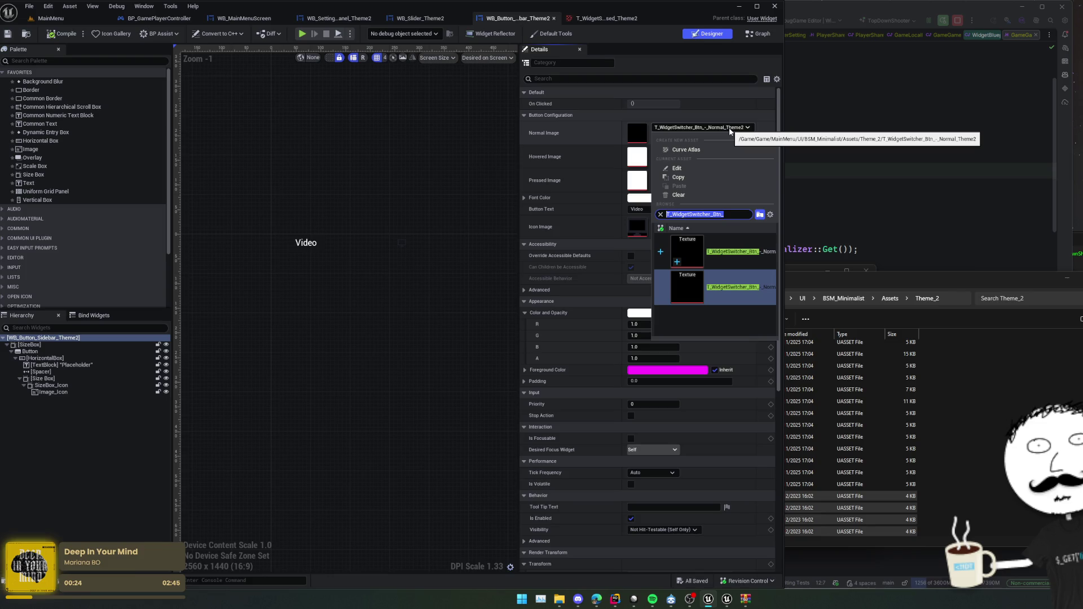
pyautogui.click(745, 288)
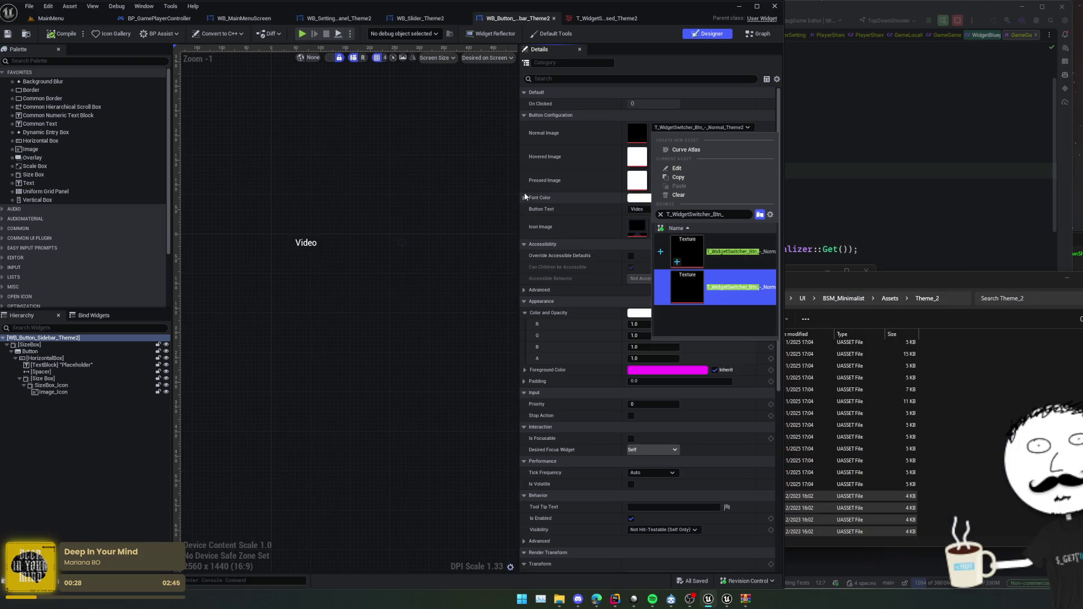
pyautogui.moveTo(749, 263)
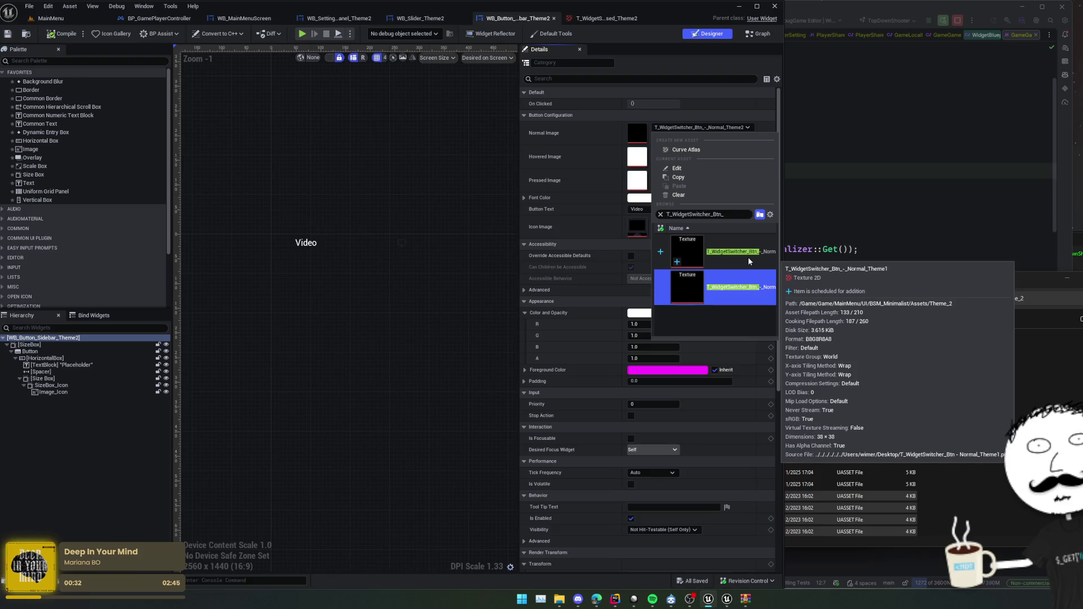
pyautogui.click(748, 256)
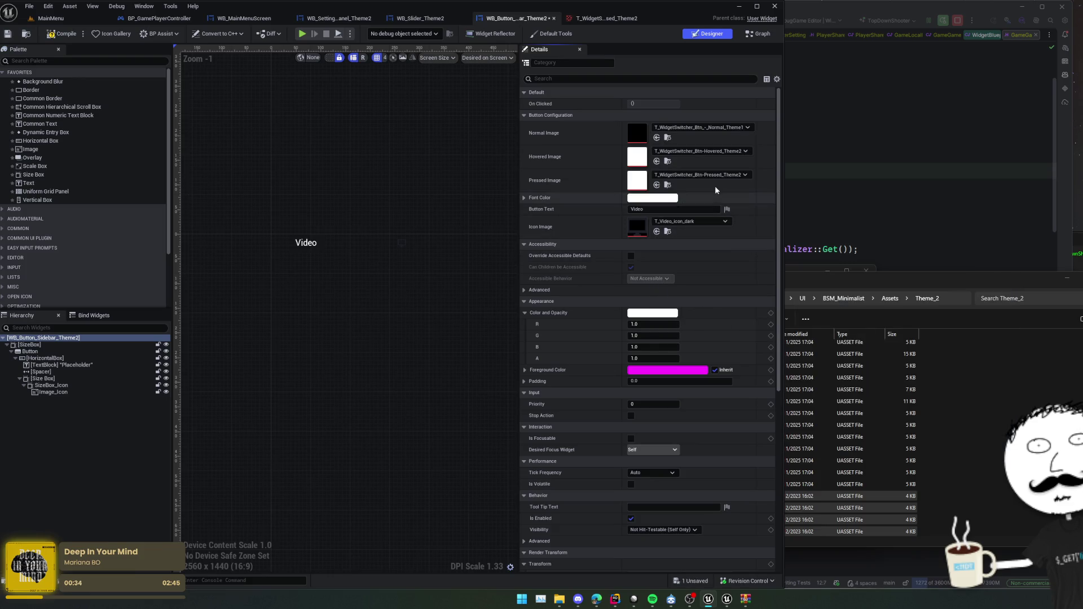
# Open the Normal_Theme1 texture to check it, then close the normal and pressed texture editors.
pyautogui.doubleClick(637, 134)
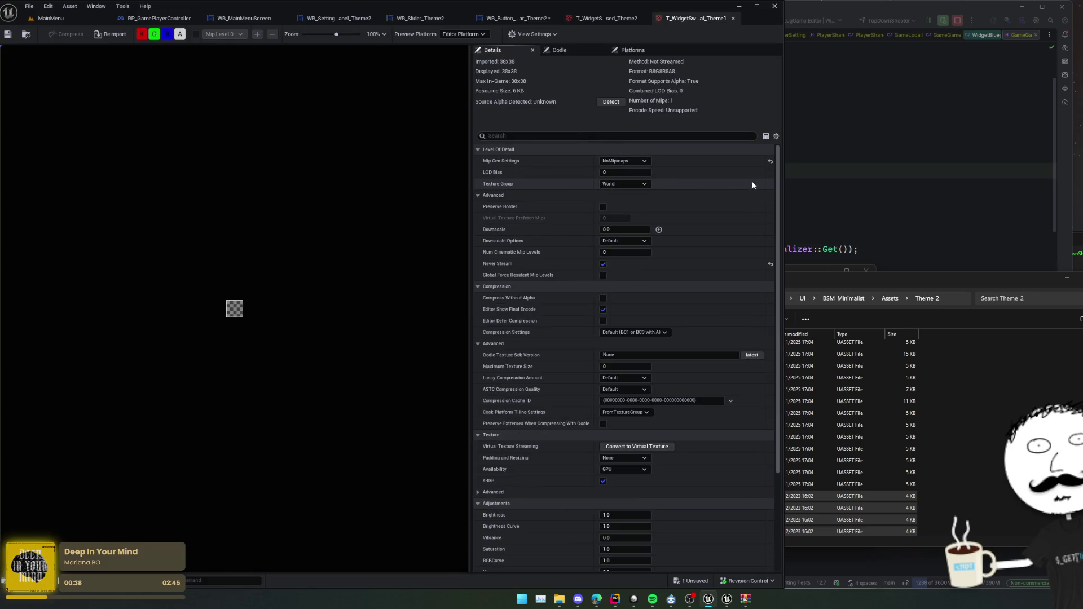
pyautogui.scroll(-1, 736, 162)
pyautogui.scroll(2, 735, 161)
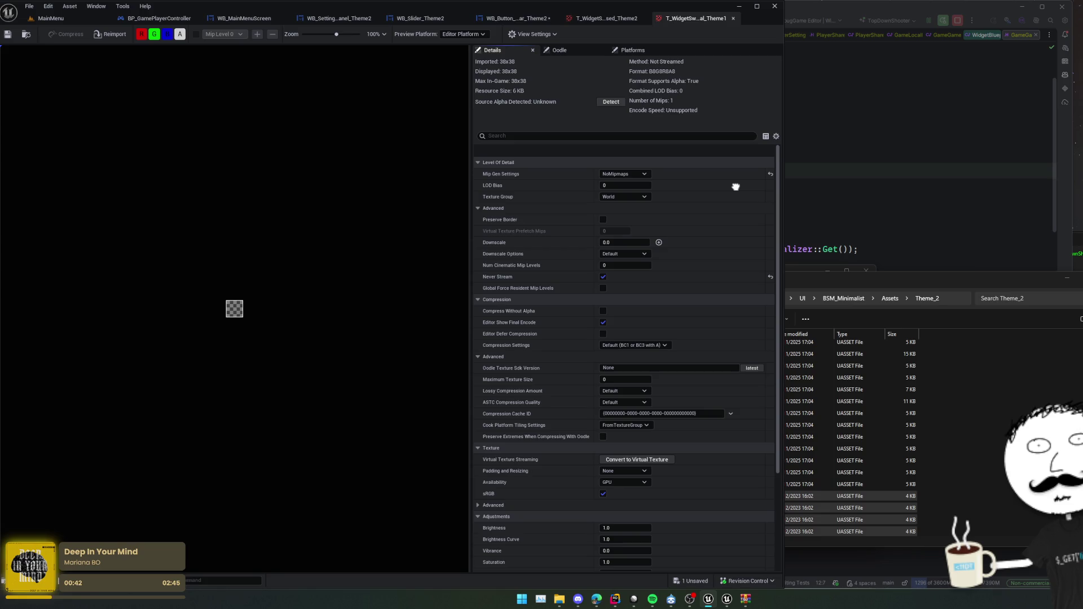
pyautogui.scroll(-5, 736, 187)
pyautogui.scroll(6, 521, 249)
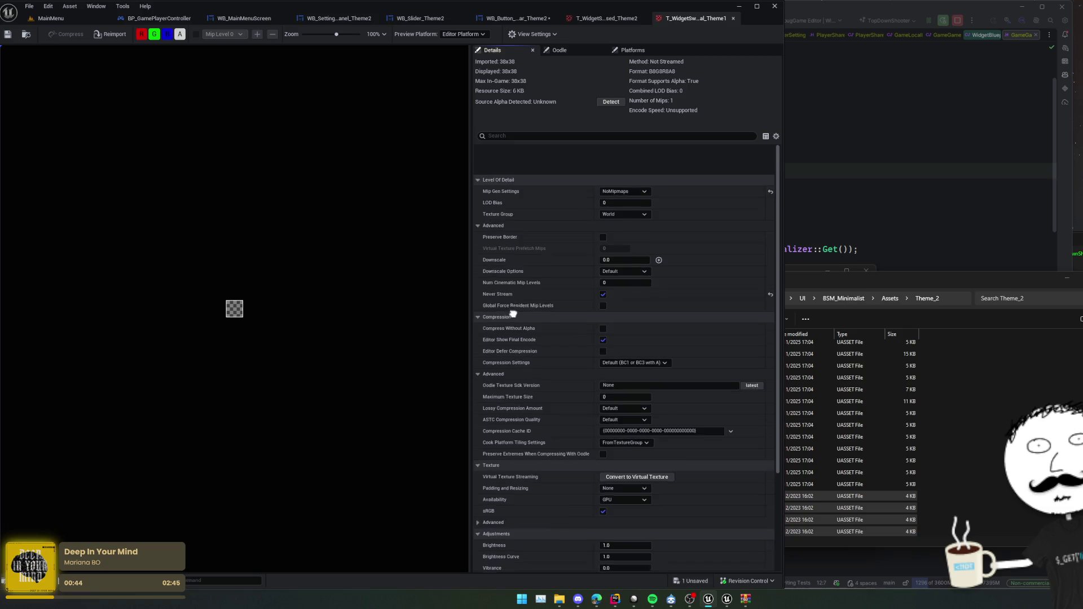
pyautogui.scroll(-2, 513, 313)
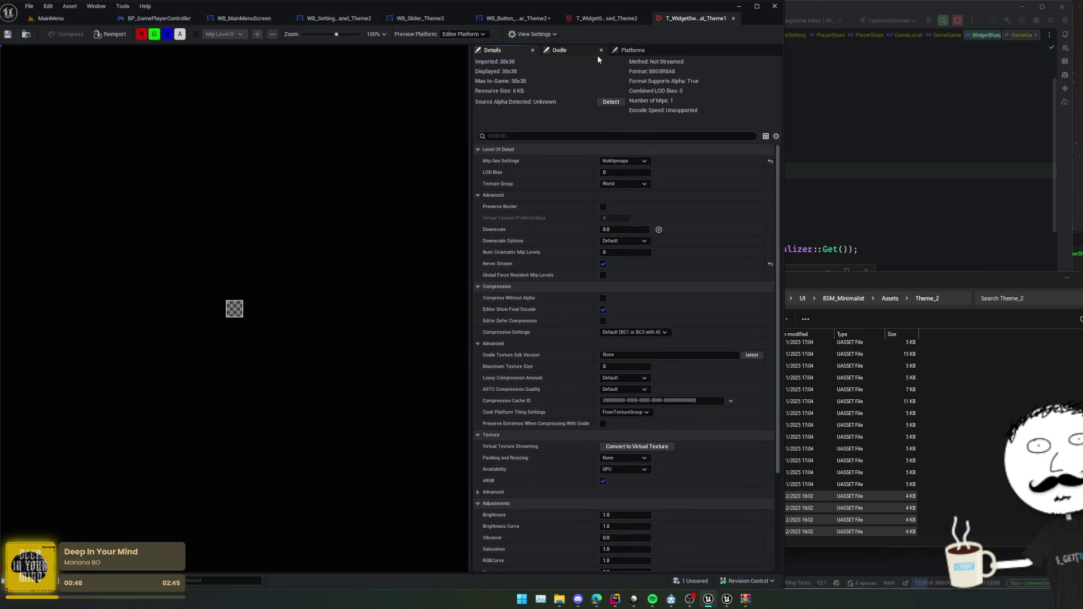
pyautogui.click(733, 18)
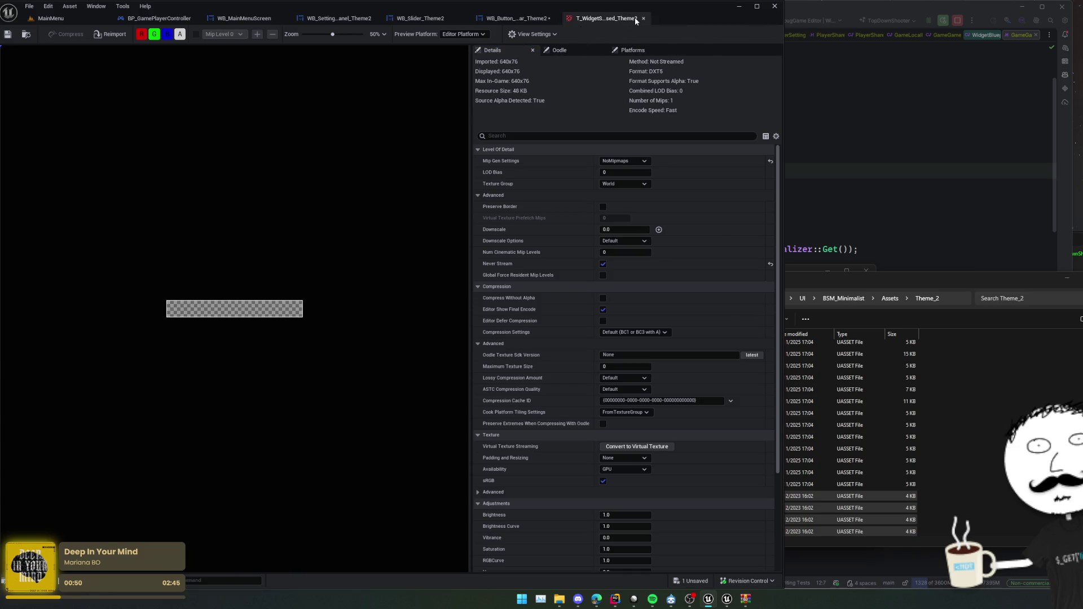
pyautogui.click(644, 18)
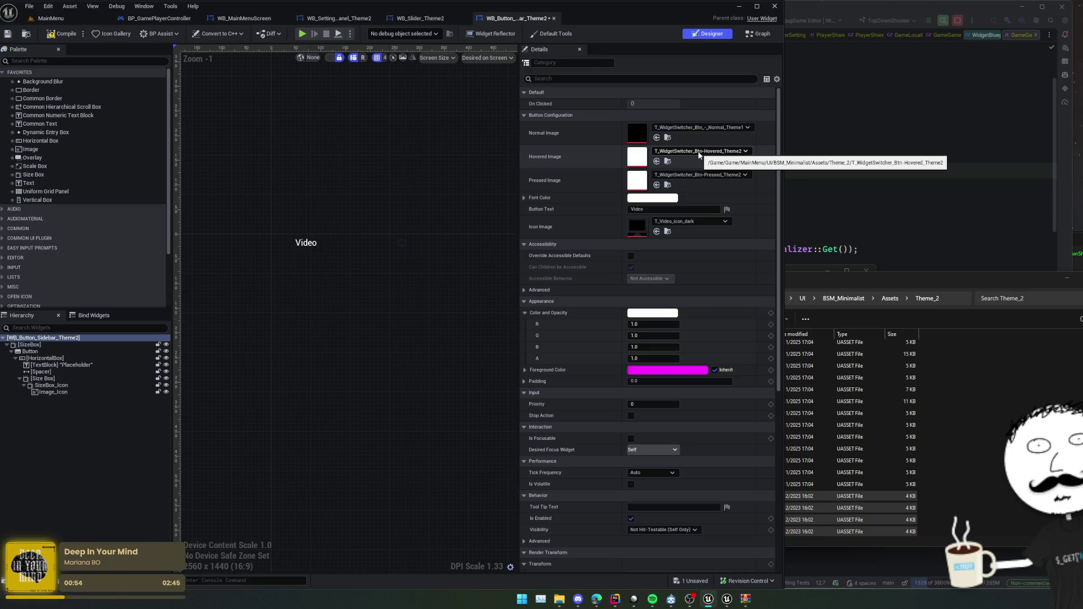
pyautogui.scroll(4, 345, 244)
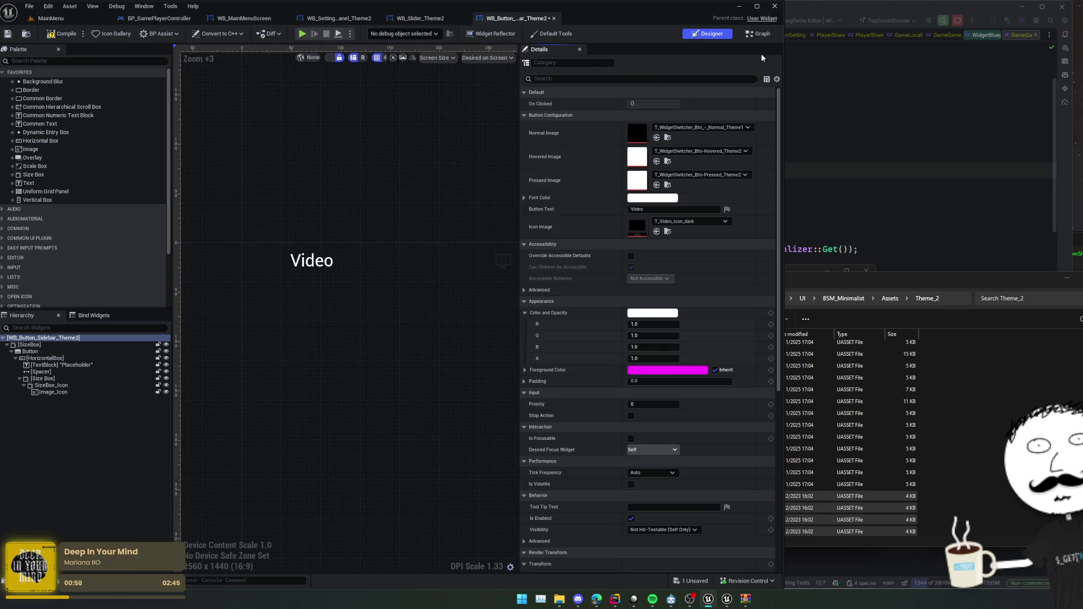
pyautogui.click(770, 35)
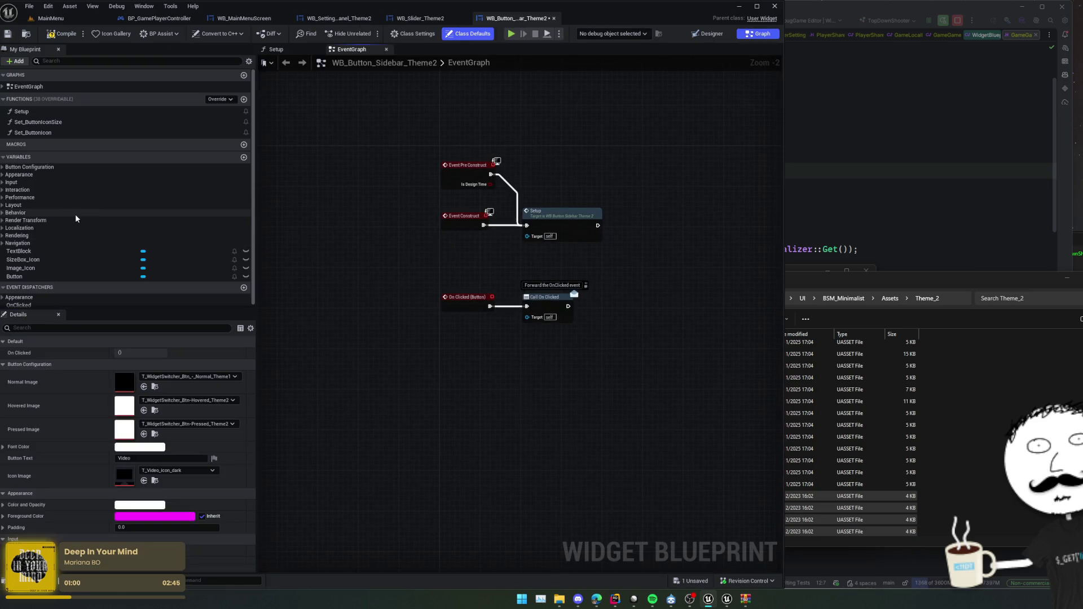
# Open the Setup and Set_ButtonIcon function graphs, then return to the EventGraph.
pyautogui.doubleClick(25, 111)
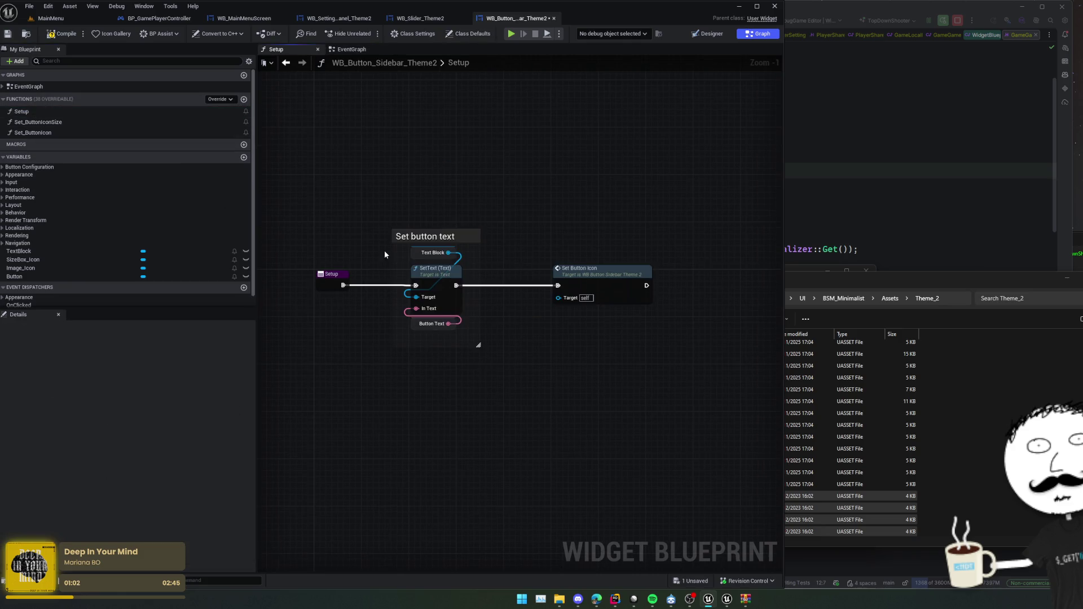
pyautogui.doubleClick(538, 264)
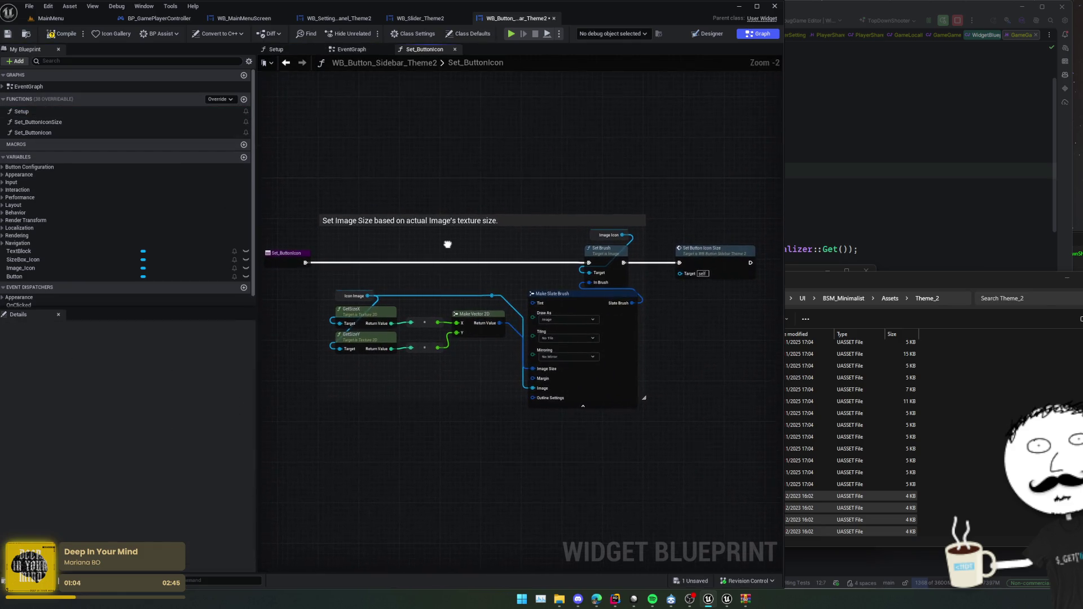
pyautogui.moveTo(447, 242)
pyautogui.mouseDown()
pyautogui.moveTo(460, 230)
pyautogui.moveTo(332, 235)
pyautogui.mouseUp()
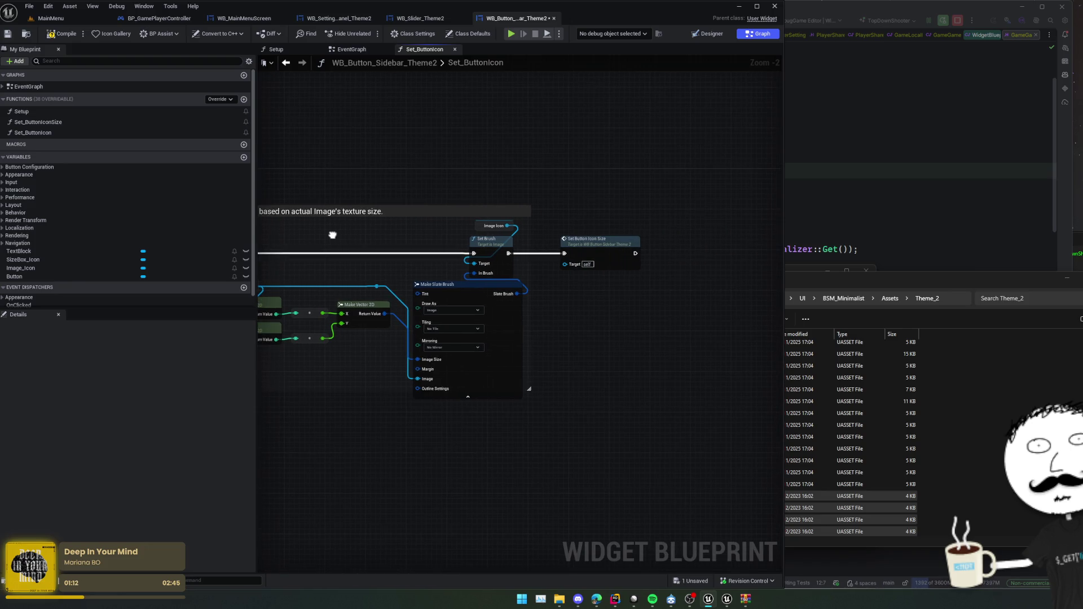
pyautogui.moveTo(332, 235); pyautogui.dragTo(435, 229)
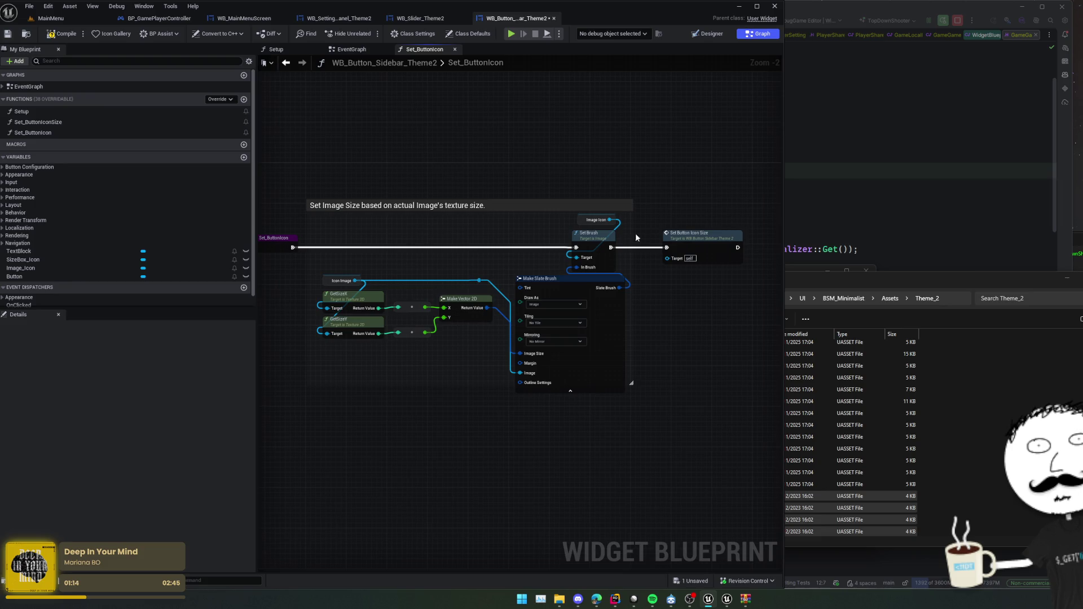
pyautogui.click(33, 133)
pyautogui.click(35, 112)
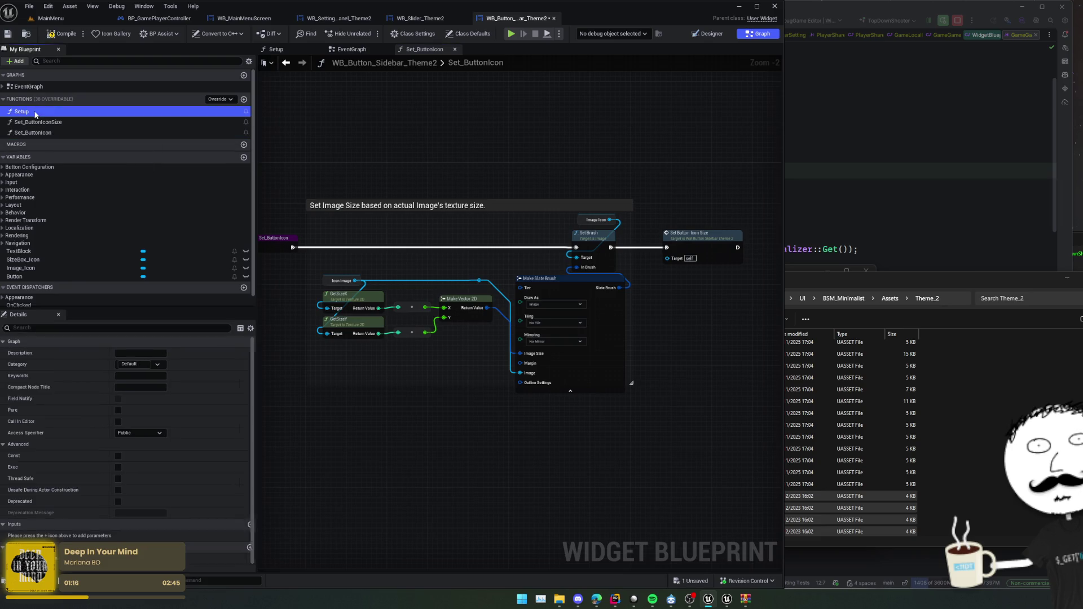
pyautogui.click(3, 86)
pyautogui.doubleClick(42, 97)
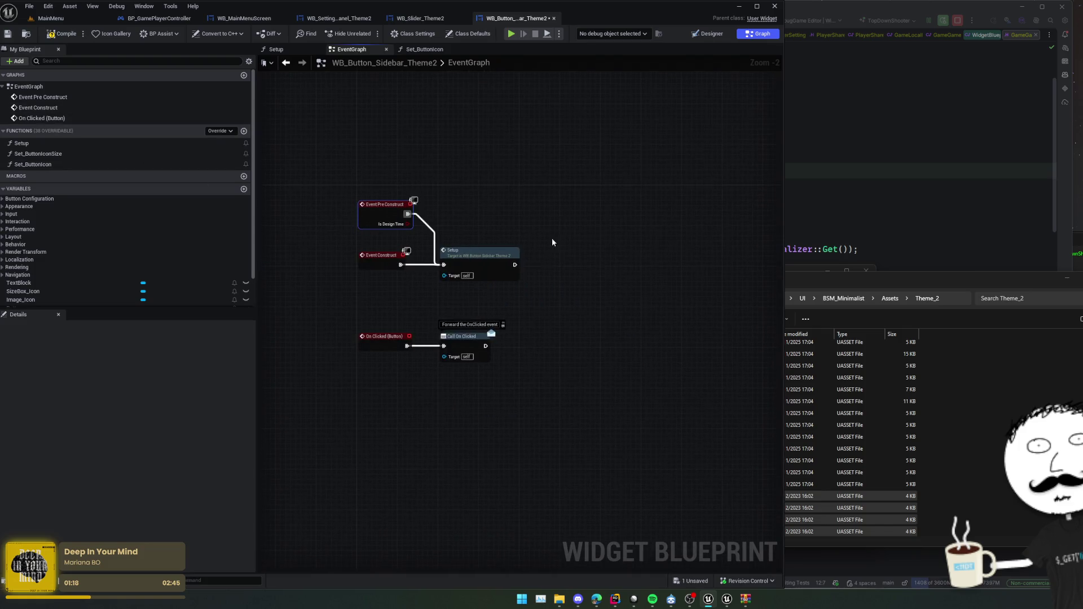
# From the EventGraph, open the Setup, Set Button Icon and Set Button Icon Size functions.
pyautogui.moveTo(552, 243); pyautogui.dragTo(573, 222)
pyautogui.doubleClick(492, 229)
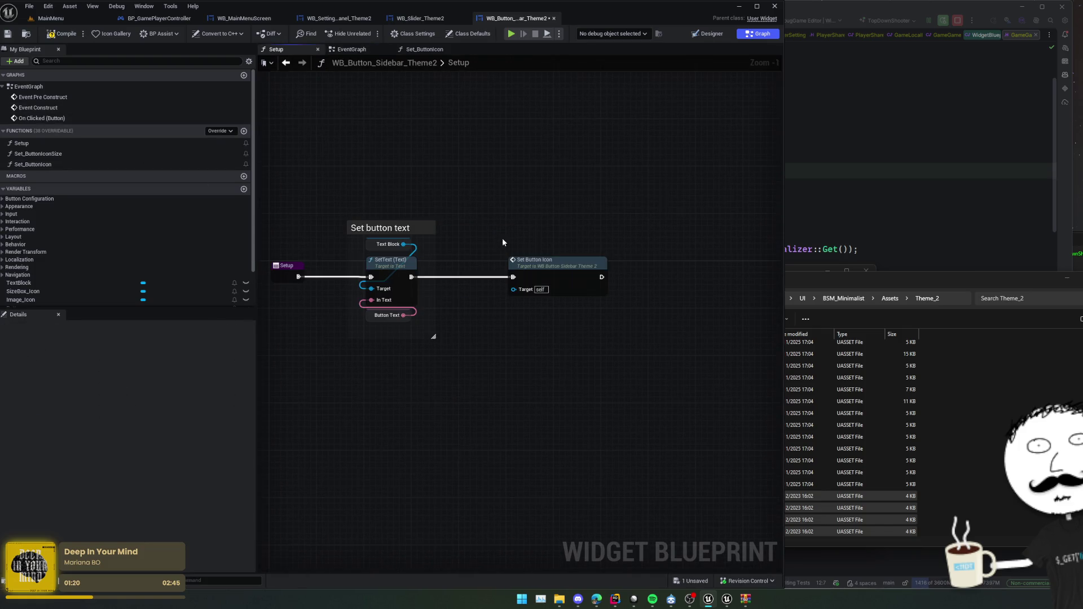
pyautogui.doubleClick(657, 271)
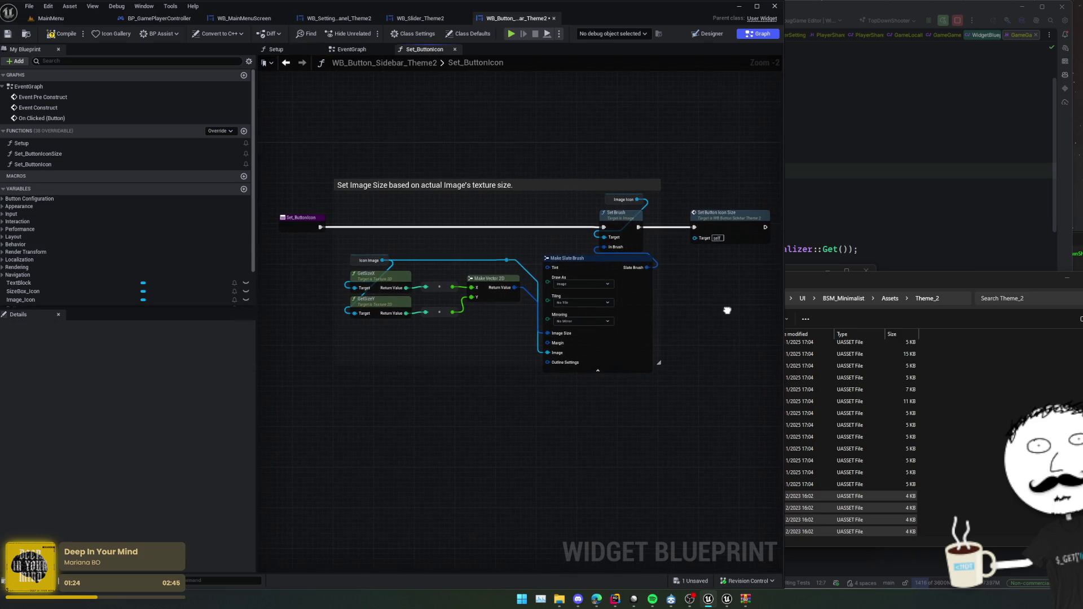
pyautogui.doubleClick(594, 230)
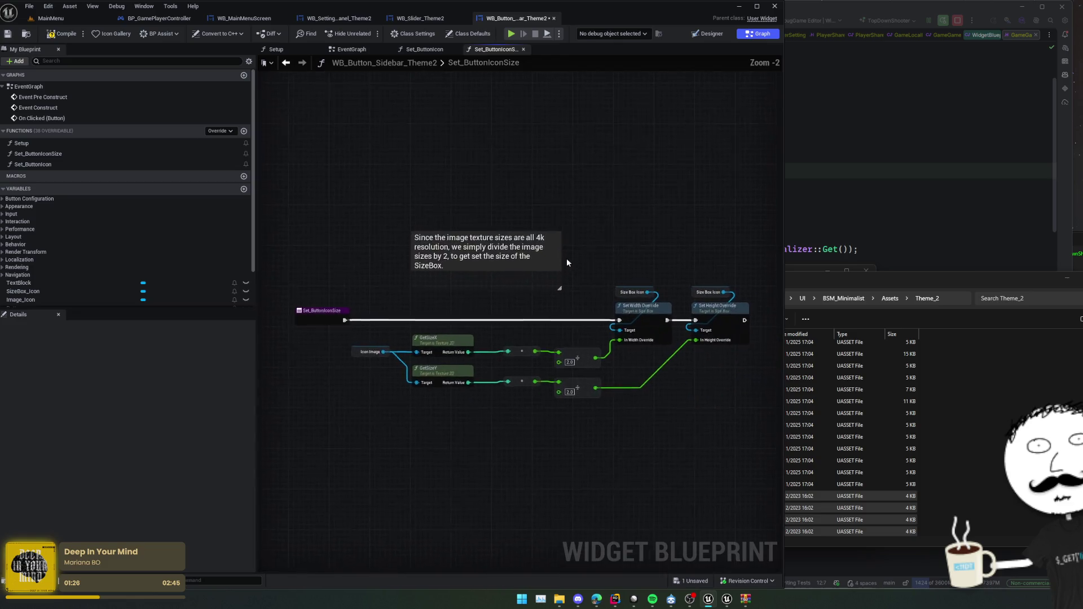
pyautogui.moveTo(606, 236)
pyautogui.mouseDown()
pyautogui.moveTo(602, 223)
pyautogui.moveTo(507, 206)
pyautogui.moveTo(542, 214)
pyautogui.mouseUp()
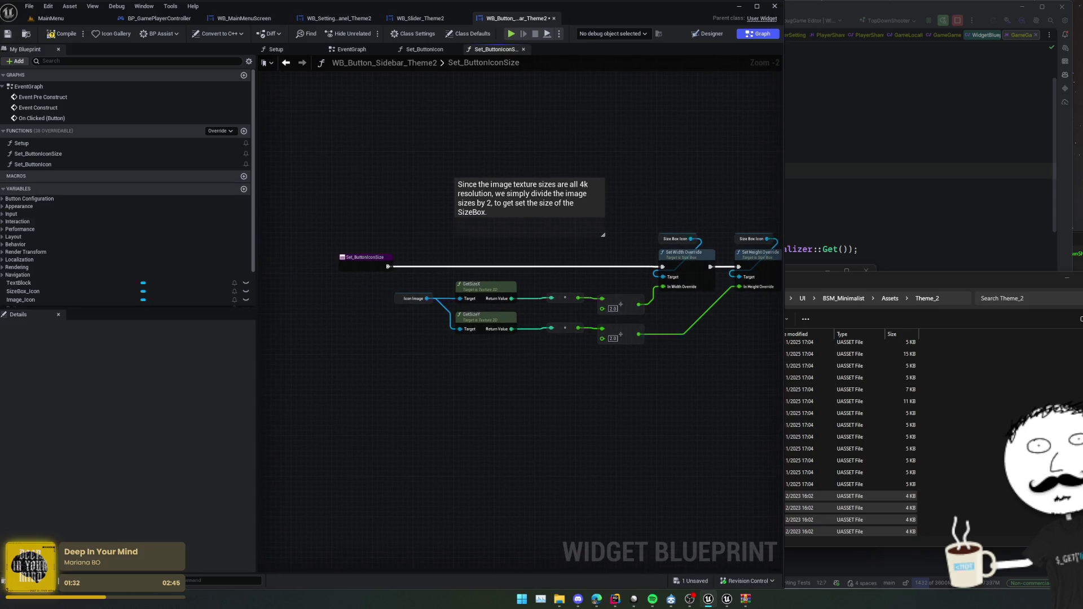
pyautogui.click(28, 199)
# Search all blueprints for references to the Normal Image variable by class member.
pyautogui.click(28, 208)
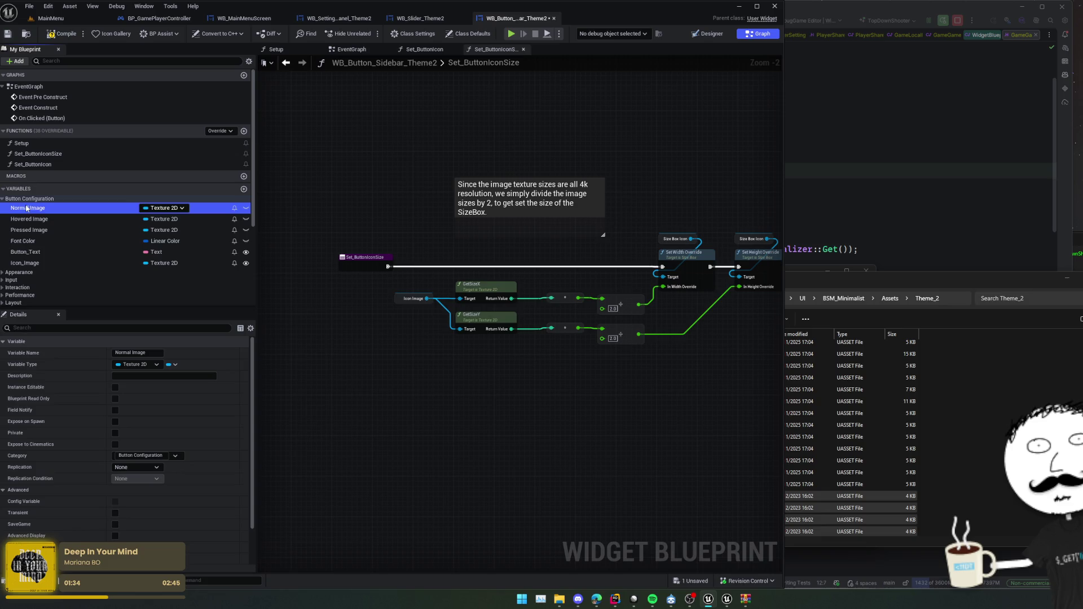
pyautogui.scroll(-3, 68, 252)
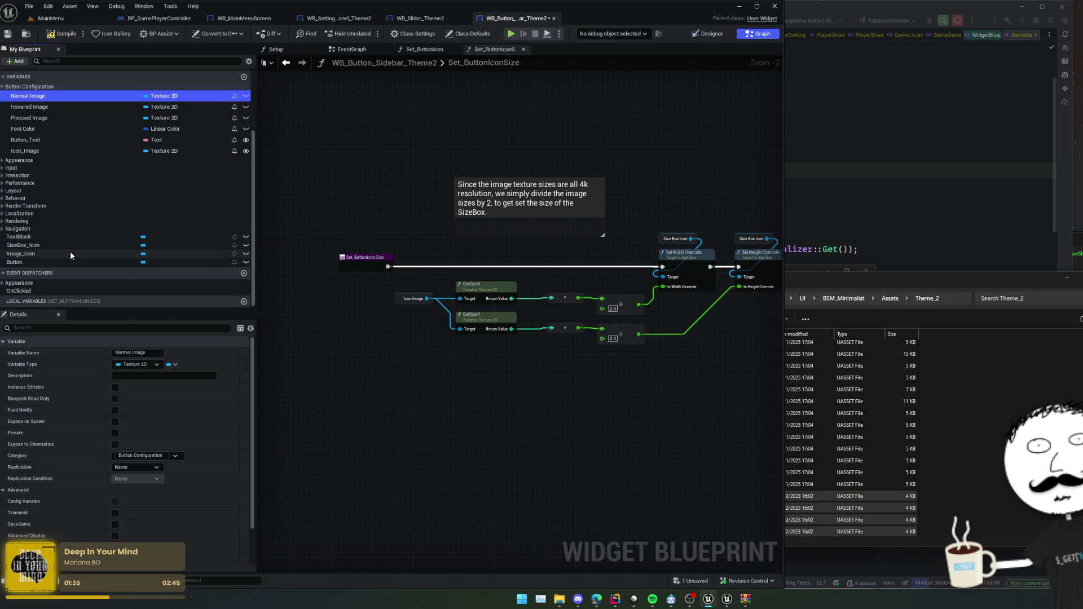
pyautogui.click(4, 283)
pyautogui.scroll(2, 17, 285)
pyautogui.rightClick(51, 125)
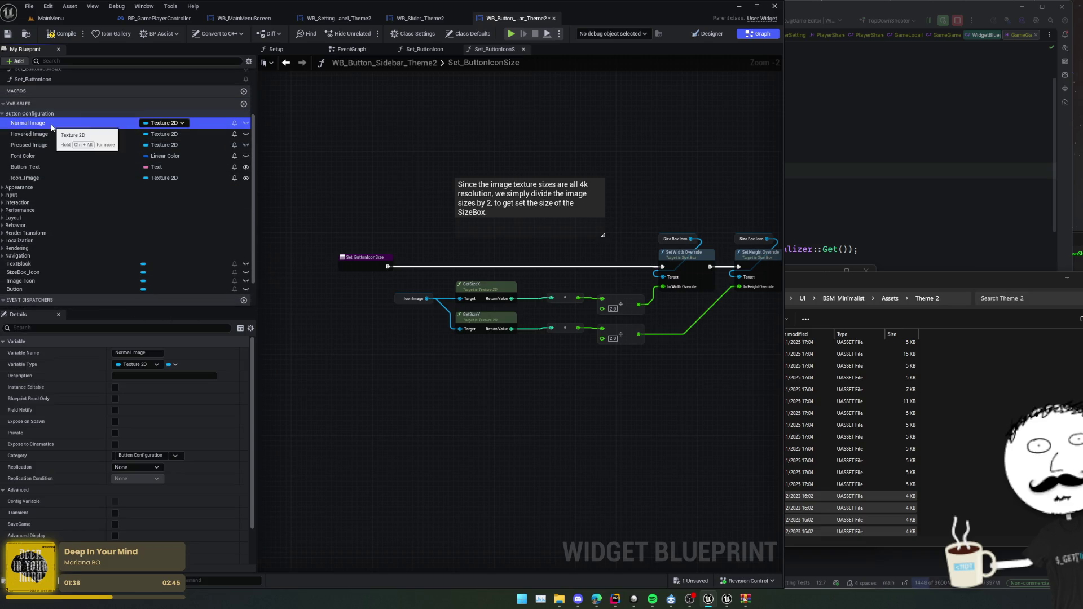
pyautogui.moveTo(93, 154)
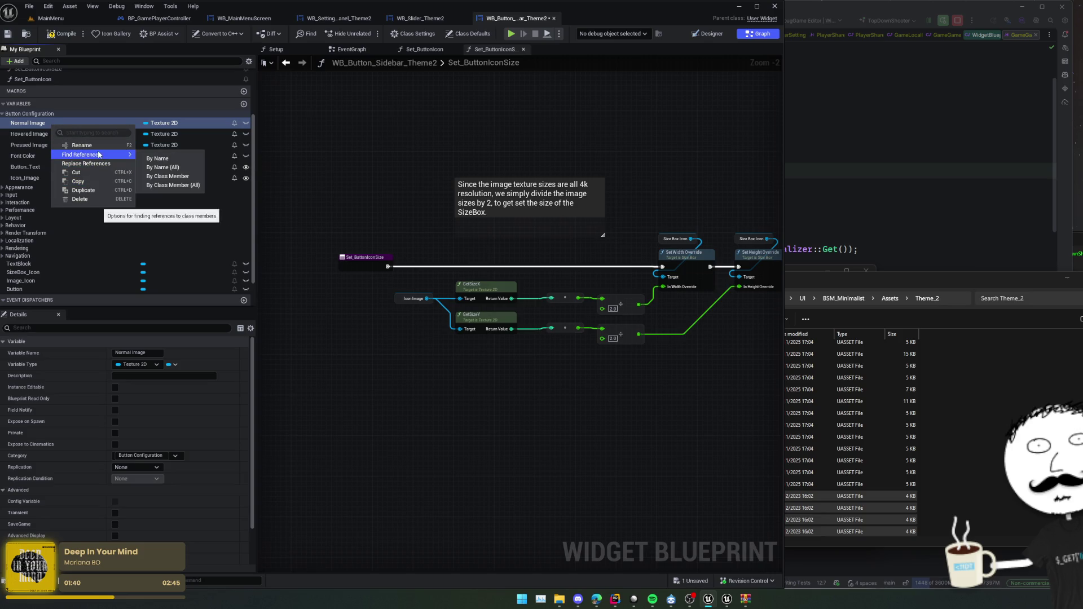
pyautogui.click(171, 177)
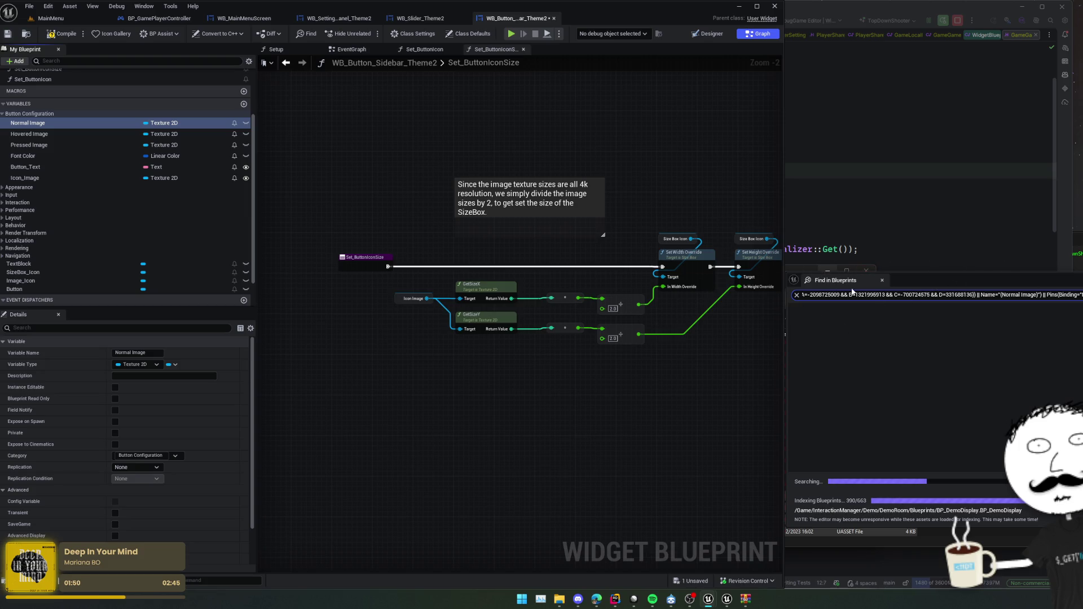
# Review the Normal Image search results, close them, and go back to the MainMenu level.
pyautogui.moveTo(619, 350); pyautogui.dragTo(591, 348)
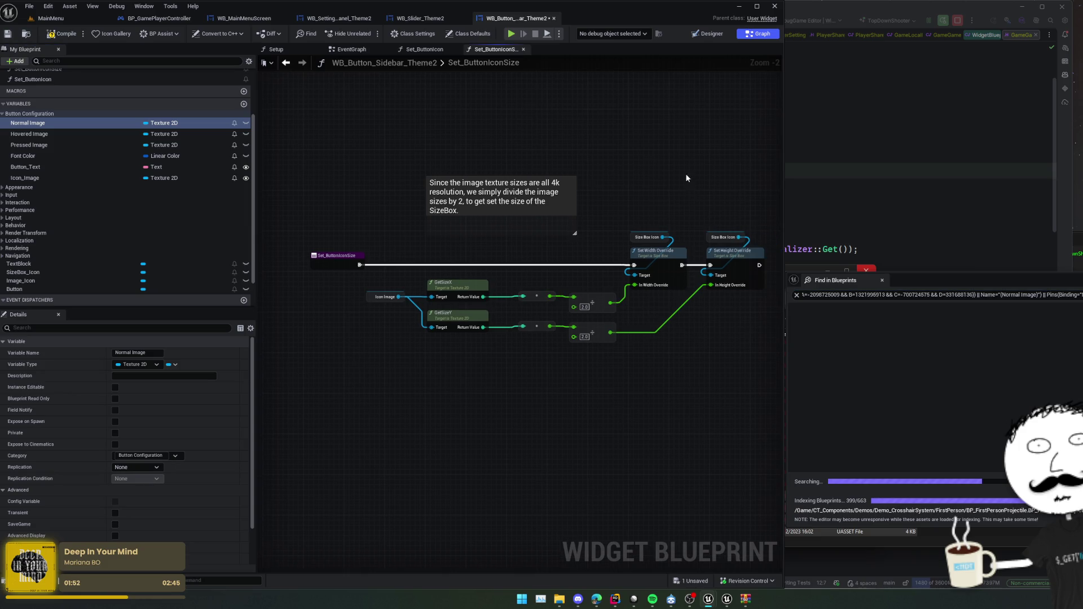
pyautogui.scroll(-3, 611, 198)
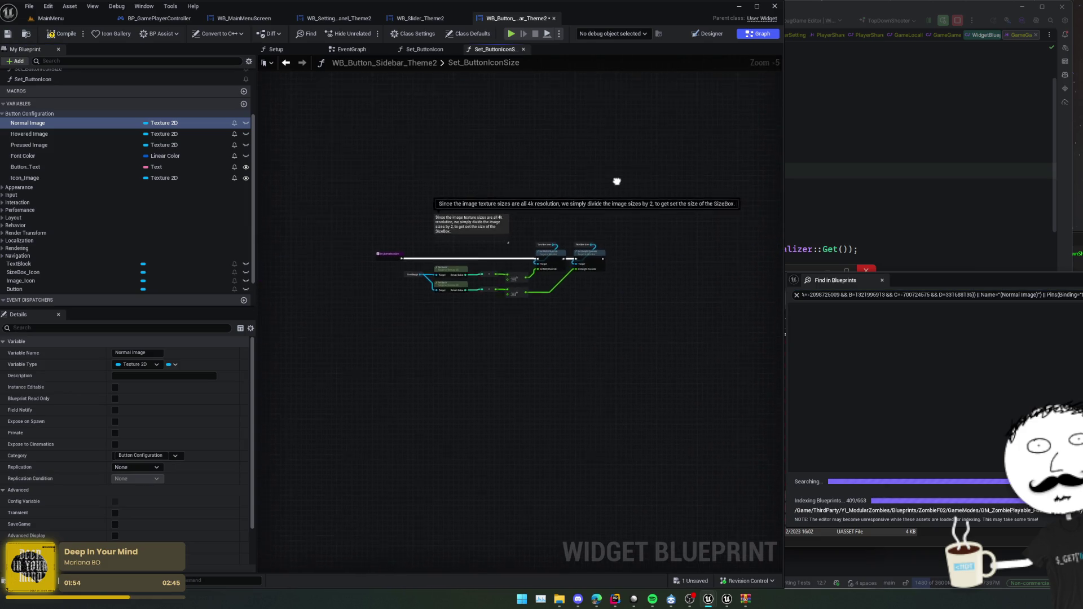
pyautogui.moveTo(617, 181)
pyautogui.mouseDown()
pyautogui.moveTo(553, 200)
pyautogui.moveTo(577, 228)
pyautogui.mouseUp()
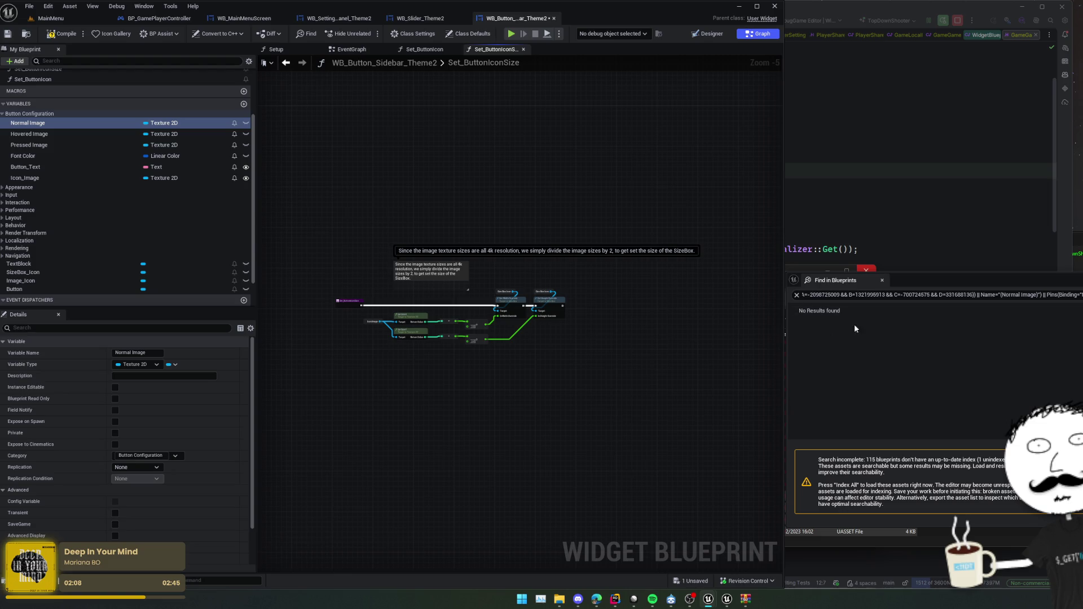
pyautogui.middleClick(836, 282)
pyautogui.moveTo(644, 294); pyautogui.dragTo(651, 299)
pyautogui.scroll(1, 652, 300)
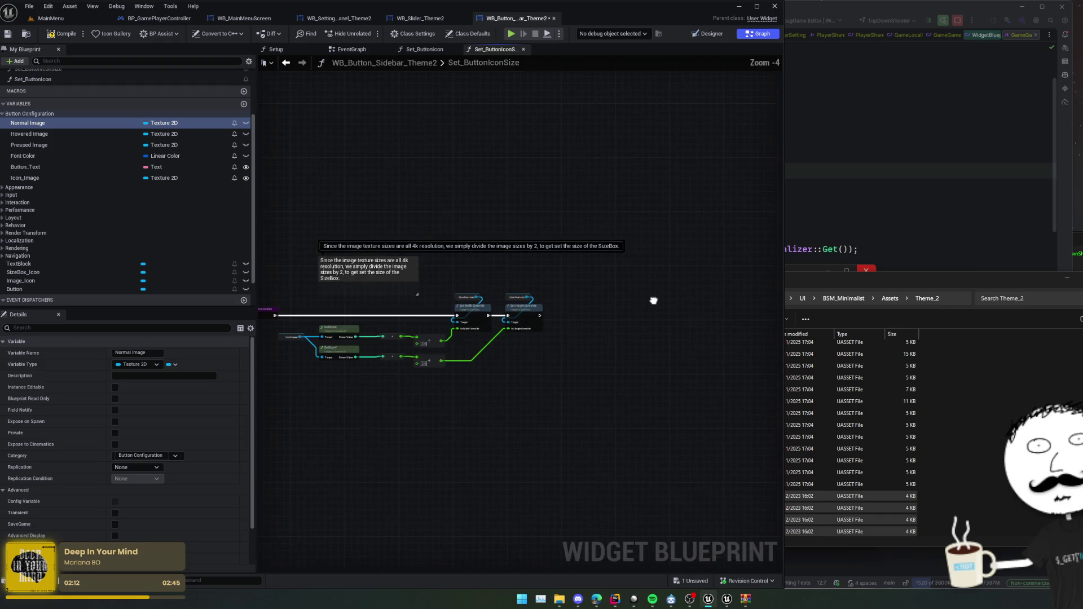
pyautogui.moveTo(659, 301)
pyautogui.mouseDown()
pyautogui.moveTo(589, 290)
pyautogui.moveTo(618, 293)
pyautogui.mouseUp()
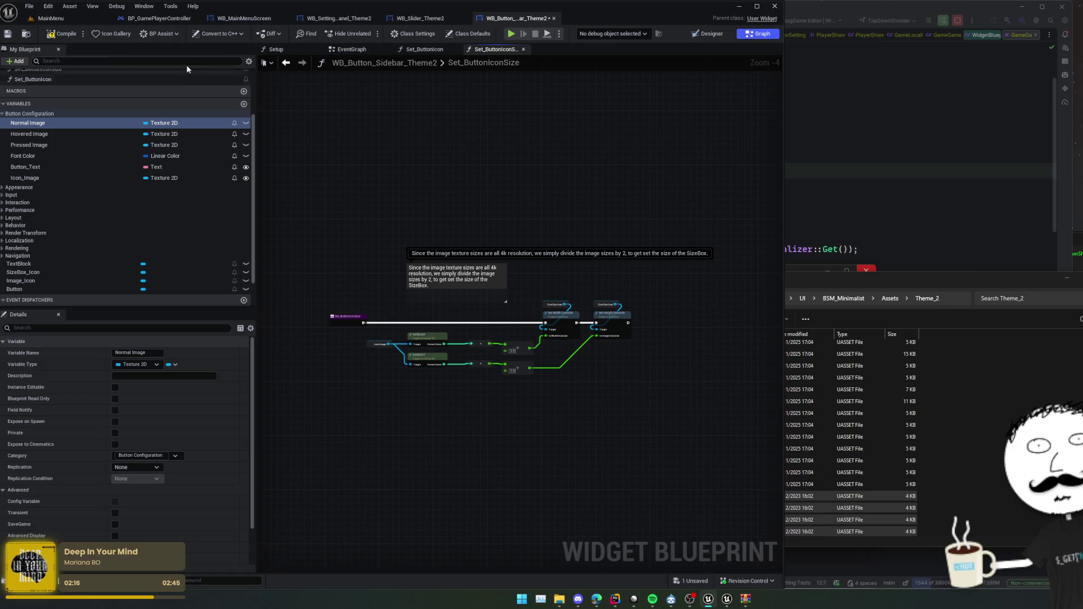
pyautogui.click(51, 18)
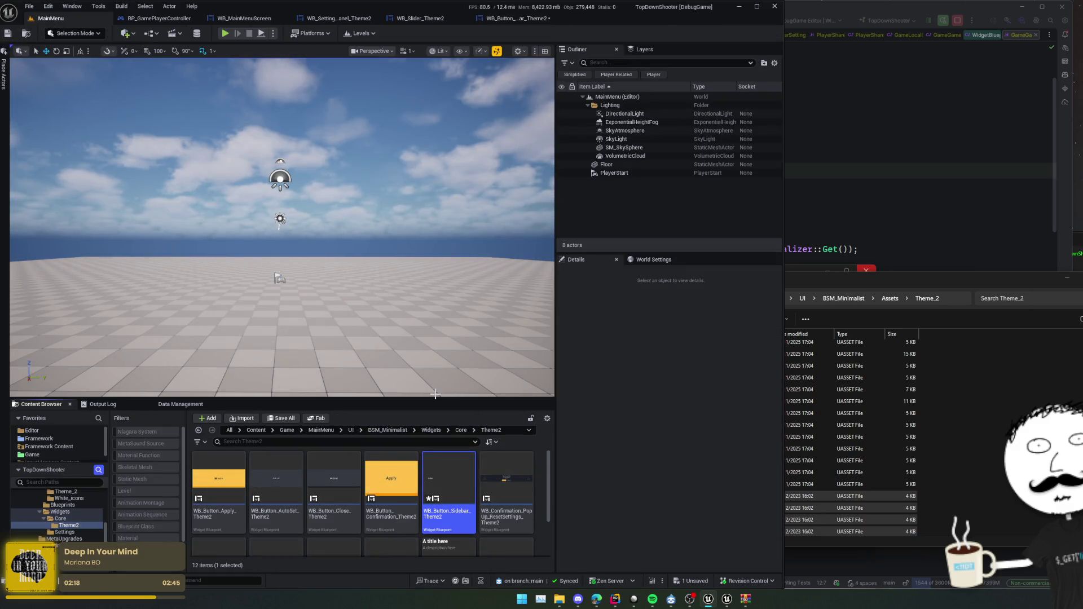
# Enlarge the Content Browser to show all Theme2 widgets, go up to Core, and show Assets in Explorer.
pyautogui.moveTo(434, 399); pyautogui.dragTo(435, 269)
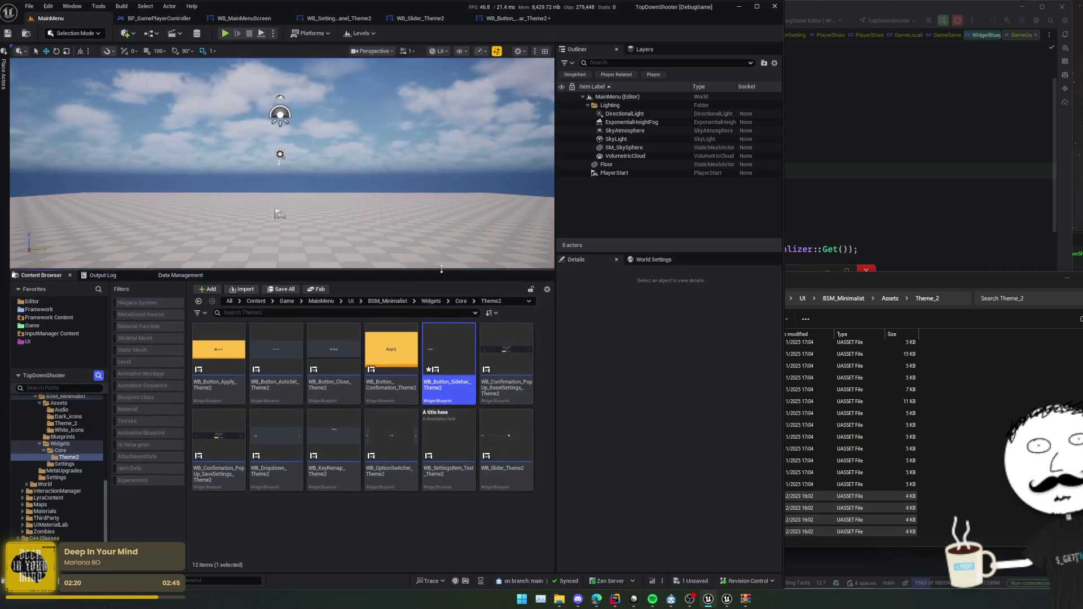
pyautogui.click(463, 514)
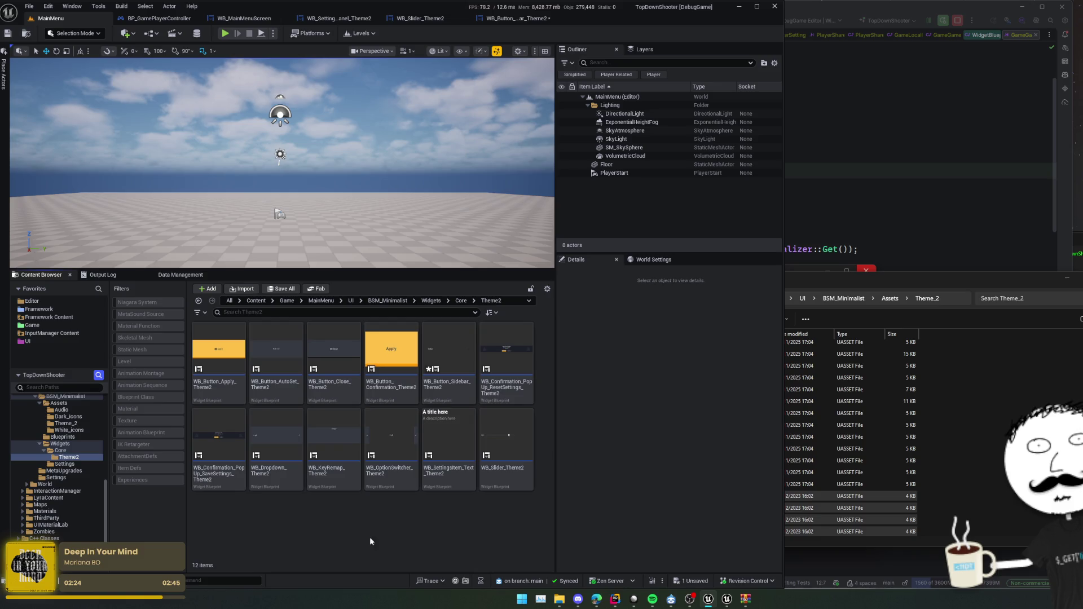
pyautogui.click(461, 301)
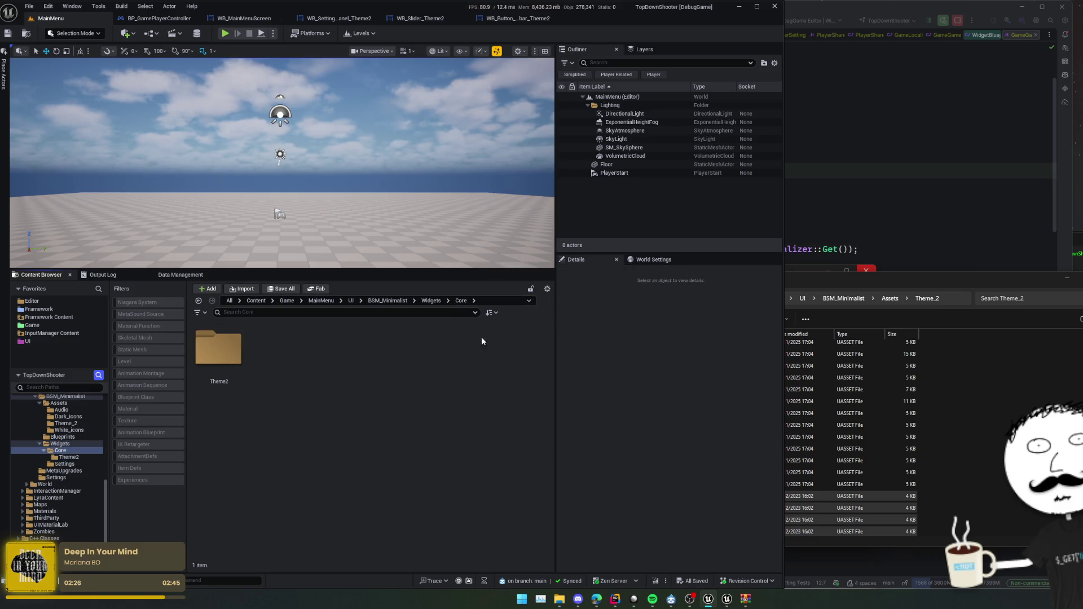
pyautogui.click(930, 437)
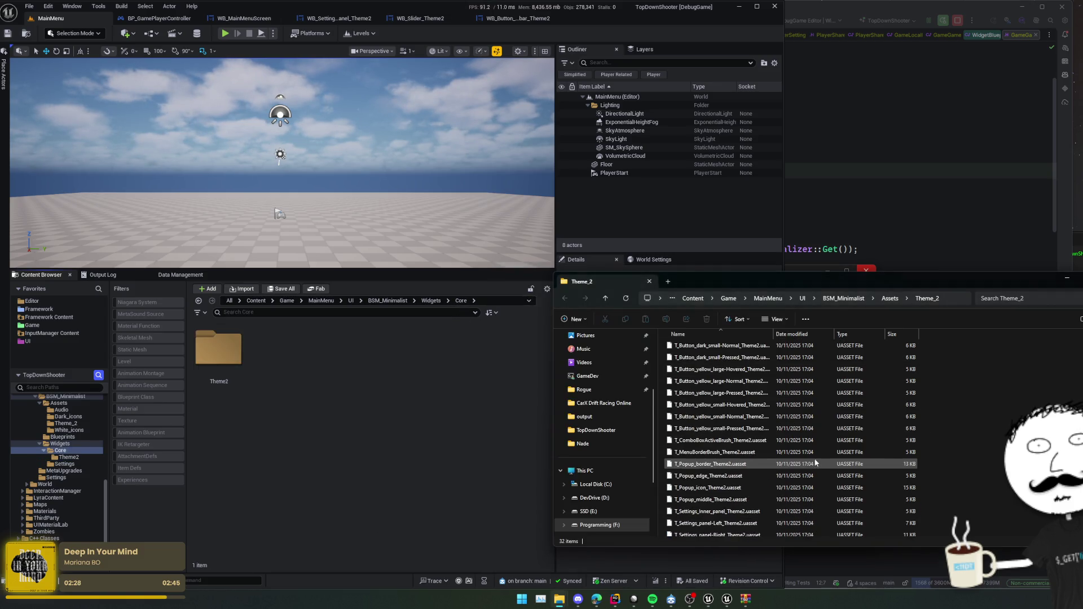
pyautogui.click(890, 300)
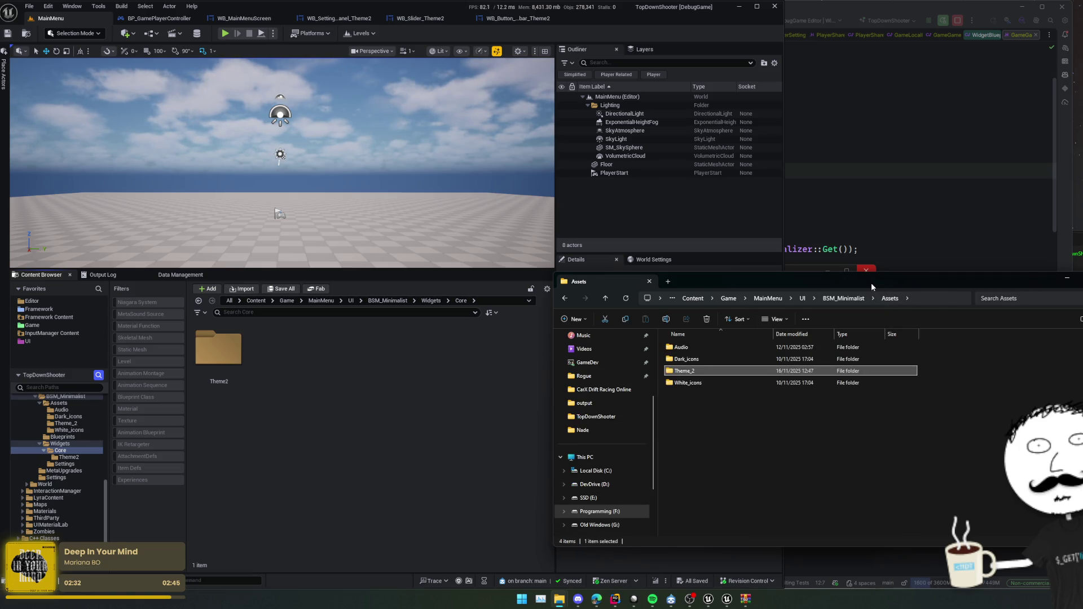
# Move the Explorer window aside and close the BSM_Minimalist.7z archive window.
pyautogui.moveTo(872, 286); pyautogui.dragTo(646, 274)
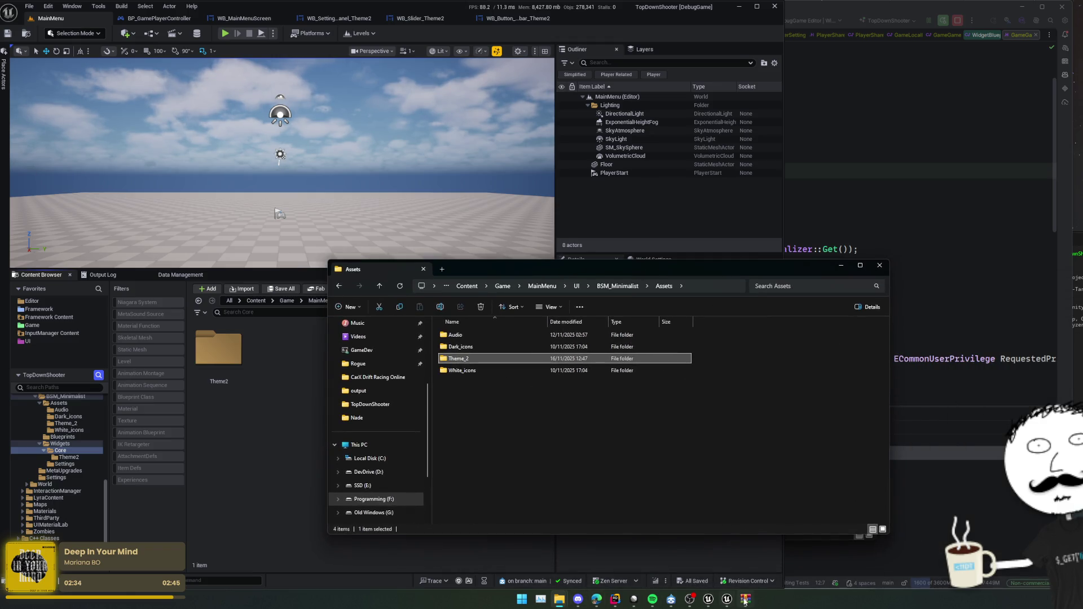
pyautogui.click(745, 600)
pyautogui.click(1078, 176)
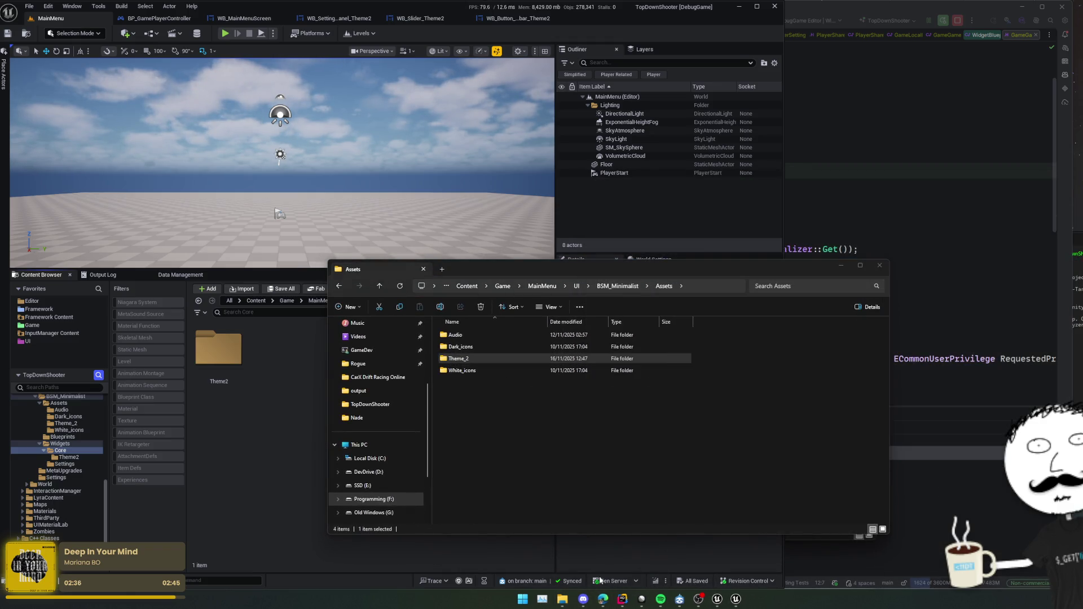
# Navigate the downloaded BSM_Minimalist folder to Widgets > Core > Theme1.
pyautogui.moveTo(569, 599)
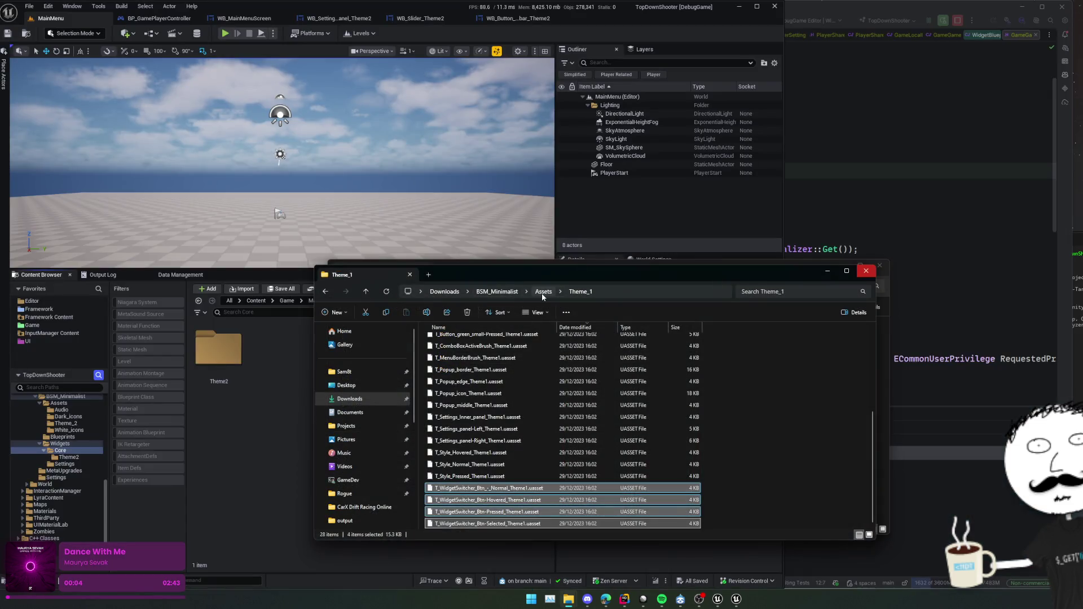
pyautogui.click(543, 293)
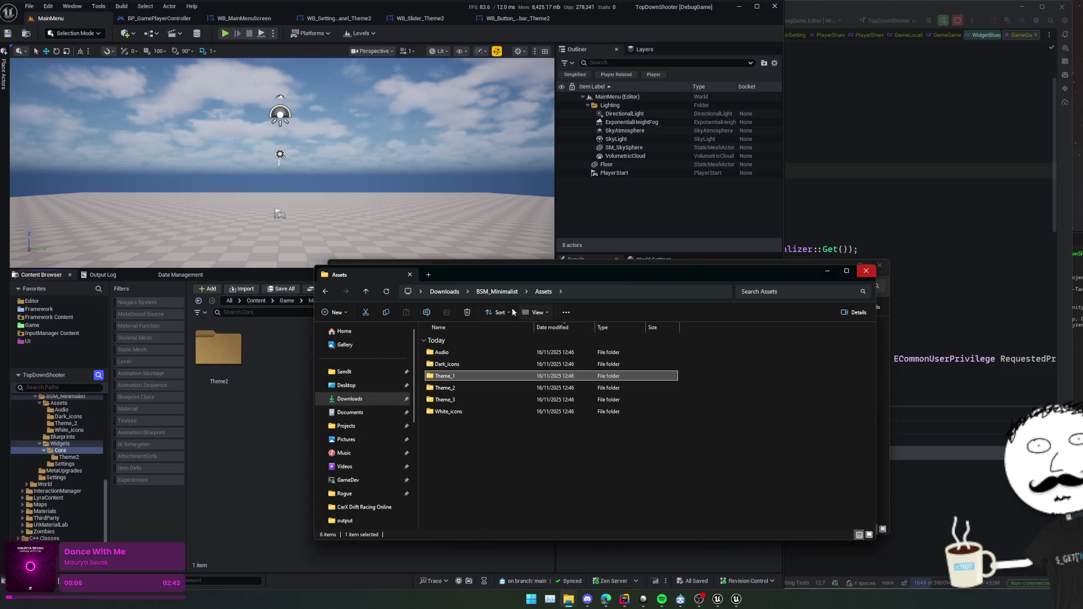
pyautogui.click(496, 292)
pyautogui.doubleClick(466, 352)
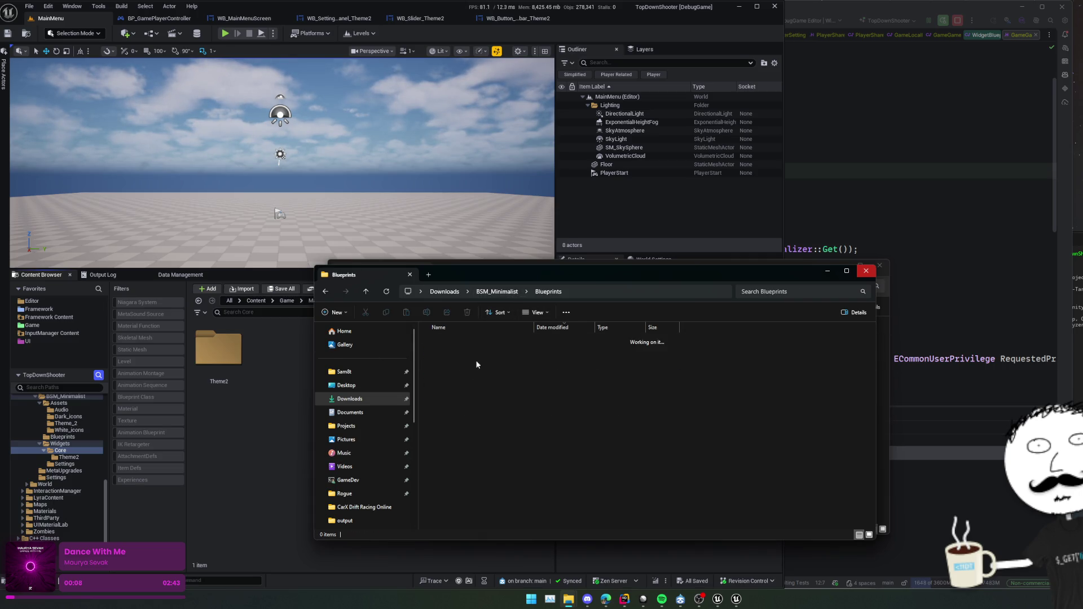
pyautogui.hotkey('alt', 'Left')
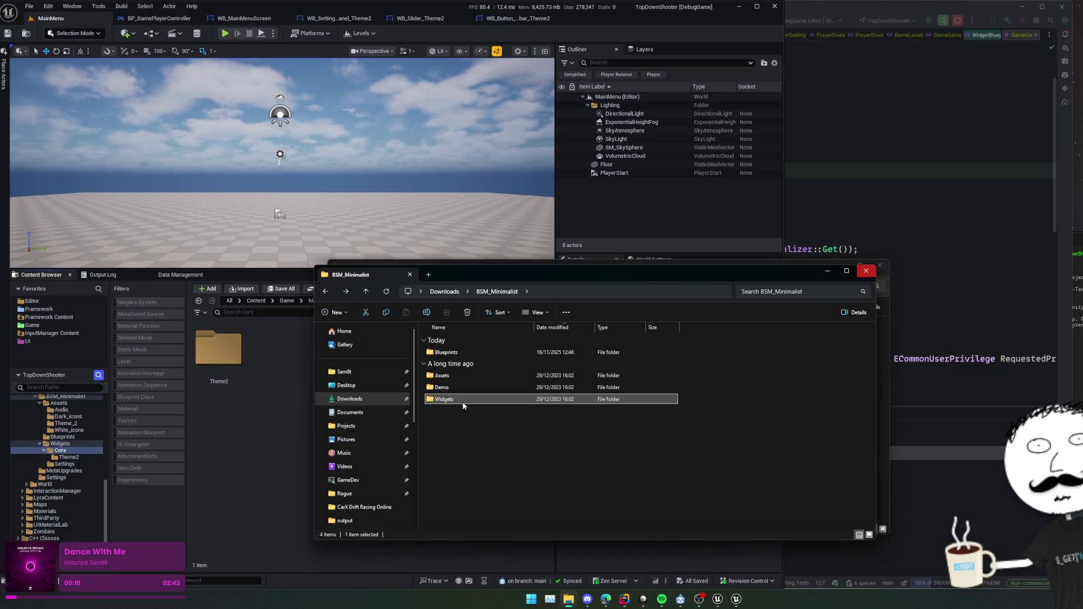
pyautogui.doubleClick(451, 400)
pyautogui.click(453, 375)
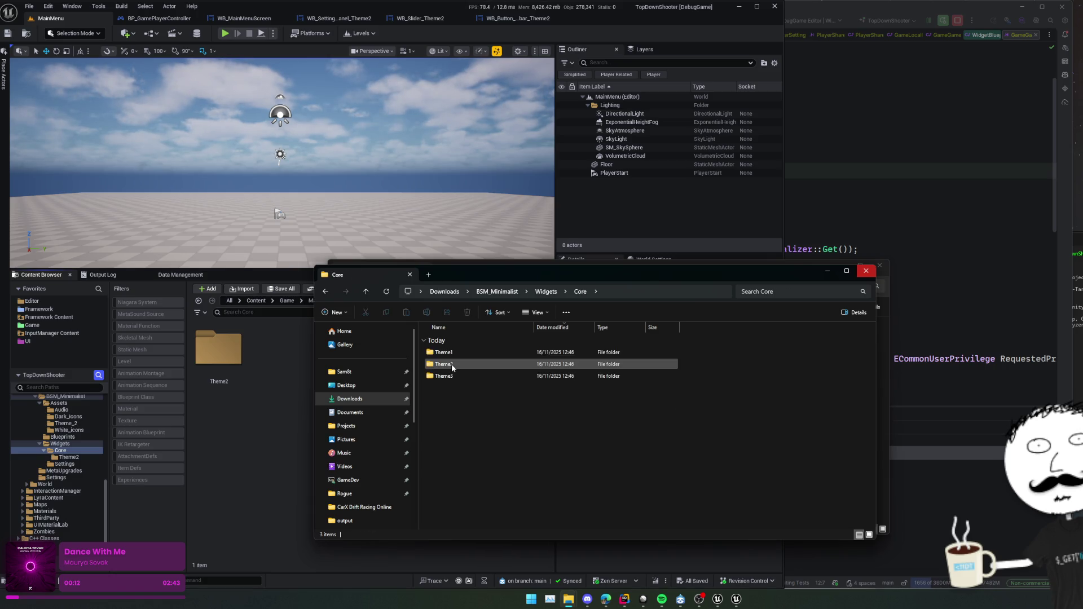
pyautogui.doubleClick(452, 375)
pyautogui.doubleClick(477, 351)
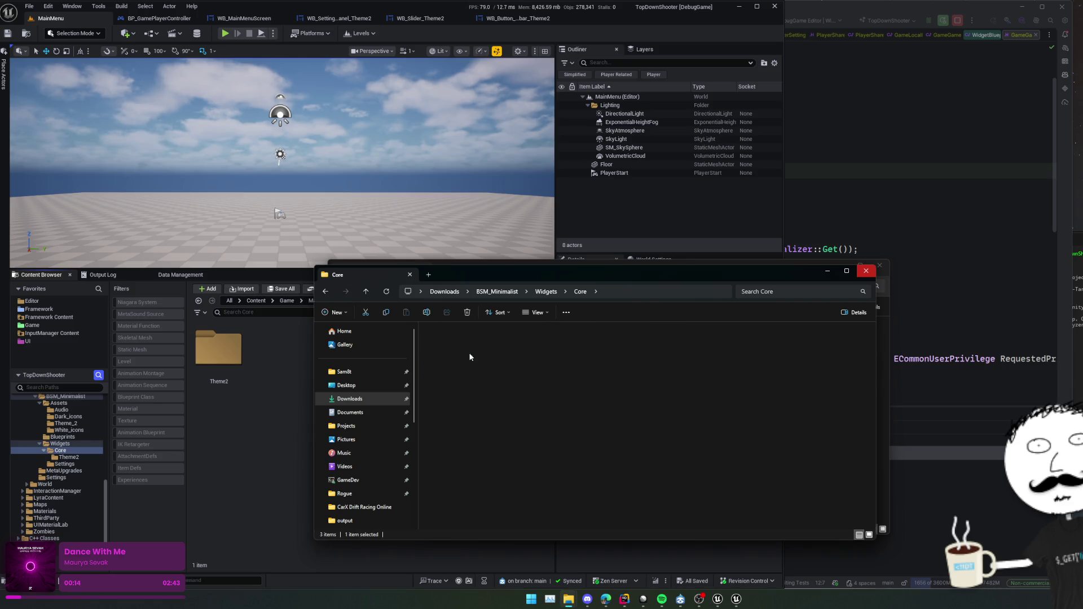
pyautogui.click(545, 365)
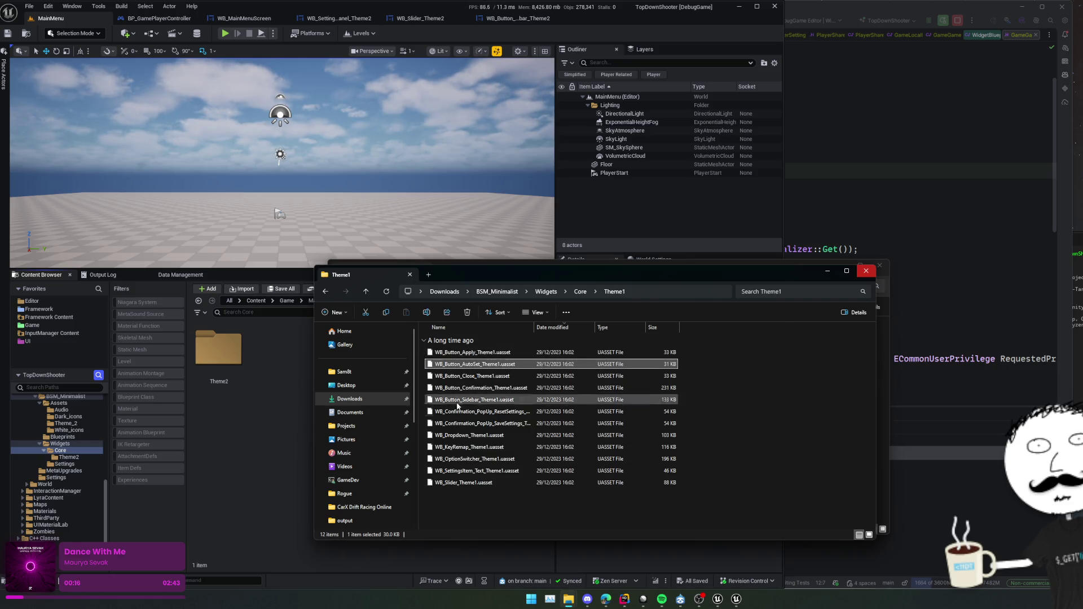
# Compare with the project's Theme2 widgets folder, then select WB_Button_Sidebar_Theme1.uasset in Explorer.
pyautogui.click(266, 385)
pyautogui.doubleClick(218, 347)
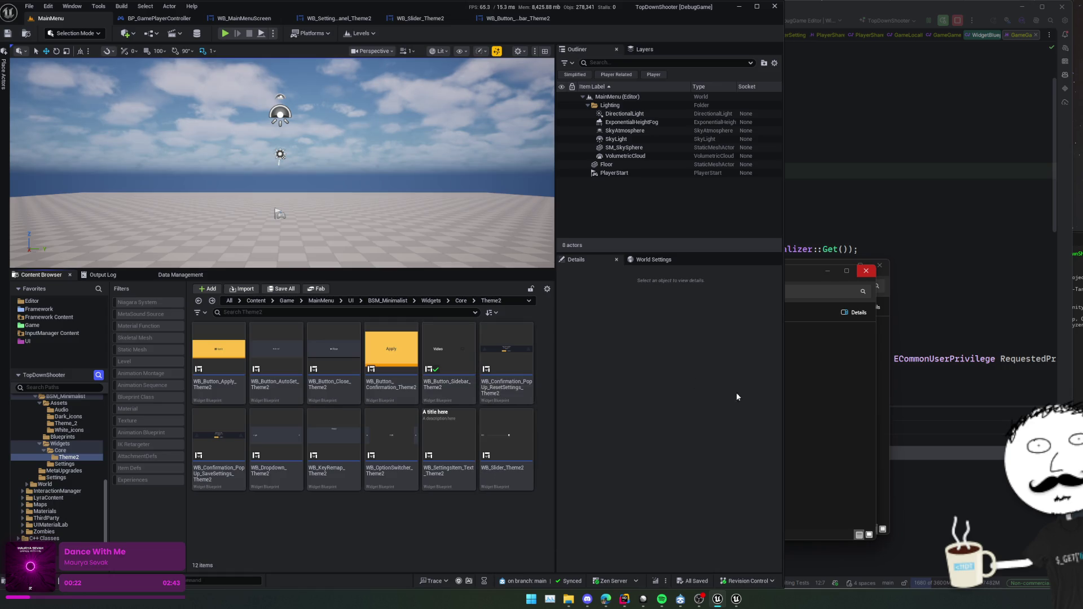
pyautogui.hotkey('alt', 'Tab')
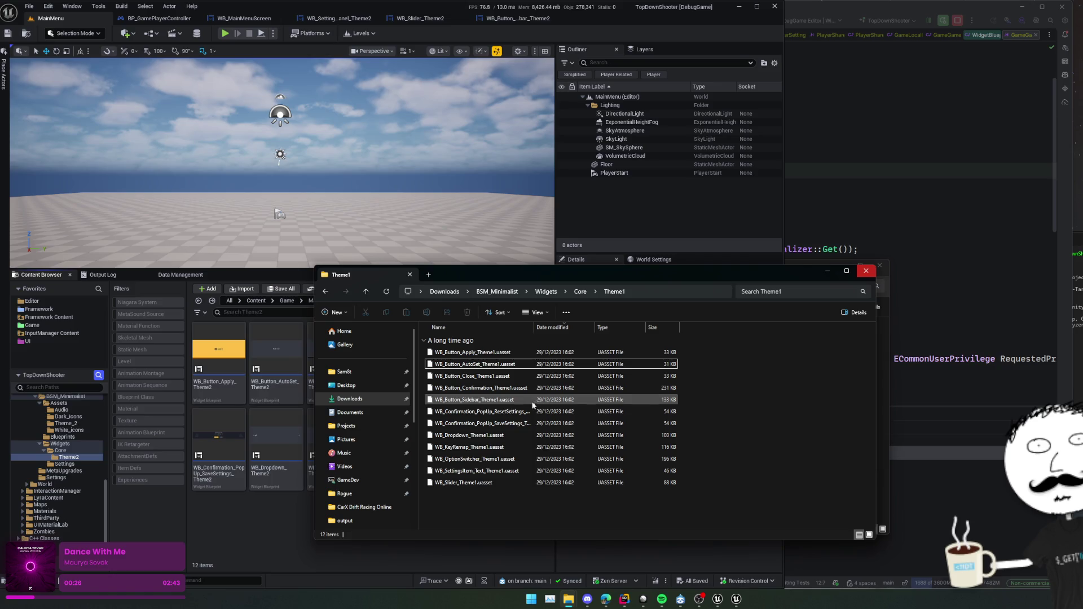
pyautogui.click(488, 402)
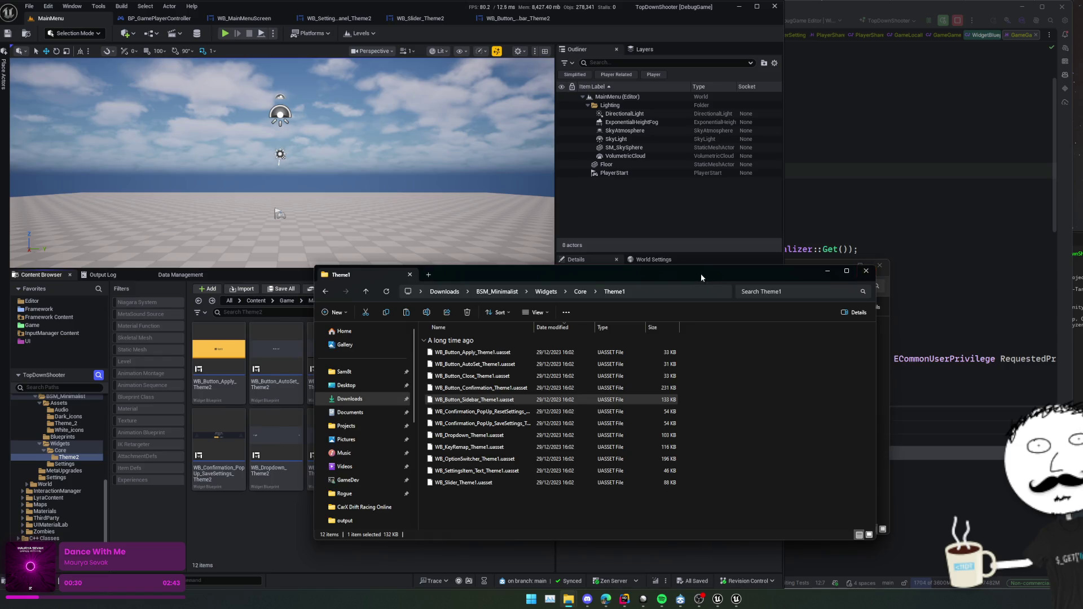
# Paste the WB_Button_Sidebar_Theme1 file into the project's Widgets/Core/Theme2 folder in File Explorer.
pyautogui.moveTo(497, 279)
pyautogui.mouseDown()
pyautogui.moveTo(952, 266)
pyautogui.moveTo(1025, 179)
pyautogui.moveTo(1016, 100)
pyautogui.mouseUp()
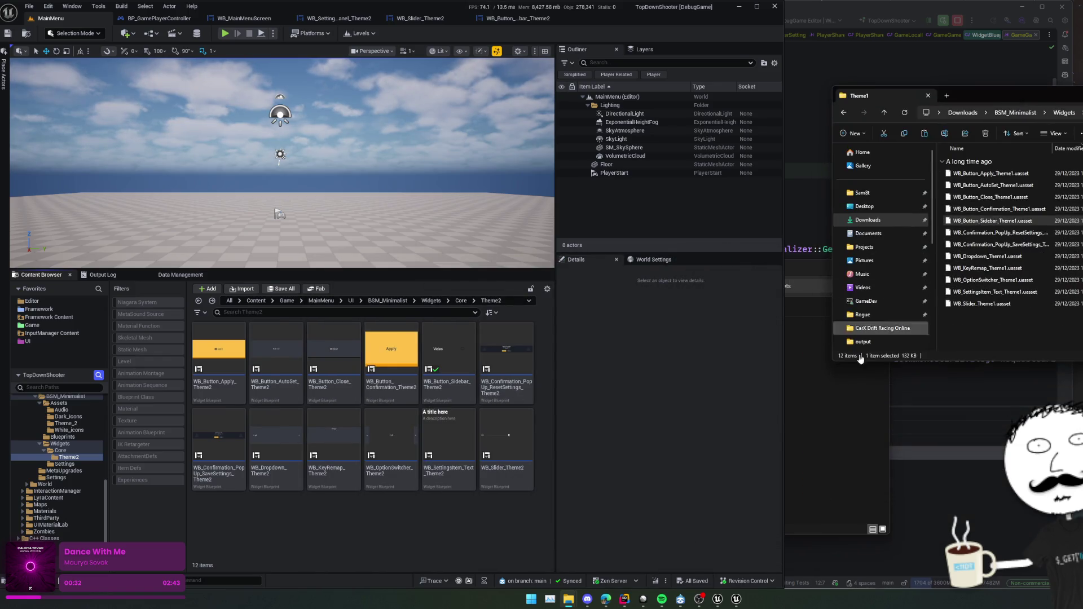
pyautogui.click(861, 361)
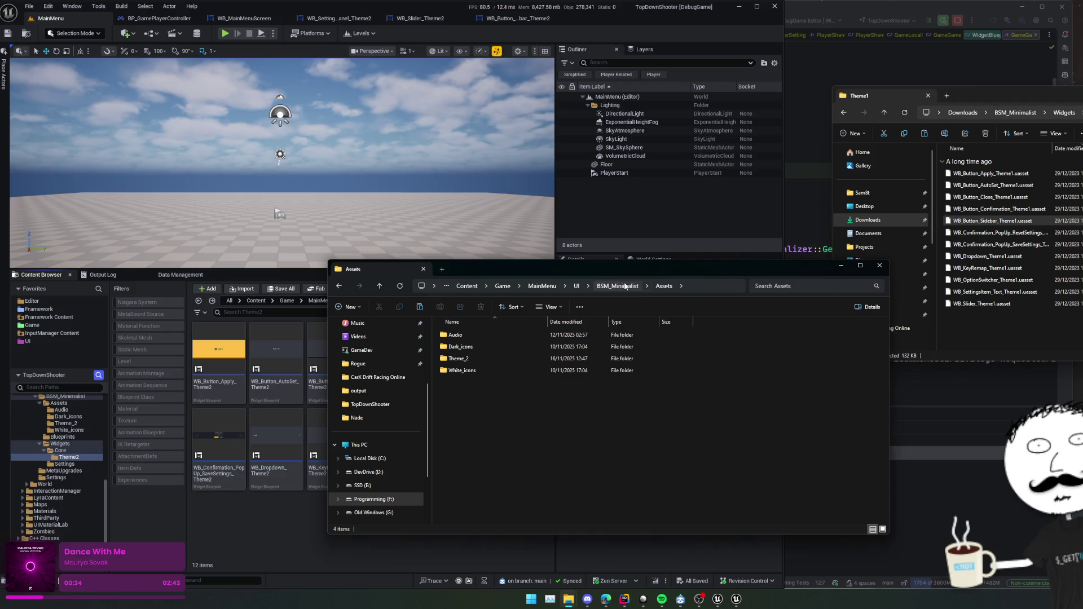
pyautogui.hotkey('alt', 'Up')
pyautogui.doubleClick(512, 358)
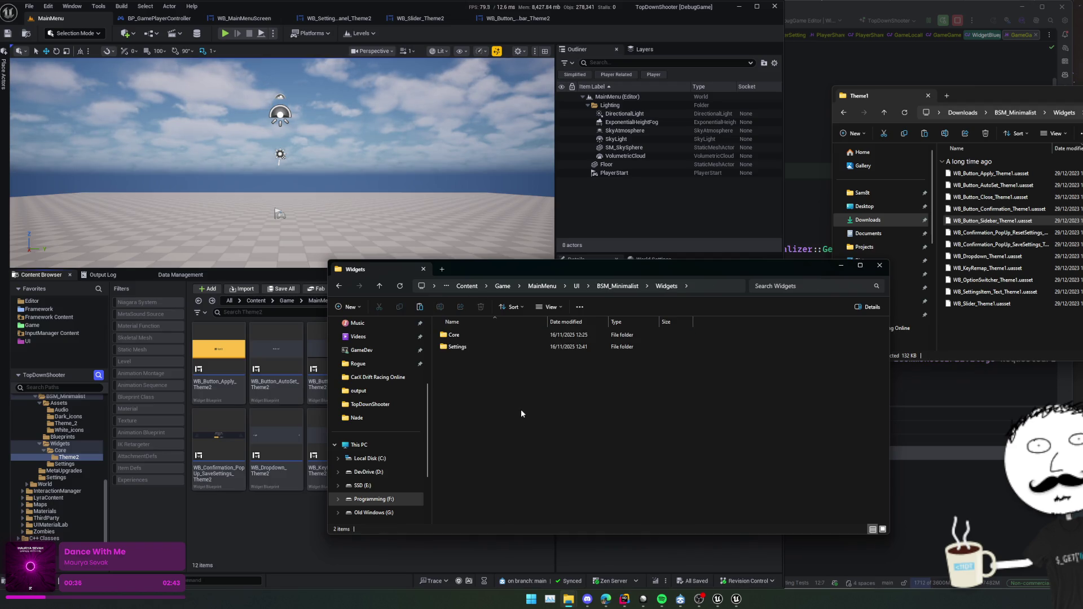
pyautogui.doubleClick(468, 335)
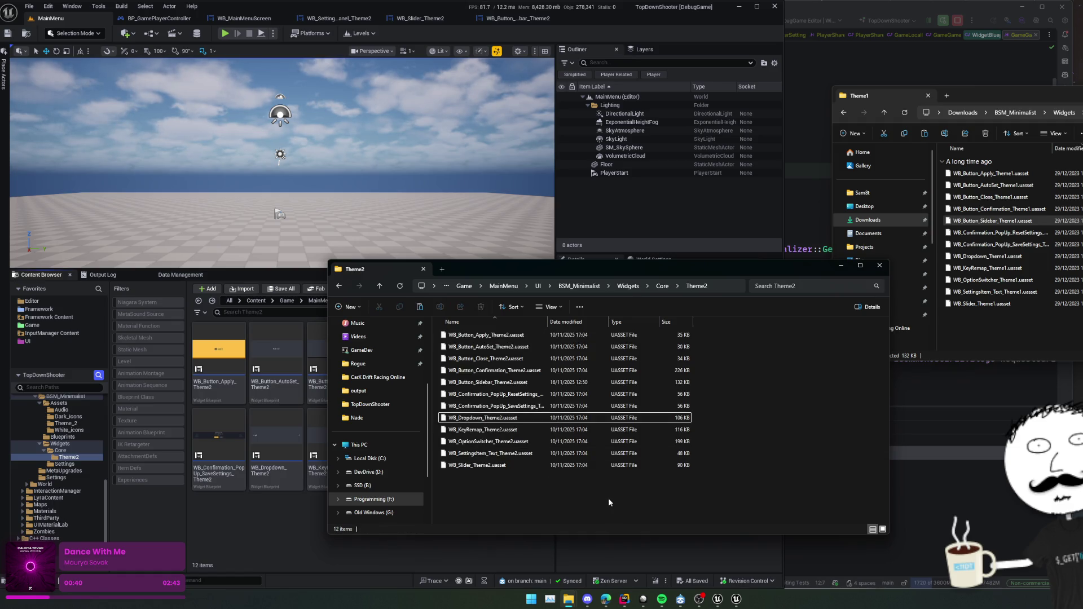
pyautogui.hotkey('ctrl', 'v')
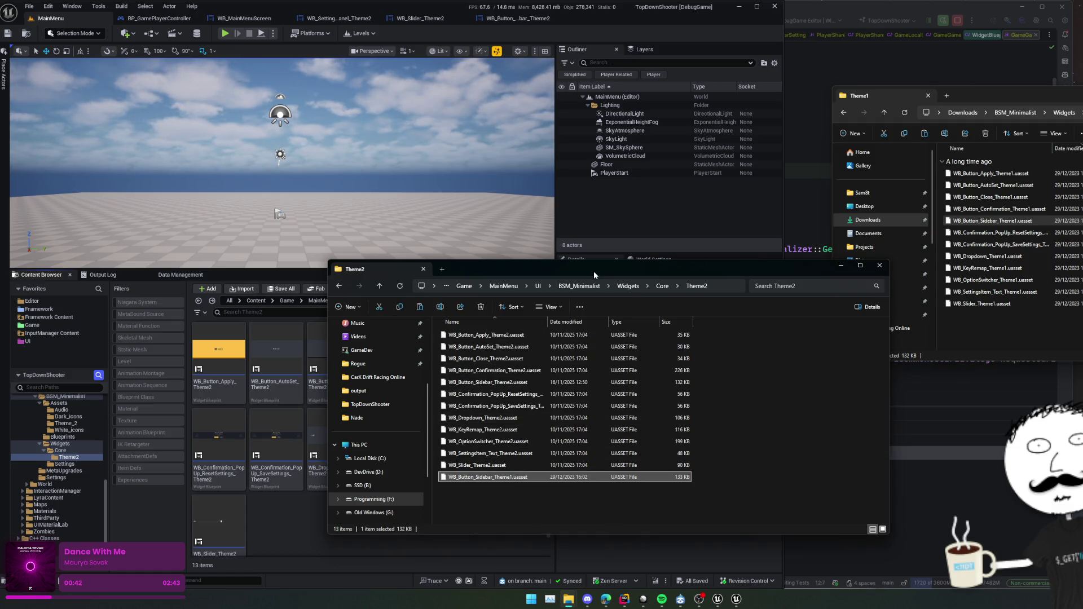
# Open WB_Button_Sidebar_Theme1 from the Content Browser's Theme2 folder.
pyautogui.moveTo(575, 269); pyautogui.dragTo(928, 254)
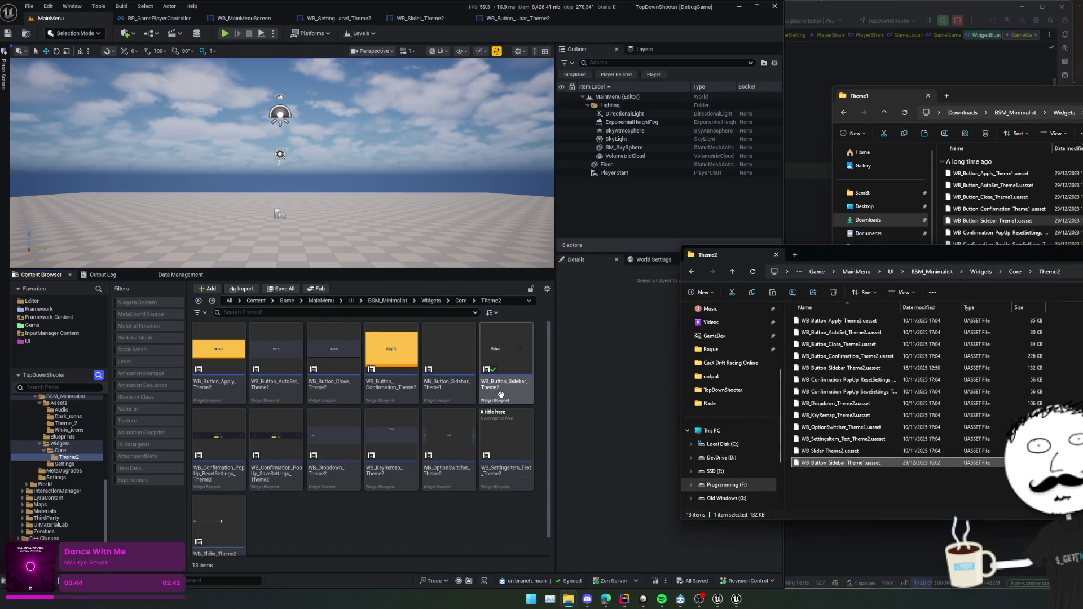
pyautogui.moveTo(529, 396)
pyautogui.doubleClick(450, 367)
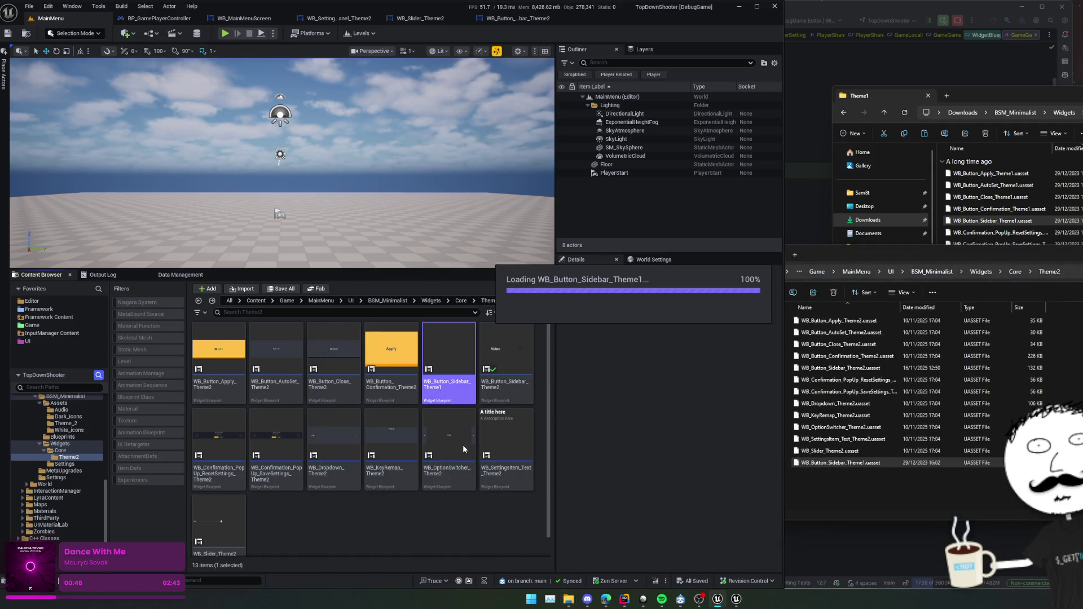
# Look through the EventGraph, Setup, Set_ButtonIcon and Set_ButtonIconSize graphs, then return to Designer.
pyautogui.scroll(5, 406, 416)
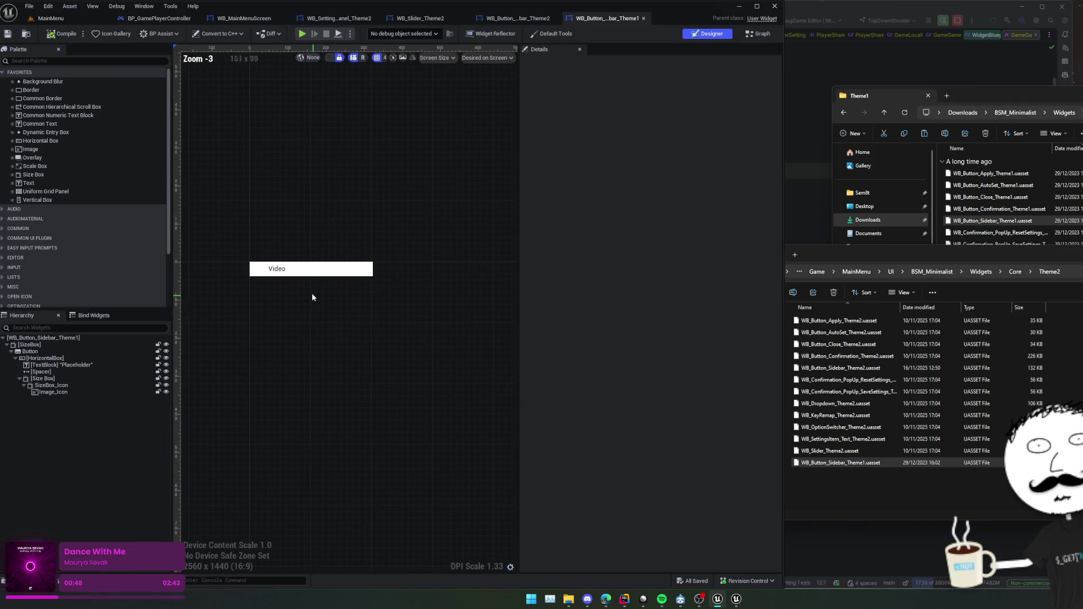
pyautogui.click(758, 33)
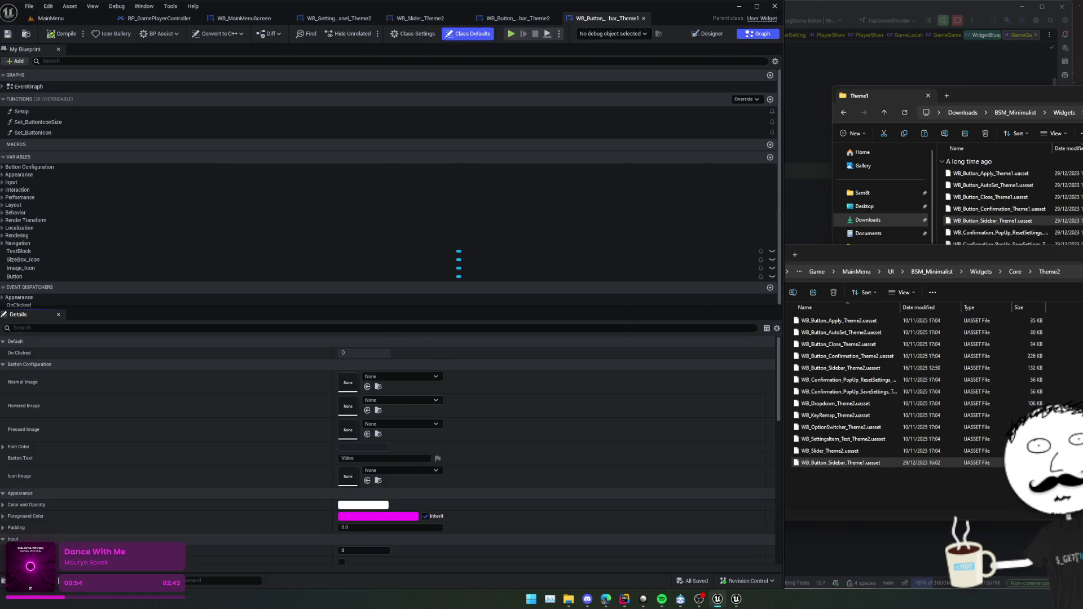
pyautogui.doubleClick(17, 86)
pyautogui.moveTo(417, 316)
pyautogui.mouseDown()
pyautogui.moveTo(539, 323)
pyautogui.moveTo(513, 310)
pyautogui.mouseUp()
pyautogui.doubleClick(497, 285)
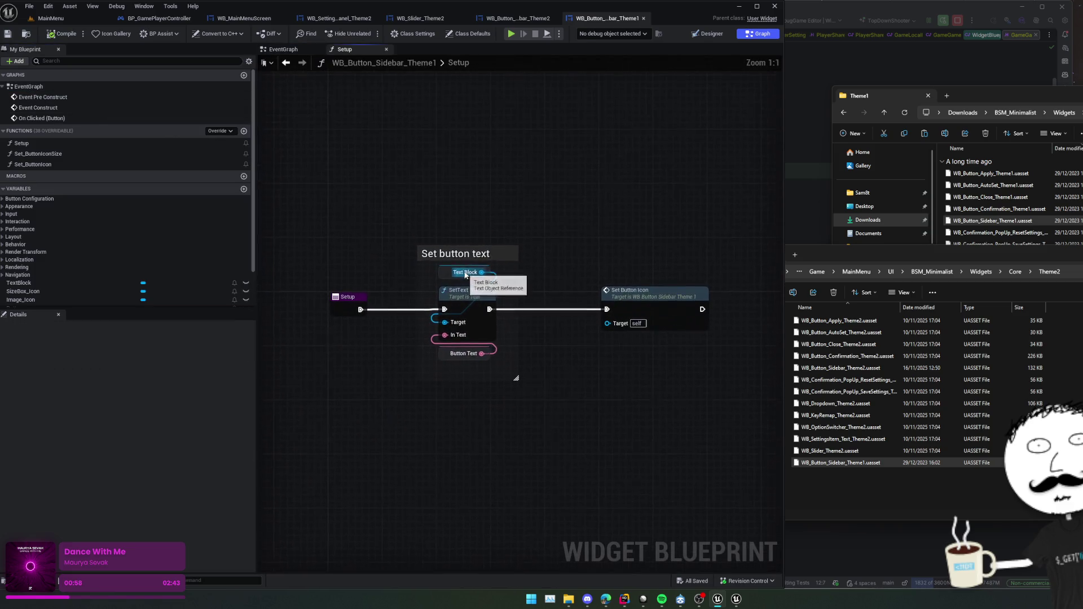
pyautogui.doubleClick(468, 299)
pyautogui.doubleClick(695, 256)
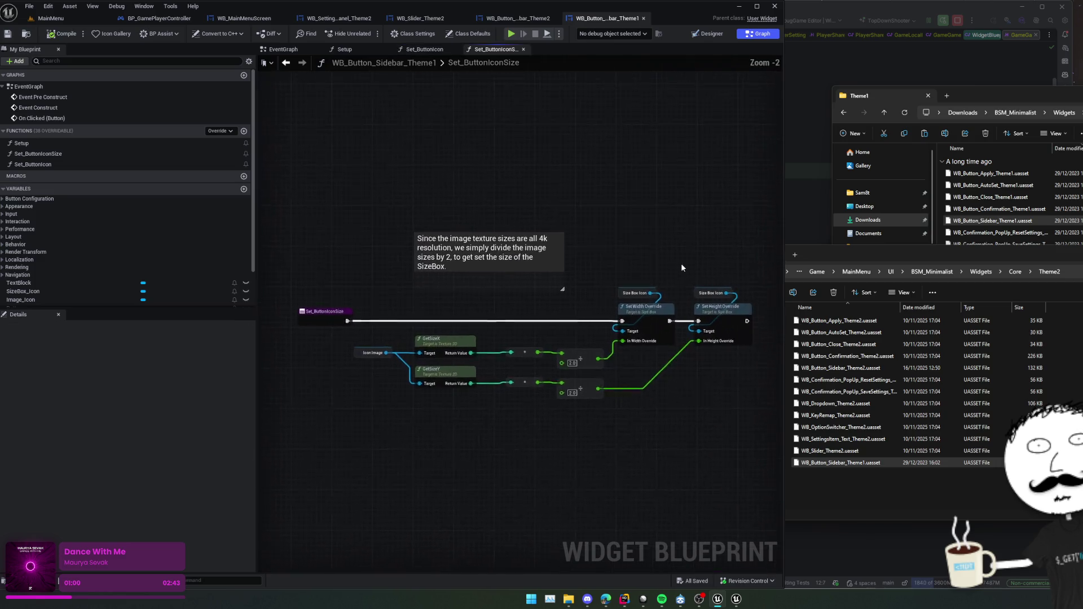
pyautogui.scroll(-2, 581, 270)
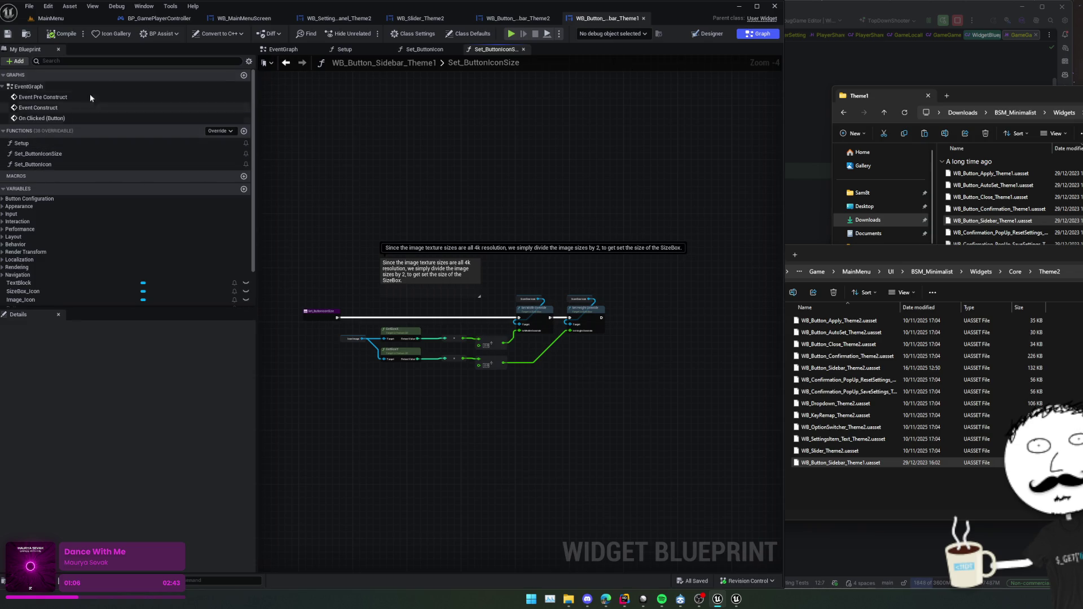
pyautogui.click(712, 34)
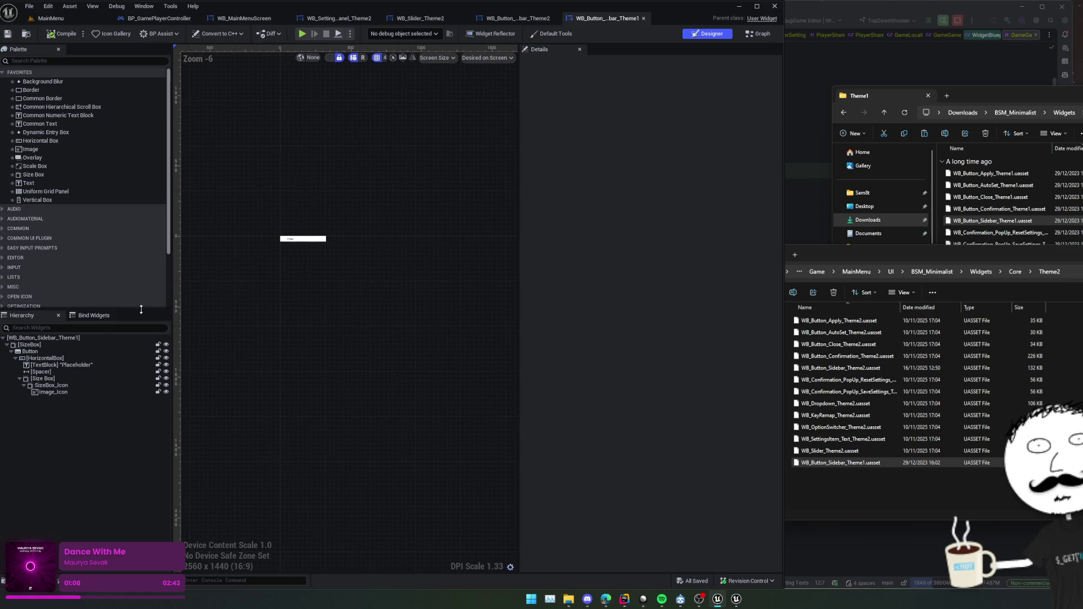
# Expand the Theme1 Button's Style to inspect its normal, hovered and pressed brushes.
pyautogui.scroll(2, 578, 191)
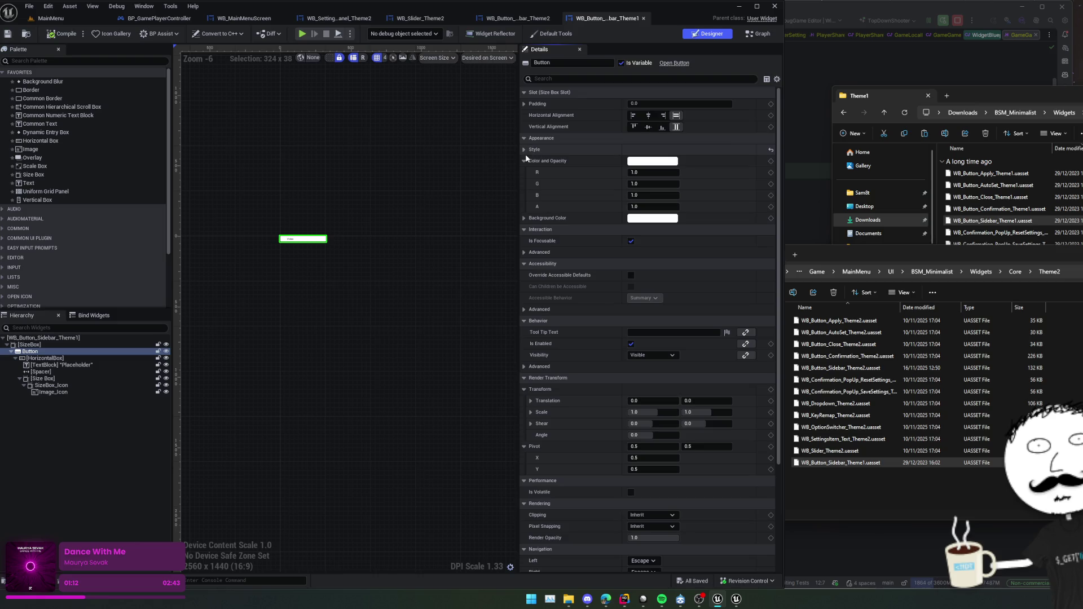
pyautogui.click(524, 150)
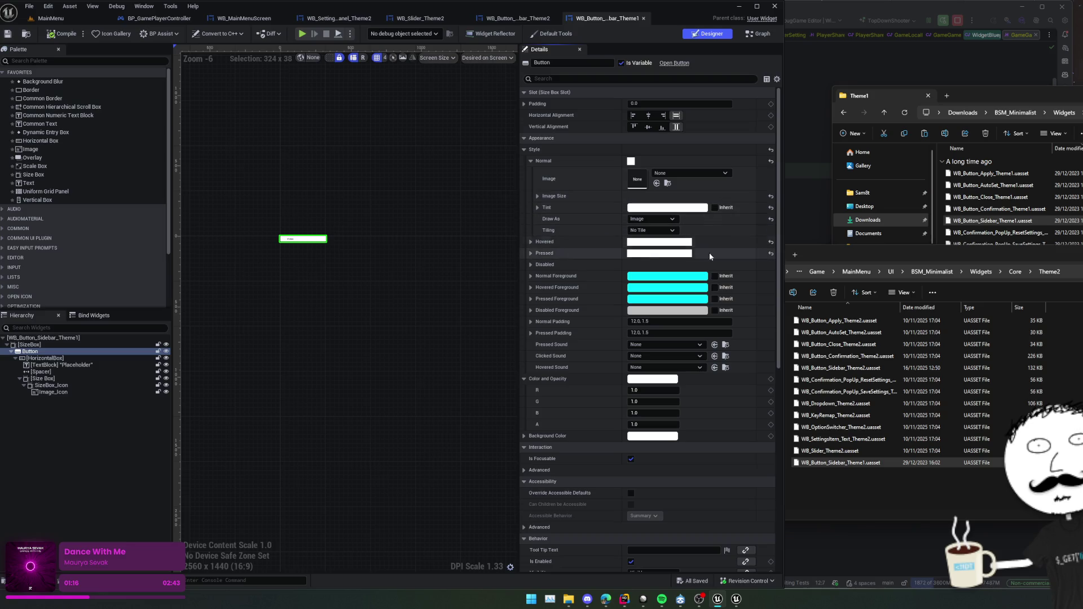
pyautogui.click(530, 254)
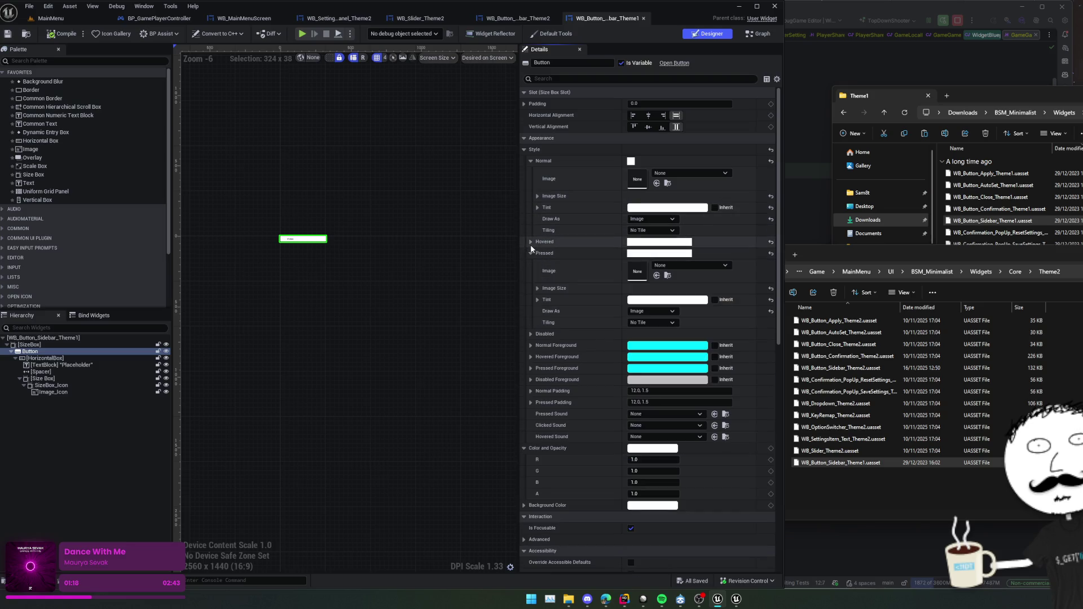
pyautogui.click(531, 242)
pyautogui.scroll(-1, 564, 240)
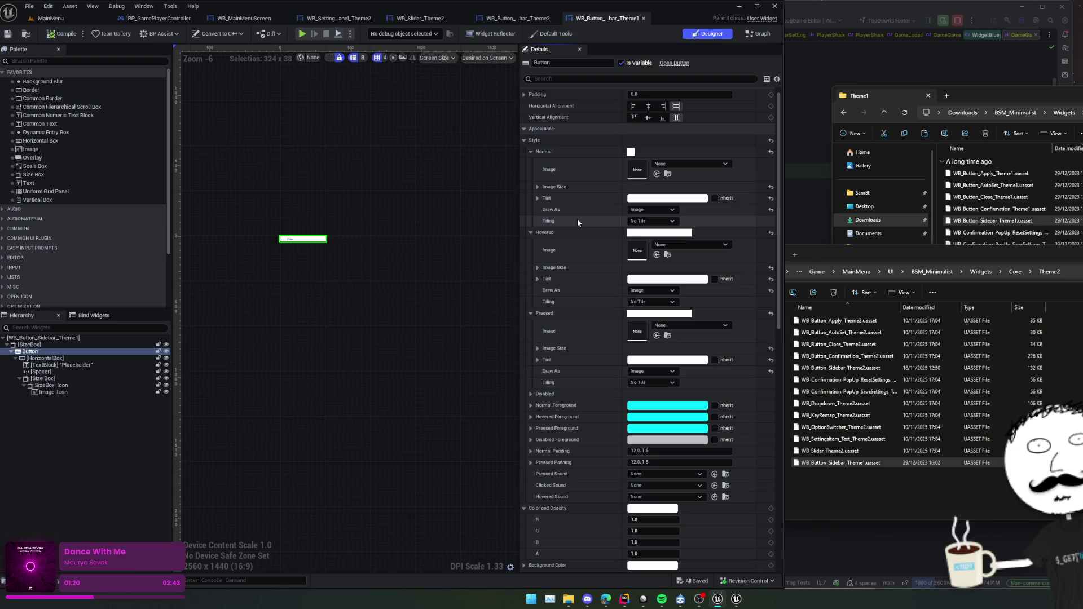
pyautogui.scroll(-4, 591, 106)
pyautogui.scroll(-13, 591, 106)
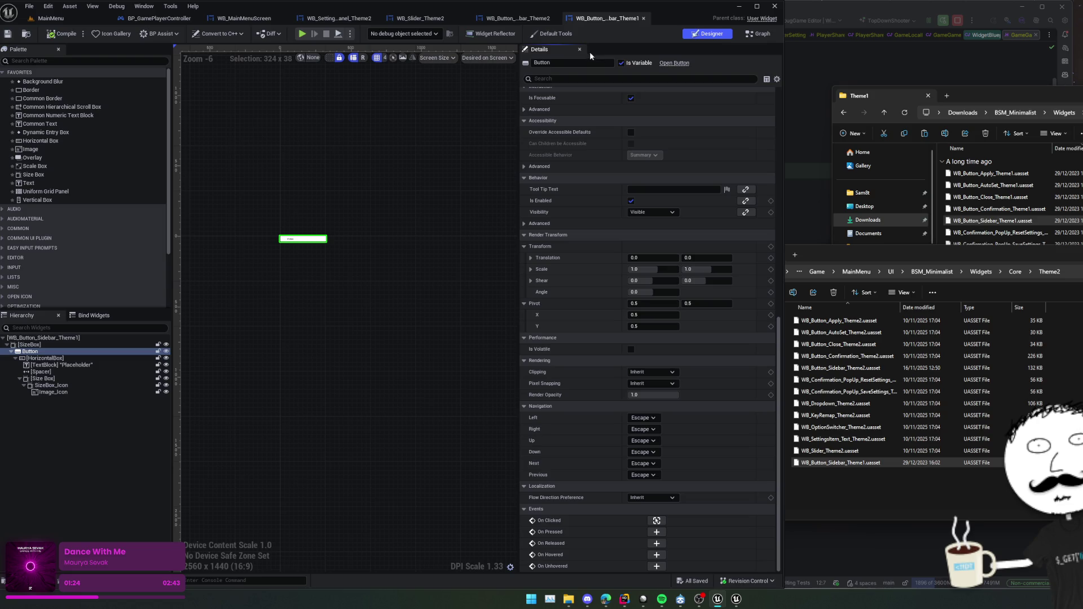
# Compare with WB_Button_Sidebar_Theme2's button configuration, then view the WB_Slider_Theme2 event graph.
pyautogui.click(517, 19)
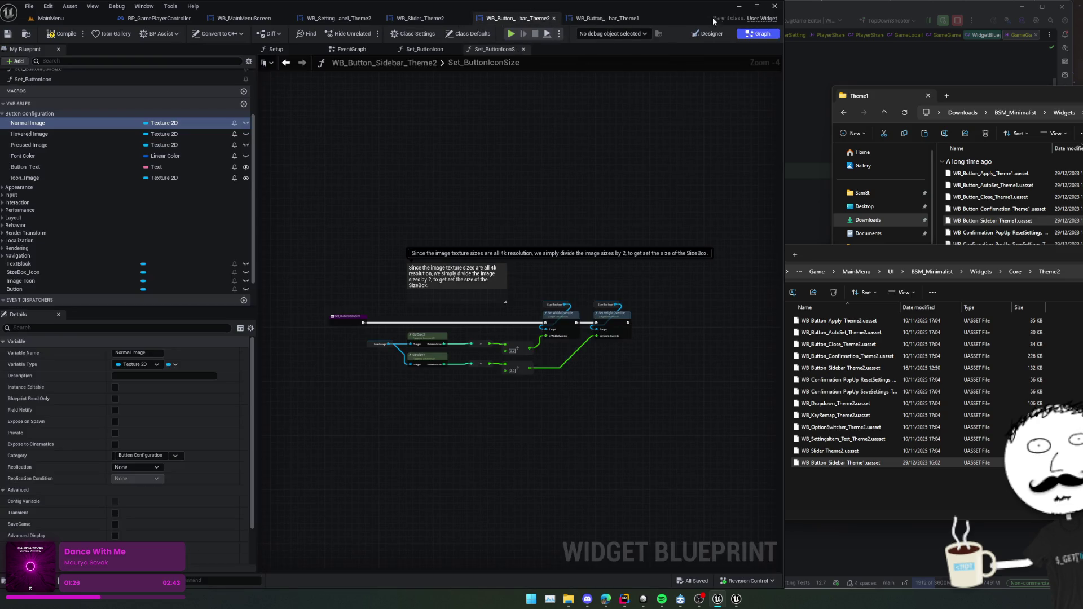
pyautogui.click(712, 34)
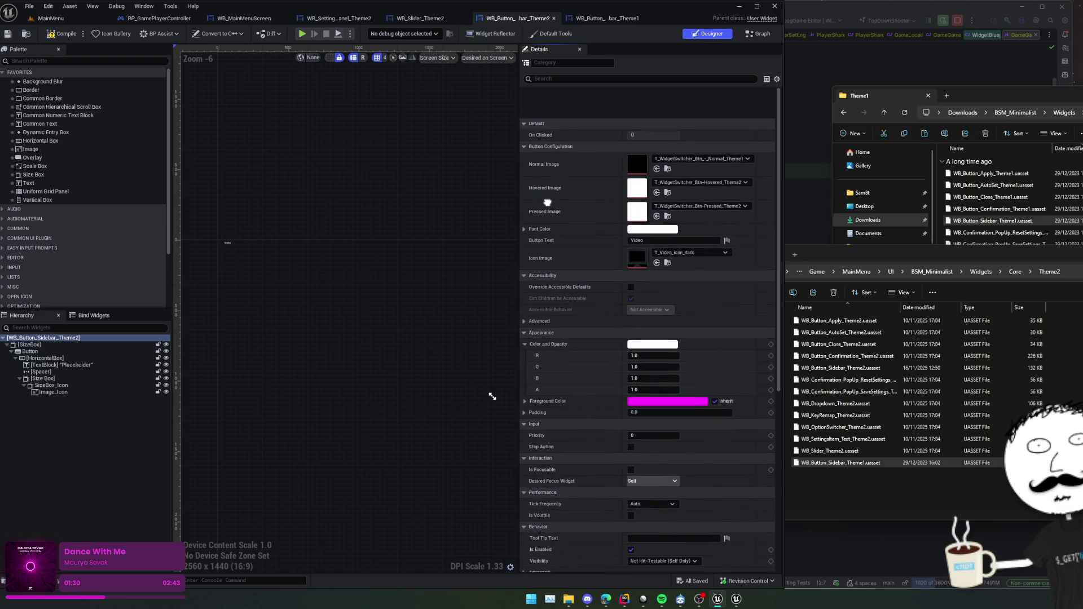
pyautogui.scroll(-1, 662, 230)
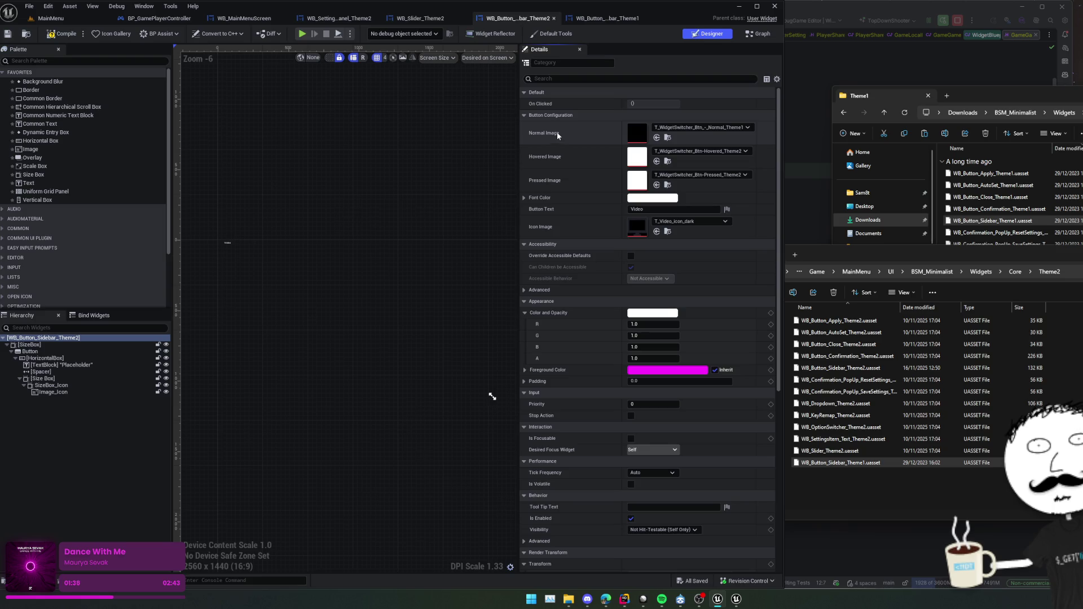
pyautogui.click(609, 19)
pyautogui.click(417, 19)
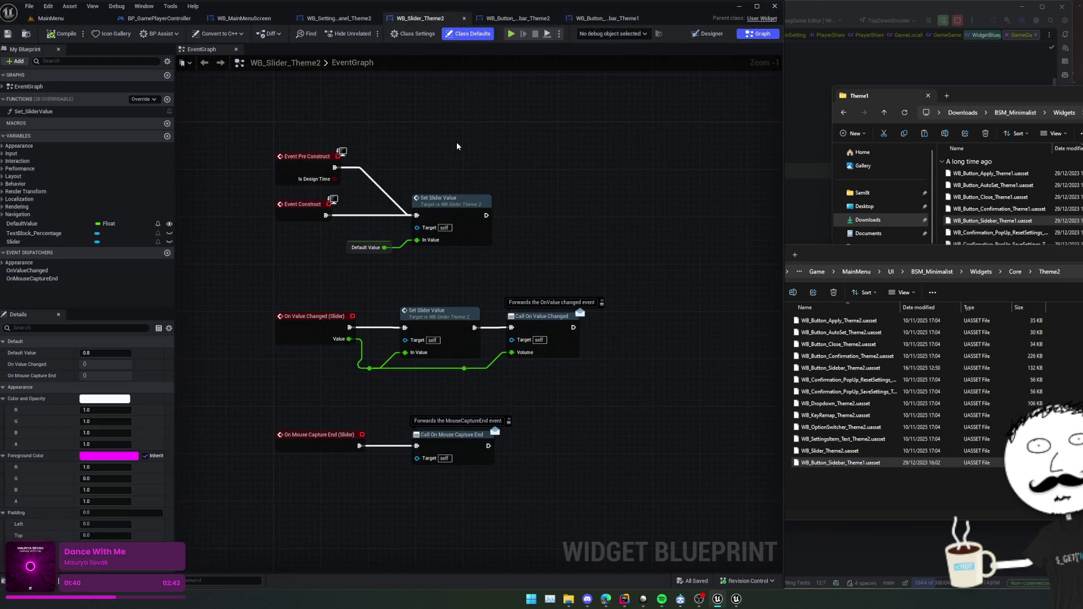
# Close WB_Slider_Theme2, open WB_SettingsPanel_Theme2 from WB_MainMenuScreen, and right-click the Video sidebar button.
pyautogui.moveTo(457, 146); pyautogui.dragTo(460, 182)
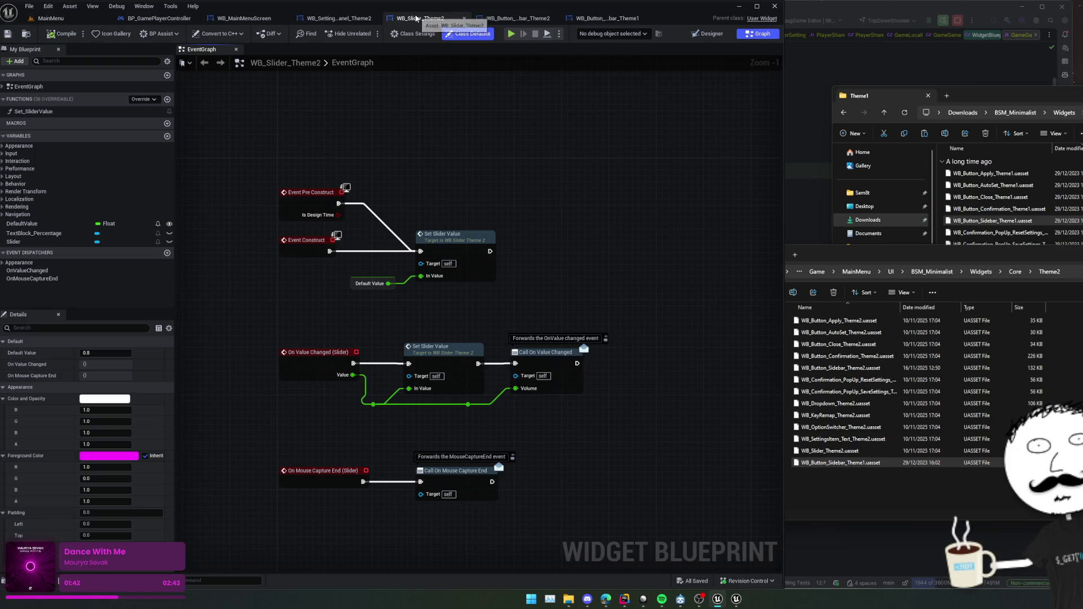
pyautogui.click(464, 19)
pyautogui.click(247, 19)
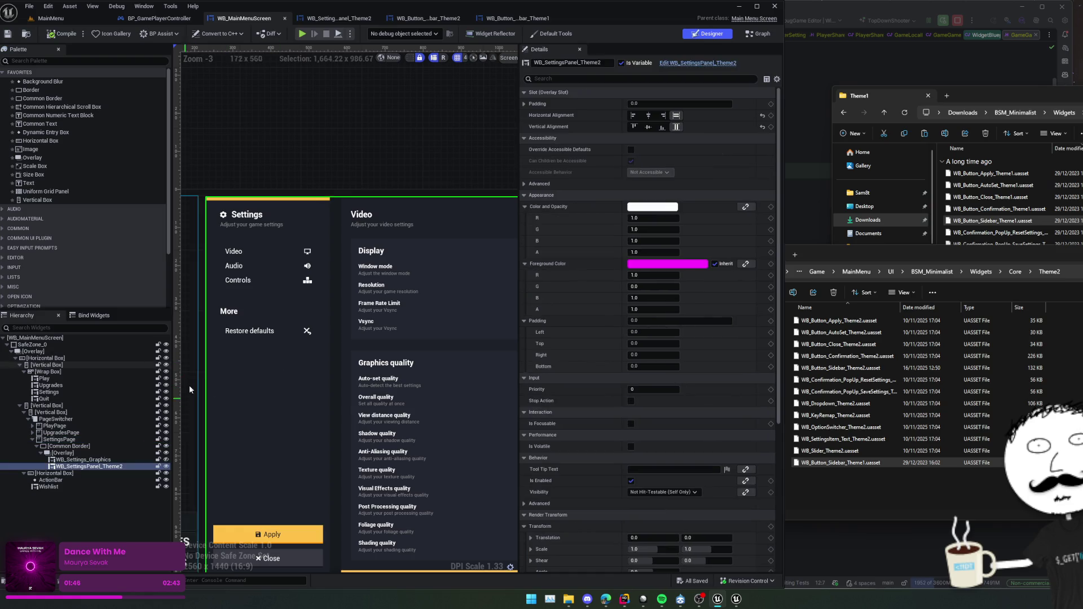
pyautogui.click(708, 64)
pyautogui.click(260, 397)
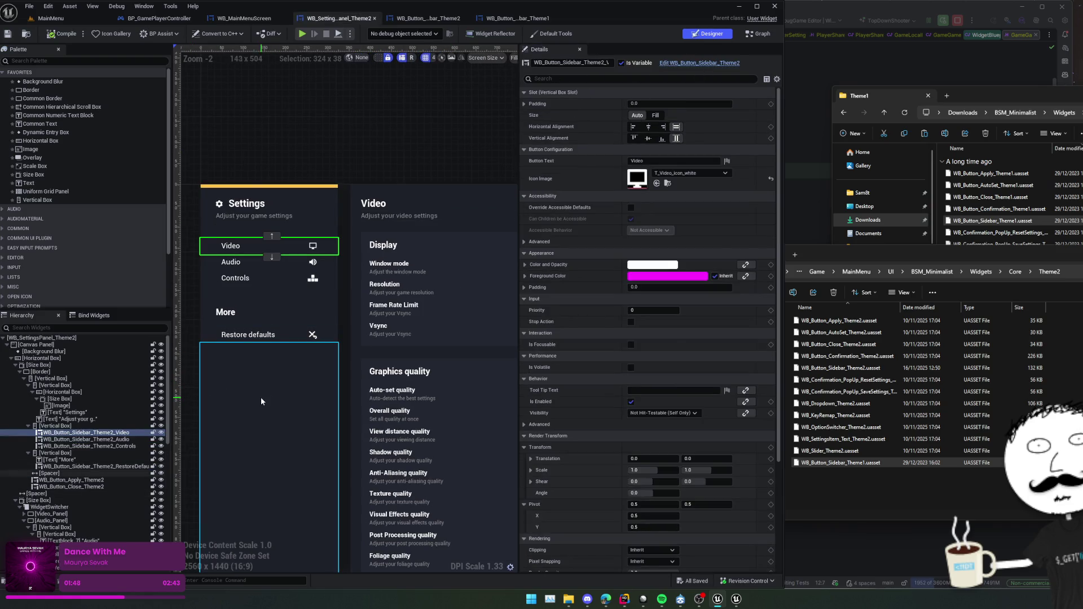
pyautogui.press('Left')
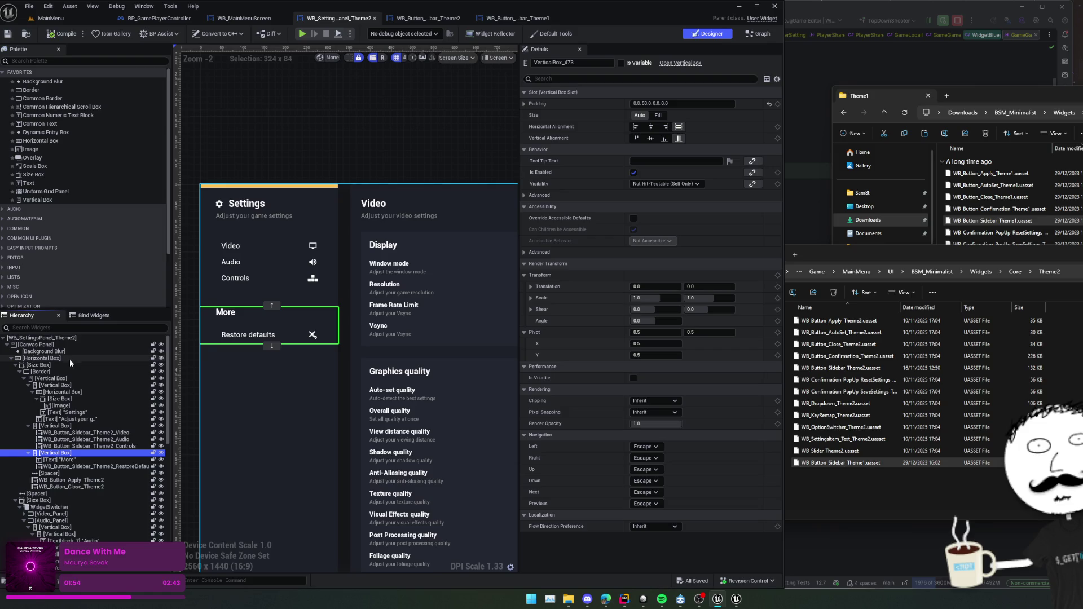
pyautogui.rightClick(90, 433)
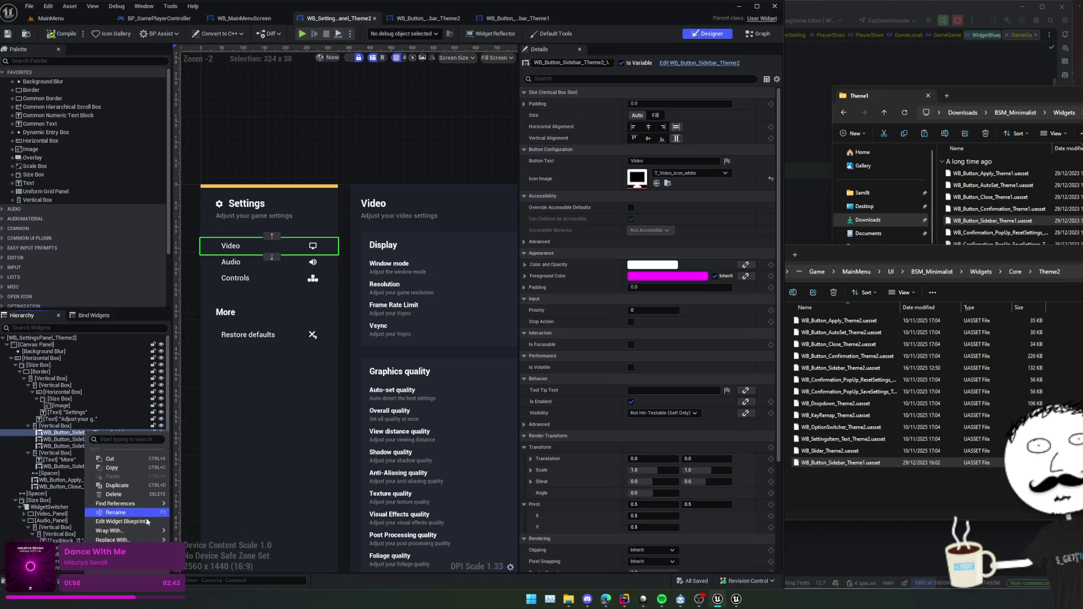
# Find references to the Video sidebar button and follow its use into Switch_ActiveTab.
pyautogui.moveTo(148, 532)
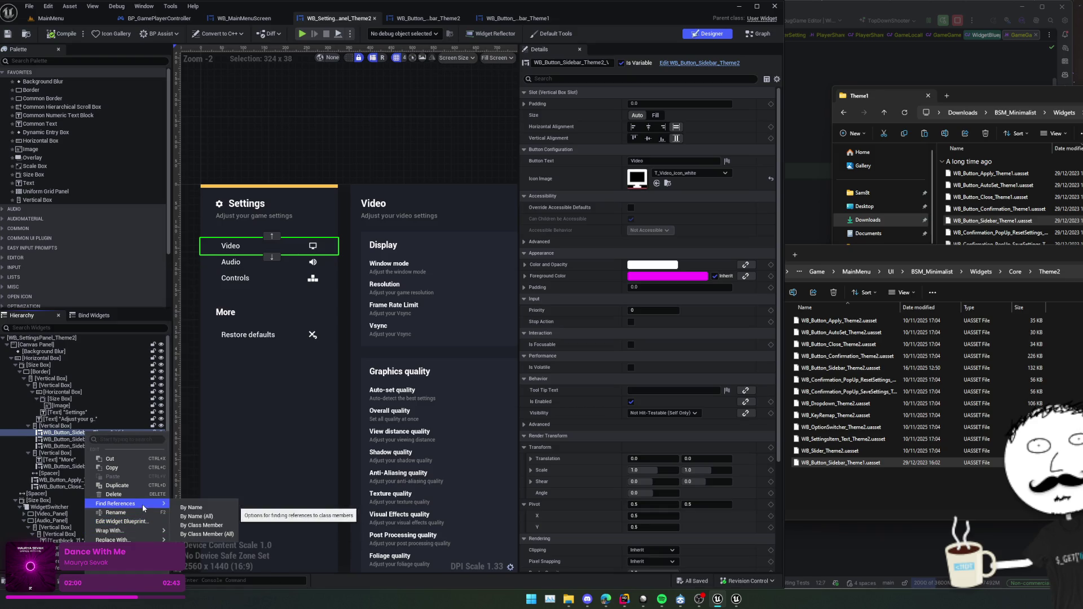
pyautogui.click(167, 495)
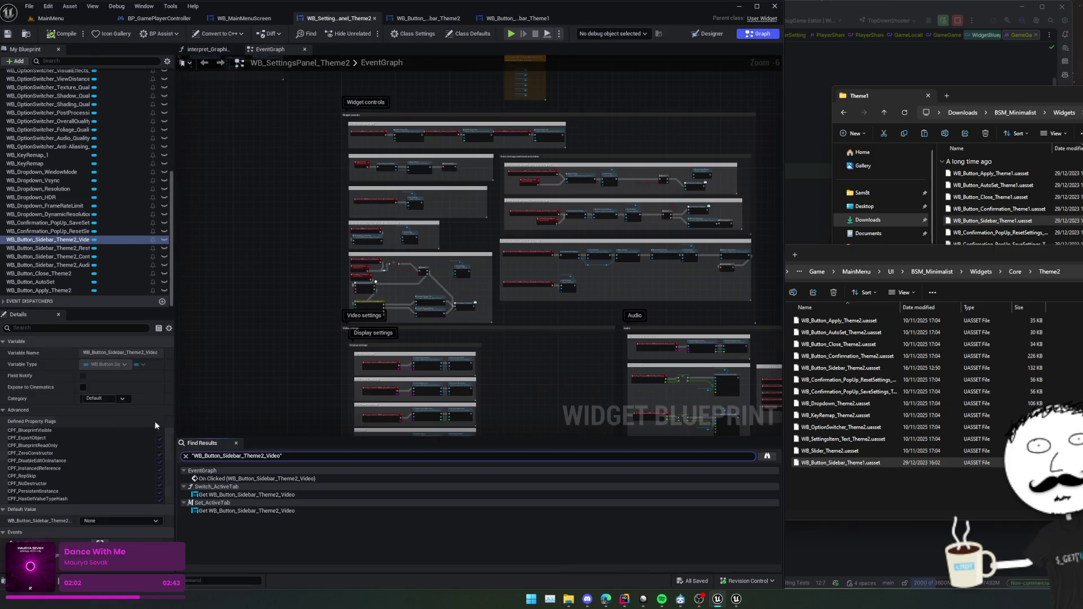
pyautogui.click(226, 478)
pyautogui.click(242, 478)
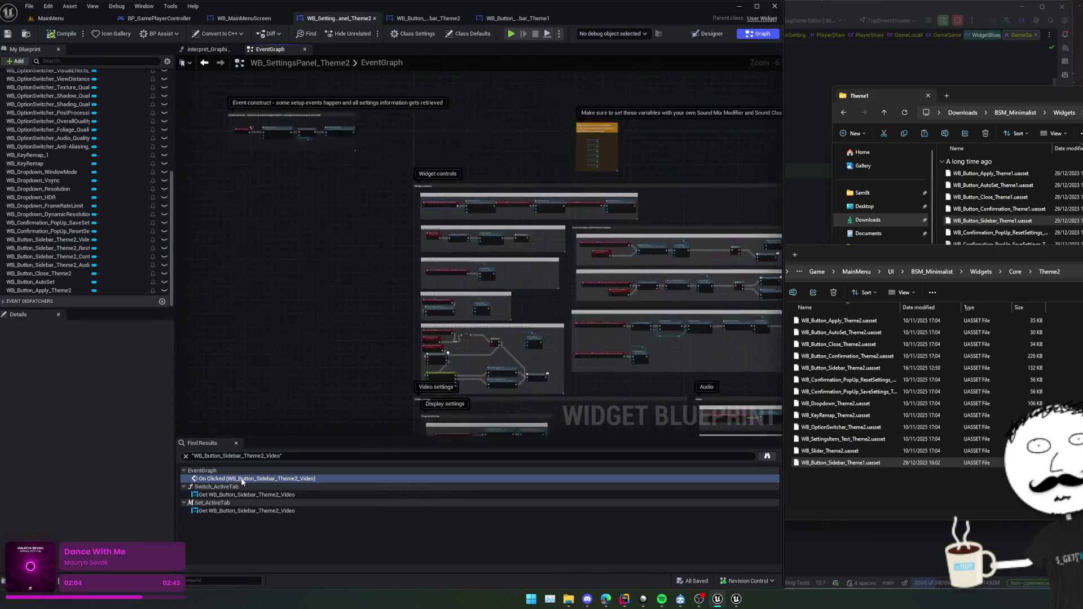
pyautogui.scroll(-1, 398, 286)
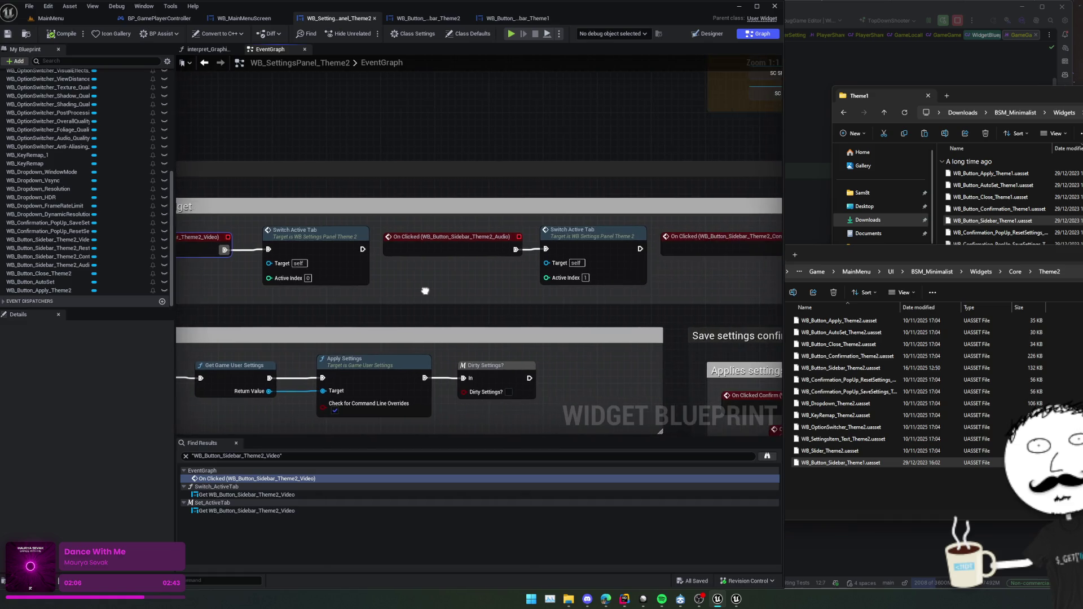
pyautogui.click(262, 494)
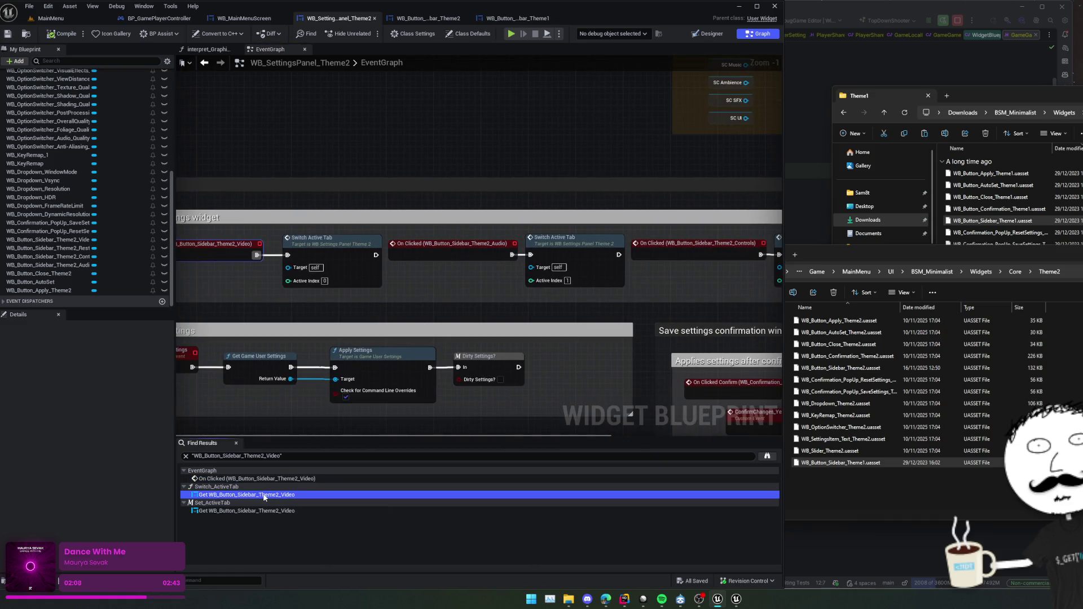
# Open the Set_ActiveTab function from the Switch_ActiveTab graph.
pyautogui.scroll(-1, 387, 362)
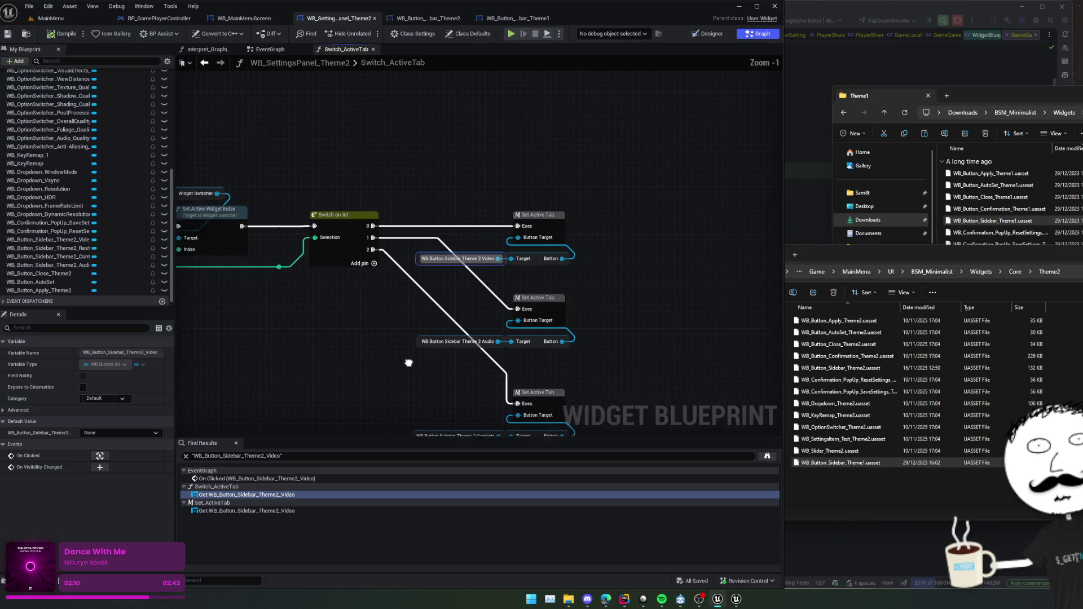
pyautogui.moveTo(433, 344)
pyautogui.mouseDown()
pyautogui.moveTo(416, 343)
pyautogui.moveTo(499, 341)
pyautogui.moveTo(445, 277)
pyautogui.mouseUp()
pyautogui.scroll(-1, 416, 343)
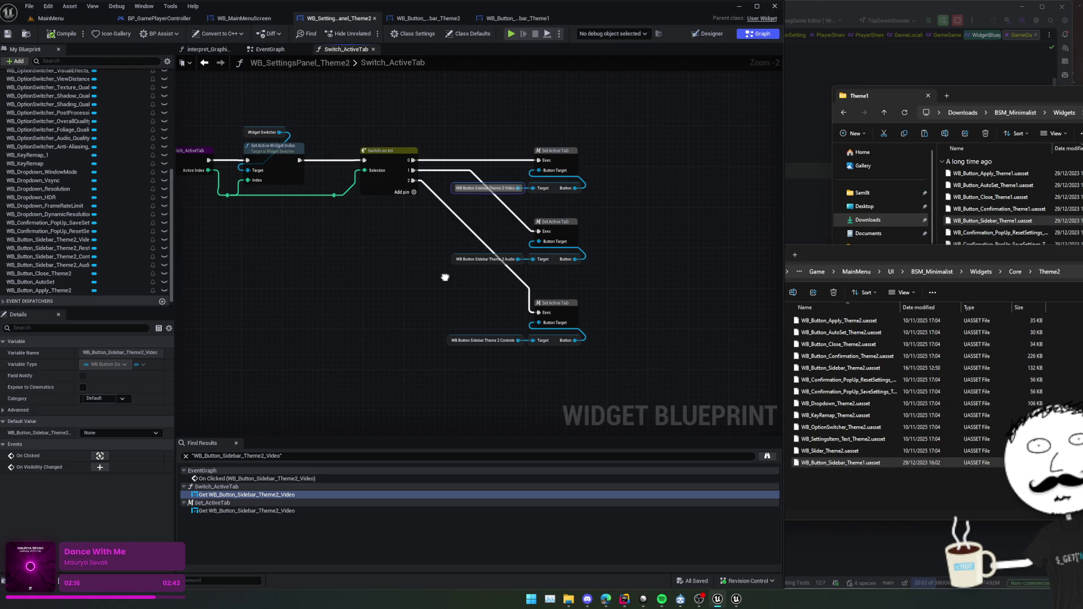
pyautogui.moveTo(445, 277); pyautogui.dragTo(422, 286)
pyautogui.doubleClick(533, 311)
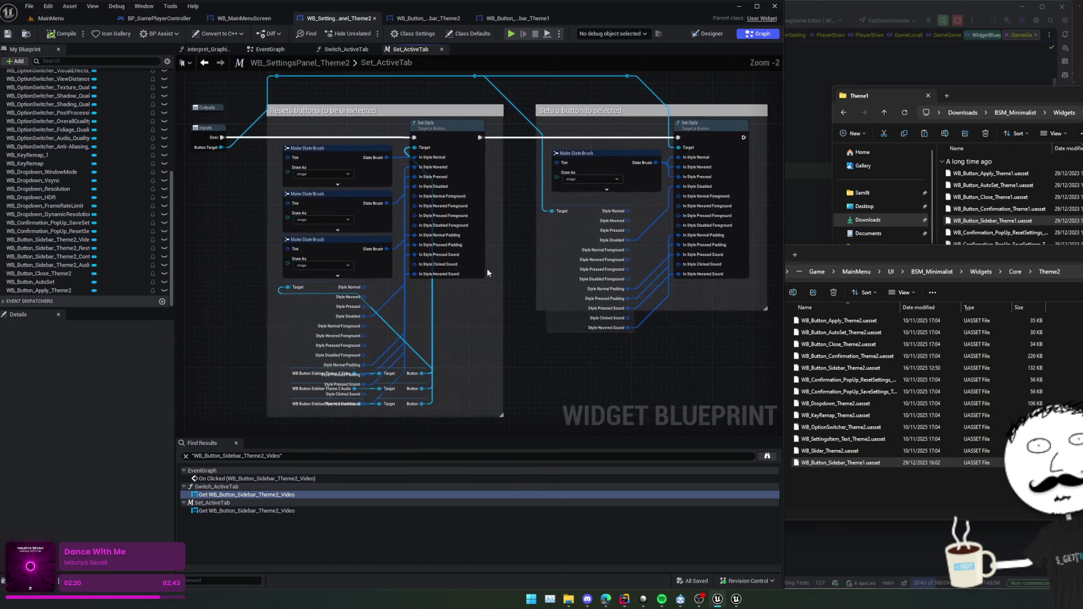
# Move the Break Style node up and to the left in Set_ActiveTab.
pyautogui.scroll(2, 471, 309)
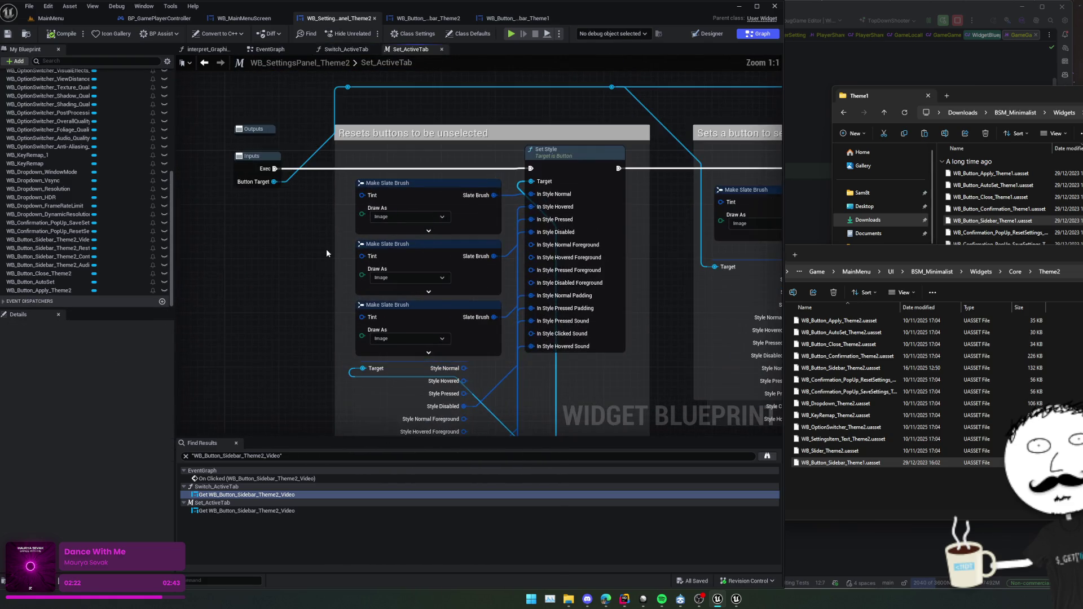
pyautogui.moveTo(482, 292); pyautogui.dragTo(460, 281)
pyautogui.scroll(-1, 460, 281)
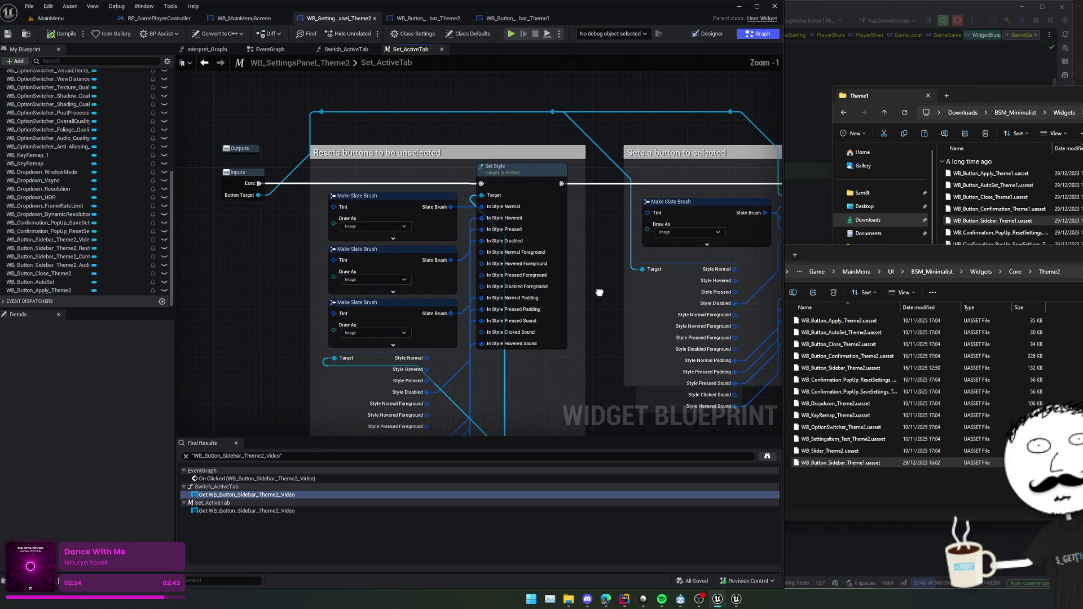
pyautogui.moveTo(599, 290); pyautogui.dragTo(586, 203)
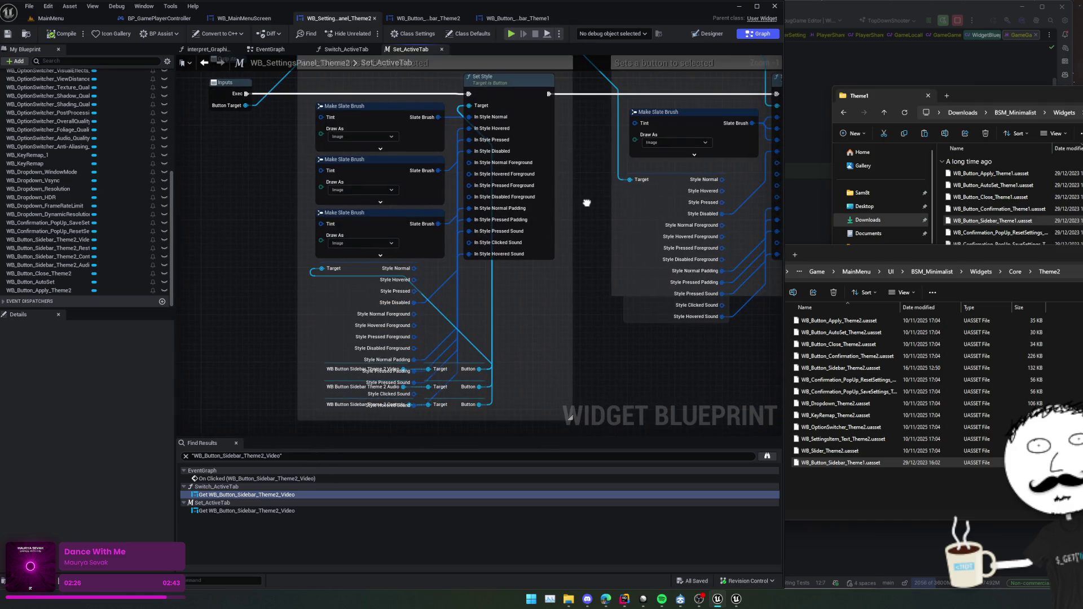
pyautogui.moveTo(337, 336)
pyautogui.mouseDown()
pyautogui.moveTo(223, 311)
pyautogui.moveTo(212, 179)
pyautogui.moveTo(188, 207)
pyautogui.moveTo(221, 214)
pyautogui.mouseUp()
pyautogui.moveTo(425, 317)
pyautogui.mouseDown()
pyautogui.moveTo(425, 303)
pyautogui.moveTo(506, 394)
pyautogui.mouseUp()
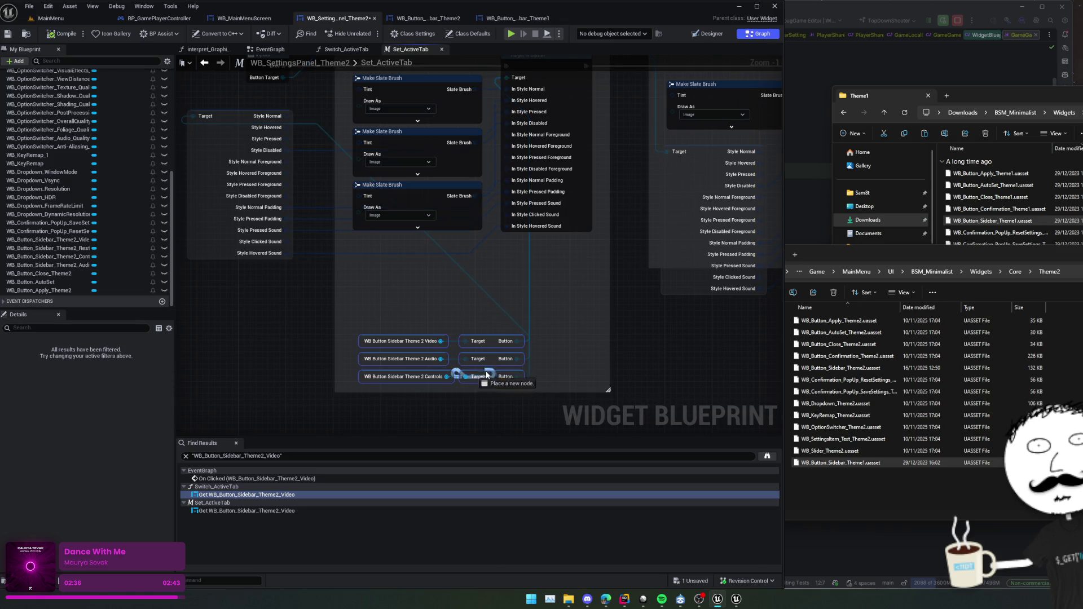
# Move the Video, Audio and Controls reference nodes up-left and free the WidgetStyle node.
pyautogui.moveTo(498, 377)
pyautogui.mouseDown()
pyautogui.moveTo(490, 345)
pyautogui.moveTo(468, 330)
pyautogui.mouseUp()
pyautogui.moveTo(564, 321)
pyautogui.mouseDown()
pyautogui.moveTo(575, 327)
pyautogui.moveTo(573, 349)
pyautogui.mouseUp()
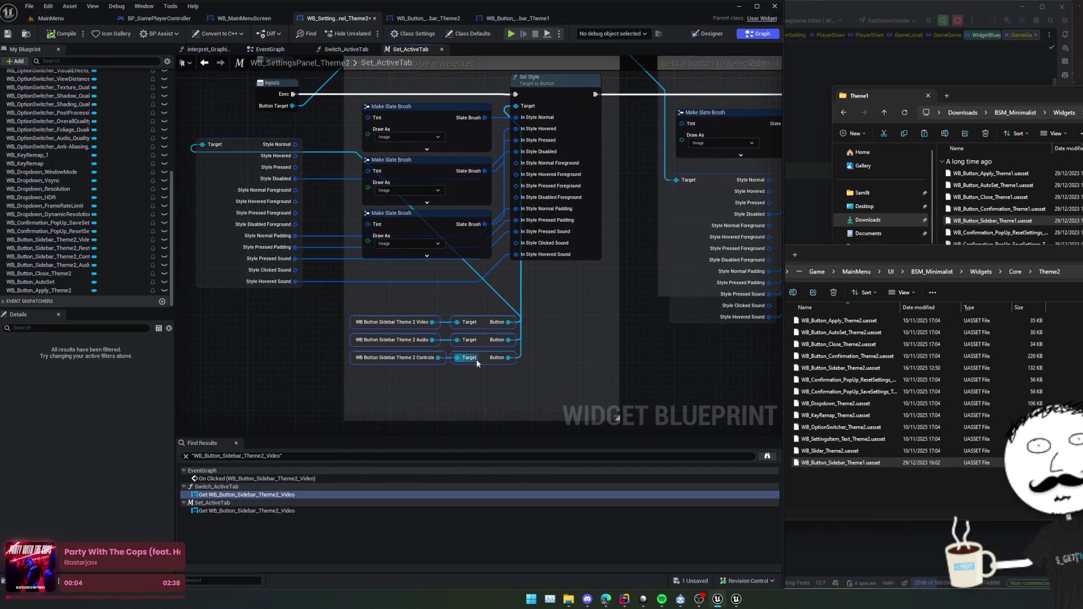
pyautogui.moveTo(484, 360)
pyautogui.mouseDown()
pyautogui.moveTo(305, 342)
pyautogui.moveTo(205, 216)
pyautogui.moveTo(217, 174)
pyautogui.mouseUp()
pyautogui.moveTo(228, 220)
pyautogui.mouseDown()
pyautogui.moveTo(182, 322)
pyautogui.moveTo(330, 290)
pyautogui.moveTo(330, 270)
pyautogui.moveTo(317, 270)
pyautogui.mouseUp()
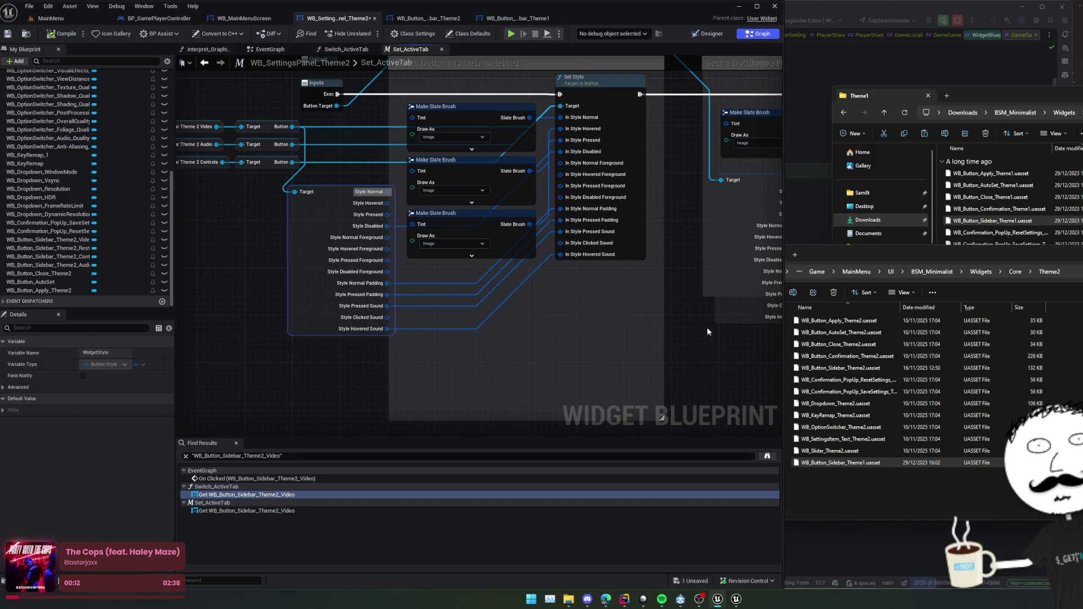
pyautogui.moveTo(707, 332); pyautogui.dragTo(543, 314)
pyautogui.moveTo(655, 115); pyautogui.dragTo(643, 127)
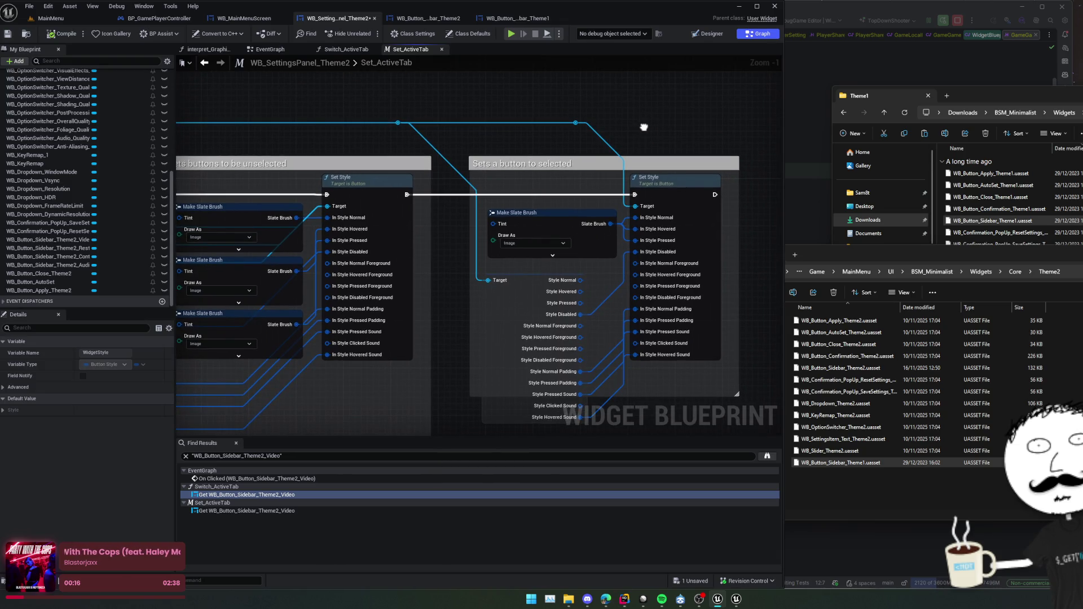
pyautogui.moveTo(644, 127); pyautogui.dragTo(638, 98)
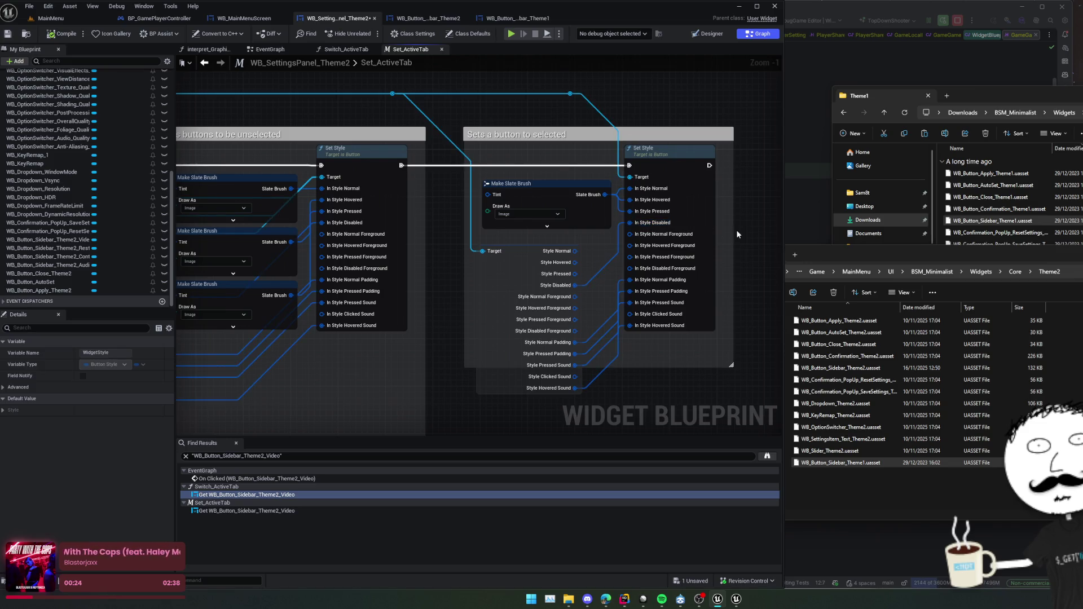
pyautogui.moveTo(736, 231); pyautogui.dragTo(728, 233)
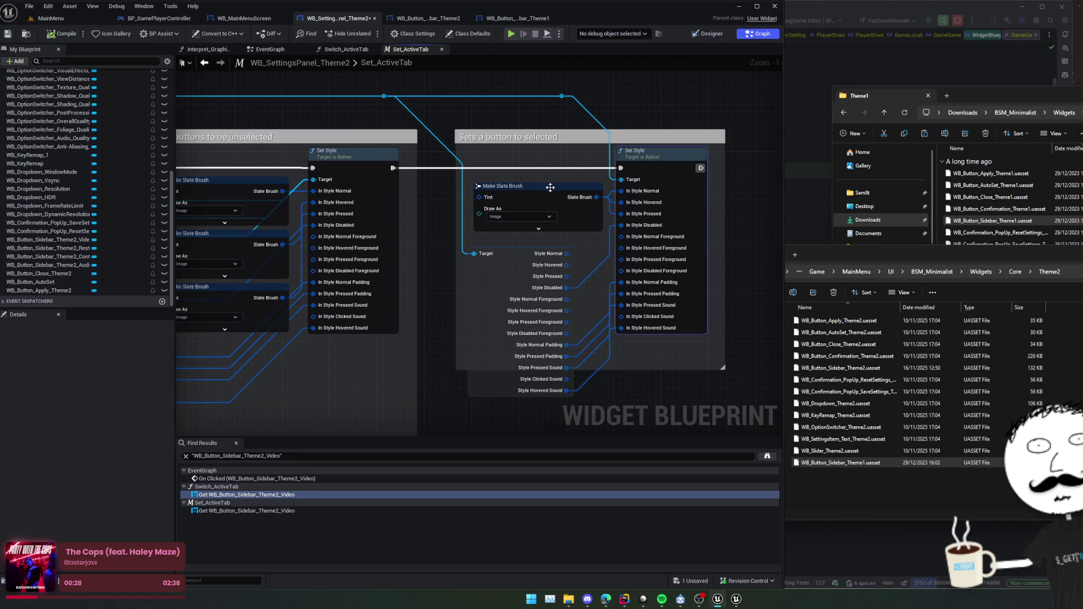
pyautogui.doubleClick(635, 186)
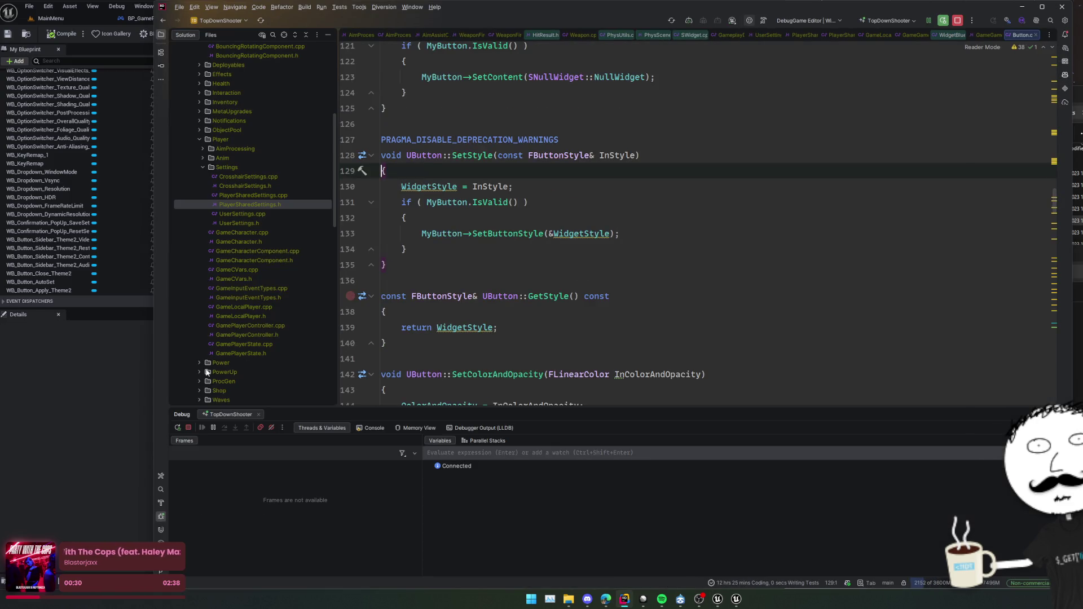
pyautogui.click(127, 408)
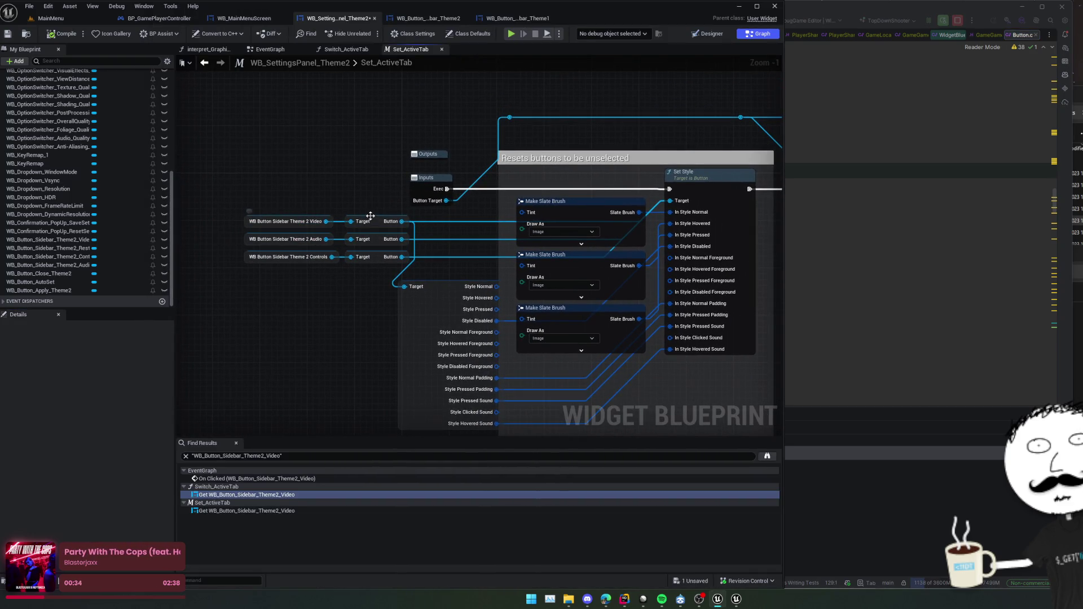
pyautogui.moveTo(426, 242)
pyautogui.mouseDown()
pyautogui.moveTo(409, 201)
pyautogui.moveTo(387, 214)
pyautogui.mouseUp()
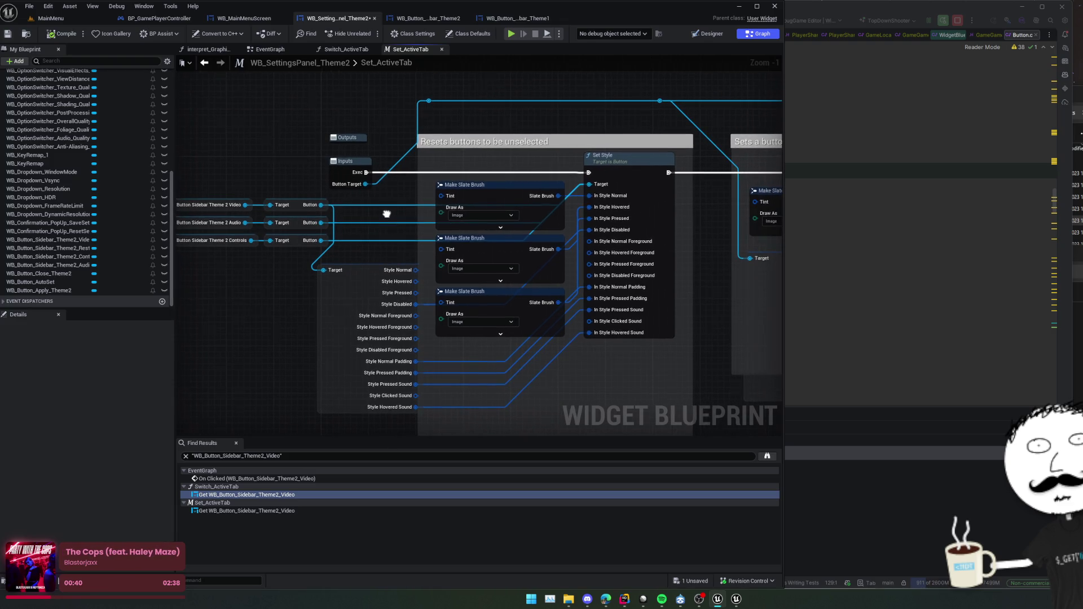
# Expand the Make Slate Brush nodes' advanced pins and move them toward the top of the graph.
pyautogui.moveTo(533, 224)
pyautogui.mouseDown()
pyautogui.moveTo(504, 223)
pyautogui.moveTo(474, 254)
pyautogui.moveTo(490, 252)
pyautogui.mouseUp()
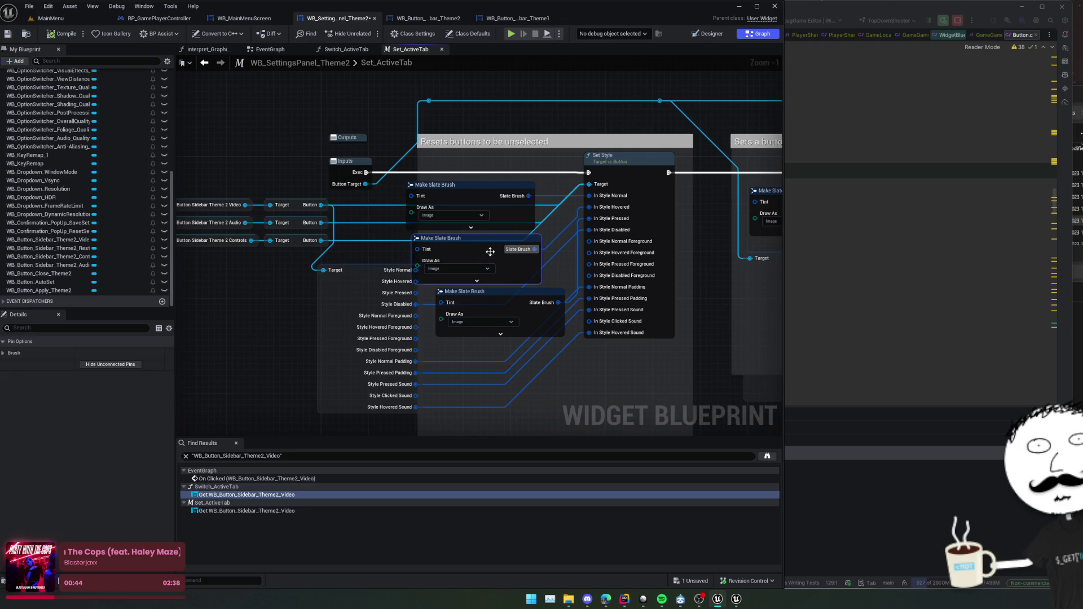
pyautogui.click(471, 228)
pyautogui.moveTo(492, 195); pyautogui.dragTo(507, 57)
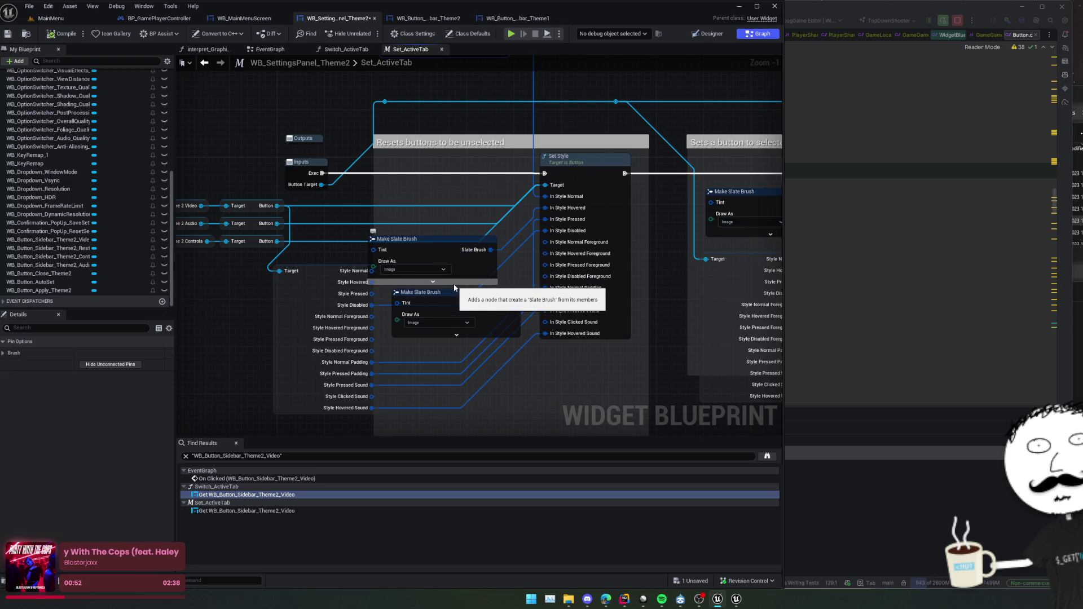
pyautogui.moveTo(469, 250)
pyautogui.mouseDown()
pyautogui.moveTo(459, 70)
pyautogui.moveTo(344, 113)
pyautogui.moveTo(485, 110)
pyautogui.moveTo(562, 231)
pyautogui.moveTo(450, 158)
pyautogui.mouseUp()
pyautogui.click(395, 286)
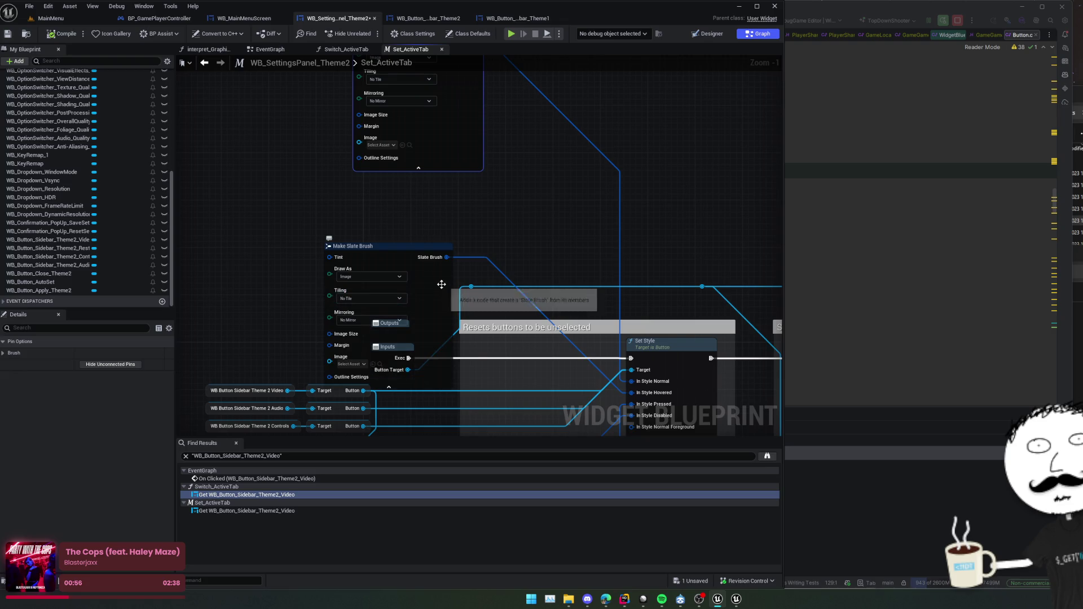
pyautogui.moveTo(412, 331)
pyautogui.mouseDown()
pyautogui.moveTo(584, 162)
pyautogui.moveTo(571, 185)
pyautogui.mouseUp()
pyautogui.moveTo(441, 271); pyautogui.dragTo(409, 120)
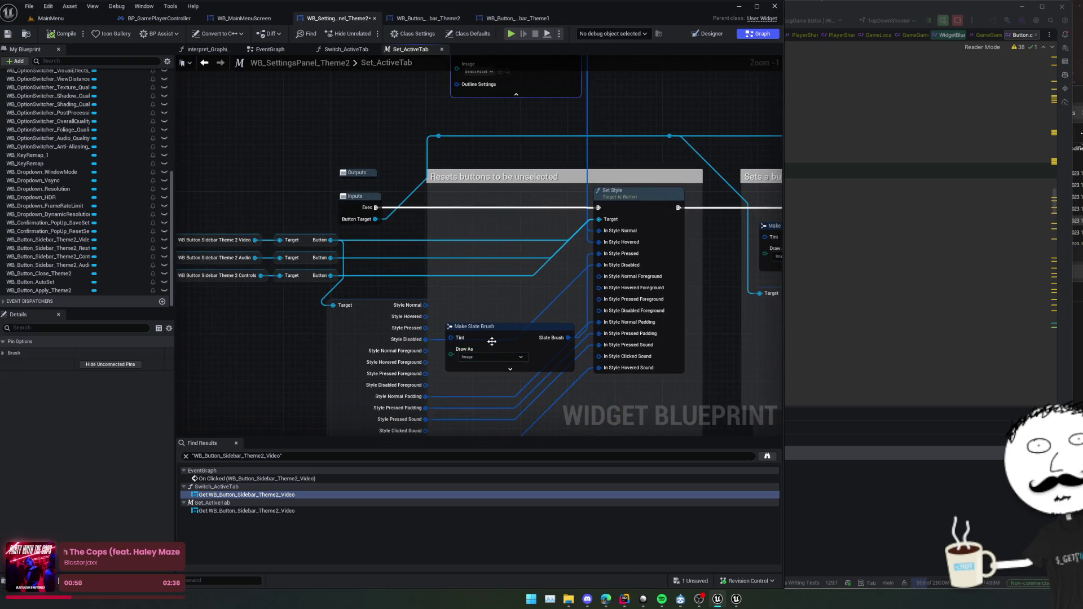
pyautogui.moveTo(492, 342)
pyautogui.mouseDown()
pyautogui.moveTo(451, 306)
pyautogui.moveTo(452, 228)
pyautogui.mouseUp()
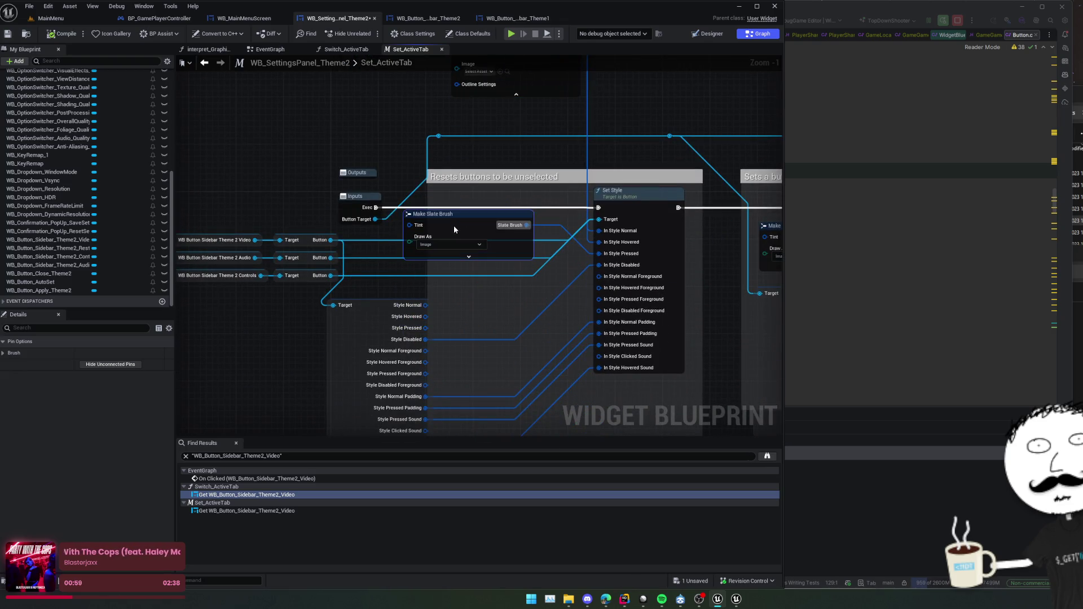
pyautogui.click(469, 256)
# Line the brush nodes up side by side, clear of the Set Style node.
pyautogui.scroll(-1, 496, 270)
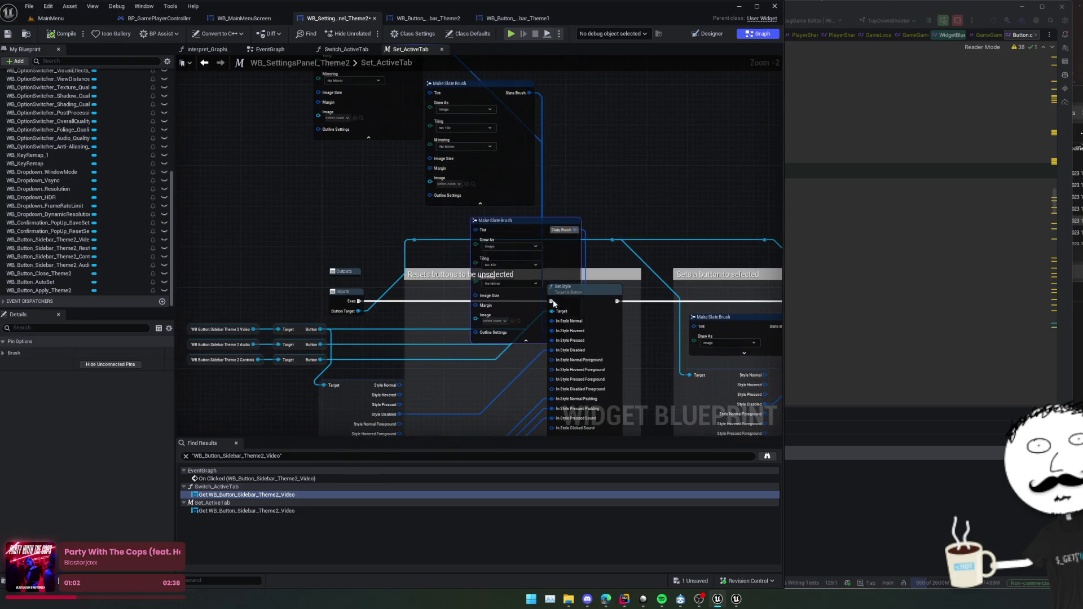
pyautogui.moveTo(539, 303)
pyautogui.mouseDown()
pyautogui.moveTo(488, 304)
pyautogui.moveTo(561, 386)
pyautogui.mouseUp()
pyautogui.moveTo(475, 205); pyautogui.dragTo(343, 205)
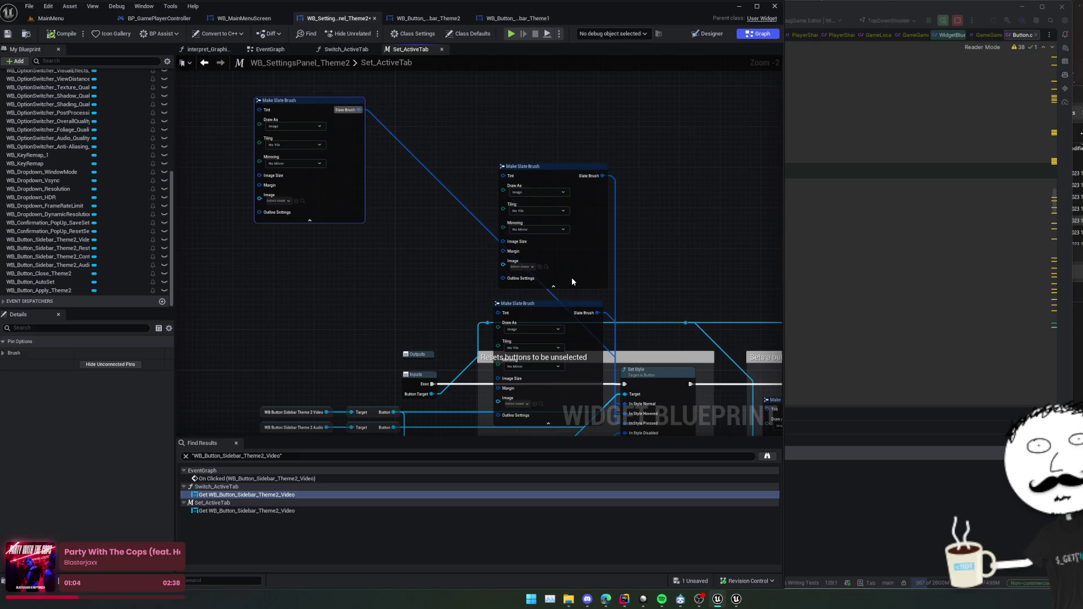
pyautogui.moveTo(572, 281); pyautogui.dragTo(454, 220)
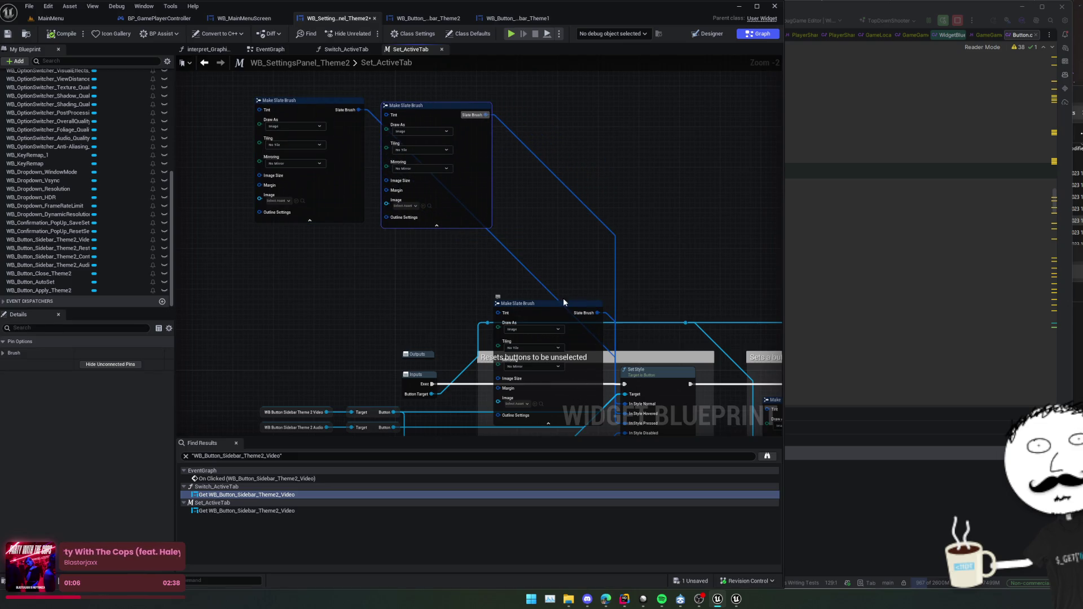
pyautogui.moveTo(564, 302)
pyautogui.mouseDown()
pyautogui.moveTo(621, 131)
pyautogui.moveTo(551, 303)
pyautogui.moveTo(560, 133)
pyautogui.mouseUp()
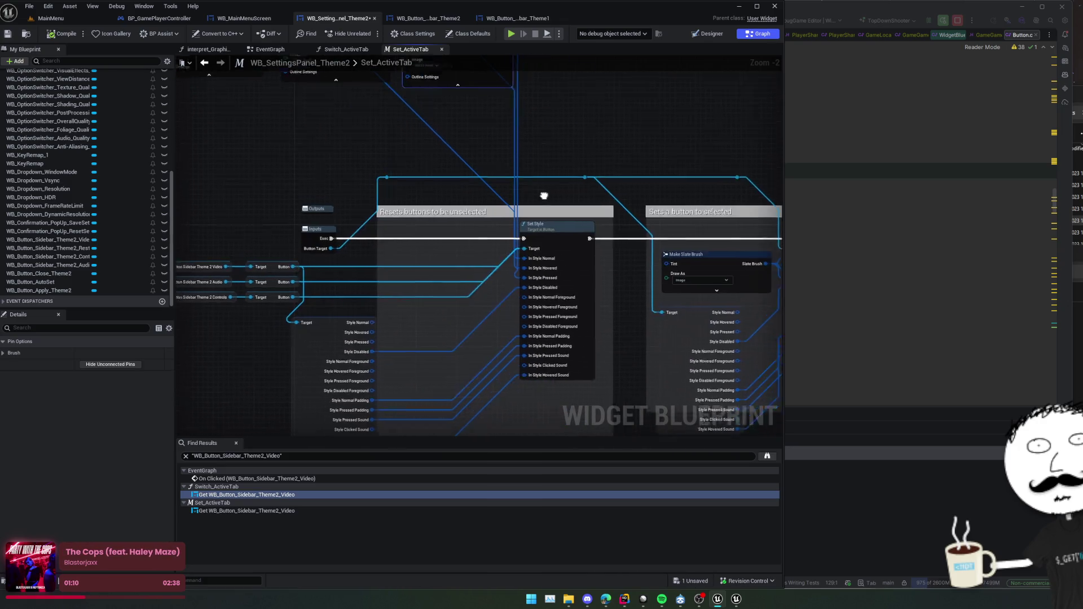
pyautogui.scroll(-1, 478, 193)
pyautogui.moveTo(476, 193); pyautogui.dragTo(476, 194)
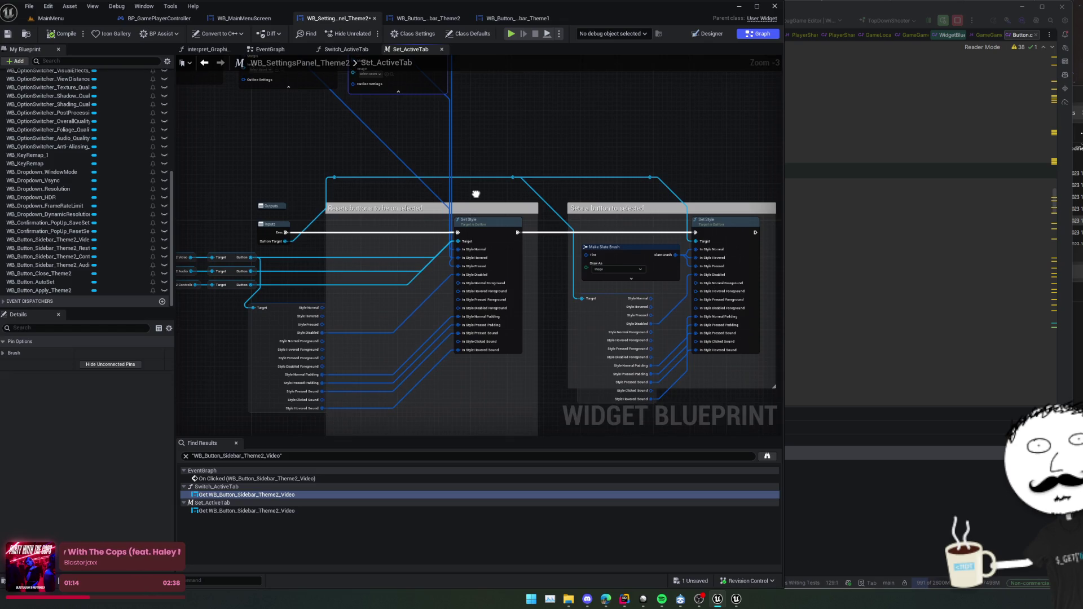
pyautogui.moveTo(476, 194)
pyautogui.mouseDown()
pyautogui.moveTo(575, 205)
pyautogui.moveTo(354, 170)
pyautogui.moveTo(290, 175)
pyautogui.moveTo(364, 201)
pyautogui.moveTo(380, 194)
pyautogui.moveTo(358, 191)
pyautogui.moveTo(376, 194)
pyautogui.mouseUp()
# Expand the selected-state brush, place it above its comment box, and browse to its texture.
pyautogui.click(530, 278)
pyautogui.moveTo(530, 279); pyautogui.dragTo(494, 132)
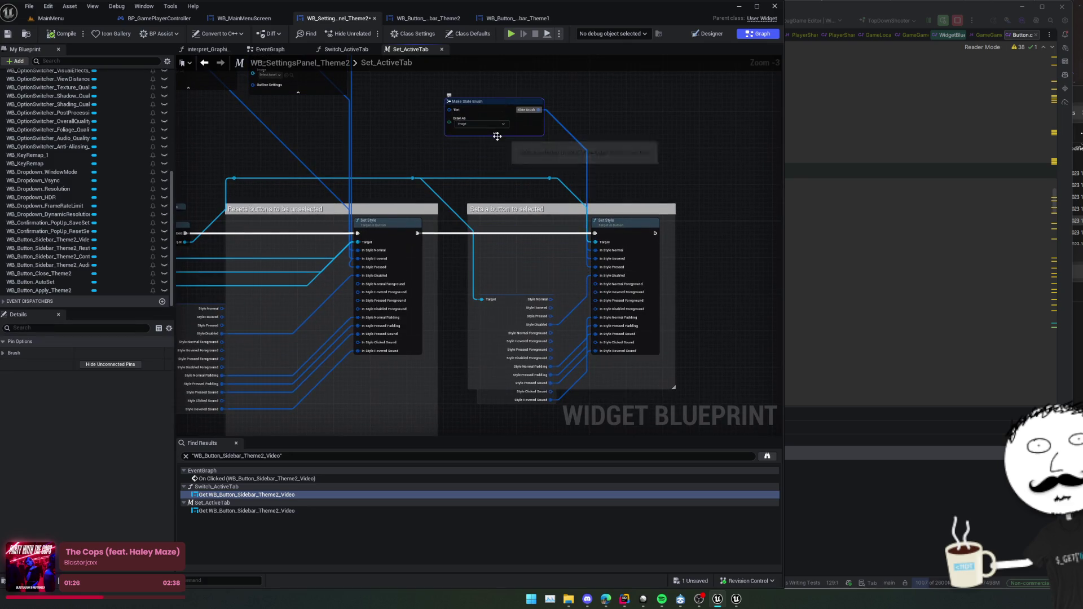
pyautogui.scroll(3, 496, 192)
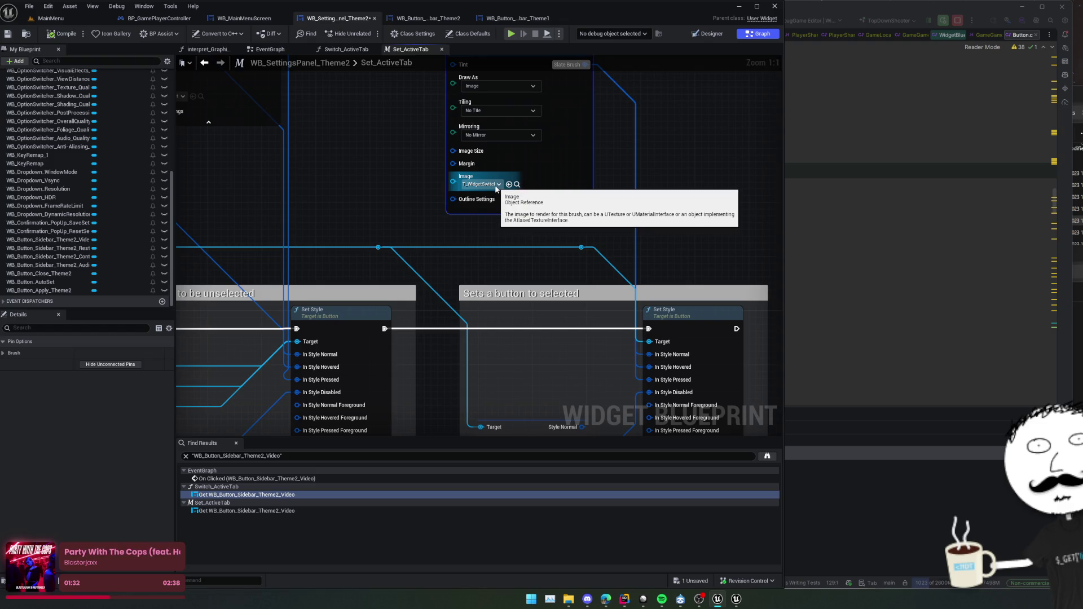
pyautogui.click(517, 185)
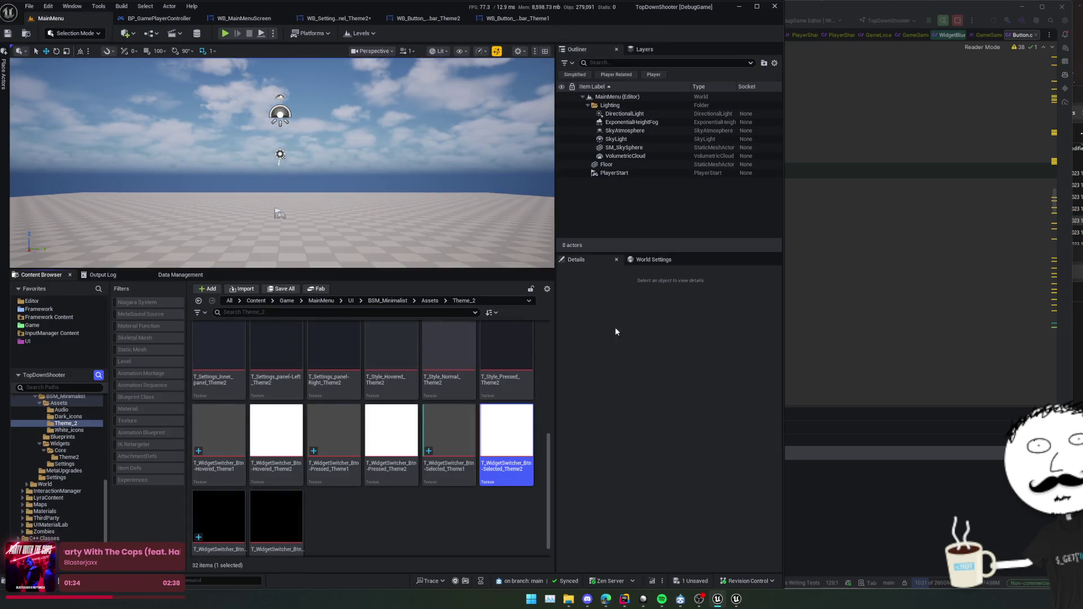
# Deselect the texture and check WB_Button_Sidebar_Theme2's button images.
pyautogui.moveTo(528, 415)
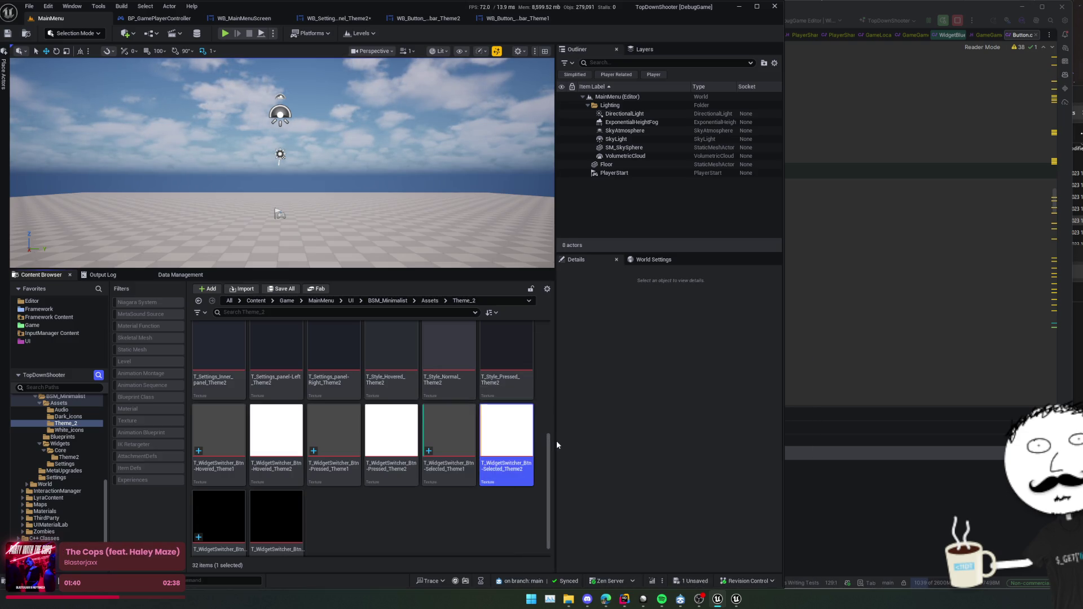
pyautogui.click(498, 495)
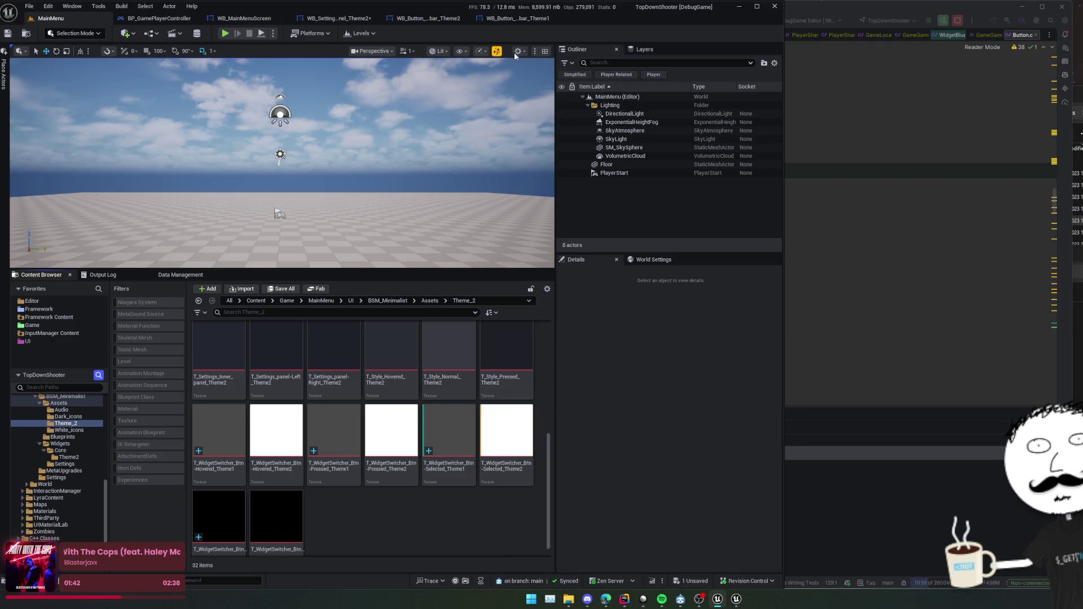
pyautogui.click(339, 18)
pyautogui.click(428, 18)
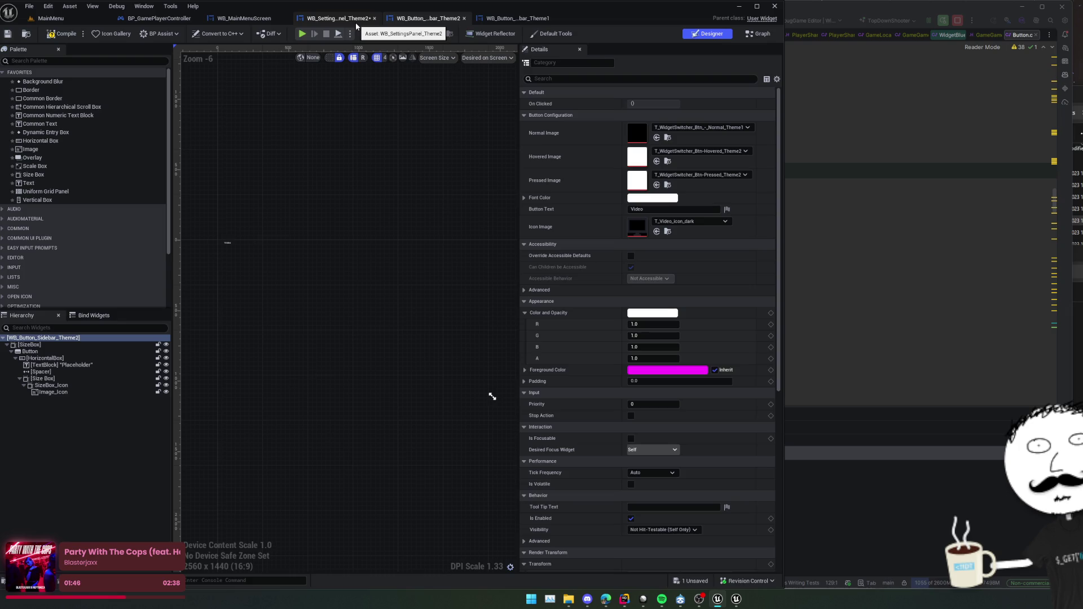
# Return to the Set_ActiveTab graph's brush and Set Style nodes and launch a test play.
pyautogui.click(356, 22)
pyautogui.moveTo(435, 177)
pyautogui.mouseDown()
pyautogui.moveTo(426, 280)
pyautogui.moveTo(510, 281)
pyautogui.mouseUp()
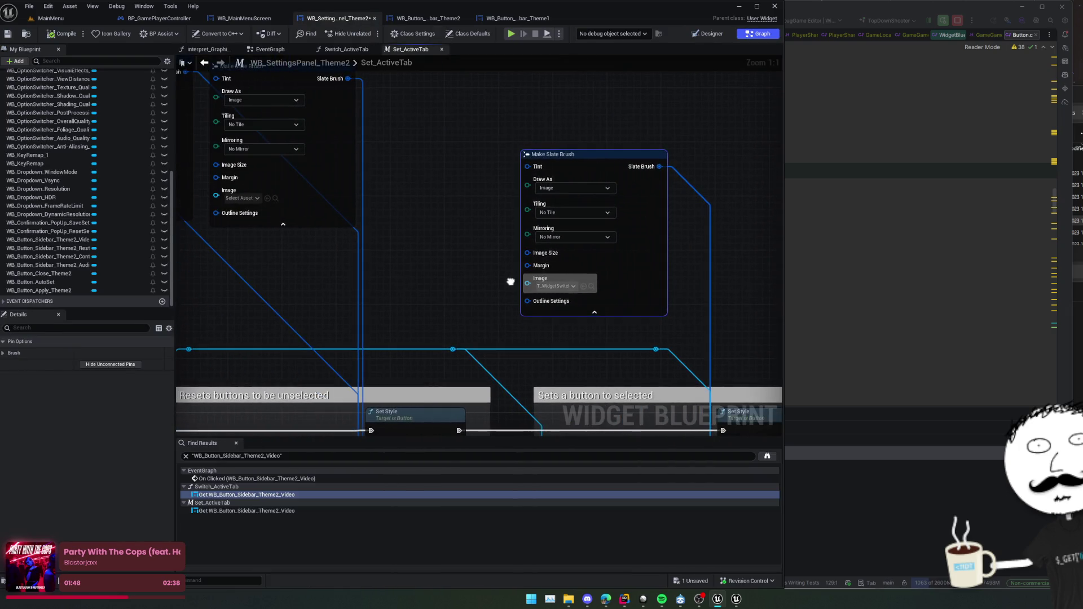
pyautogui.scroll(-1, 511, 281)
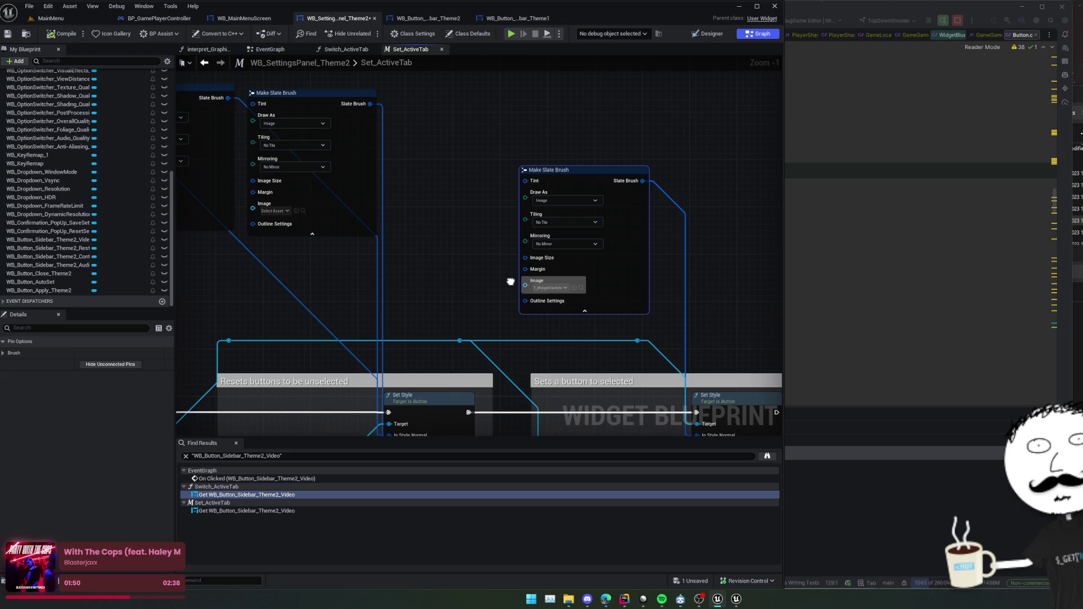
pyautogui.moveTo(511, 281)
pyautogui.mouseDown()
pyautogui.moveTo(496, 181)
pyautogui.moveTo(503, 223)
pyautogui.moveTo(536, 241)
pyautogui.moveTo(462, 390)
pyautogui.moveTo(466, 426)
pyautogui.moveTo(418, 374)
pyautogui.moveTo(450, 351)
pyautogui.moveTo(461, 311)
pyautogui.moveTo(467, 382)
pyautogui.moveTo(474, 348)
pyautogui.moveTo(502, 328)
pyautogui.mouseUp()
pyautogui.click(514, 34)
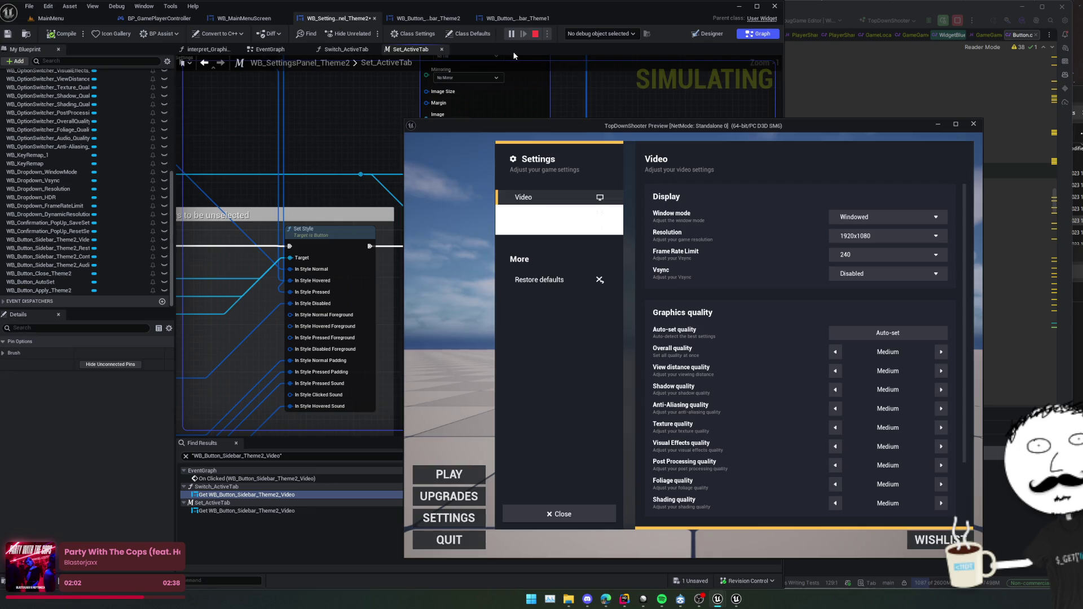
# Toggle between the Audio and Video settings pages several times, then stop the preview.
pyautogui.click(556, 209)
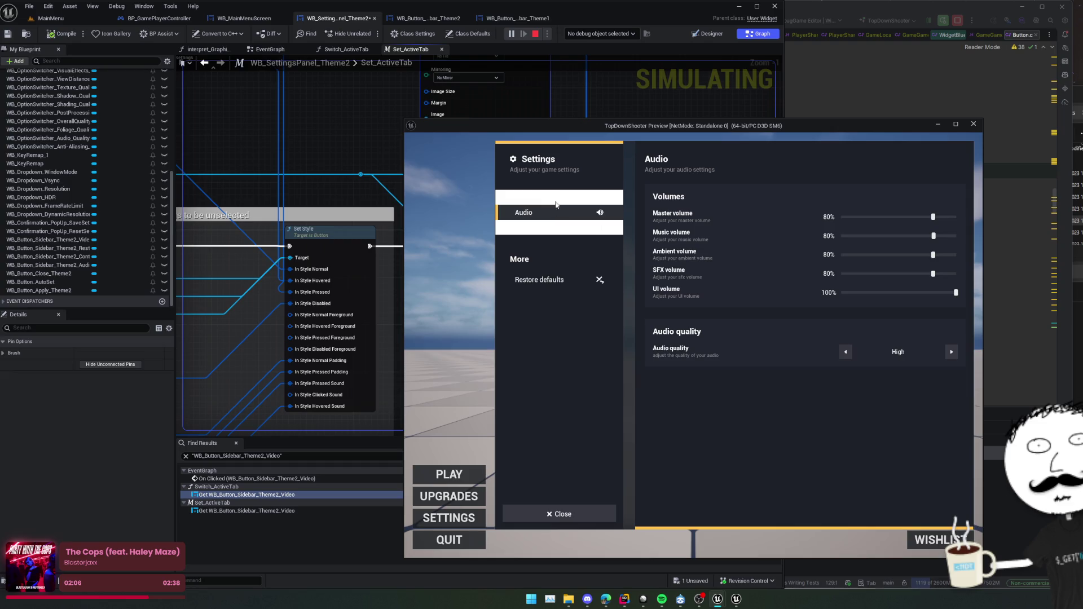
pyautogui.click(558, 200)
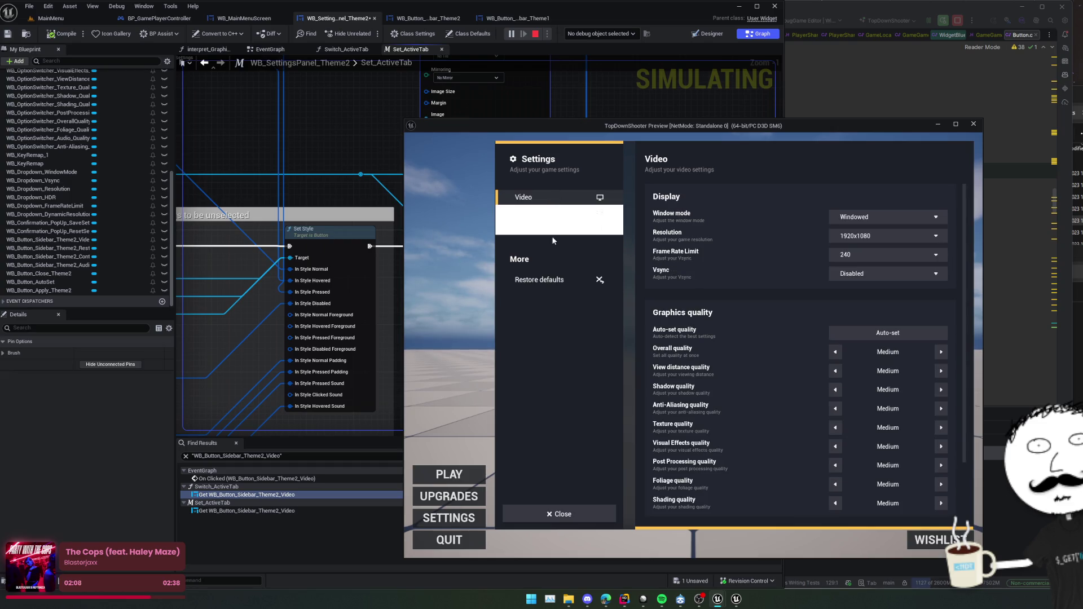
pyautogui.click(555, 215)
pyautogui.click(557, 226)
pyautogui.click(553, 198)
pyautogui.click(555, 213)
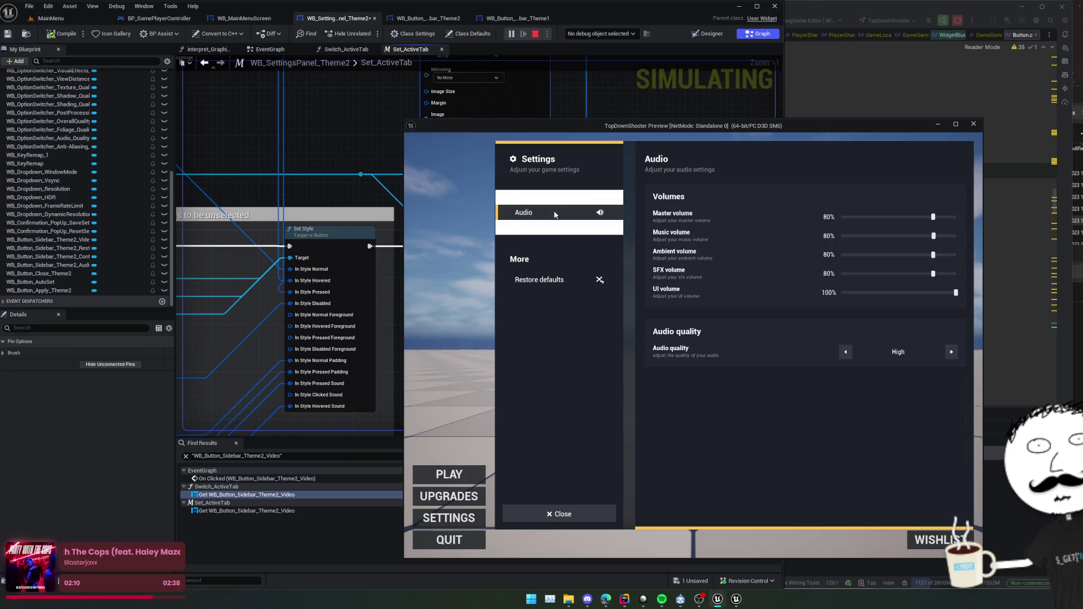
pyautogui.click(550, 225)
pyautogui.click(547, 194)
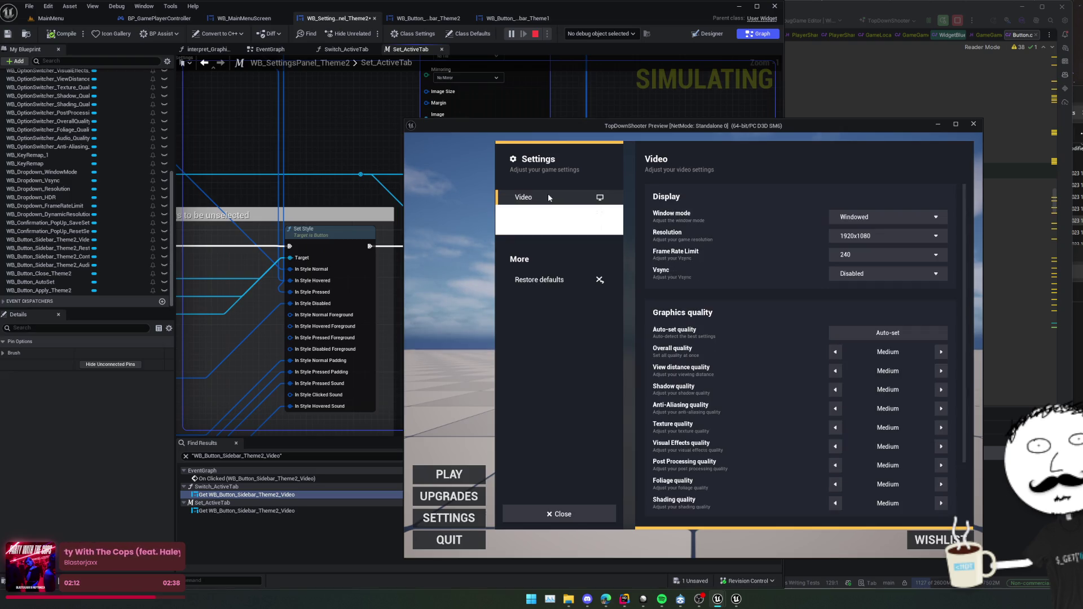
pyautogui.click(599, 221)
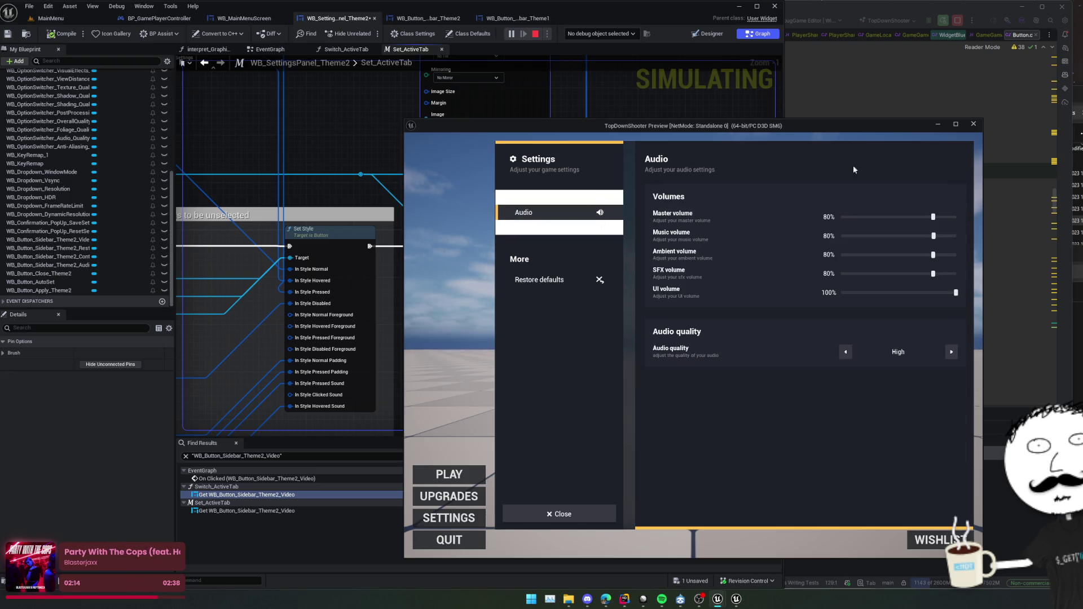
pyautogui.click(974, 123)
pyautogui.scroll(-2, 491, 246)
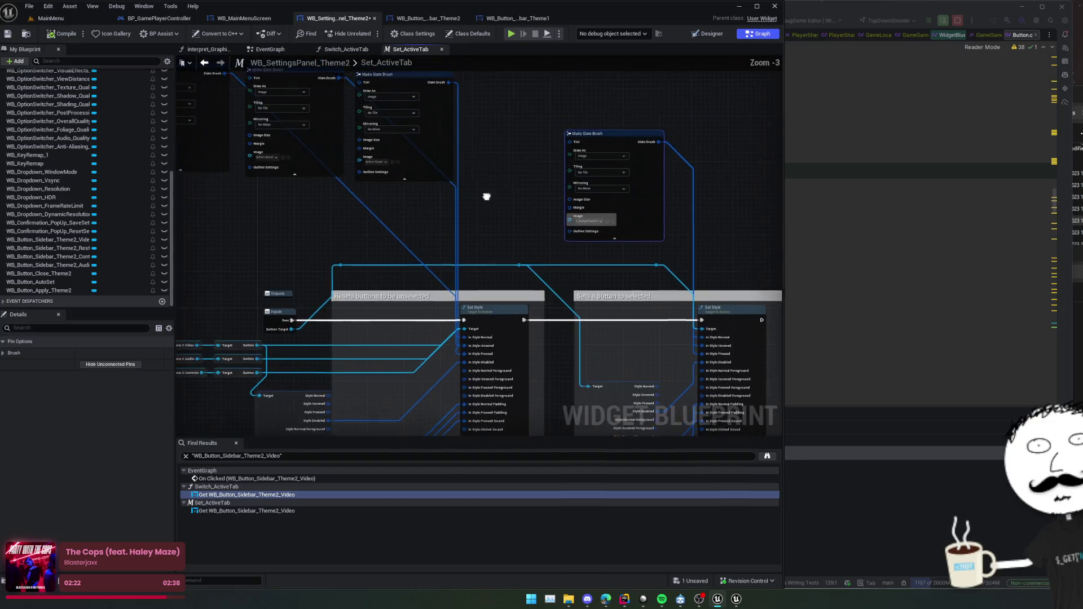
pyautogui.scroll(2, 491, 246)
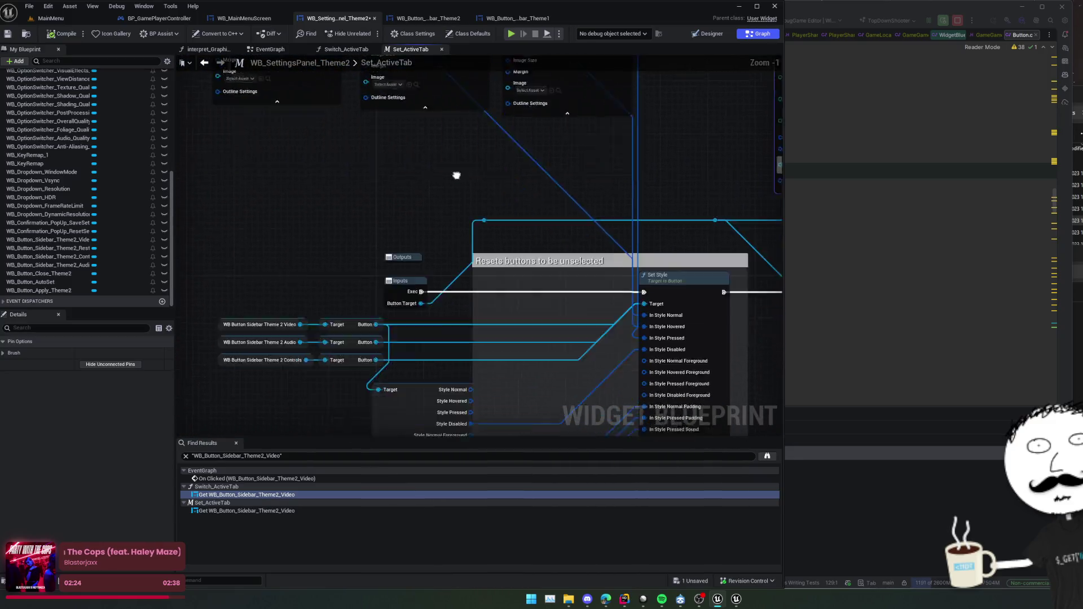
pyautogui.moveTo(507, 287); pyautogui.dragTo(456, 152)
pyautogui.scroll(10, 109, 178)
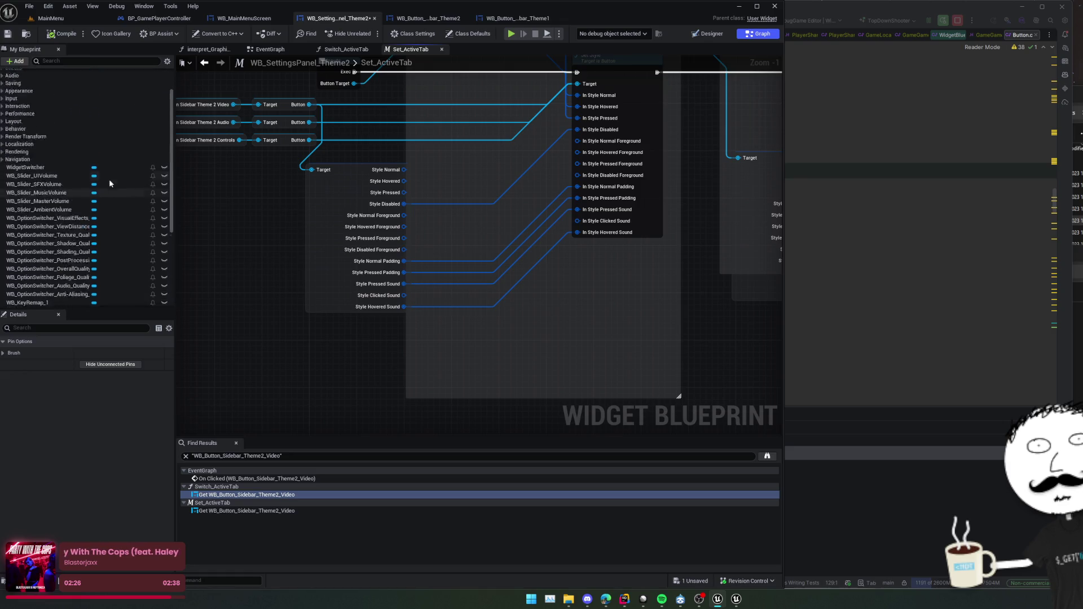
pyautogui.click(20, 102)
pyautogui.click(19, 89)
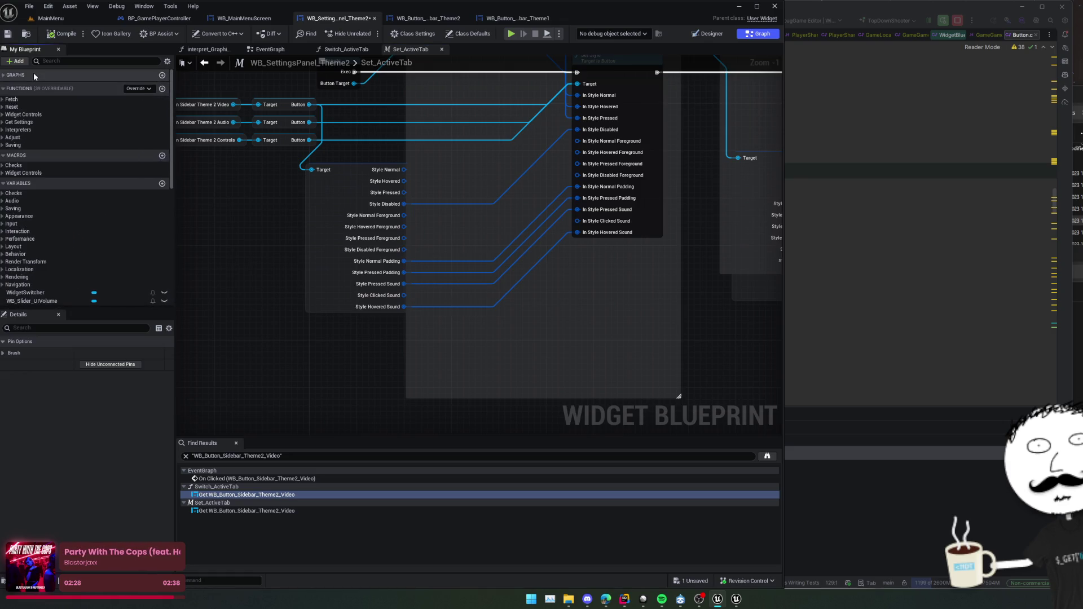
pyautogui.click(17, 74)
pyautogui.click(3, 109)
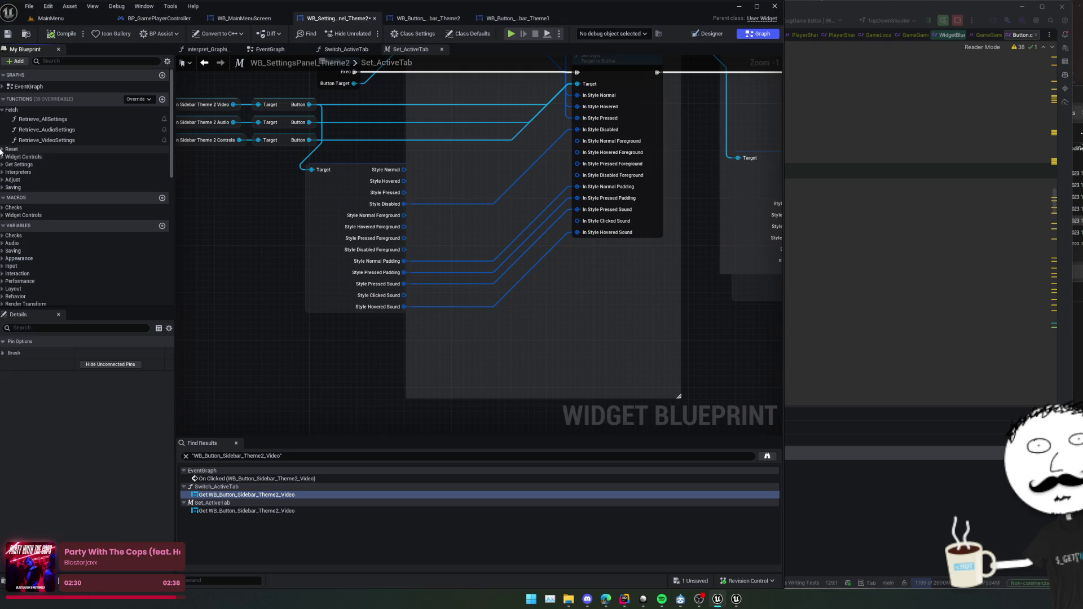
pyautogui.click(3, 149)
pyautogui.click(3, 168)
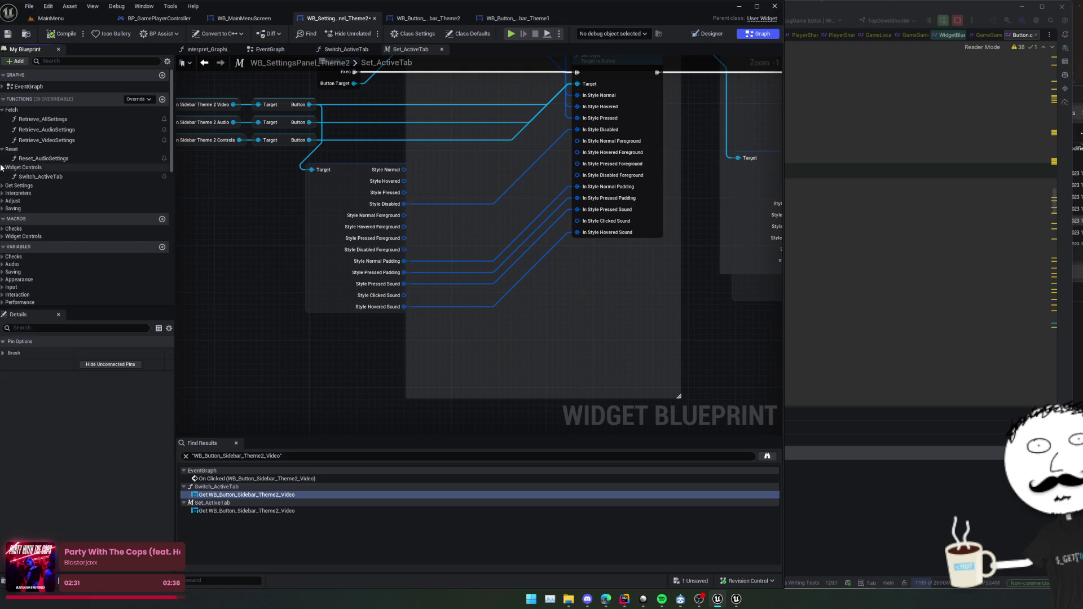
pyautogui.click(3, 201)
pyautogui.click(2, 219)
pyautogui.click(3, 186)
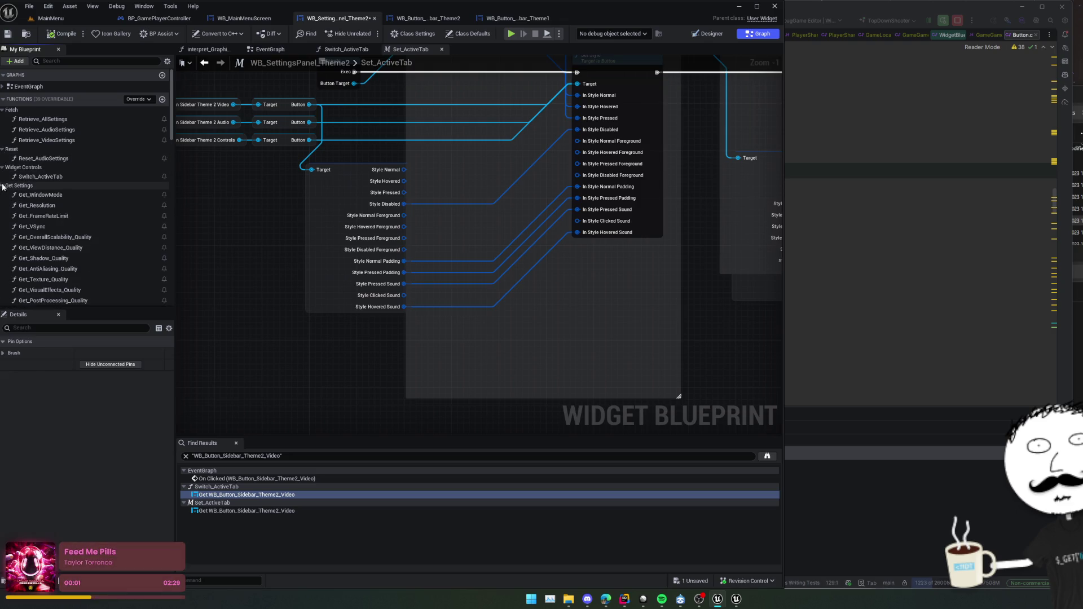
pyautogui.scroll(-1, 99, 204)
pyautogui.scroll(-3, 98, 204)
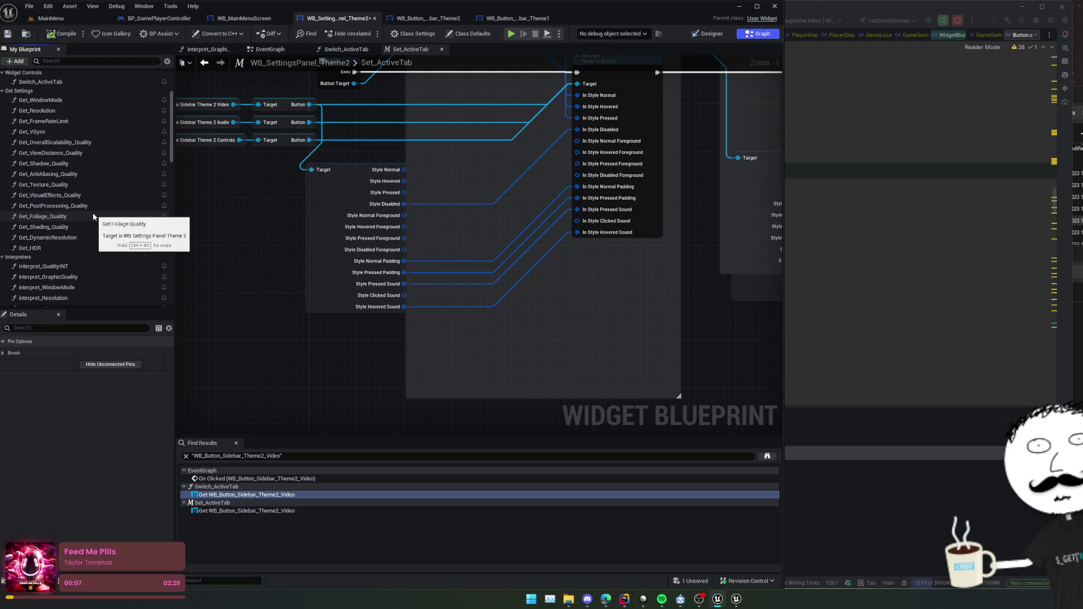
pyautogui.moveTo(398, 339)
pyautogui.mouseDown()
pyautogui.moveTo(506, 326)
pyautogui.moveTo(450, 329)
pyautogui.moveTo(475, 320)
pyautogui.moveTo(529, 339)
pyautogui.mouseUp()
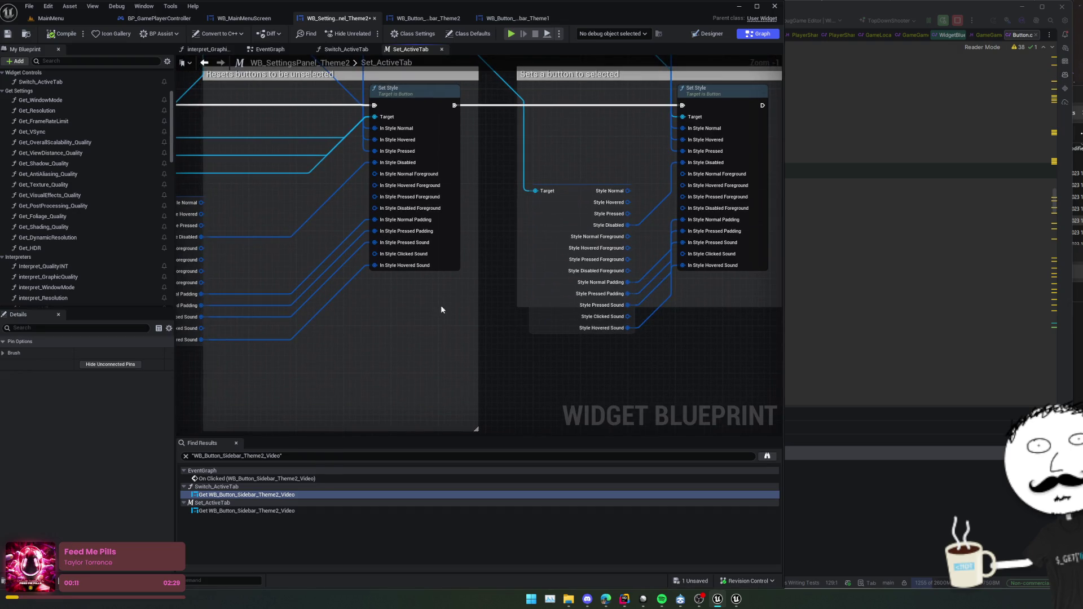
pyautogui.moveTo(441, 310)
pyautogui.mouseDown()
pyautogui.moveTo(768, 317)
pyautogui.moveTo(355, 237)
pyautogui.moveTo(242, 237)
pyautogui.moveTo(285, 300)
pyautogui.moveTo(491, 351)
pyautogui.mouseUp()
pyautogui.moveTo(487, 347)
pyautogui.mouseDown()
pyautogui.moveTo(408, 329)
pyautogui.moveTo(414, 382)
pyautogui.mouseUp()
pyautogui.moveTo(368, 169)
pyautogui.mouseDown()
pyautogui.moveTo(380, 174)
pyautogui.moveTo(376, 152)
pyautogui.mouseUp()
pyautogui.moveTo(533, 199); pyautogui.dragTo(570, 283)
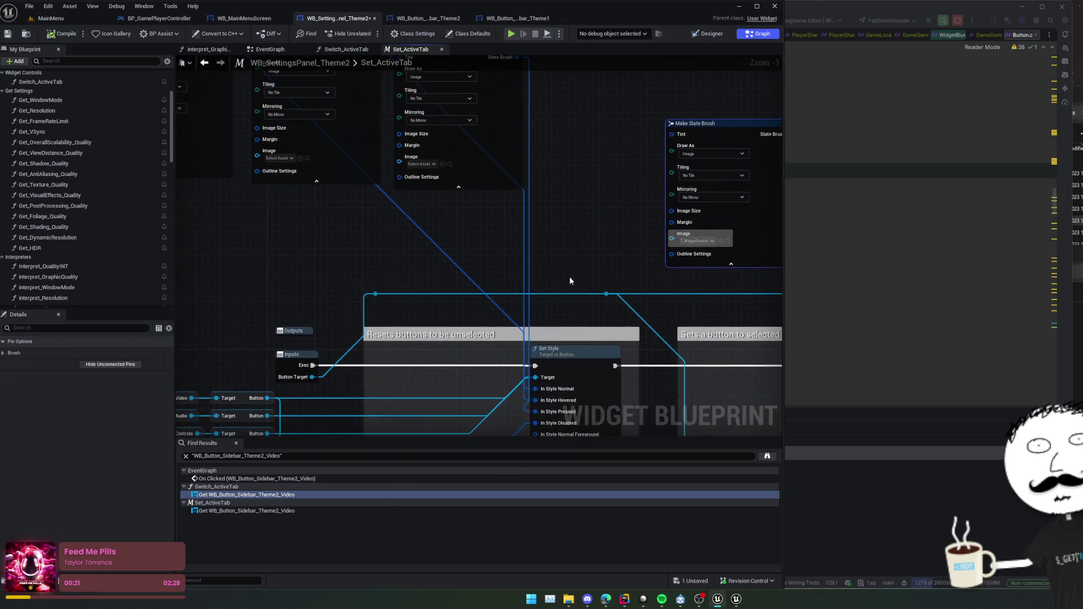
pyautogui.scroll(-2, 534, 209)
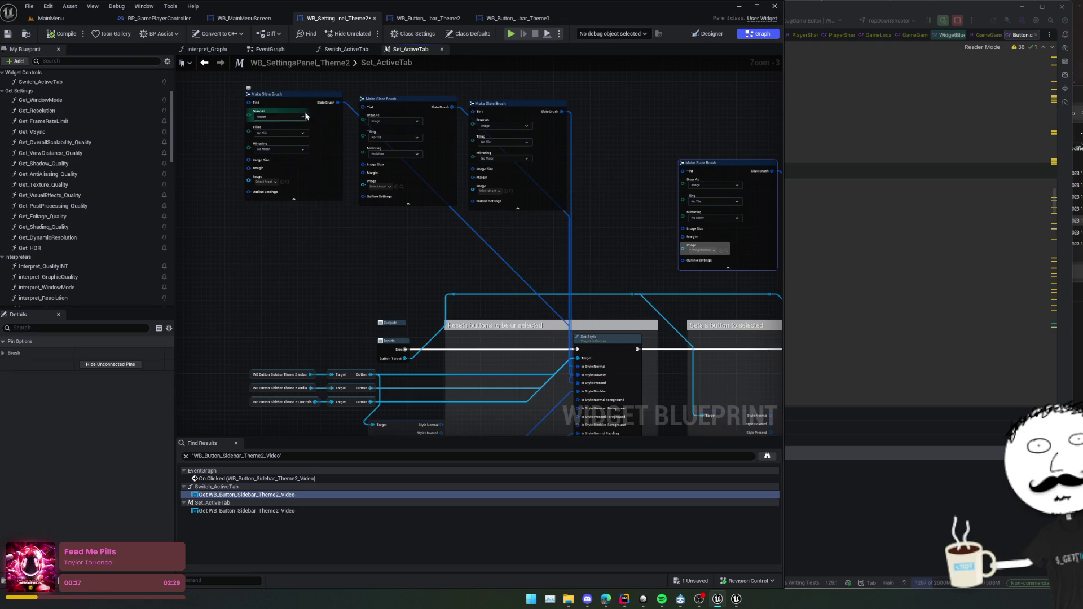
pyautogui.moveTo(292, 219); pyautogui.dragTo(351, 201)
pyautogui.scroll(3, 353, 282)
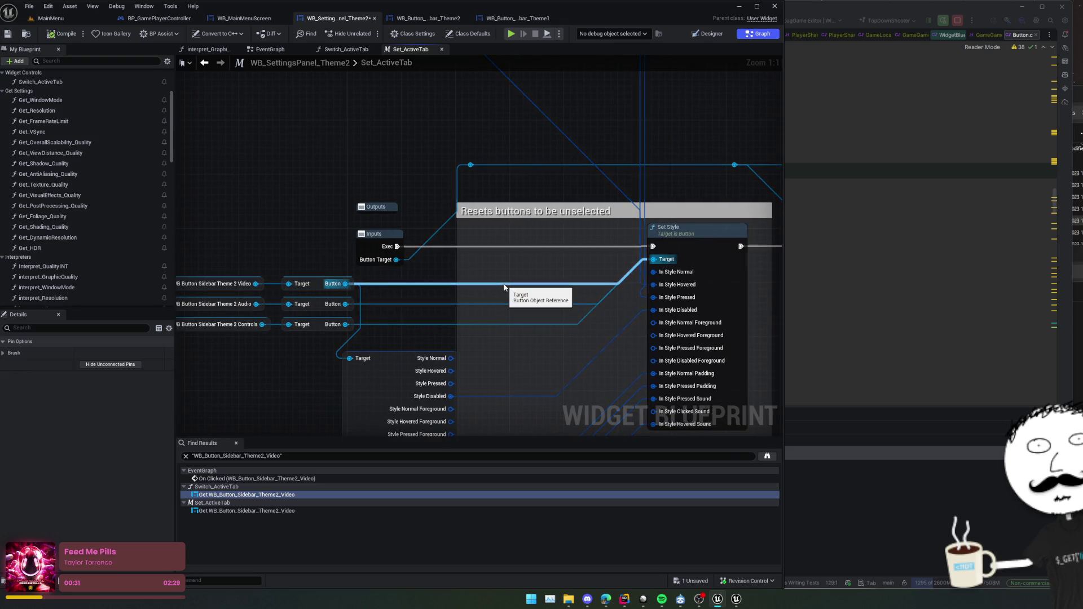
pyautogui.moveTo(501, 266)
pyautogui.mouseDown()
pyautogui.moveTo(481, 256)
pyautogui.moveTo(587, 244)
pyautogui.moveTo(549, 186)
pyautogui.mouseUp()
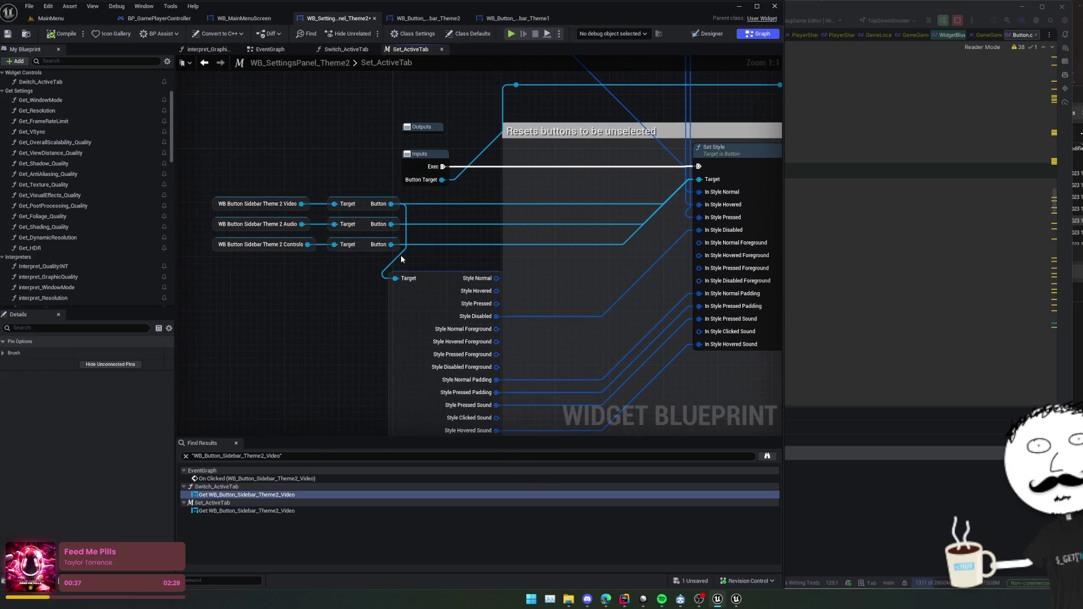
pyautogui.moveTo(362, 308); pyautogui.dragTo(272, 299)
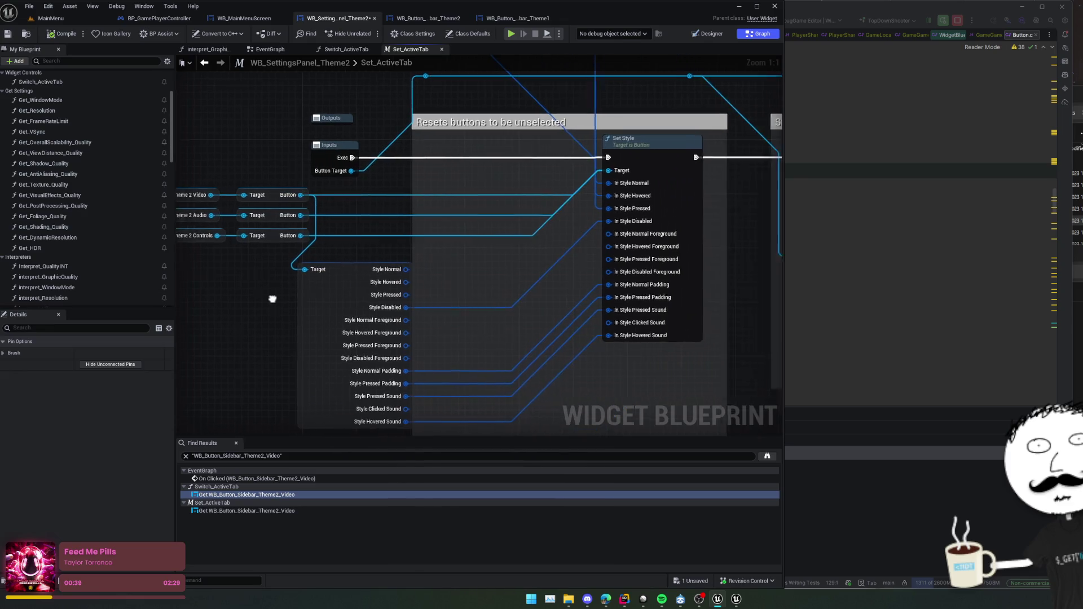
pyautogui.scroll(-1, 272, 299)
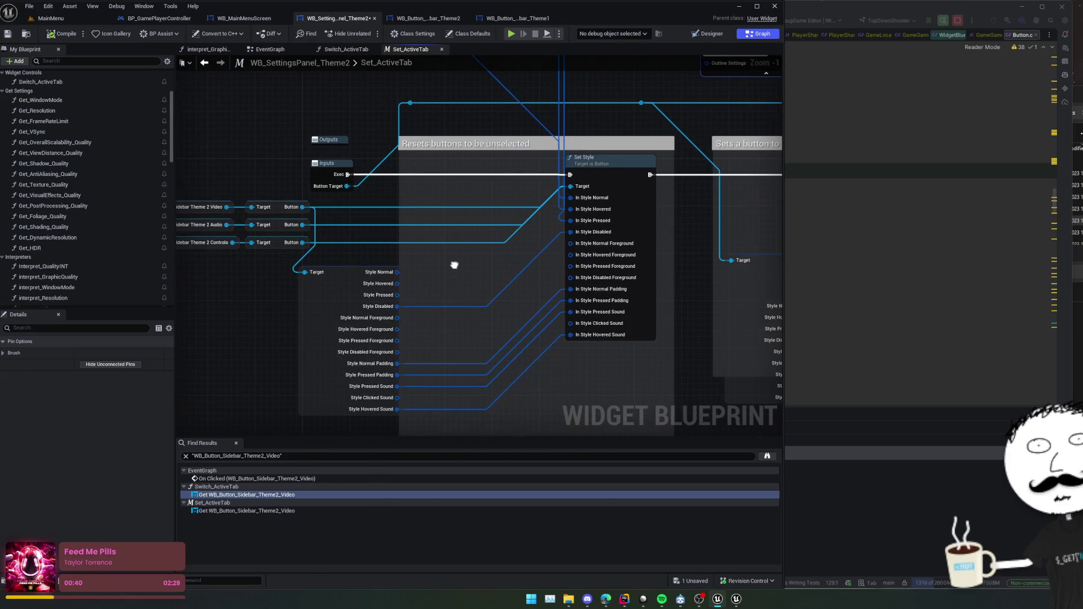
pyautogui.scroll(-1, 454, 265)
pyautogui.moveTo(454, 265); pyautogui.dragTo(278, 261)
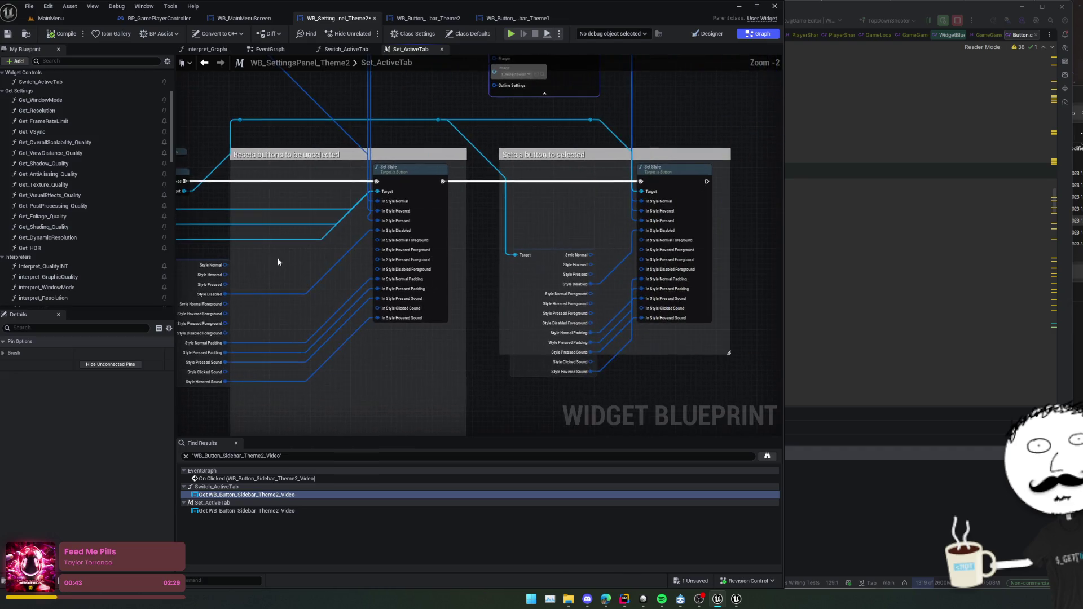
pyautogui.moveTo(680, 333); pyautogui.dragTo(571, 344)
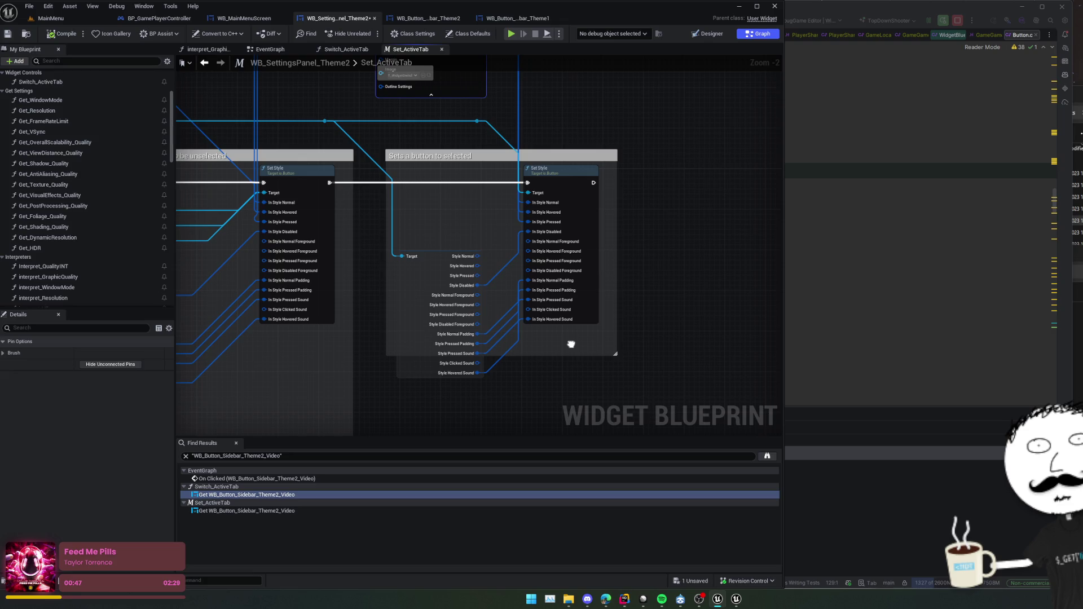
pyautogui.moveTo(571, 344); pyautogui.dragTo(570, 344)
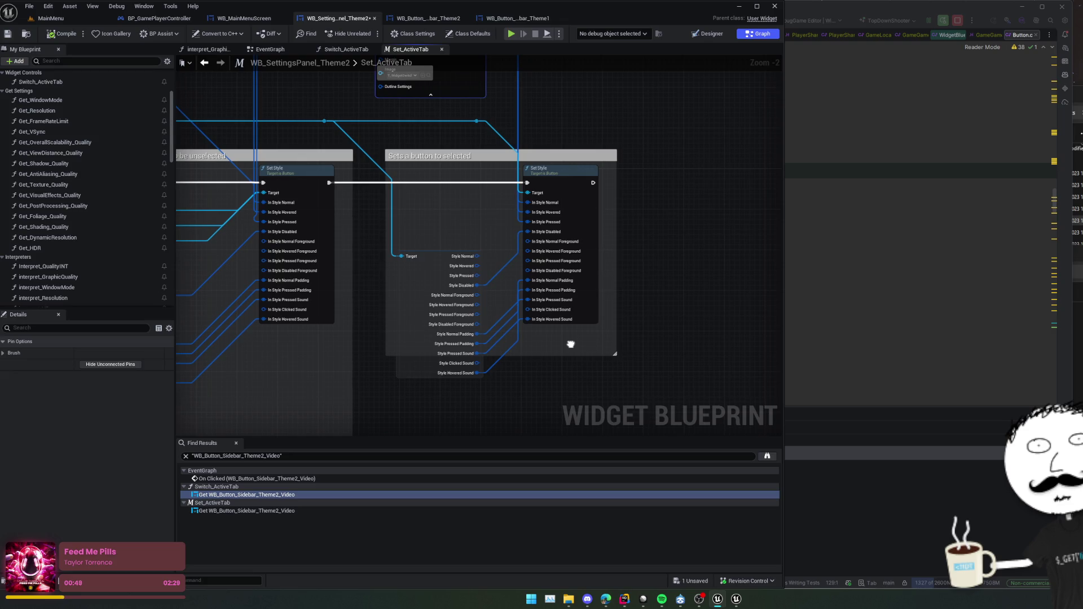
pyautogui.moveTo(436, 233); pyautogui.dragTo(503, 279)
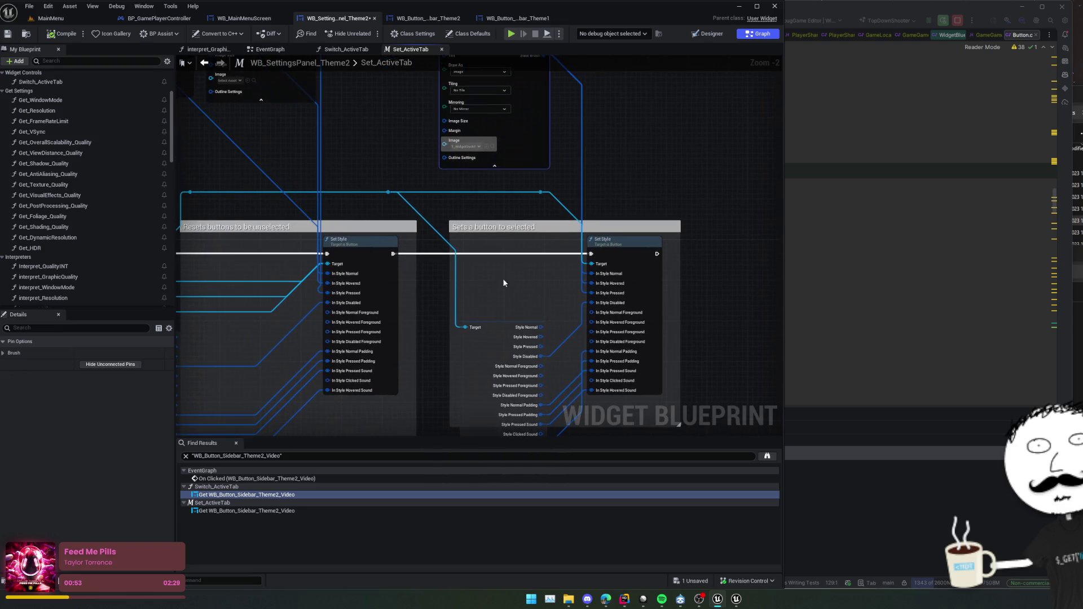
pyautogui.click(429, 18)
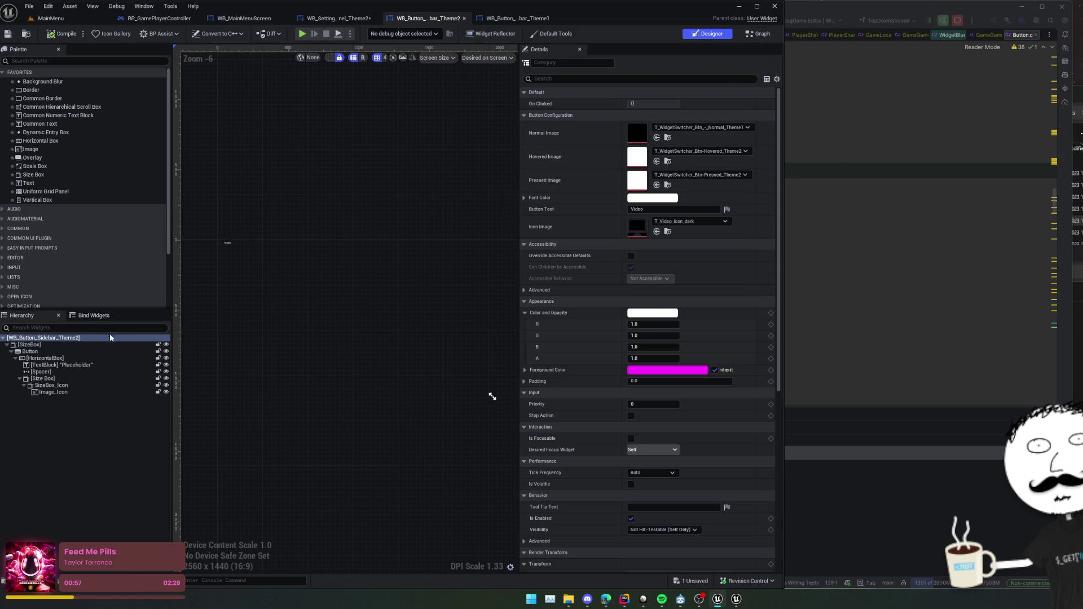
# Select the inner Button and expand its Normal, Hovered and Pressed style states.
pyautogui.click(30, 351)
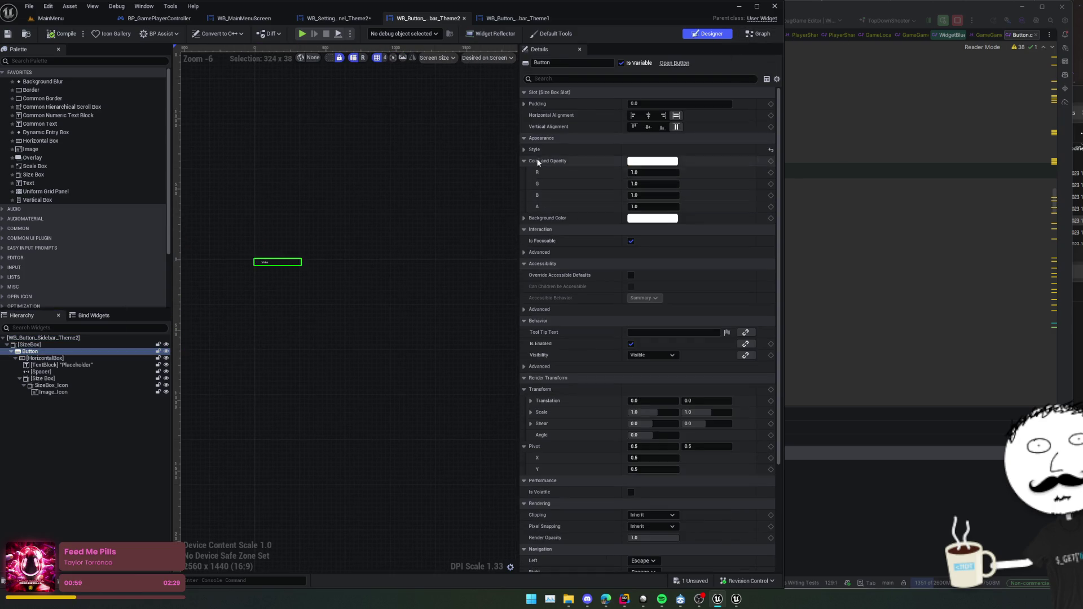
pyautogui.scroll(-5, 547, 248)
pyautogui.scroll(5, 547, 256)
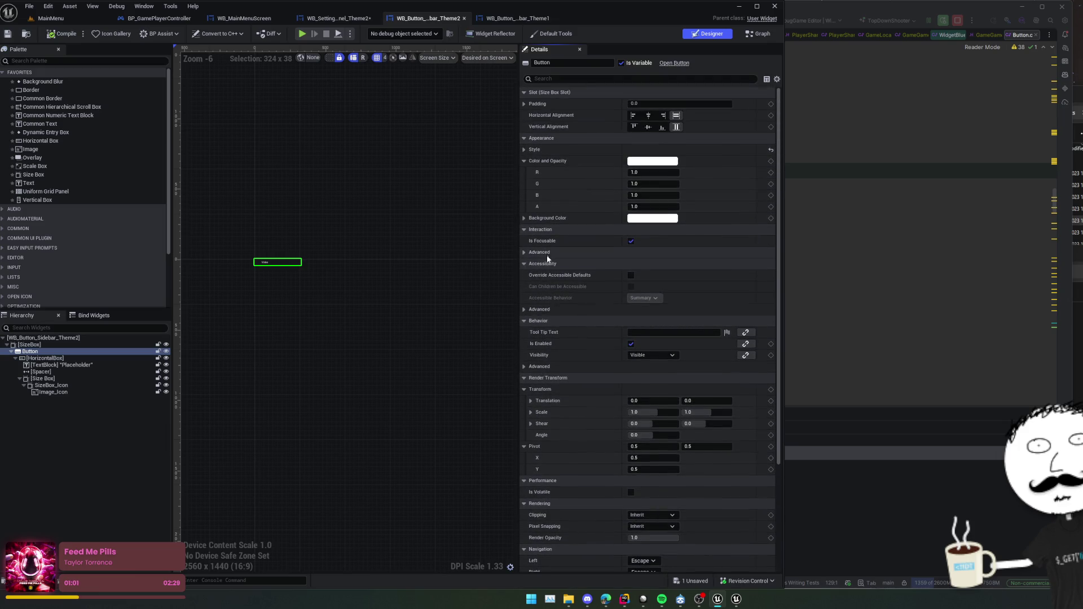
pyautogui.click(525, 150)
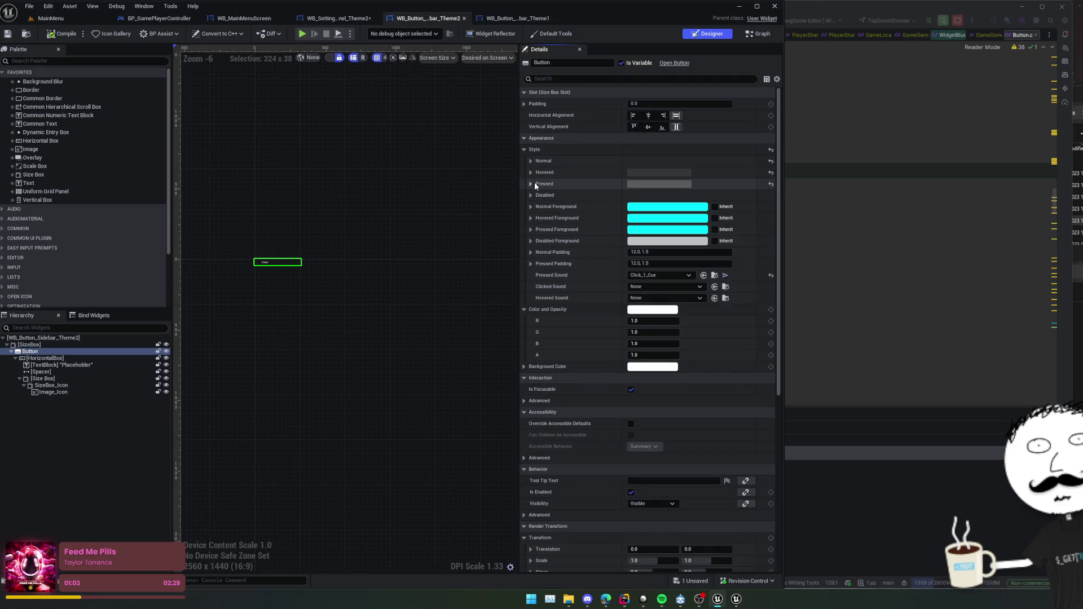
pyautogui.click(530, 185)
pyautogui.click(530, 173)
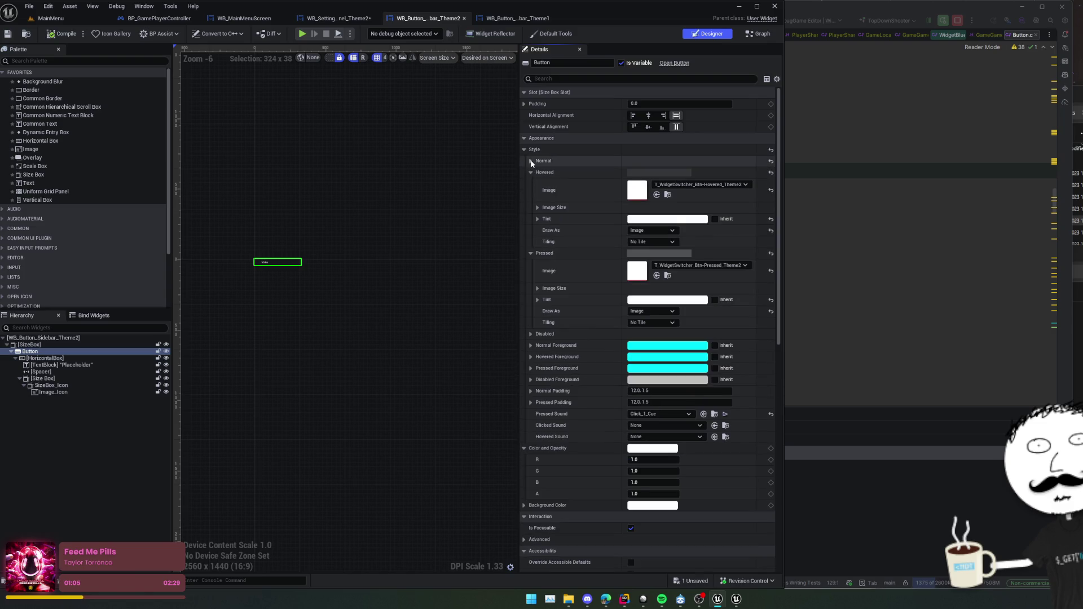
pyautogui.click(530, 161)
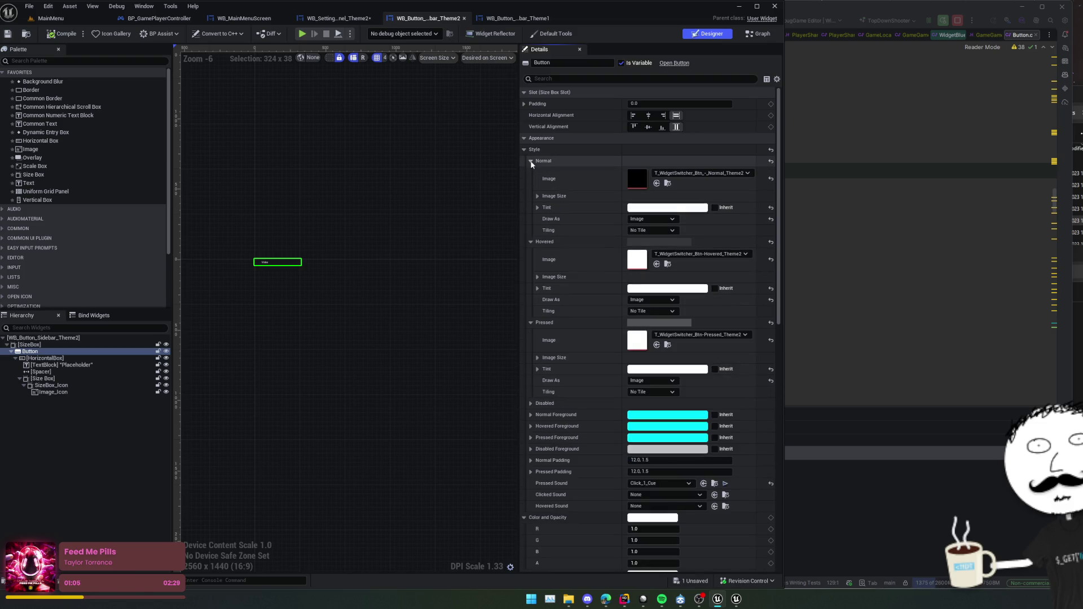
# Set Hovered tint alpha to 0.1 and Pressed tint alpha to 0.2, then compile and save.
pyautogui.click(538, 289)
pyautogui.scroll(-1, 621, 305)
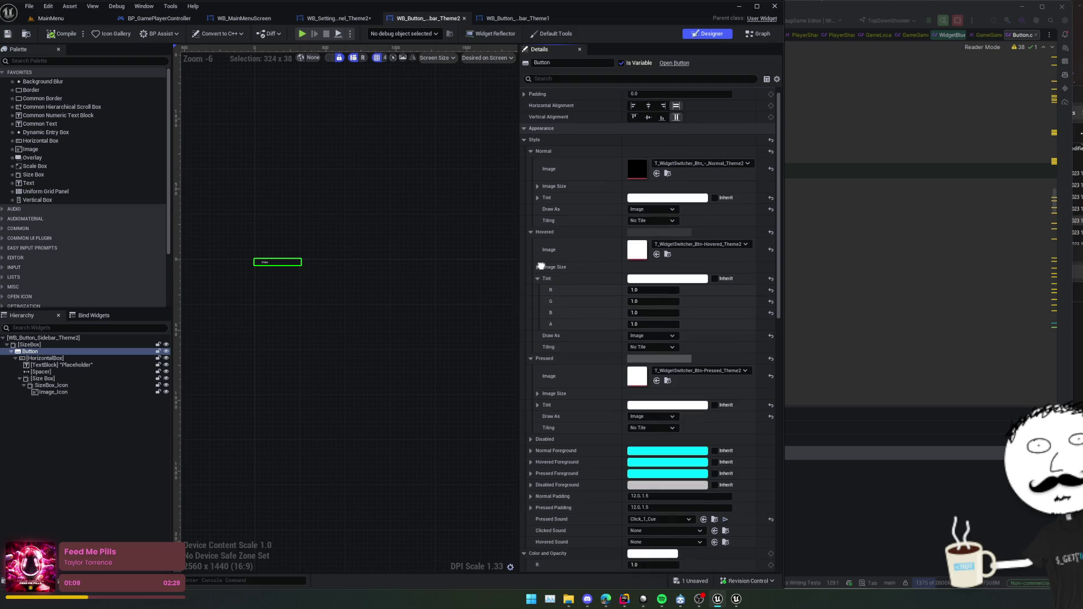
pyautogui.click(677, 324)
pyautogui.write('0.1')
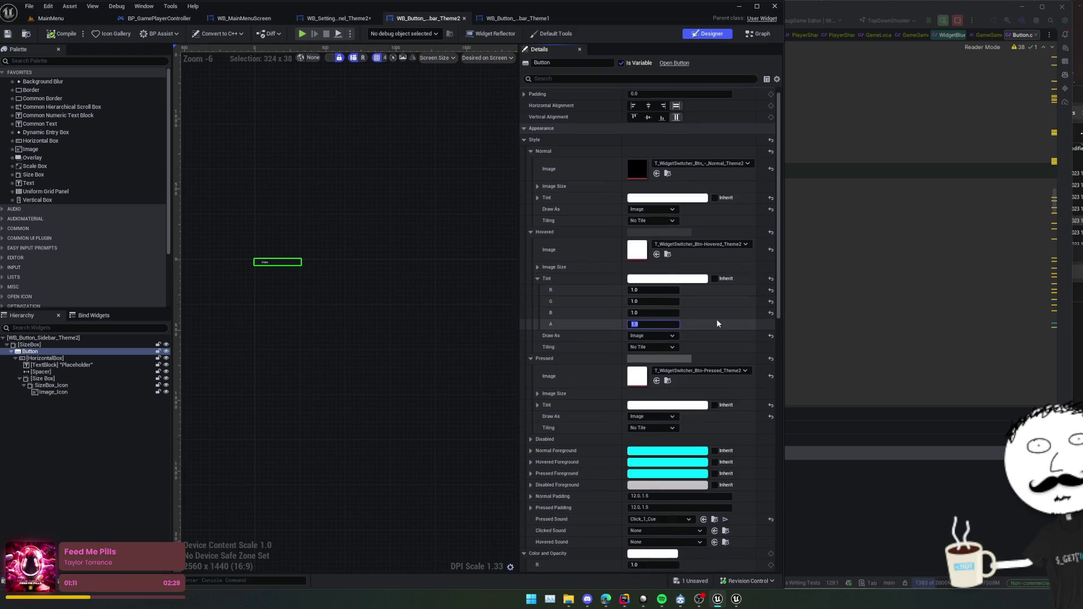
pyautogui.press('Return')
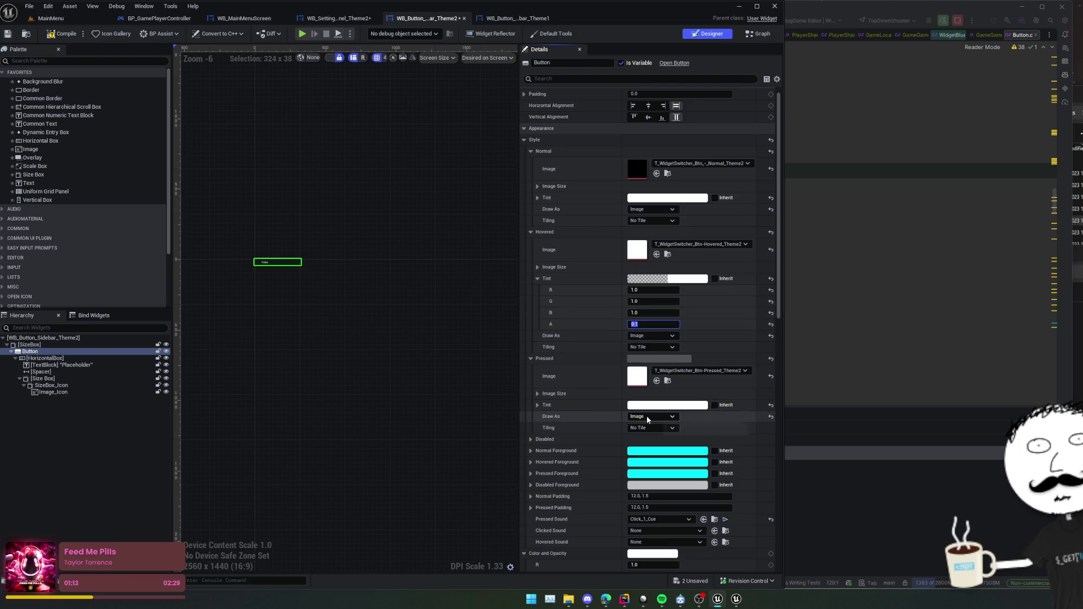
pyautogui.click(539, 405)
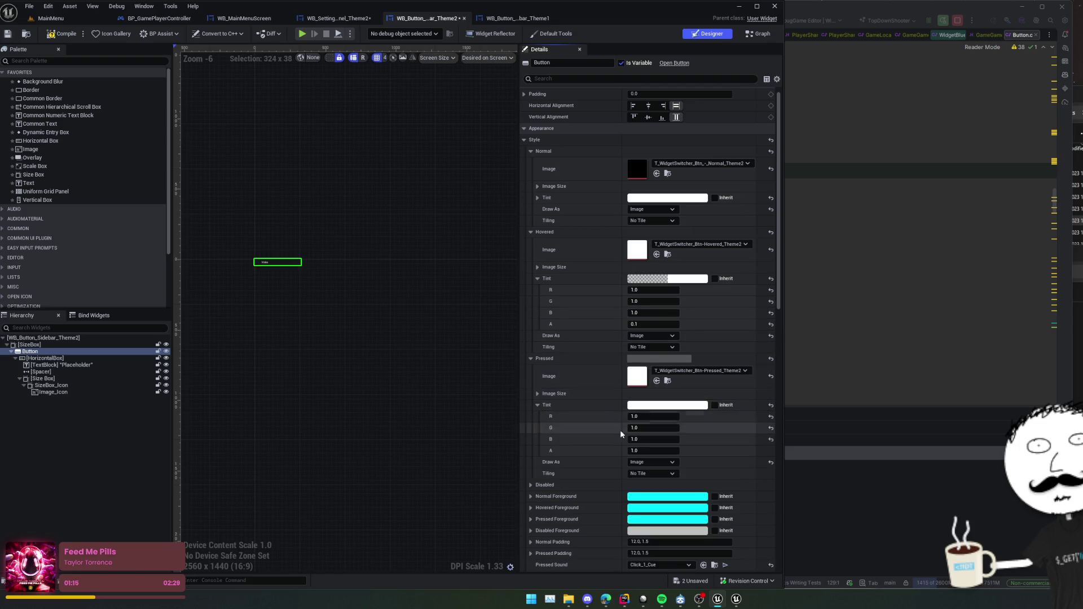
pyautogui.click(659, 452)
pyautogui.write('0.2')
pyautogui.press('Return')
pyautogui.click(71, 37)
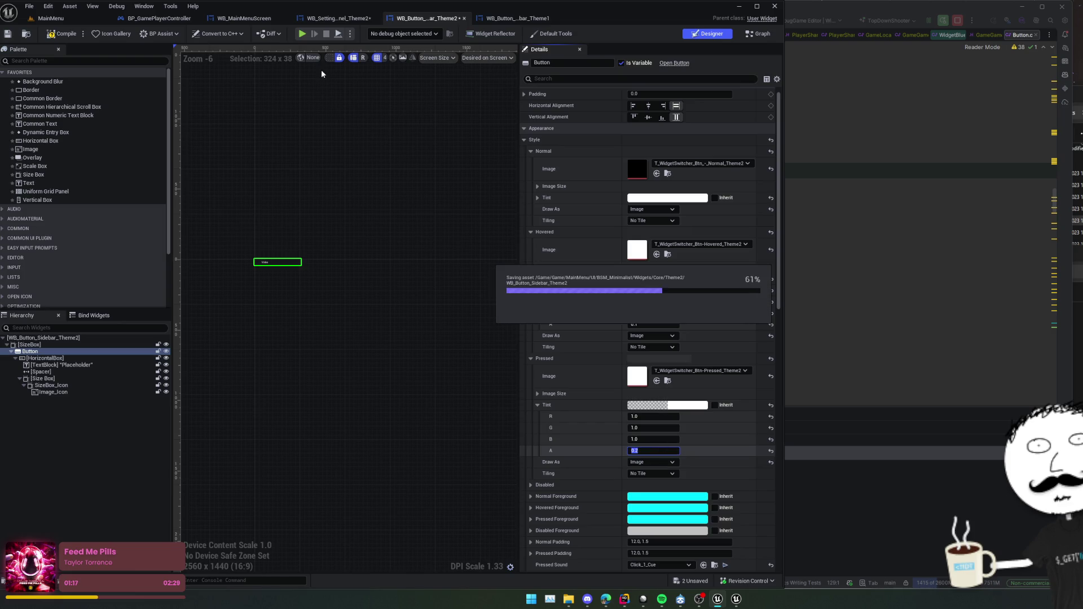
# Play the game preview, cycle the Audio, Controls and Video tabs, then return to WB_SettingsPanel_Theme2.
pyautogui.click(302, 35)
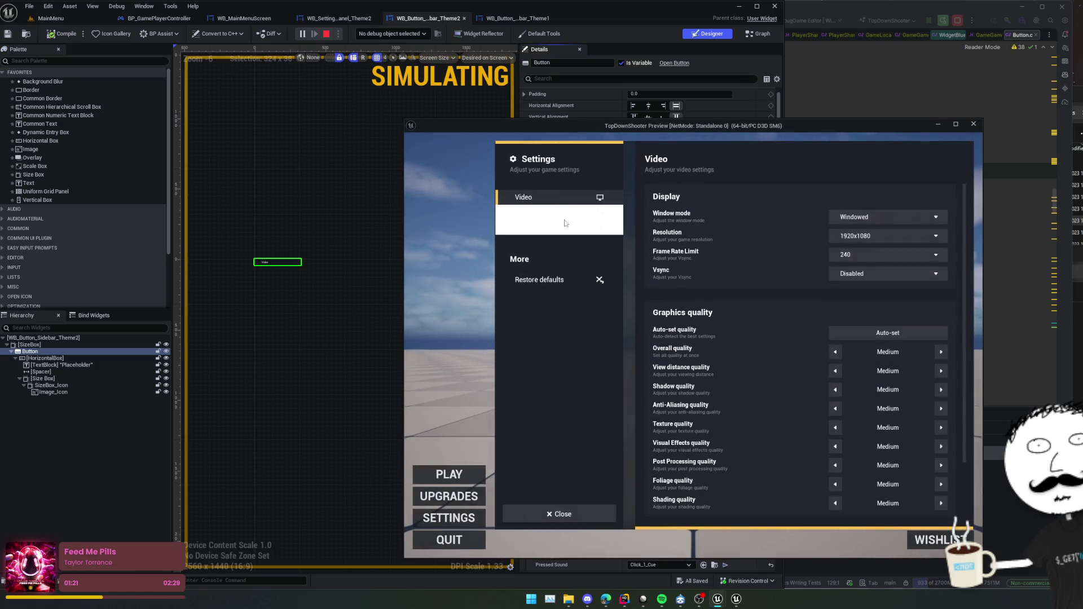
pyautogui.click(566, 214)
pyautogui.click(564, 228)
pyautogui.click(562, 198)
pyautogui.click(559, 211)
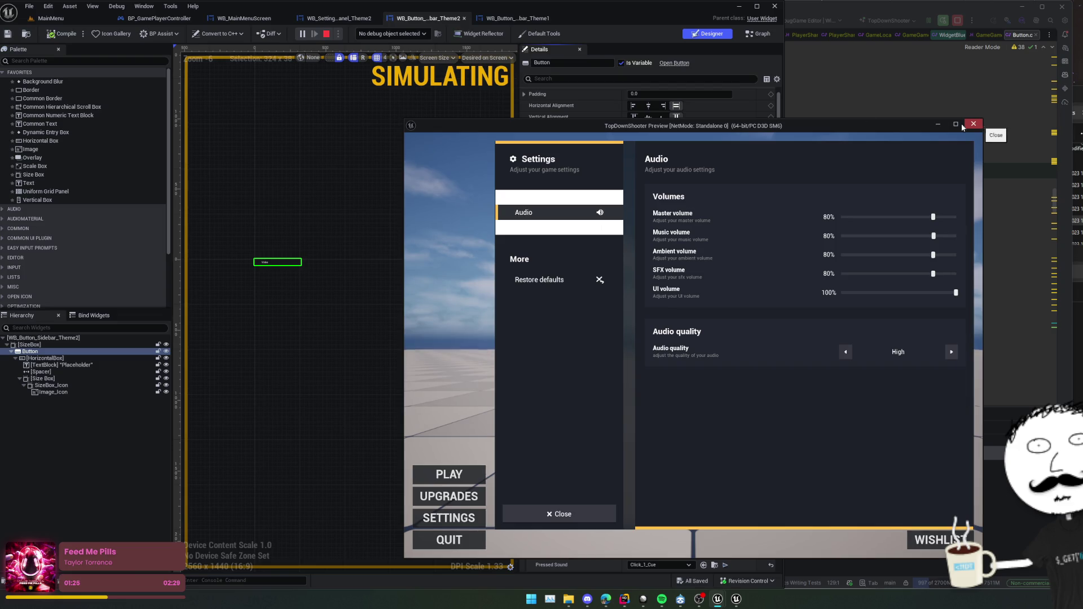
pyautogui.moveTo(620, 128); pyautogui.dragTo(956, 110)
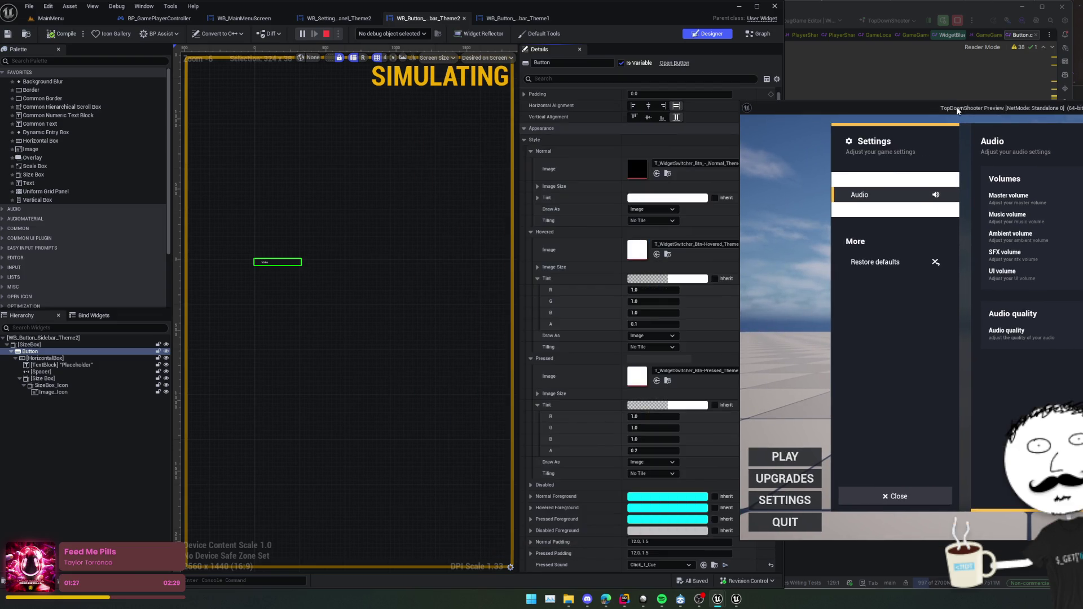
pyautogui.click(337, 18)
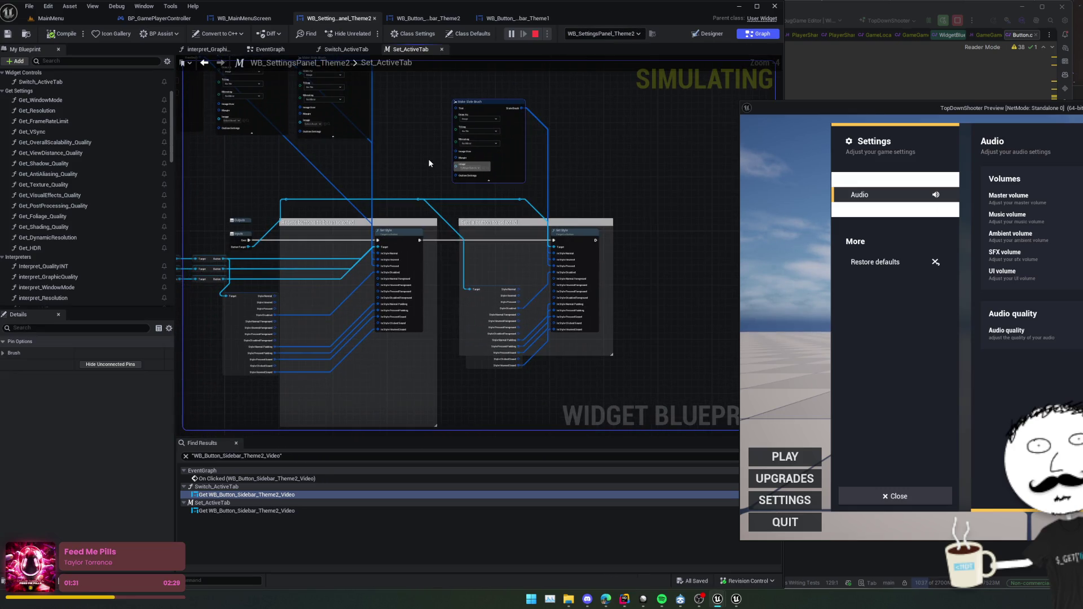
# Inspect the Make Slate Brush nodes and the Set Style node that resets buttons to unselected.
pyautogui.scroll(1, 428, 158)
pyautogui.moveTo(515, 145); pyautogui.dragTo(615, 252)
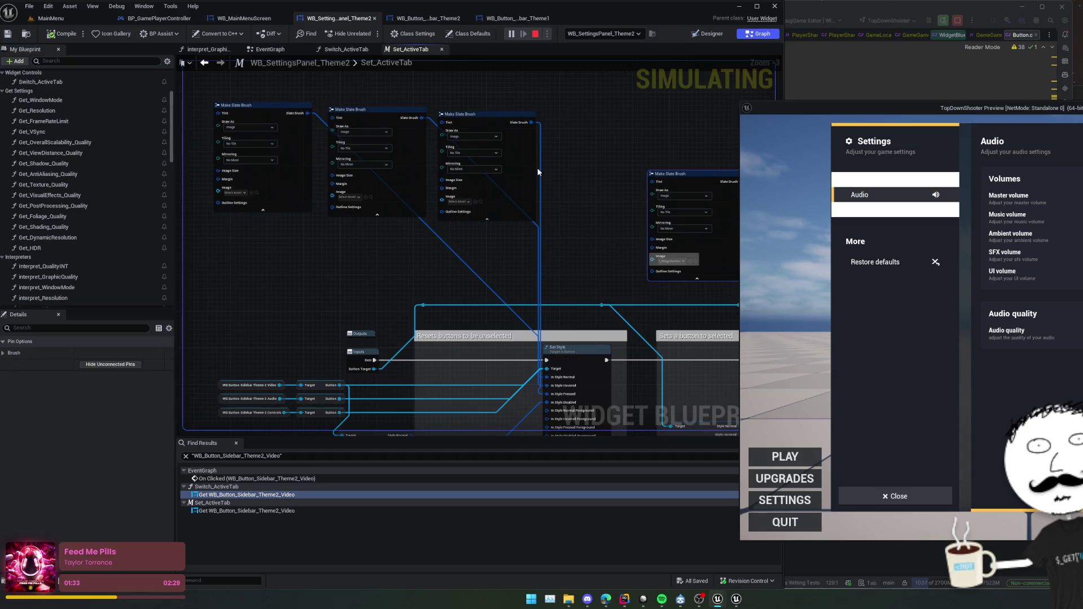
pyautogui.scroll(2, 537, 167)
pyautogui.moveTo(576, 181); pyautogui.dragTo(564, 140)
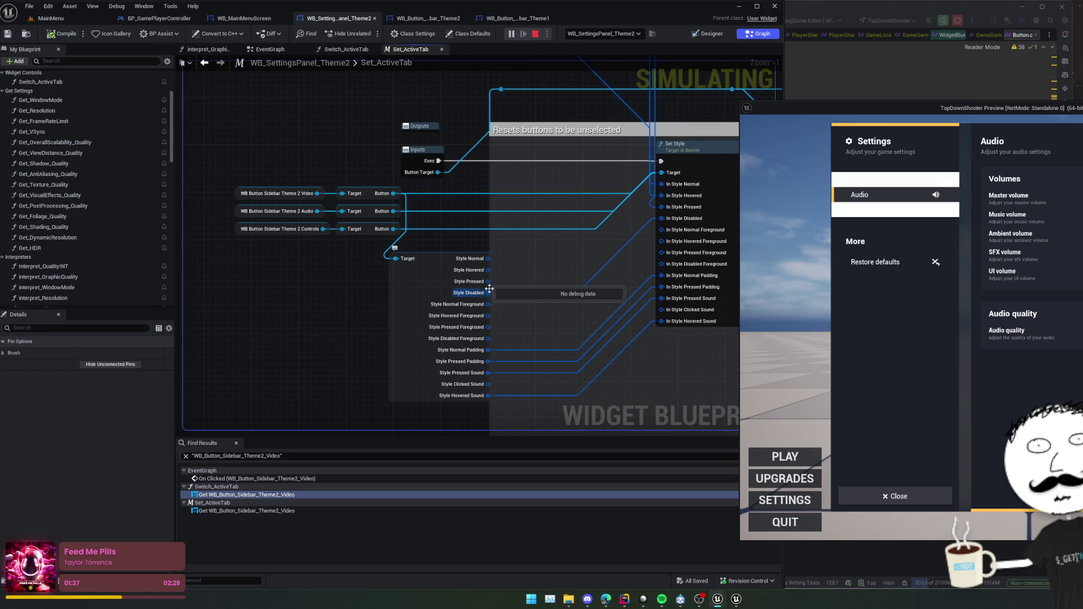
pyautogui.moveTo(488, 290); pyautogui.dragTo(741, 246)
pyautogui.click(865, 209)
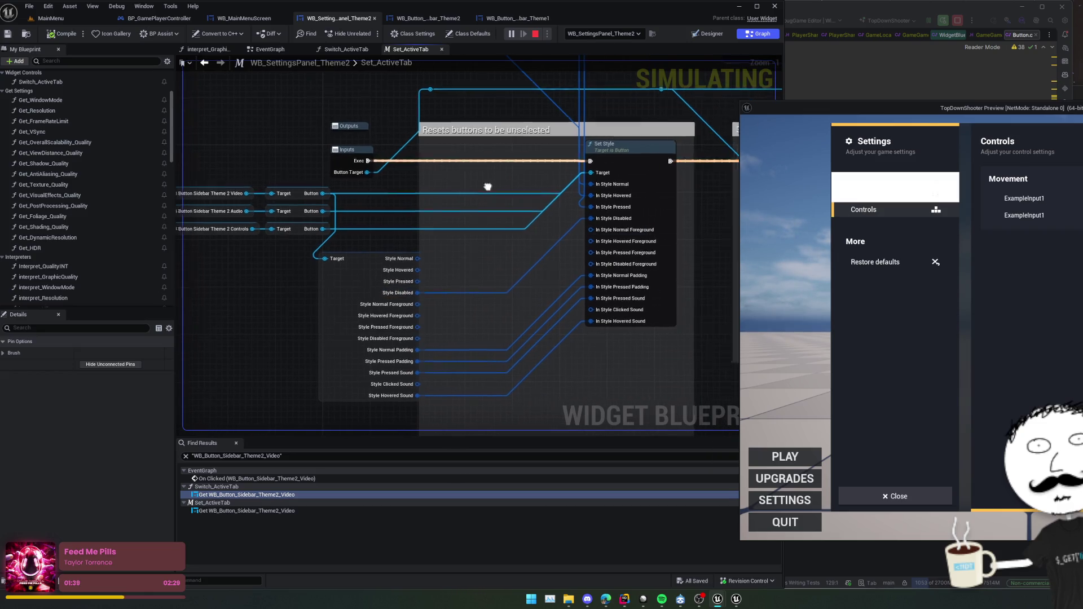
pyautogui.scroll(-2, 484, 181)
pyautogui.moveTo(483, 181); pyautogui.dragTo(335, 205)
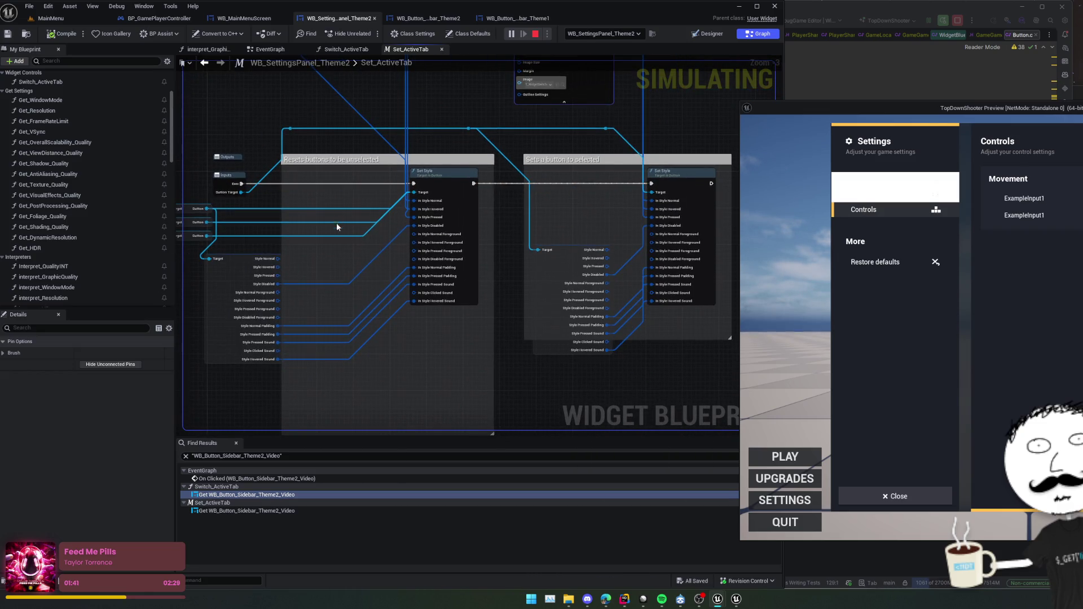
# Review the brush nodes, button references and the Set Style node setting a button to selected.
pyautogui.moveTo(209, 259)
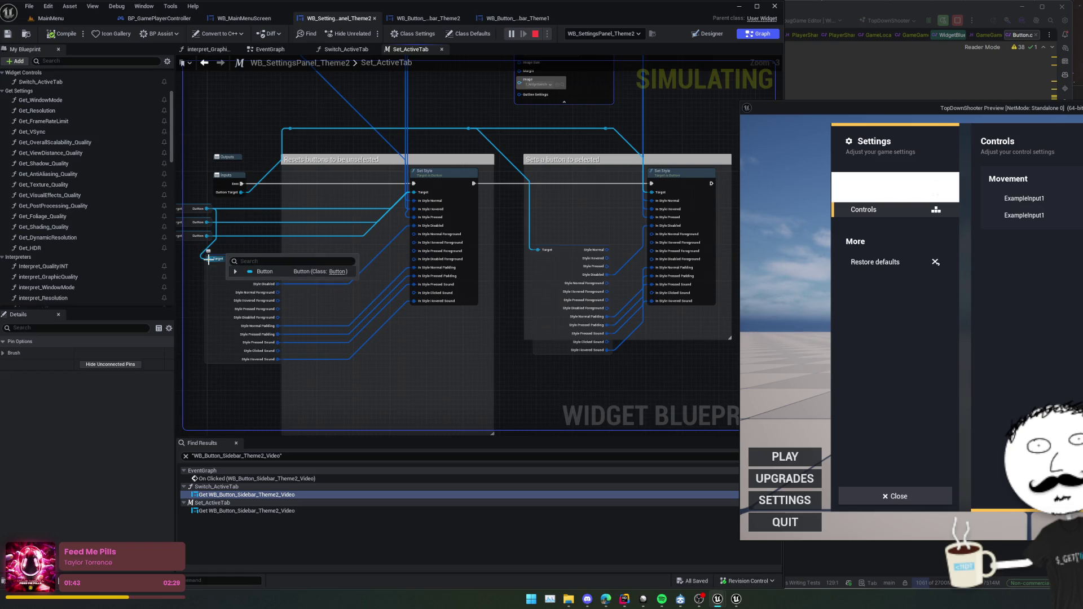
pyautogui.scroll(2, 349, 277)
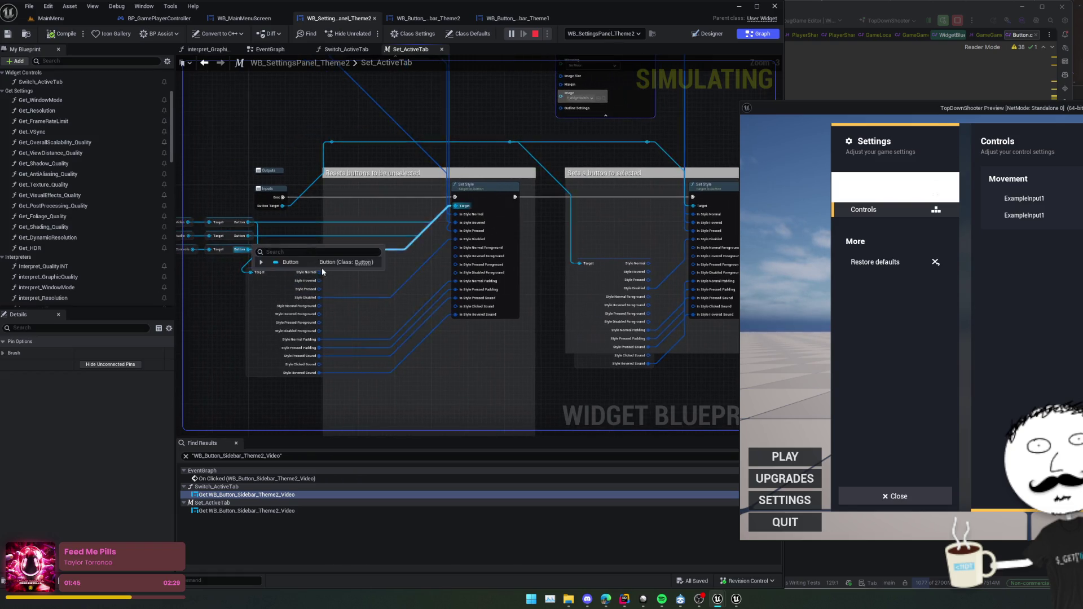
pyautogui.moveTo(350, 278)
pyautogui.mouseDown()
pyautogui.moveTo(387, 271)
pyautogui.moveTo(388, 235)
pyautogui.moveTo(474, 234)
pyautogui.moveTo(487, 200)
pyautogui.moveTo(499, 321)
pyautogui.mouseUp()
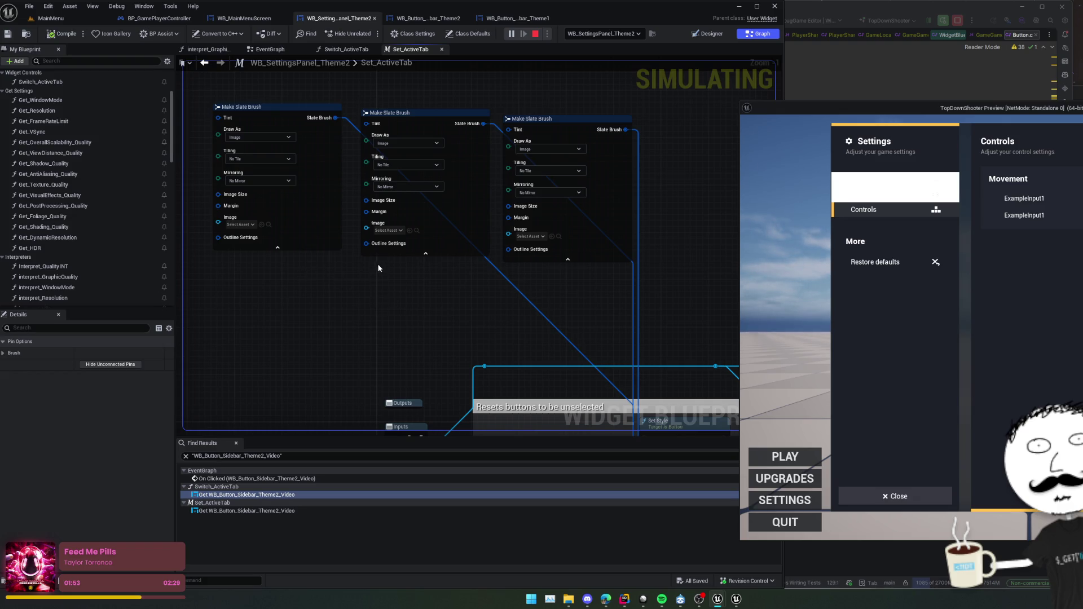
pyautogui.moveTo(376, 267); pyautogui.dragTo(427, 277)
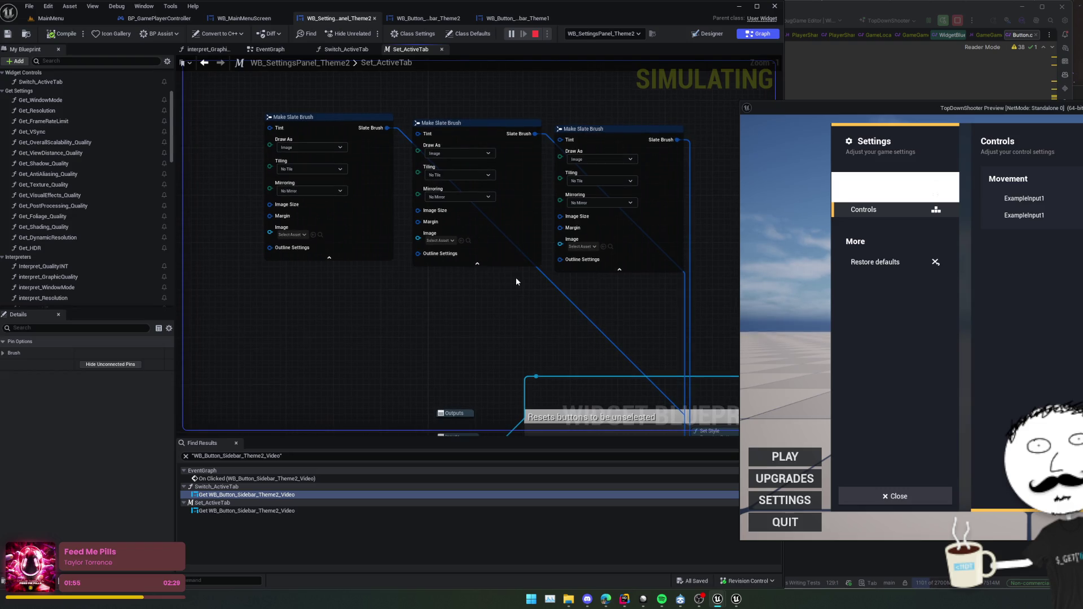
pyautogui.moveTo(515, 276)
pyautogui.mouseDown()
pyautogui.moveTo(534, 274)
pyautogui.moveTo(401, 244)
pyautogui.moveTo(382, 37)
pyautogui.mouseUp()
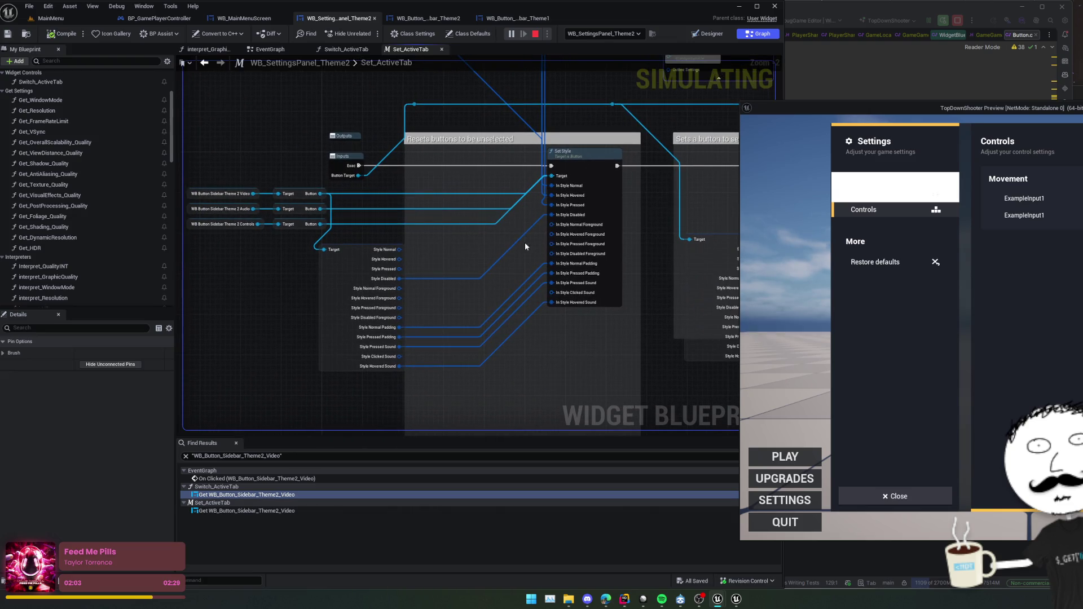
pyautogui.moveTo(559, 322); pyautogui.dragTo(611, 321)
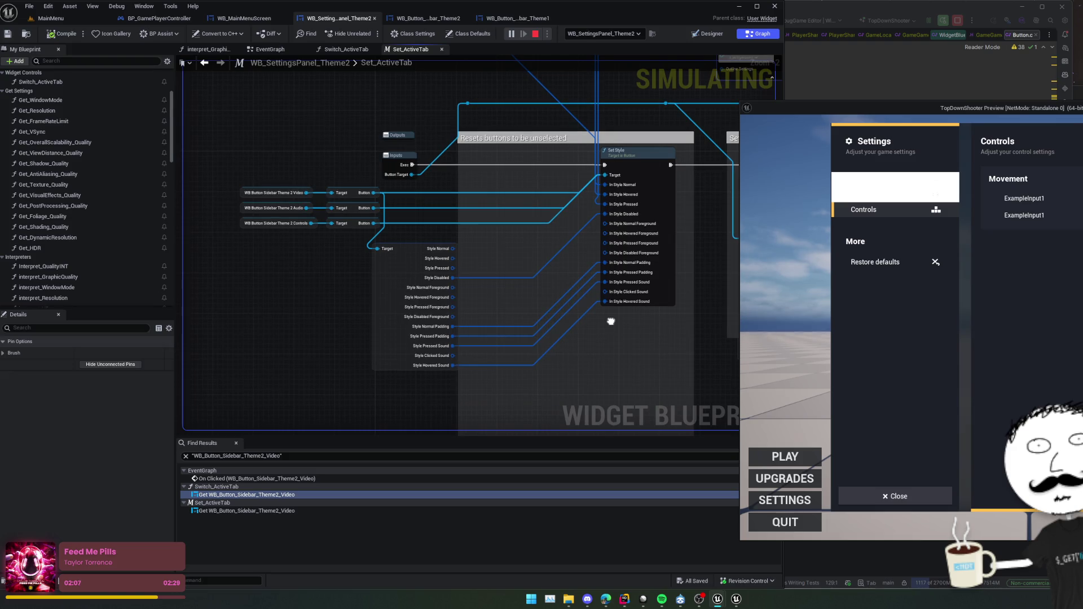
pyautogui.moveTo(517, 178); pyautogui.dragTo(421, 220)
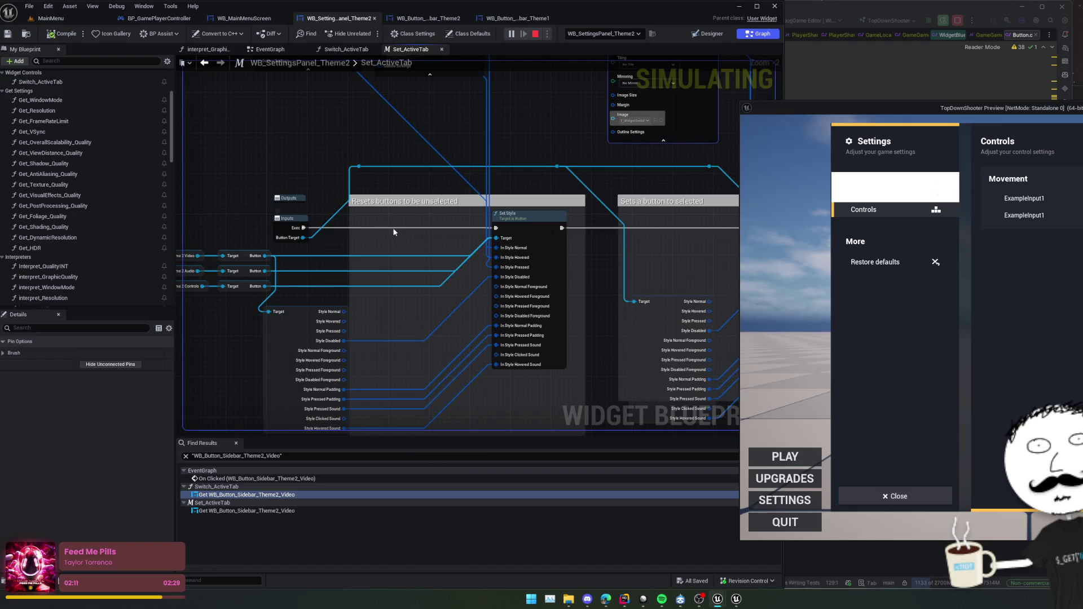
# Reconnect the Set_ActiveTab entry's execution wire to the Set Style chain and save the widget.
pyautogui.click(361, 232)
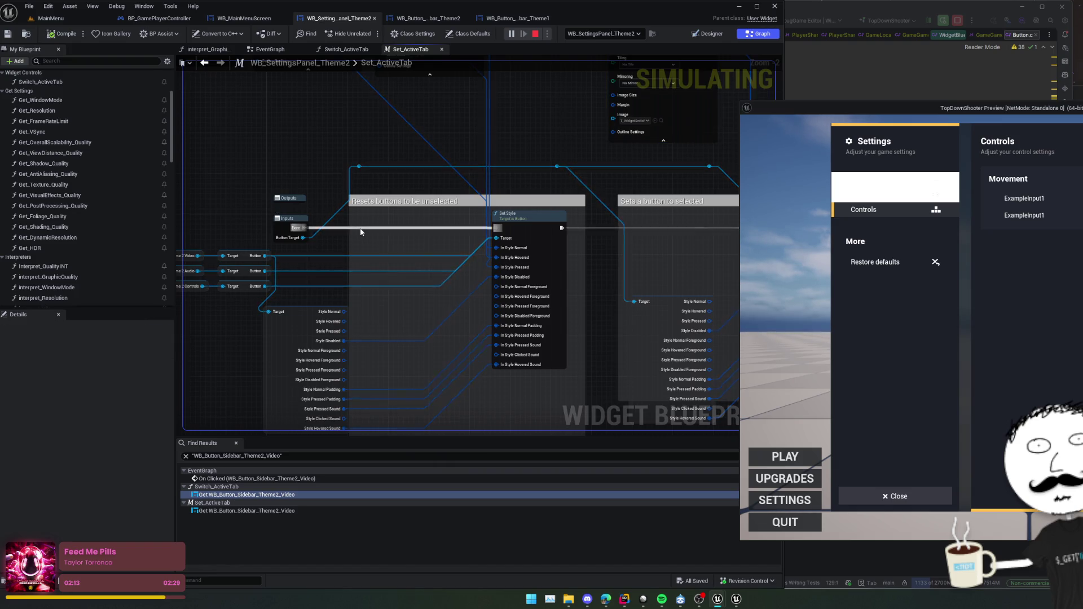
pyautogui.moveTo(306, 228)
pyautogui.mouseDown()
pyautogui.moveTo(551, 175)
pyautogui.moveTo(728, 246)
pyautogui.moveTo(802, 249)
pyautogui.moveTo(620, 435)
pyautogui.moveTo(600, 442)
pyautogui.moveTo(566, 222)
pyautogui.moveTo(570, 247)
pyautogui.moveTo(536, 223)
pyautogui.moveTo(231, 141)
pyautogui.moveTo(150, 168)
pyautogui.moveTo(355, 189)
pyautogui.moveTo(304, 204)
pyautogui.mouseUp()
pyautogui.scroll(-4, 567, 221)
pyautogui.scroll(3, 570, 246)
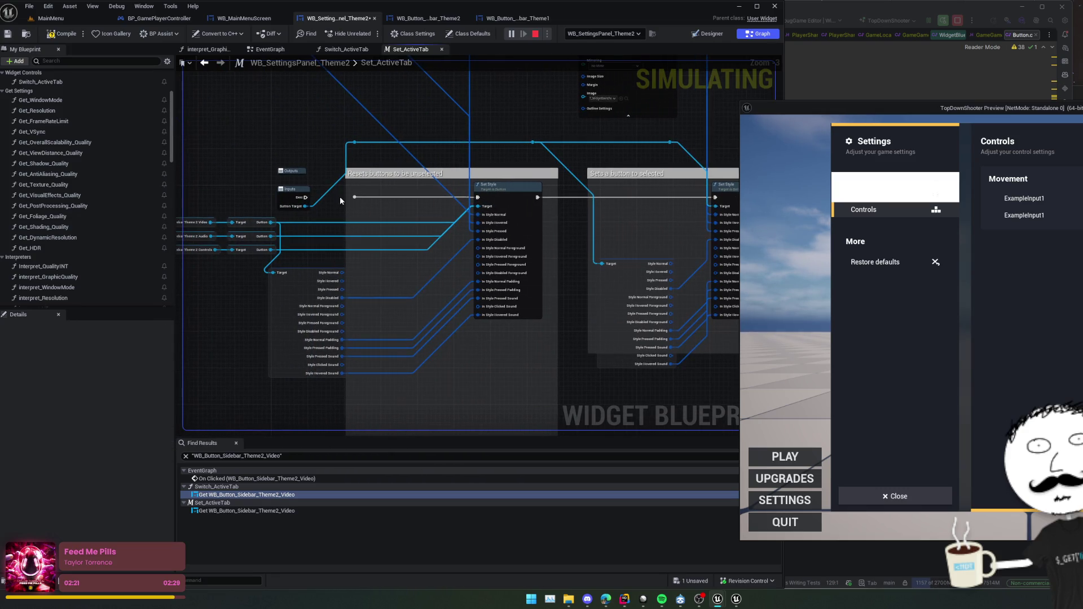
pyautogui.hotkey('ctrl', 's')
# Restart the game preview and verify the Controls and Video tabs switch correctly.
pyautogui.click(534, 34)
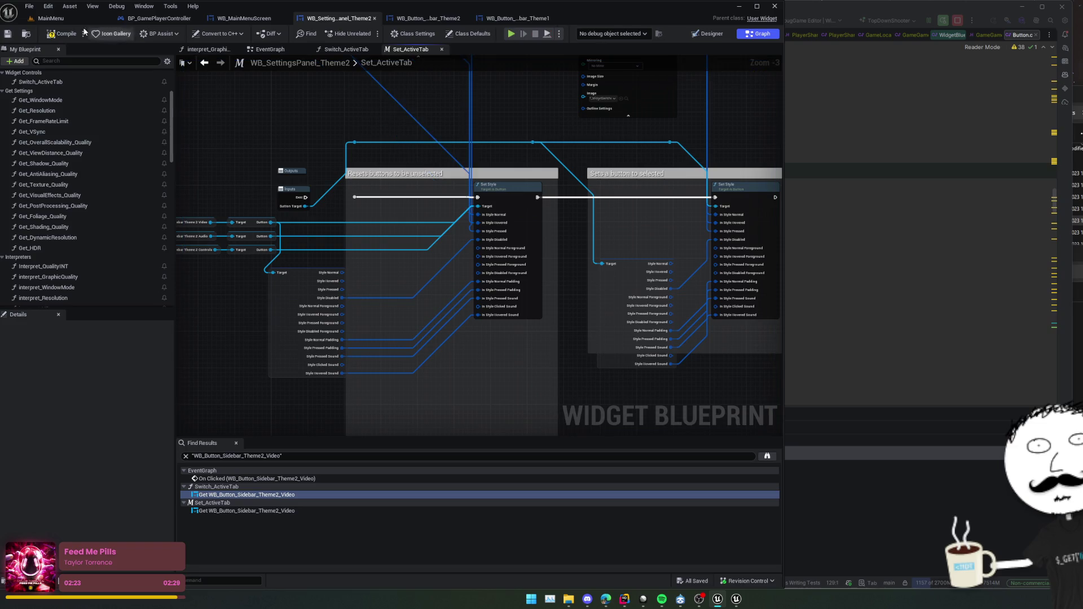
pyautogui.click(511, 34)
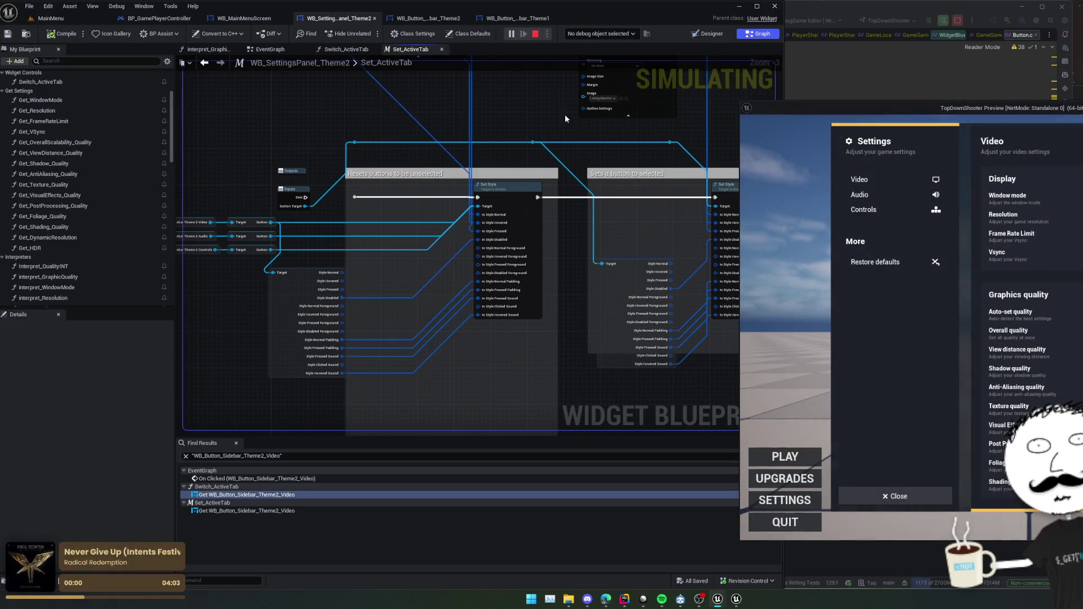
pyautogui.click(891, 205)
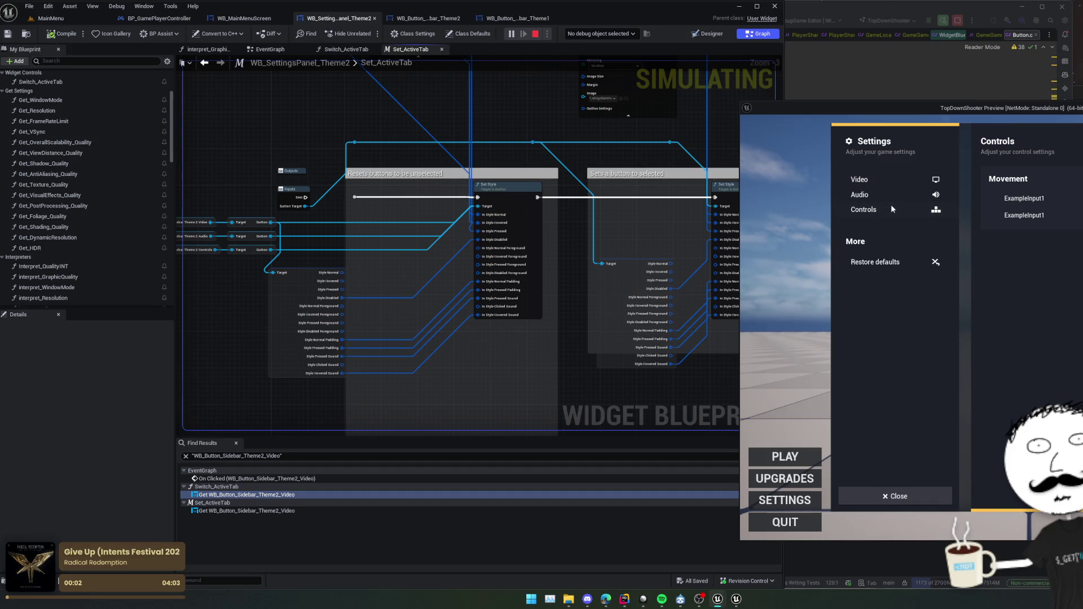
pyautogui.click(886, 181)
pyautogui.moveTo(937, 107); pyautogui.dragTo(835, 114)
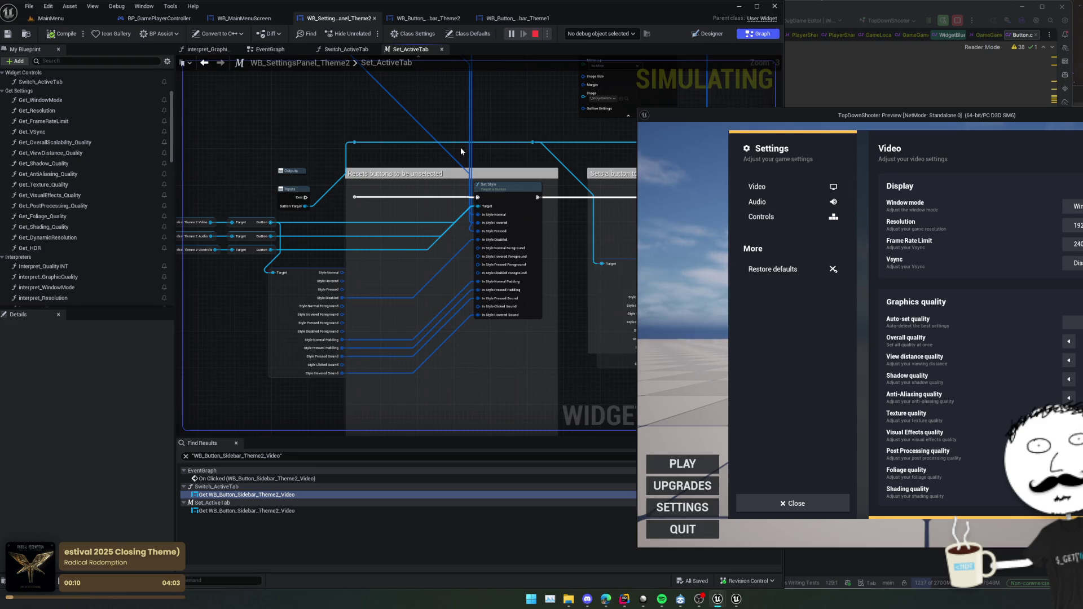
pyautogui.moveTo(460, 146)
pyautogui.mouseDown()
pyautogui.moveTo(478, 118)
pyautogui.moveTo(451, 162)
pyautogui.mouseUp()
pyautogui.moveTo(781, 120)
pyautogui.mouseDown()
pyautogui.moveTo(873, 113)
pyautogui.moveTo(838, 79)
pyautogui.moveTo(948, 58)
pyautogui.mouseUp()
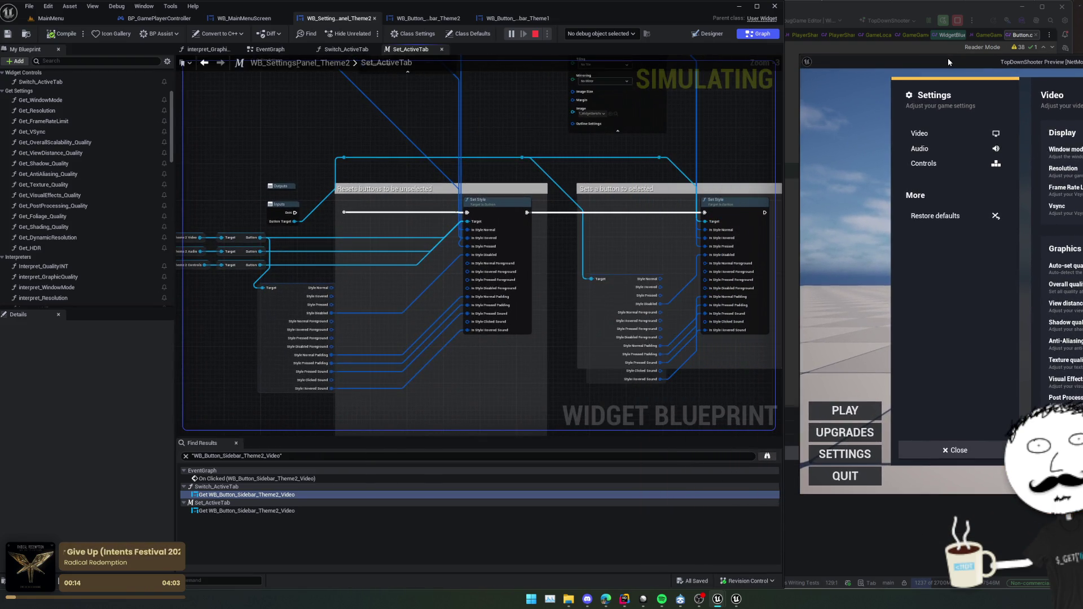
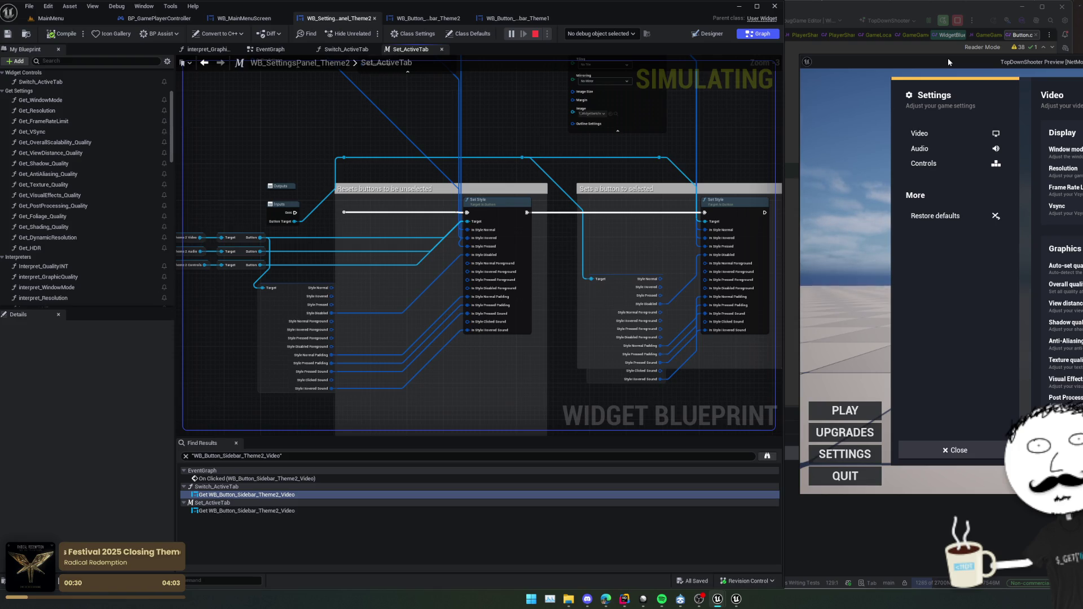
# Locate the Make Slate Brush's T_WidgetSwitcher_Btn-Selected_Theme2 texture in the Theme_2 content folder.
pyautogui.moveTo(284, 94)
pyautogui.mouseDown()
pyautogui.moveTo(301, 188)
pyautogui.moveTo(426, 213)
pyautogui.moveTo(346, 182)
pyautogui.mouseUp()
pyautogui.scroll(1, 655, 214)
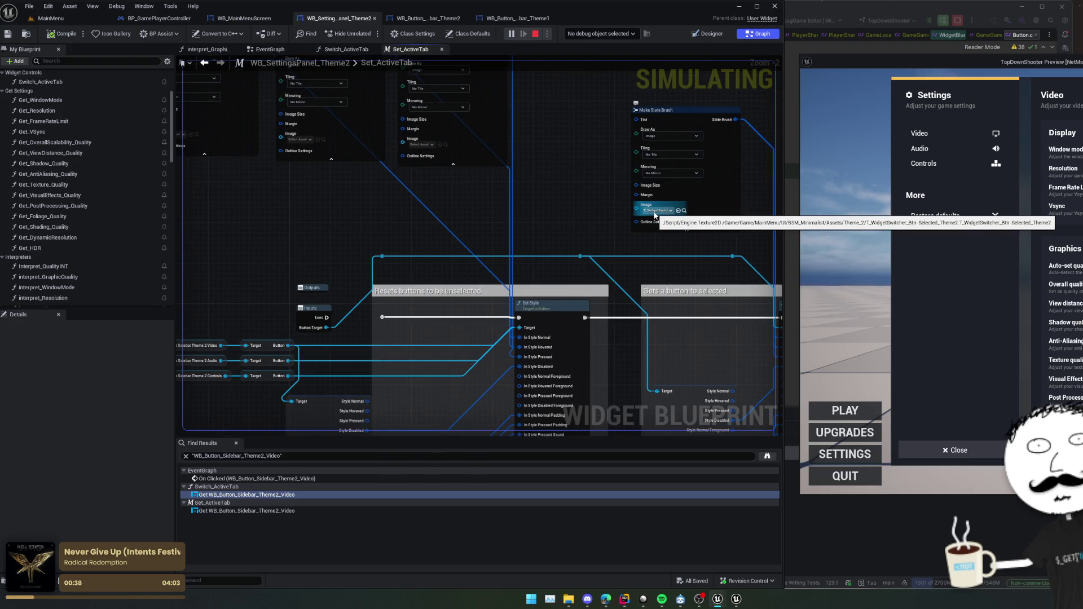
pyautogui.click(683, 211)
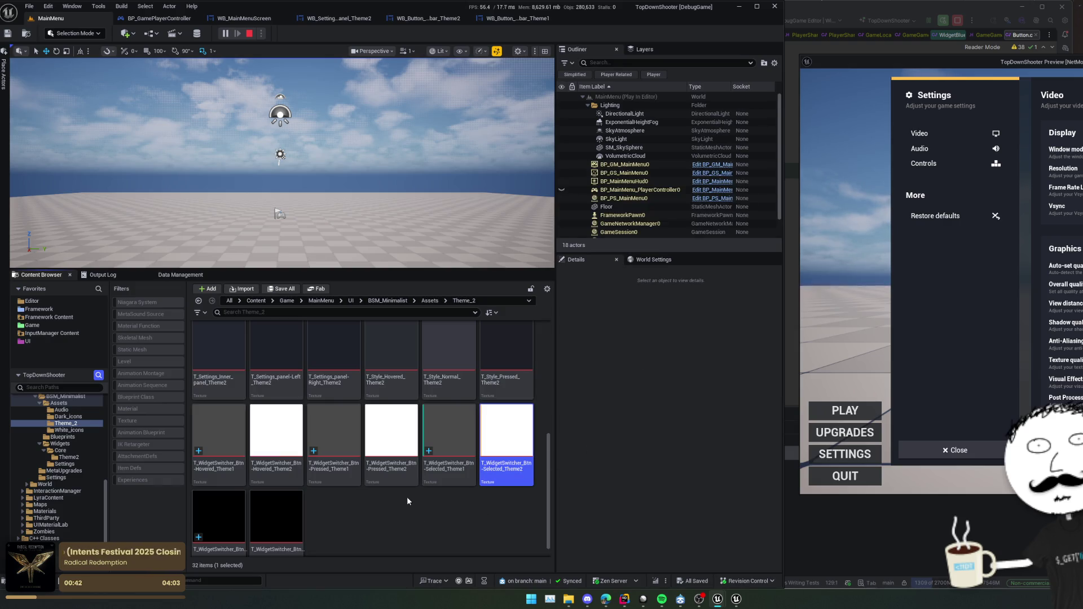
pyautogui.scroll(1, 395, 502)
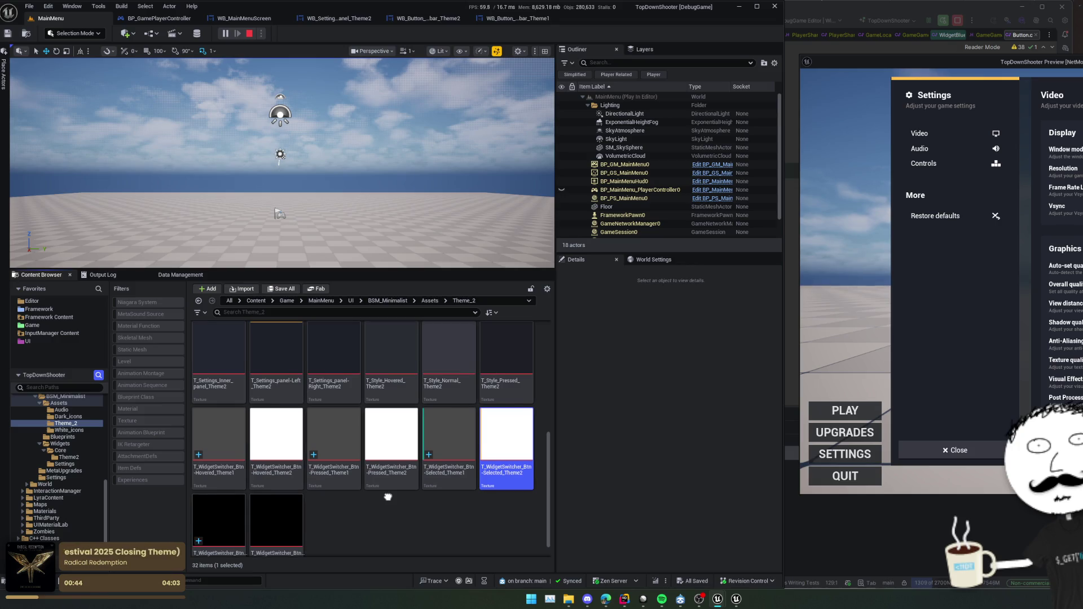
pyautogui.scroll(-1, 388, 479)
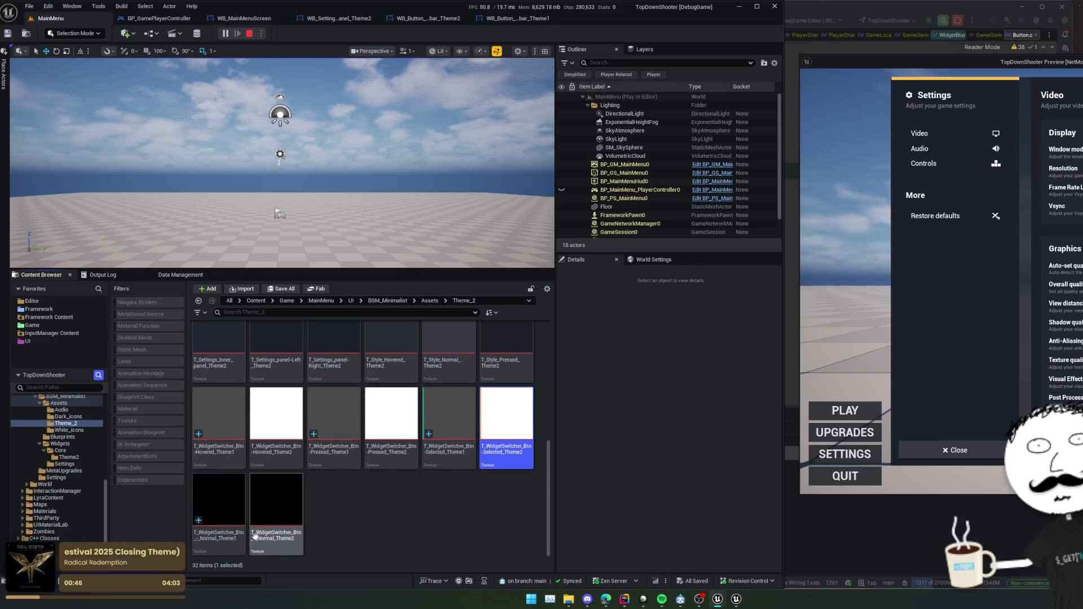
pyautogui.click(518, 19)
# Assign a T_WidgetSwitcher texture to the first Make Slate Brush's Image in Set_ActiveTab.
pyautogui.click(442, 20)
pyautogui.click(354, 19)
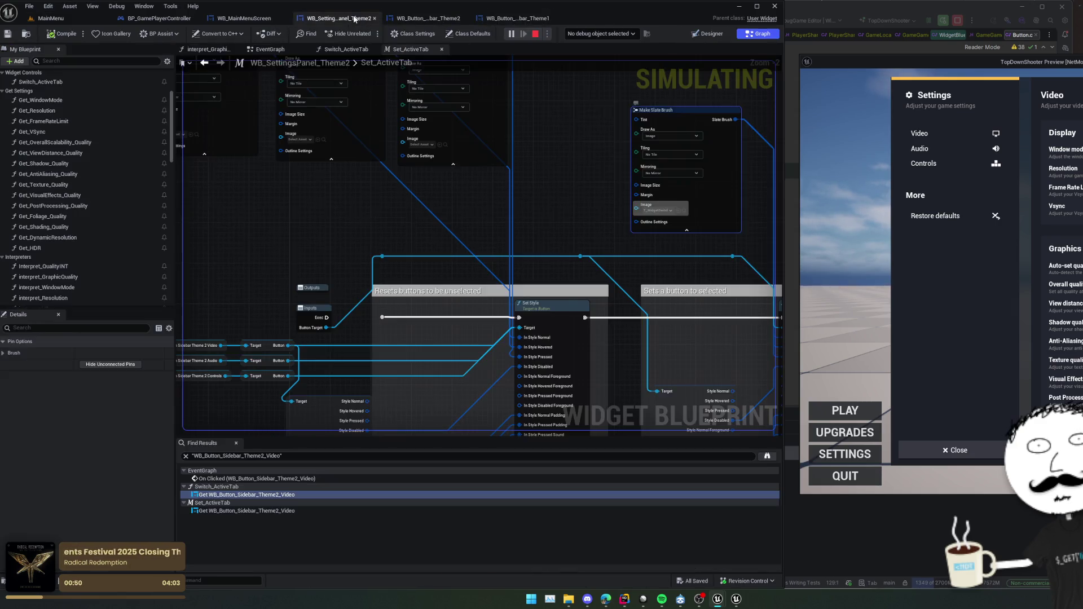
pyautogui.click(374, 232)
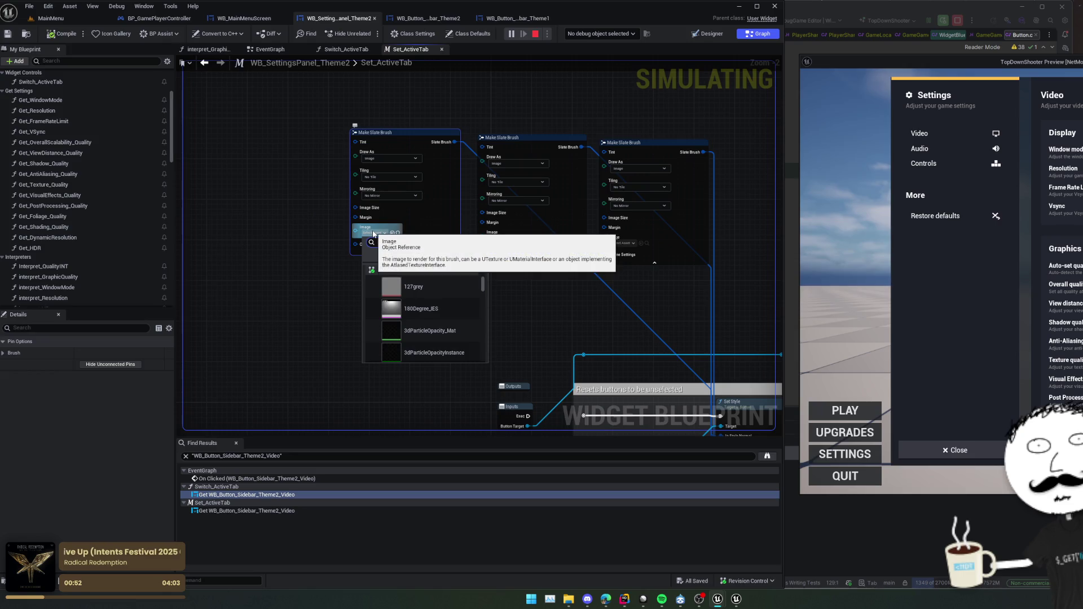
pyautogui.write('t_widget')
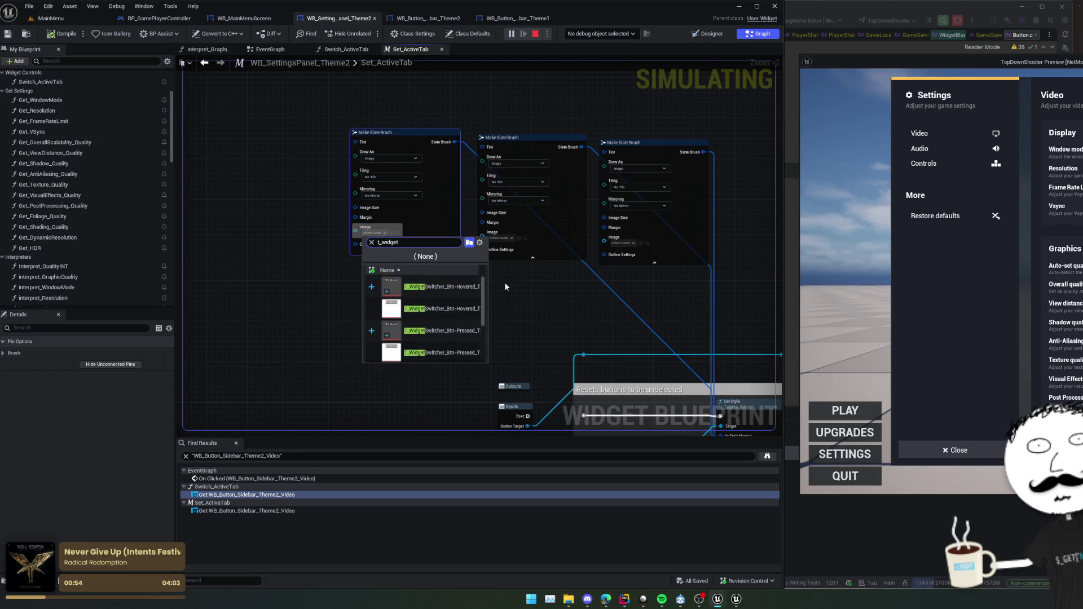
pyautogui.scroll(-1, 485, 293)
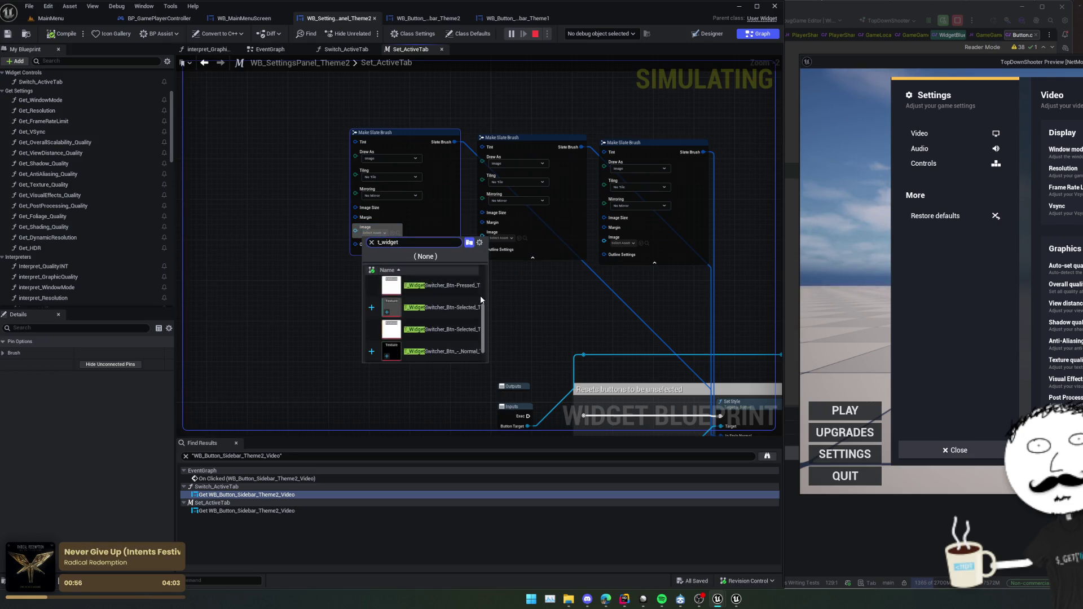
pyautogui.click(451, 319)
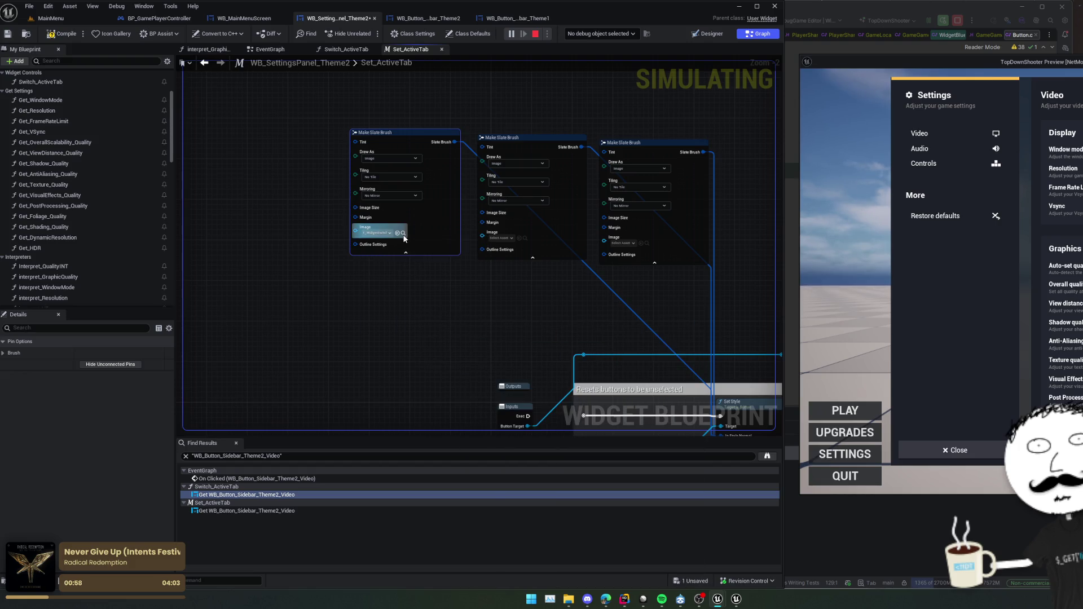
pyautogui.click(403, 234)
# Give the middle and third brushes T_WidgetSwitcher textures, then stop and restart the play test.
pyautogui.click(497, 18)
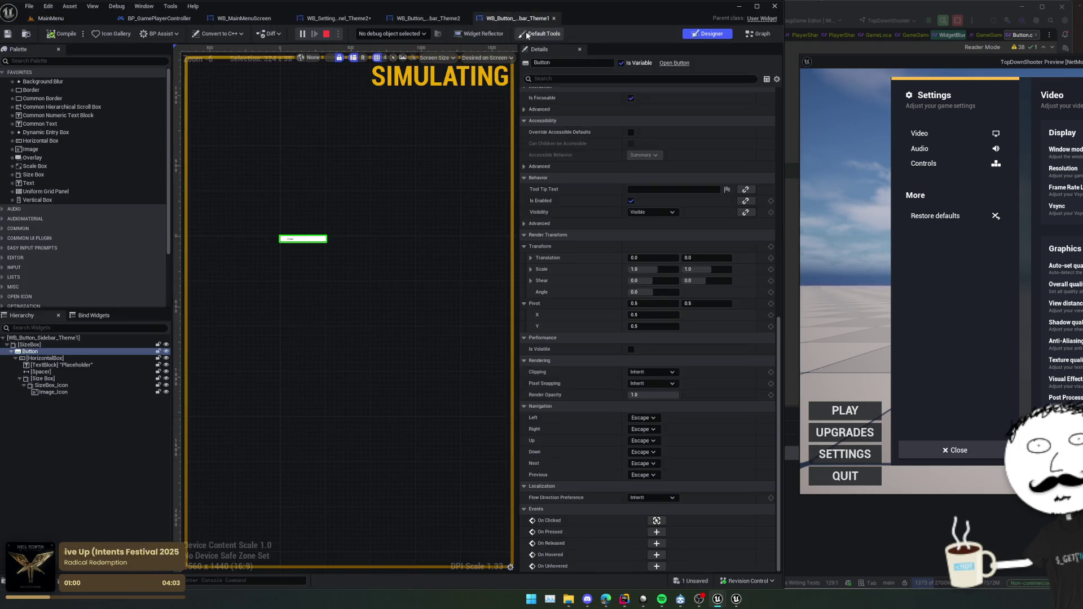
pyautogui.click(343, 19)
pyautogui.scroll(2, 428, 285)
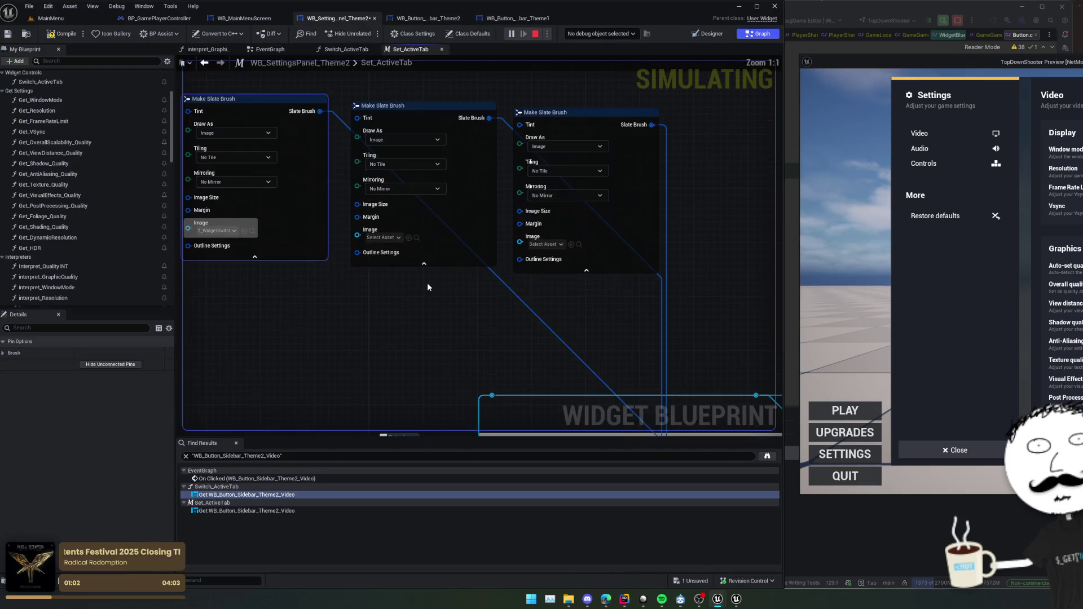
pyautogui.click(414, 238)
pyautogui.click(571, 244)
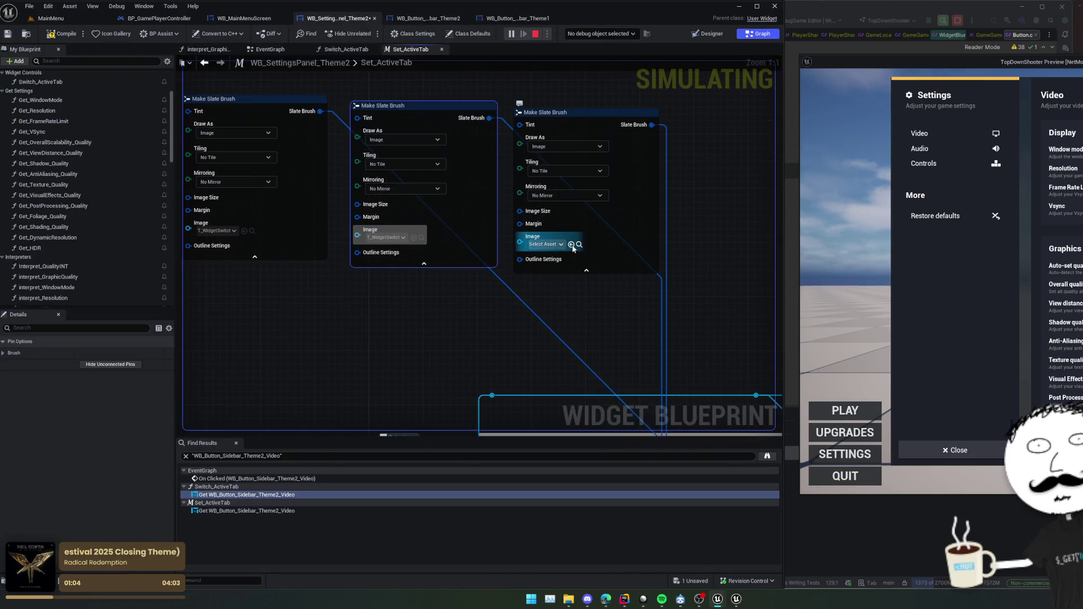
pyautogui.click(535, 36)
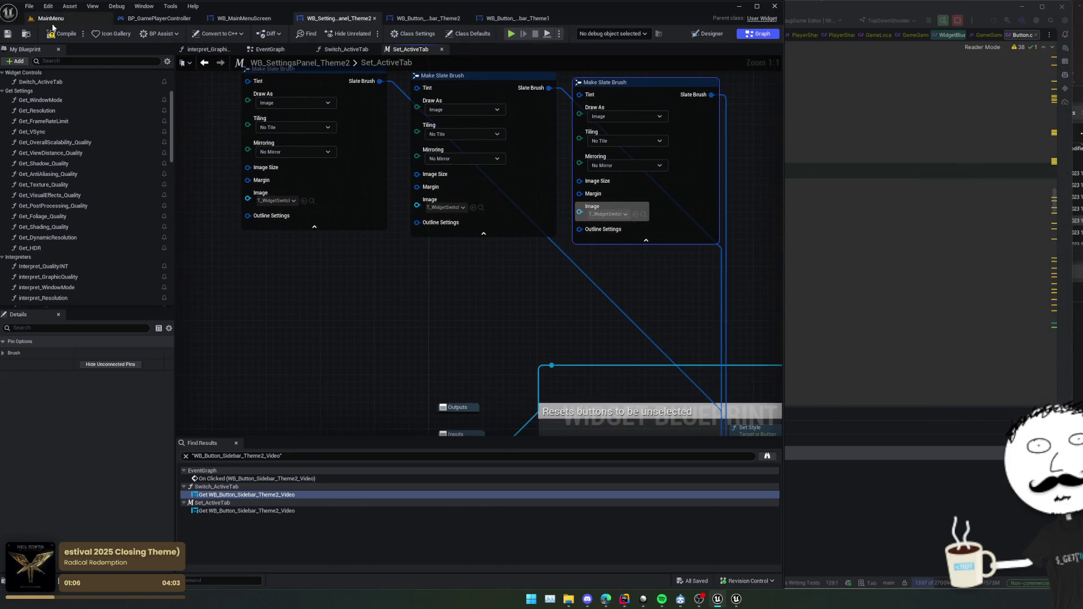
pyautogui.click(512, 35)
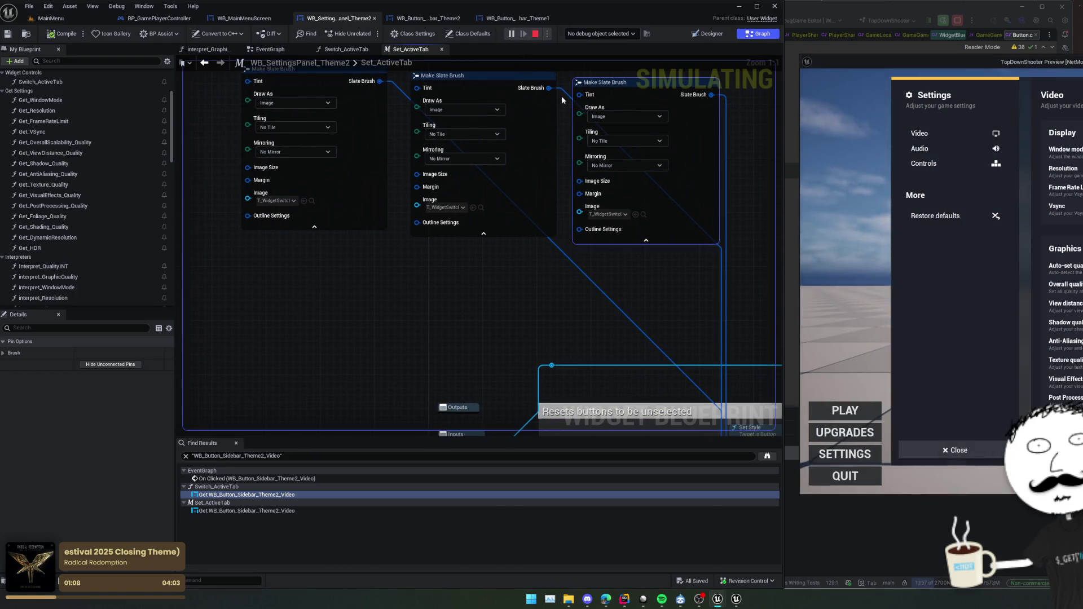
# Connect the Set_ActiveTab Inputs exec to the reset chain.
pyautogui.moveTo(492, 326)
pyautogui.mouseDown()
pyautogui.moveTo(483, 213)
pyautogui.moveTo(423, 214)
pyautogui.mouseUp()
pyautogui.click(401, 264)
pyautogui.moveTo(494, 276); pyautogui.dragTo(494, 276)
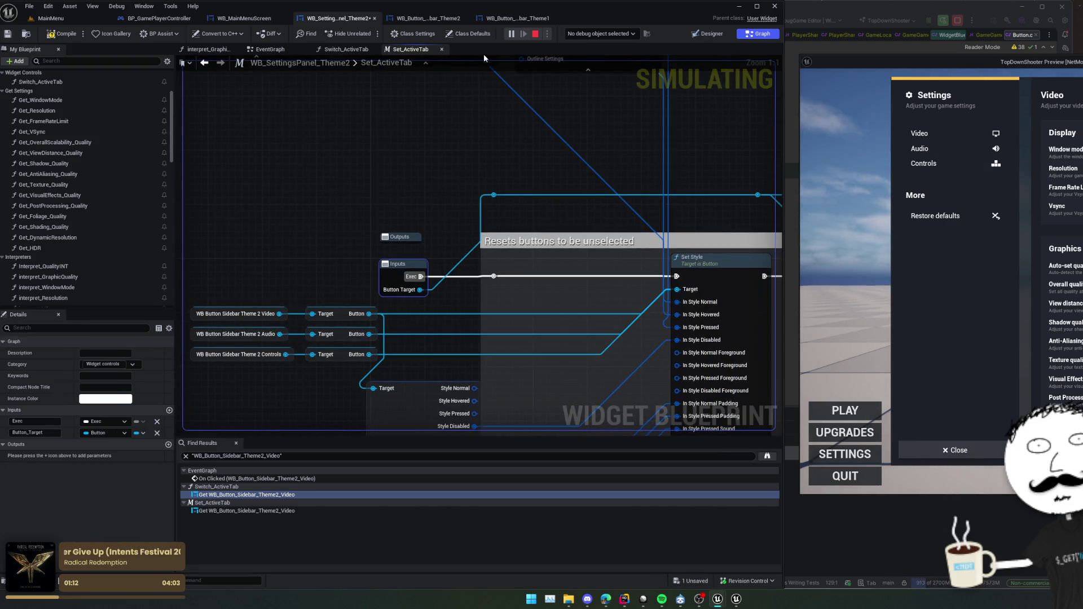
# Restart the play test and switch to the Audio, Controls and Video panels.
pyautogui.press('Escape')
pyautogui.click(512, 35)
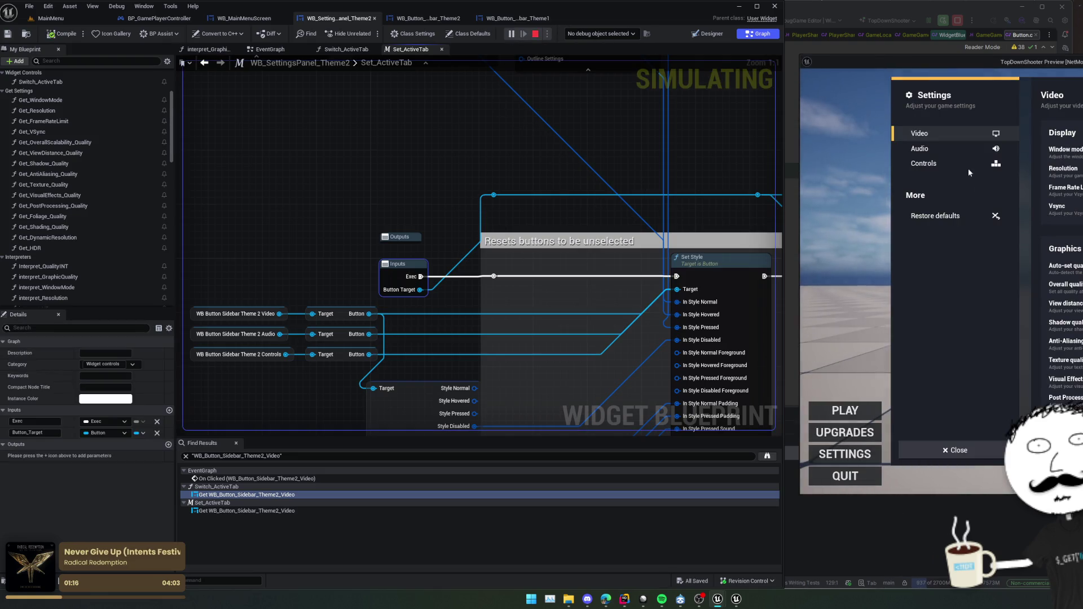
pyautogui.click(968, 148)
pyautogui.click(968, 163)
pyautogui.click(968, 133)
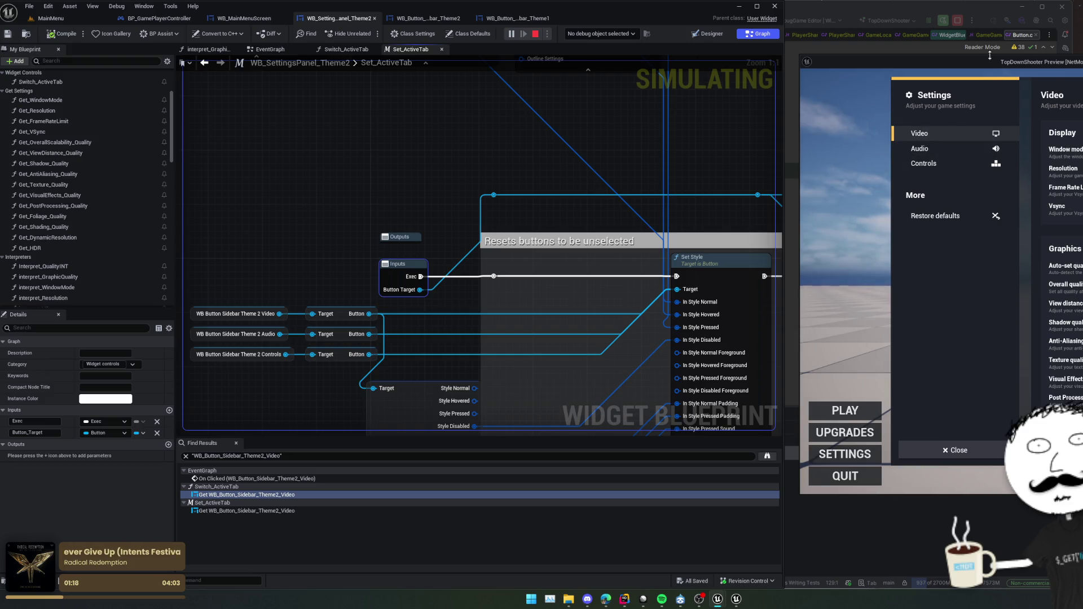
# With the preview window moved over the graph, cycle the Audio, Video and Controls panels.
pyautogui.moveTo(1008, 63); pyautogui.dragTo(779, 83)
pyautogui.click(712, 168)
pyautogui.click(703, 154)
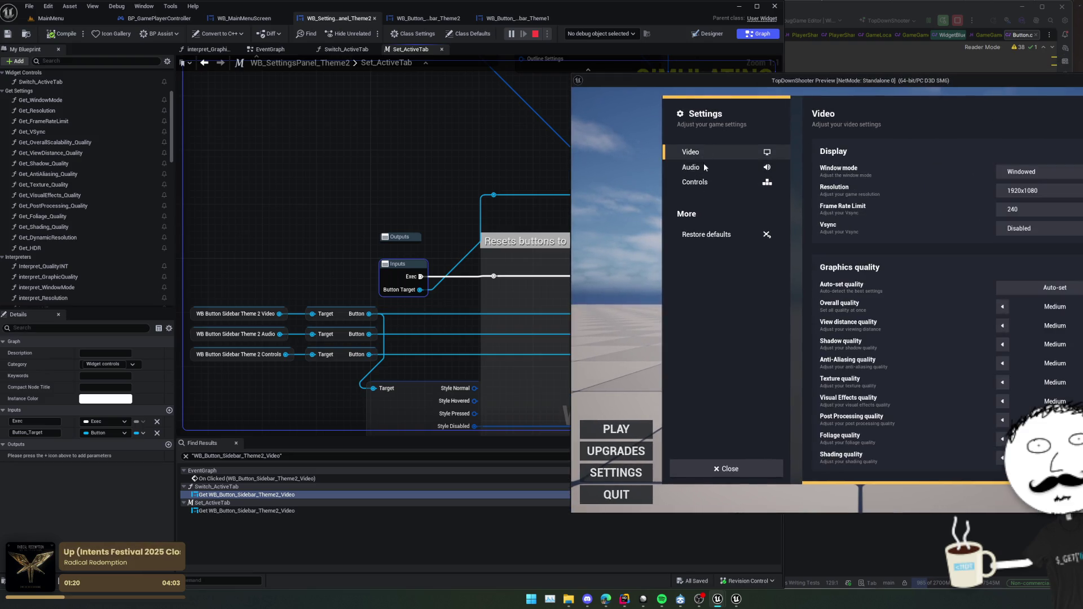
pyautogui.click(703, 166)
pyautogui.click(705, 183)
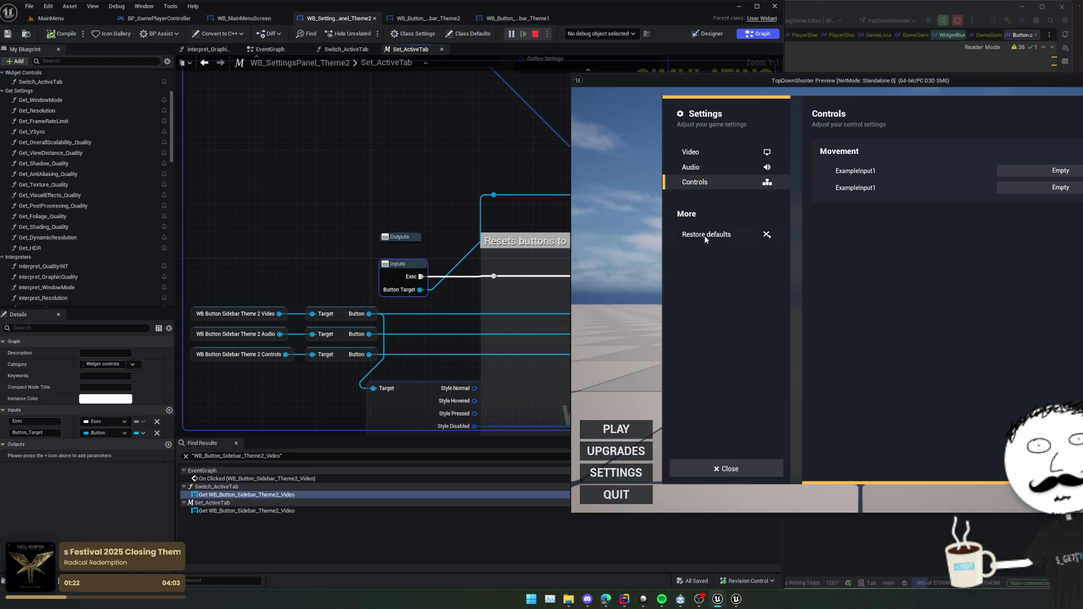
pyautogui.click(698, 154)
# Check the Video panel's dropdowns, keeping Windowed mode and the 240 frame rate limit.
pyautogui.moveTo(733, 80); pyautogui.dragTo(694, 89)
pyautogui.scroll(-3, 835, 152)
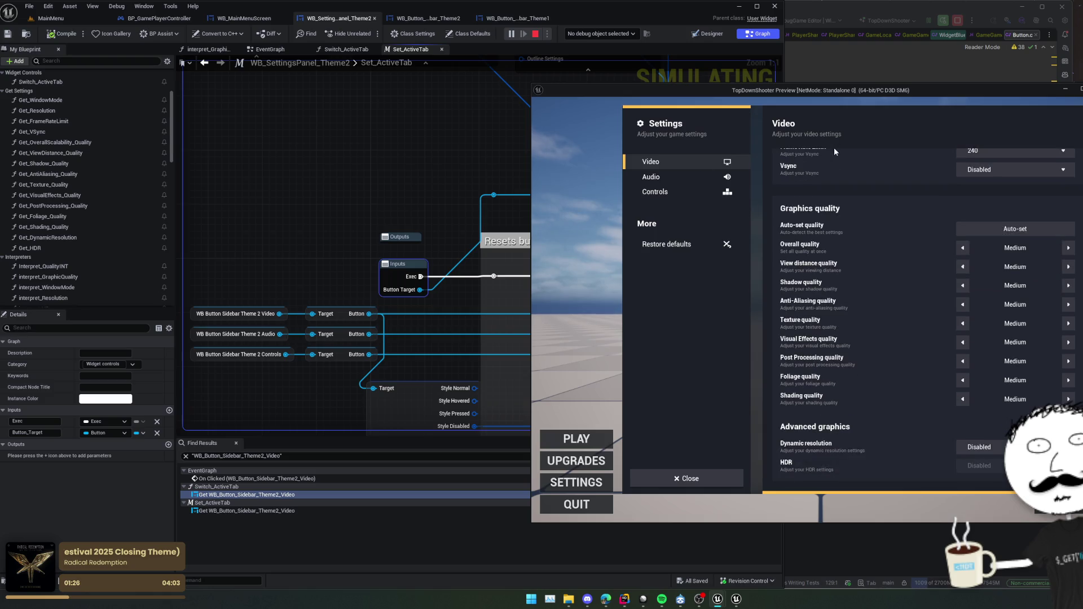
pyautogui.scroll(5, 812, 270)
pyautogui.scroll(-1, 837, 224)
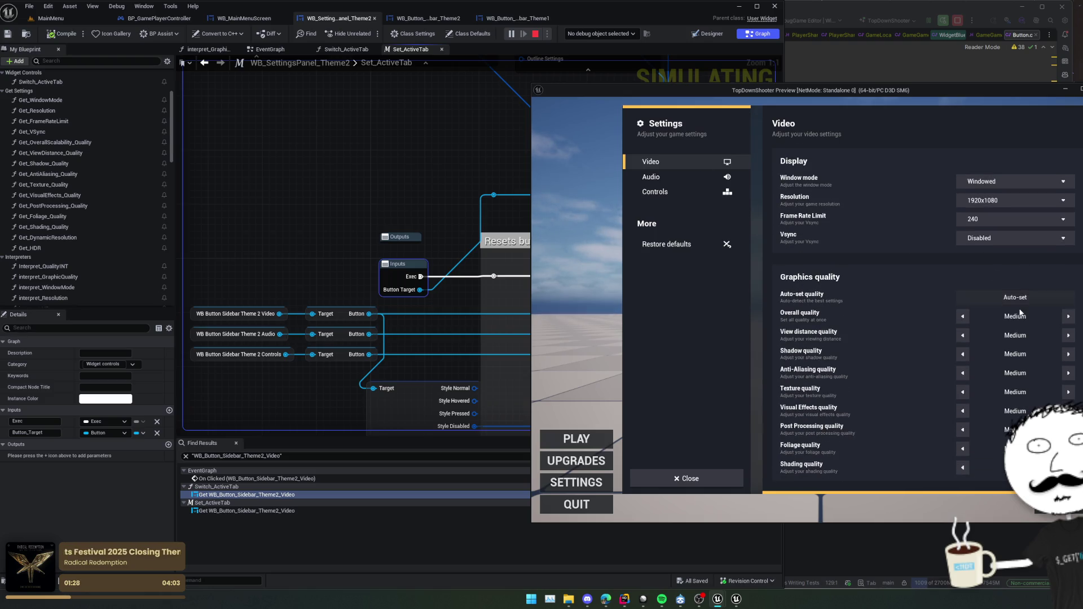
pyautogui.click(1013, 182)
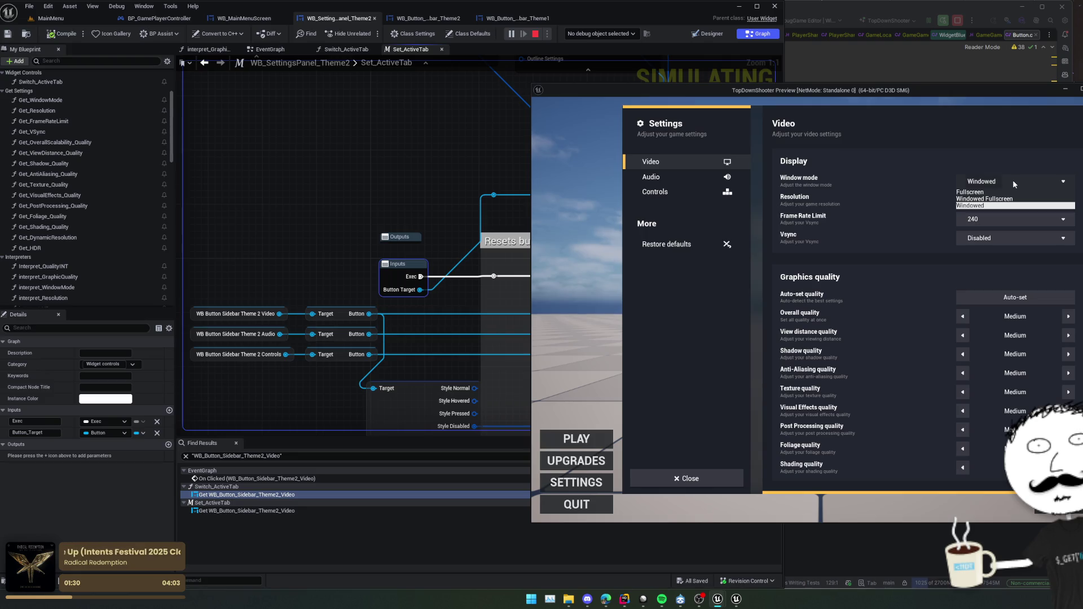
pyautogui.click(1014, 180)
pyautogui.click(984, 219)
pyautogui.click(900, 226)
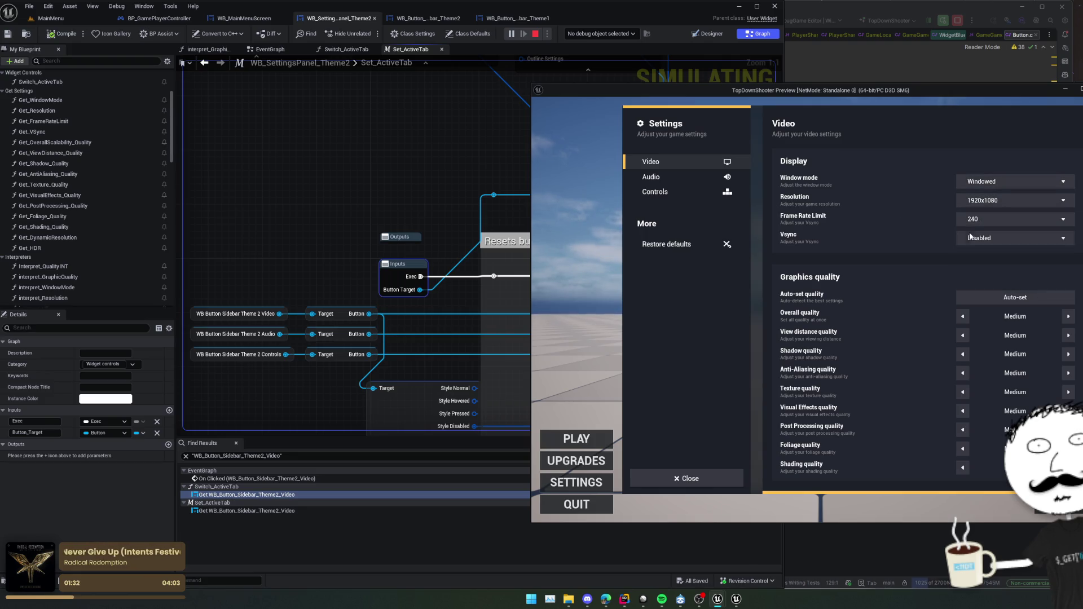
# Switch to the Audio and Controls panels, then end the play test.
pyautogui.scroll(-3, 863, 209)
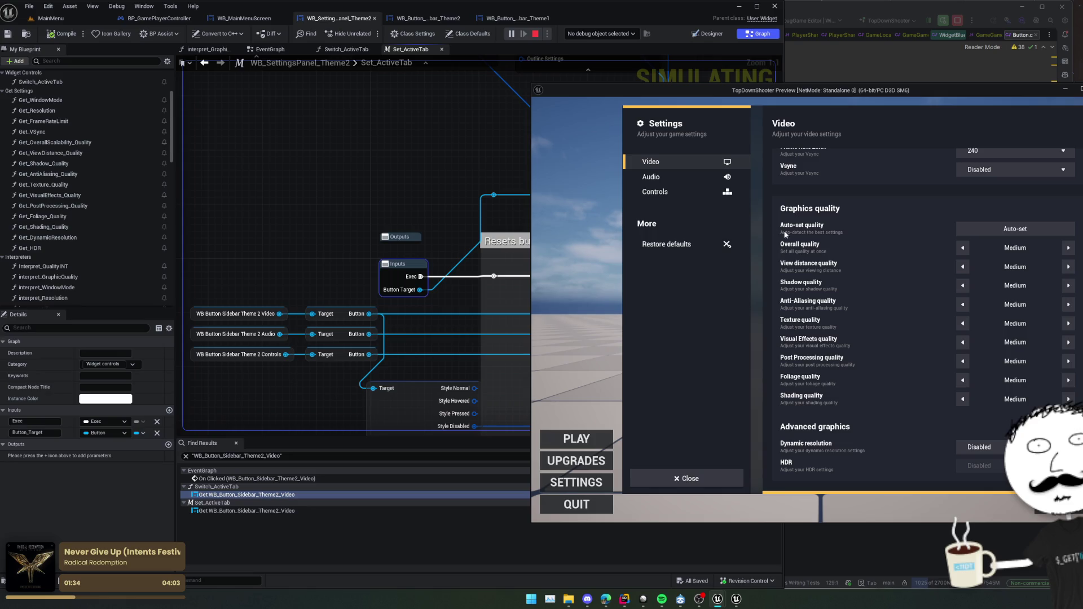
pyautogui.scroll(3, 852, 215)
pyautogui.scroll(-4, 835, 219)
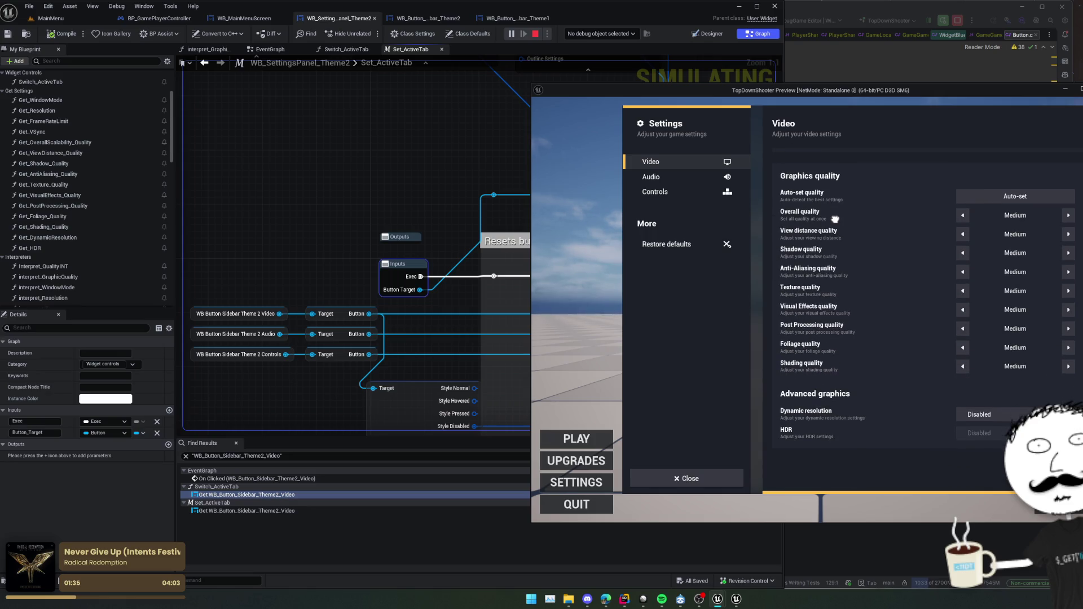
pyautogui.click(677, 178)
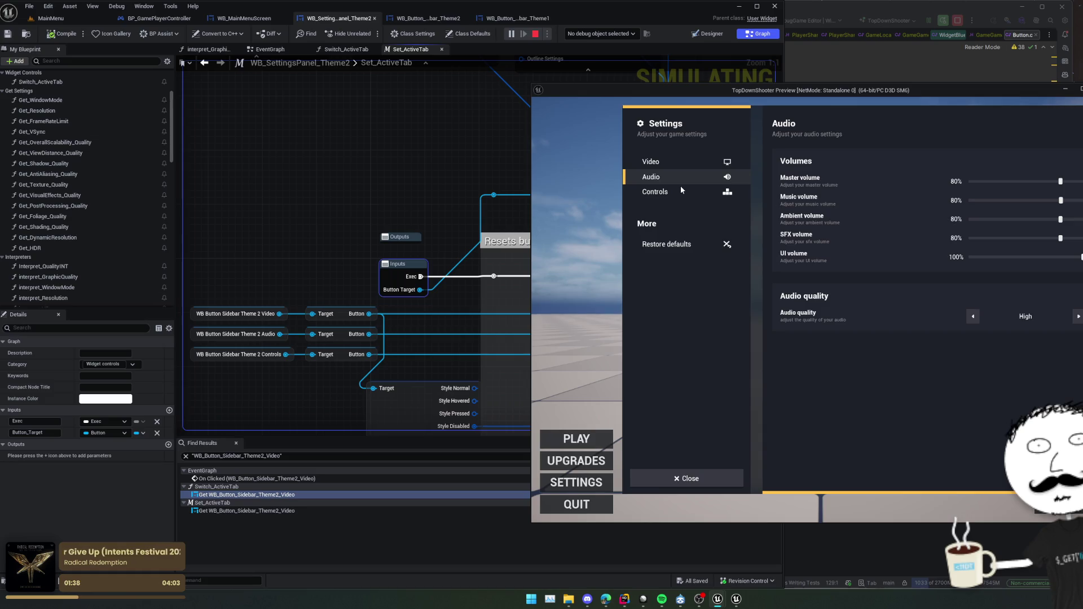
pyautogui.click(681, 189)
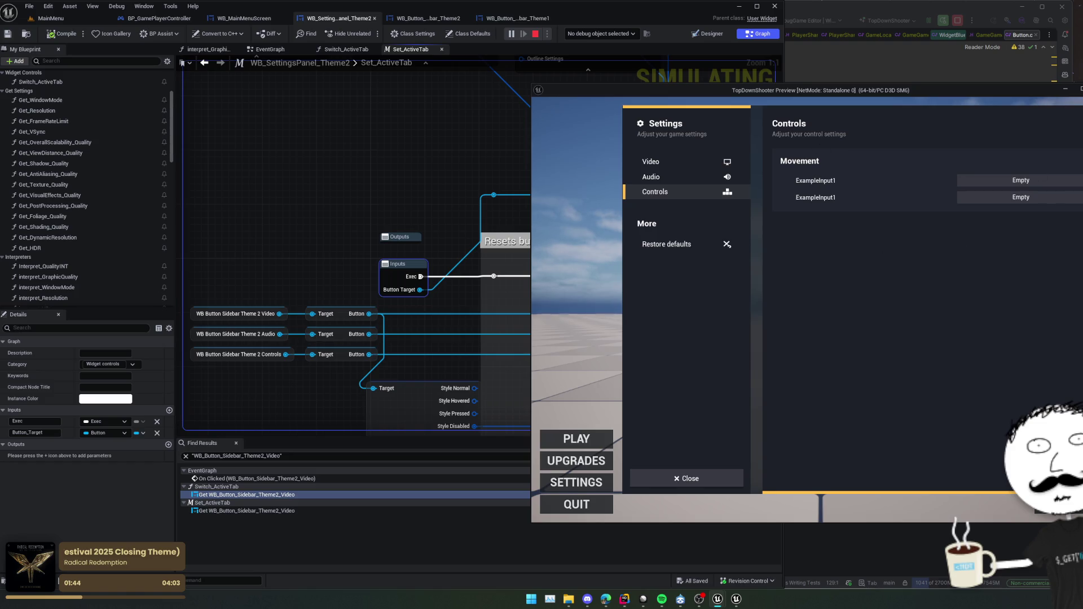
pyautogui.press('Escape')
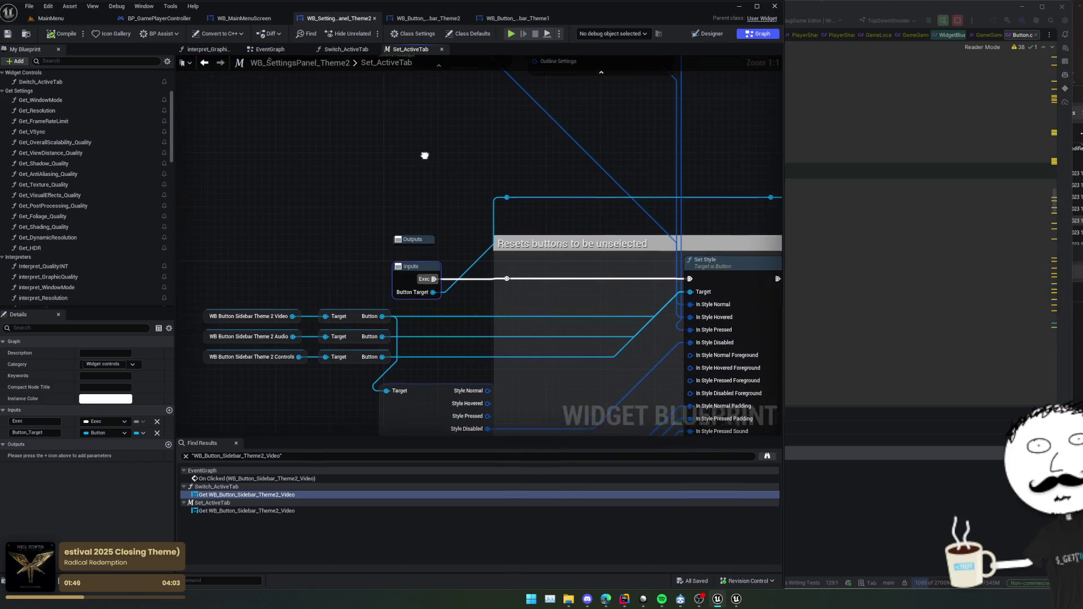
# In the widget designer, duplicate the Controls sidebar button.
pyautogui.moveTo(425, 160); pyautogui.dragTo(584, 161)
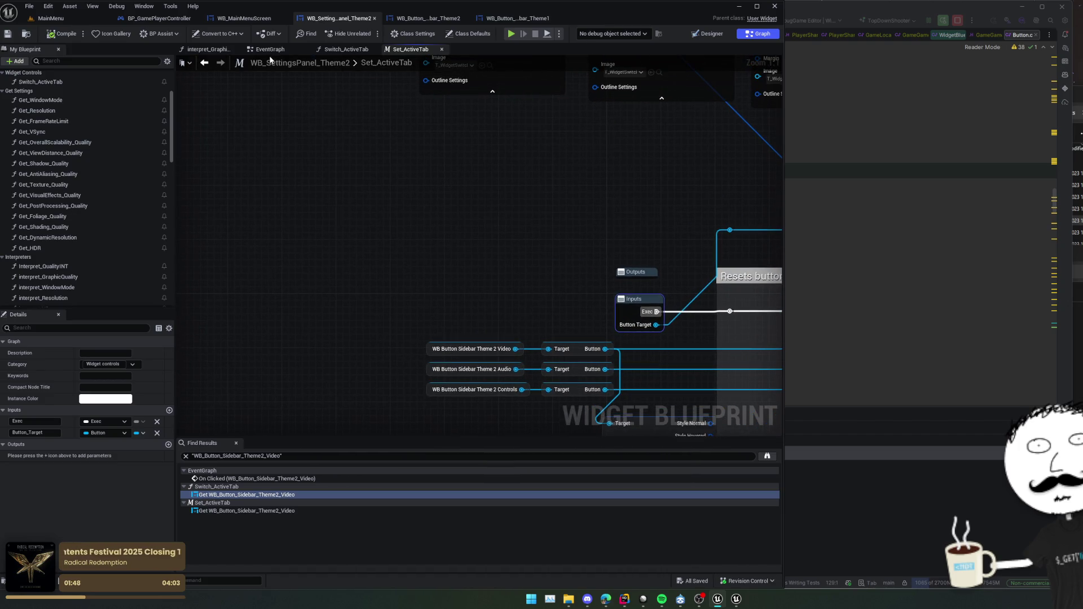
pyautogui.click(237, 49)
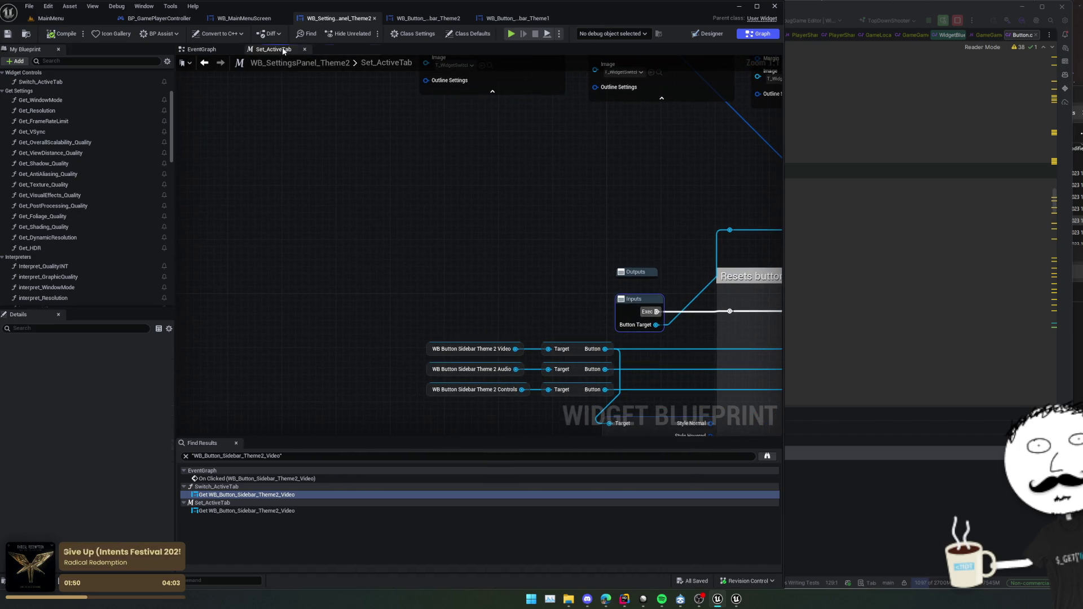
pyautogui.click(705, 33)
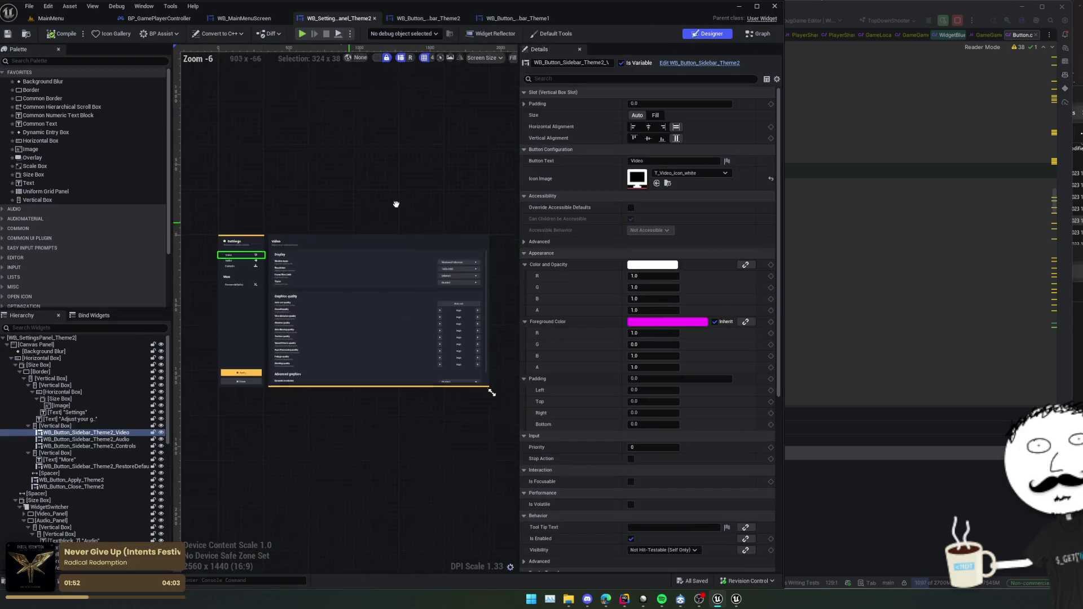
pyautogui.scroll(4, 374, 215)
pyautogui.click(348, 245)
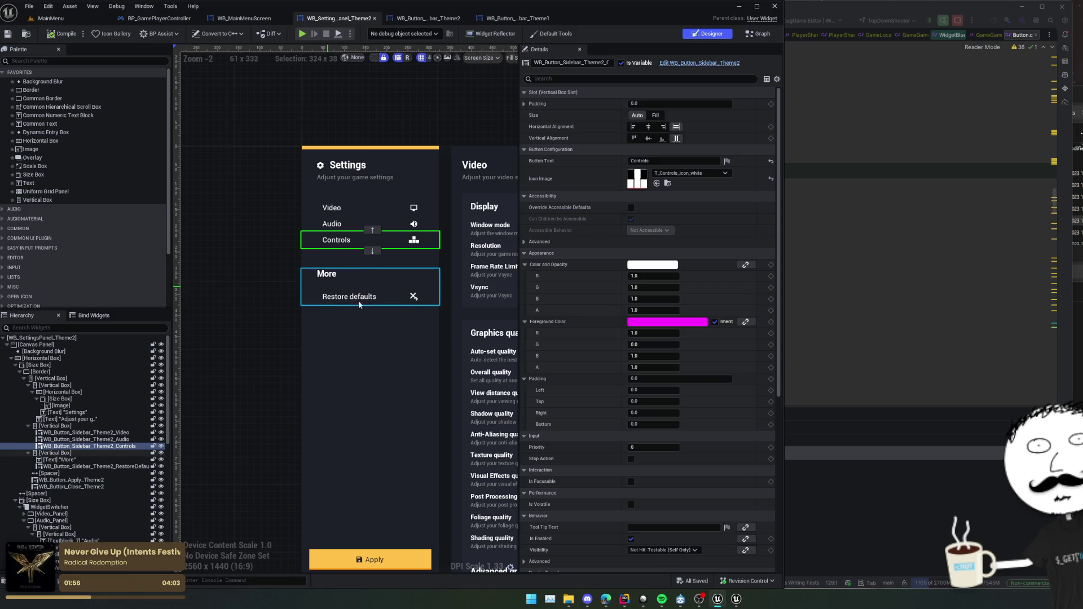
pyautogui.hotkey('ctrl', 'd')
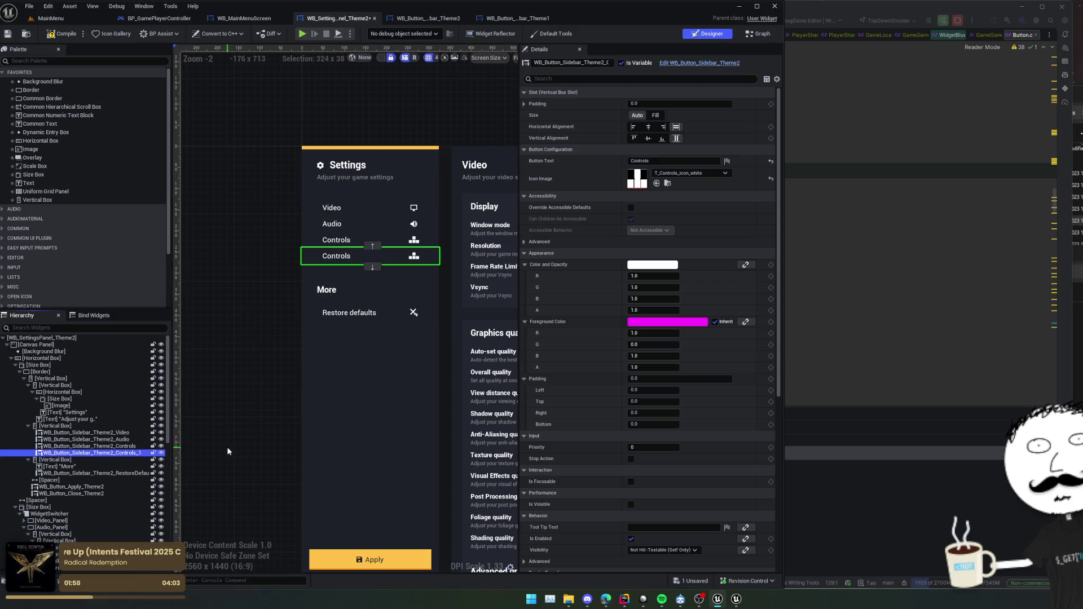
# Rename the duplicate WB_Button_Sidebar_Theme2_Game, move it to the sidebar top, and browse its icon.
pyautogui.press('F2')
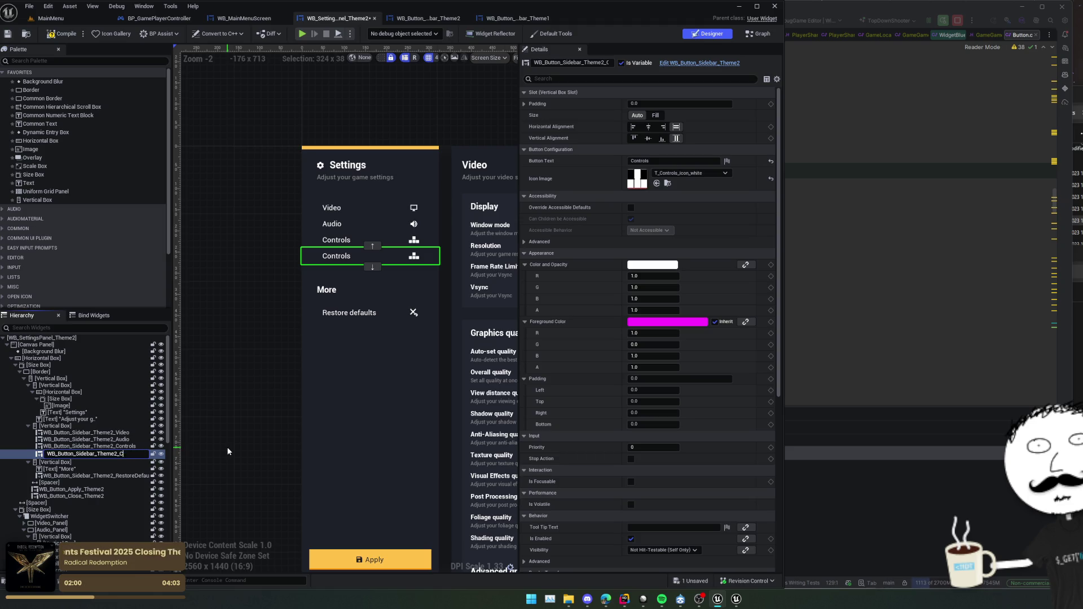
pyautogui.write('Game')
pyautogui.press('Return')
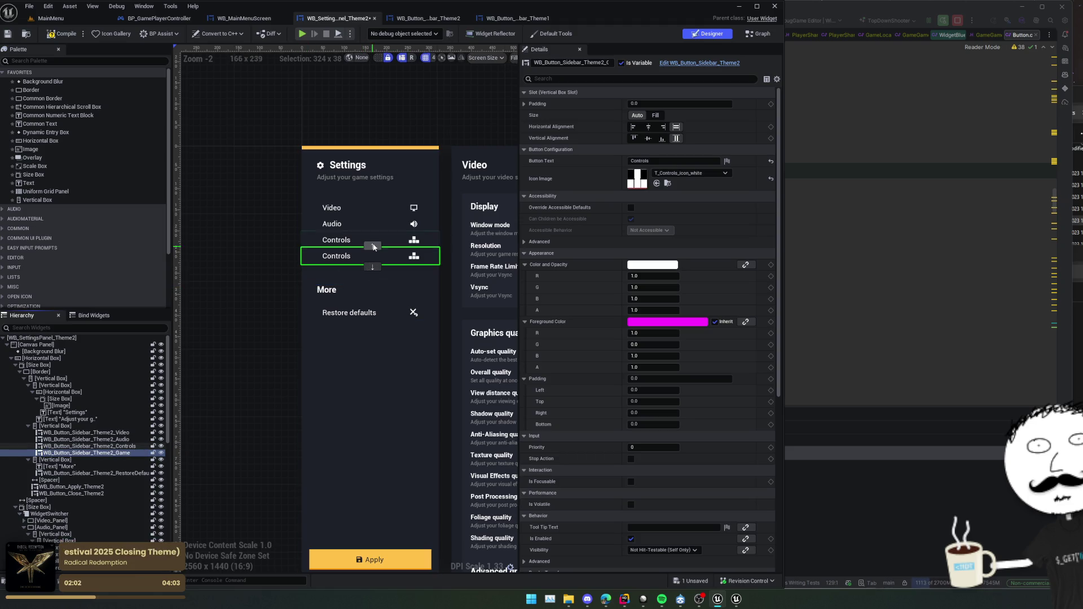
pyautogui.click(373, 246)
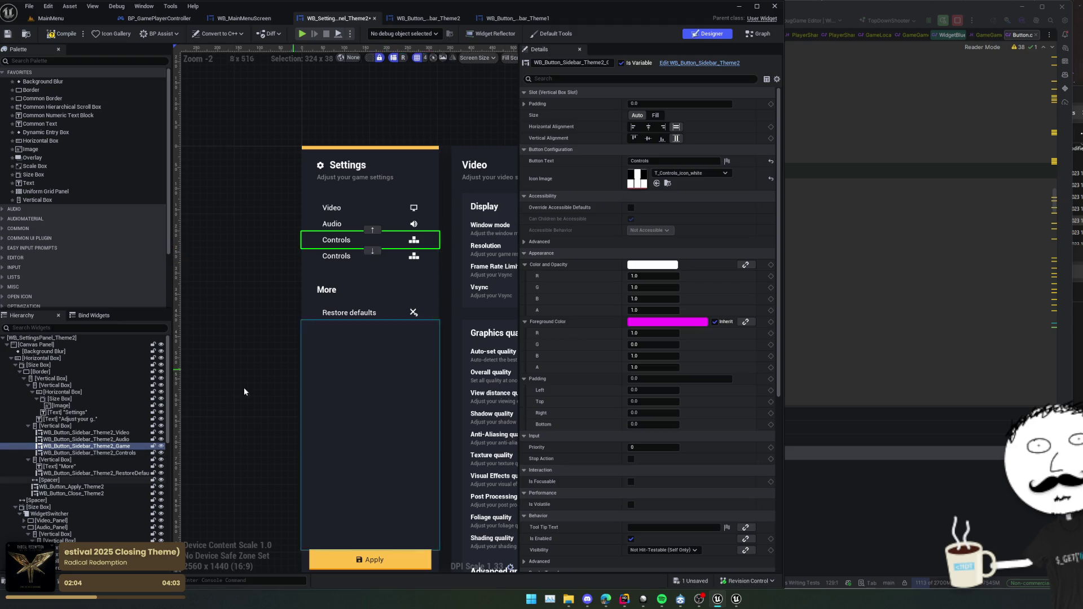
pyautogui.click(372, 230)
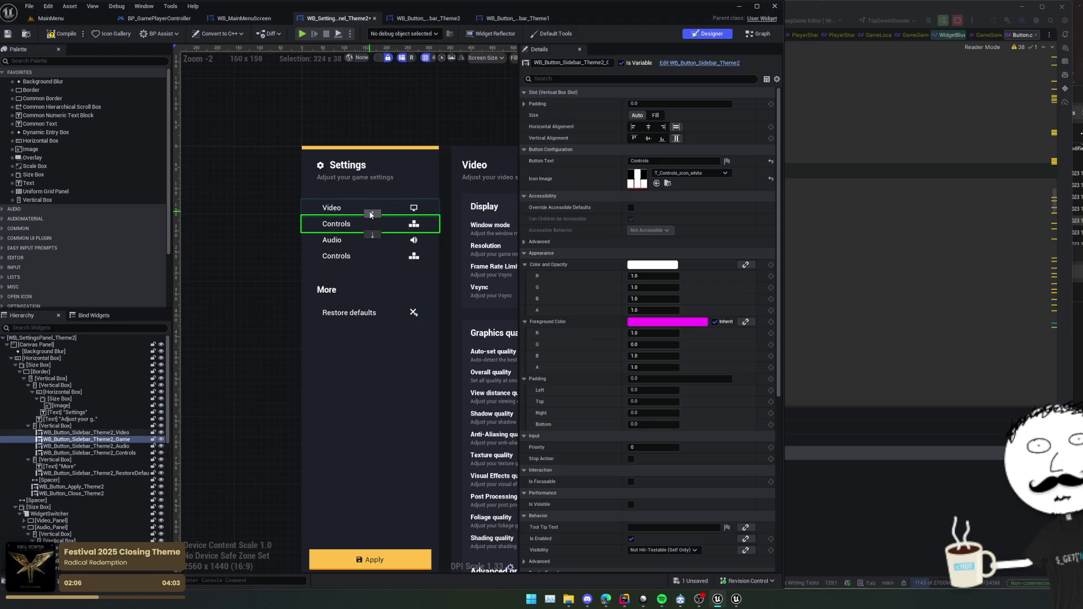
pyautogui.click(372, 215)
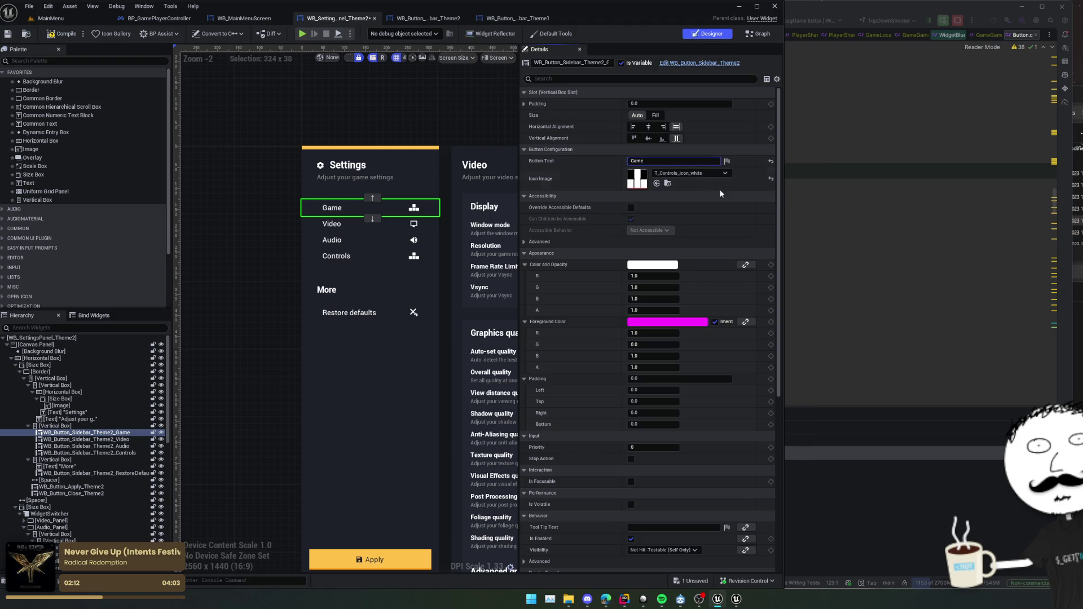
pyautogui.click(689, 172)
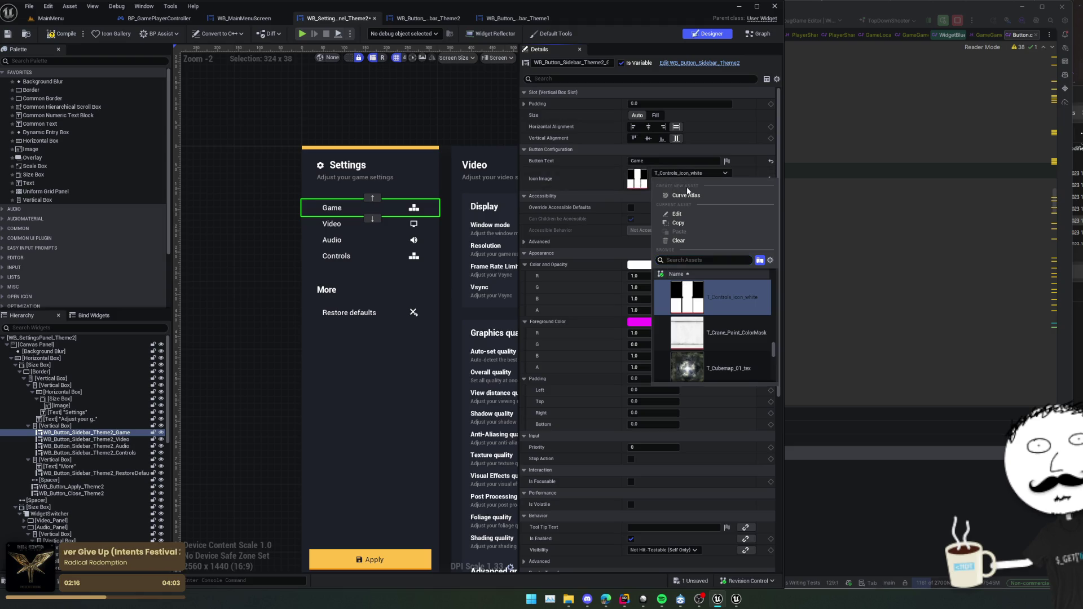
# Find the icon texture in the Content Browser, then step back to the MainMenu/UI folder.
pyautogui.hotkey('ctrl', 'b')
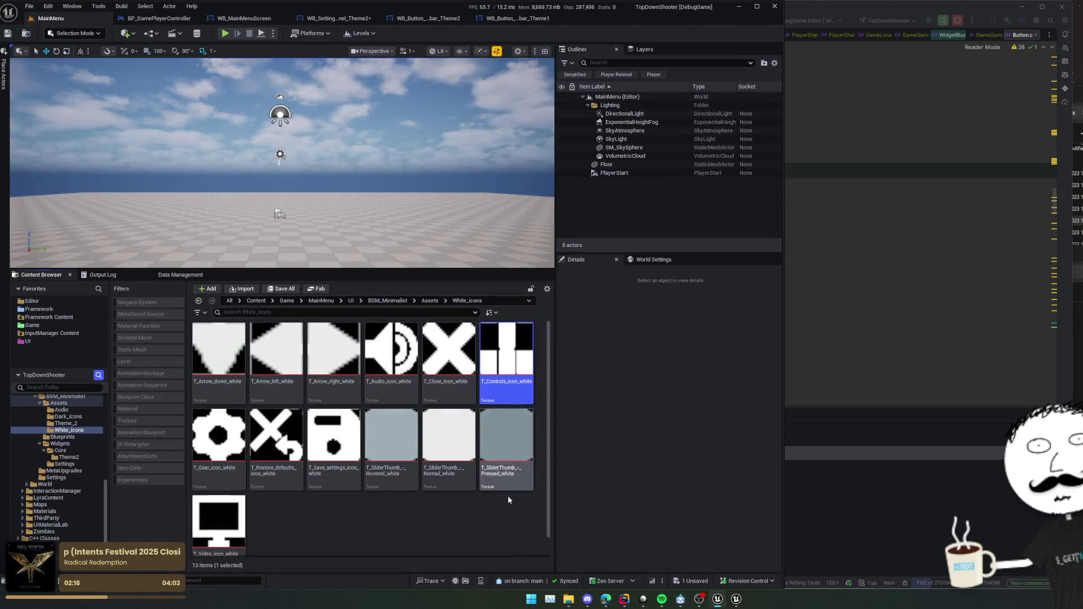
pyautogui.scroll(-1, 449, 497)
pyautogui.scroll(1, 450, 500)
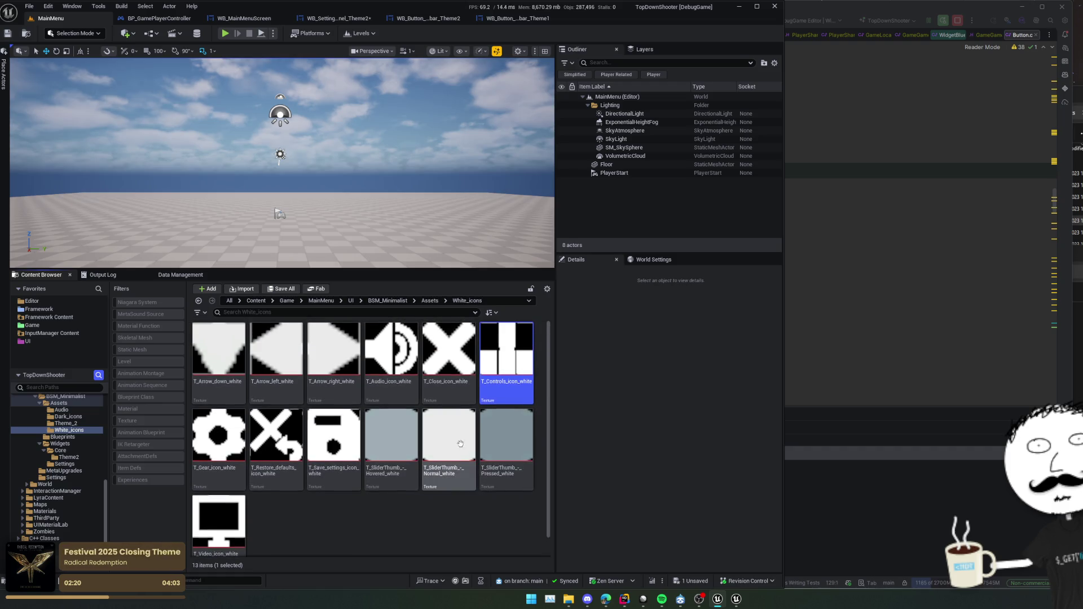
pyautogui.moveTo(460, 424)
pyautogui.hotkey('alt', 'Left')
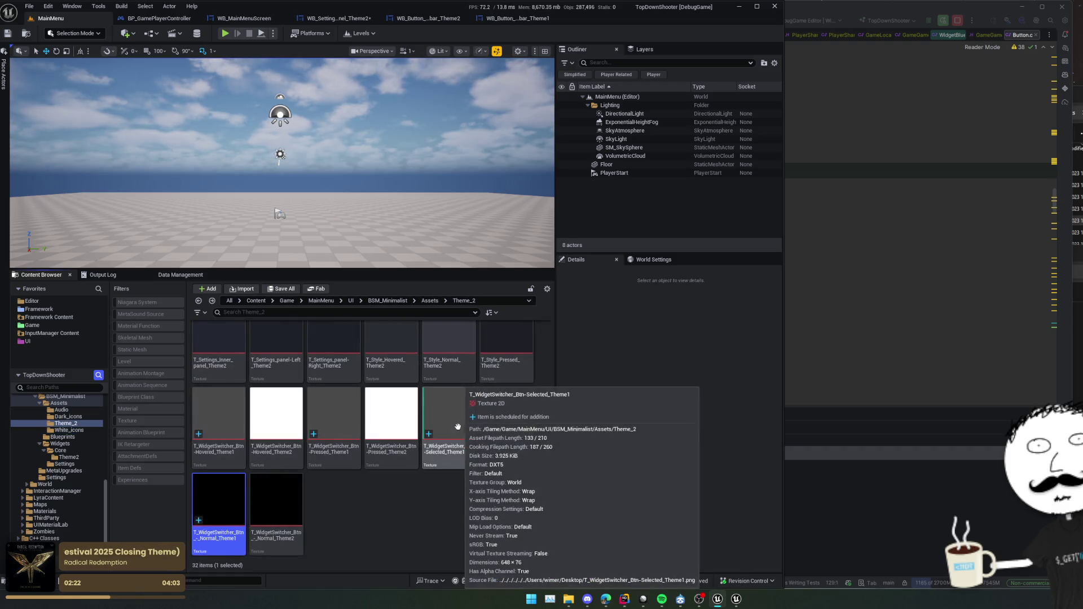
pyautogui.hotkey('alt', 'Left')
pyautogui.hotkey('alt', 'Left')
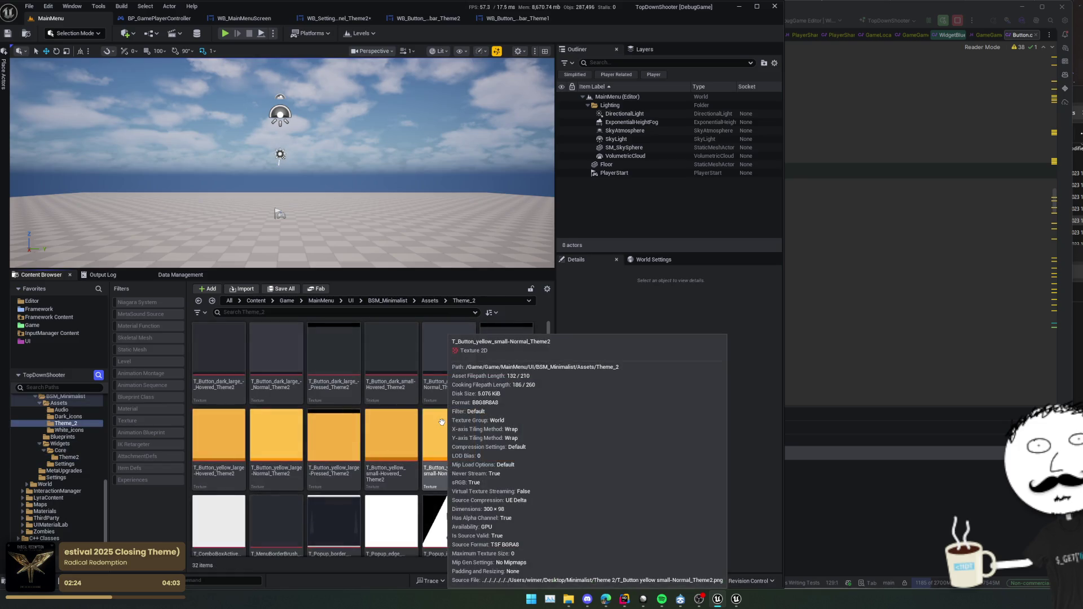
pyautogui.hotkey('alt', 'Left')
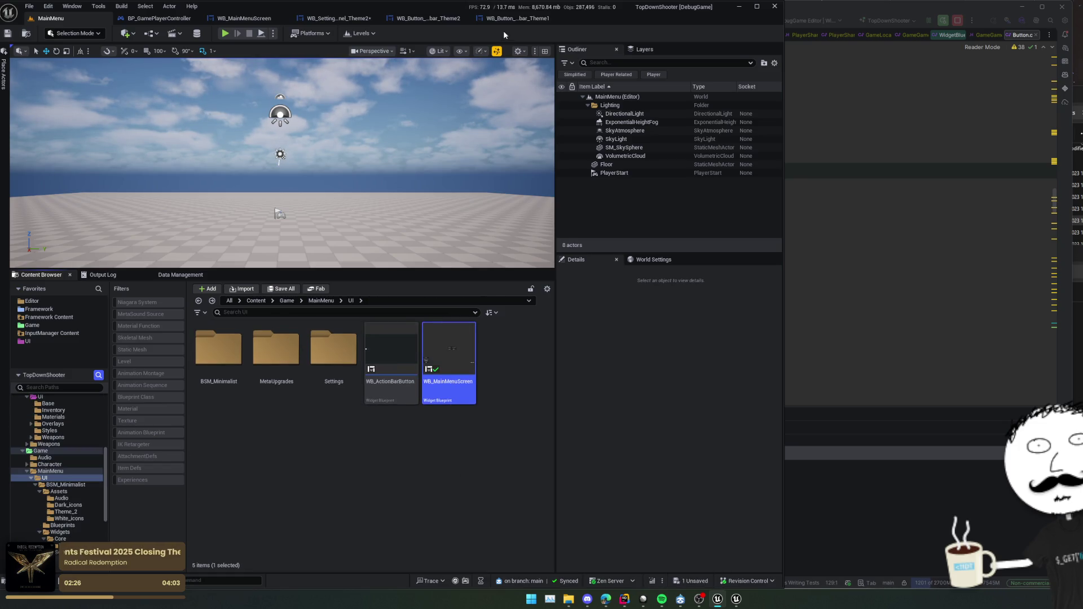
pyautogui.click(513, 18)
# Bring the Theme1 Explorer window over the editor and go to the Desktop folder.
pyautogui.moveTo(568, 599)
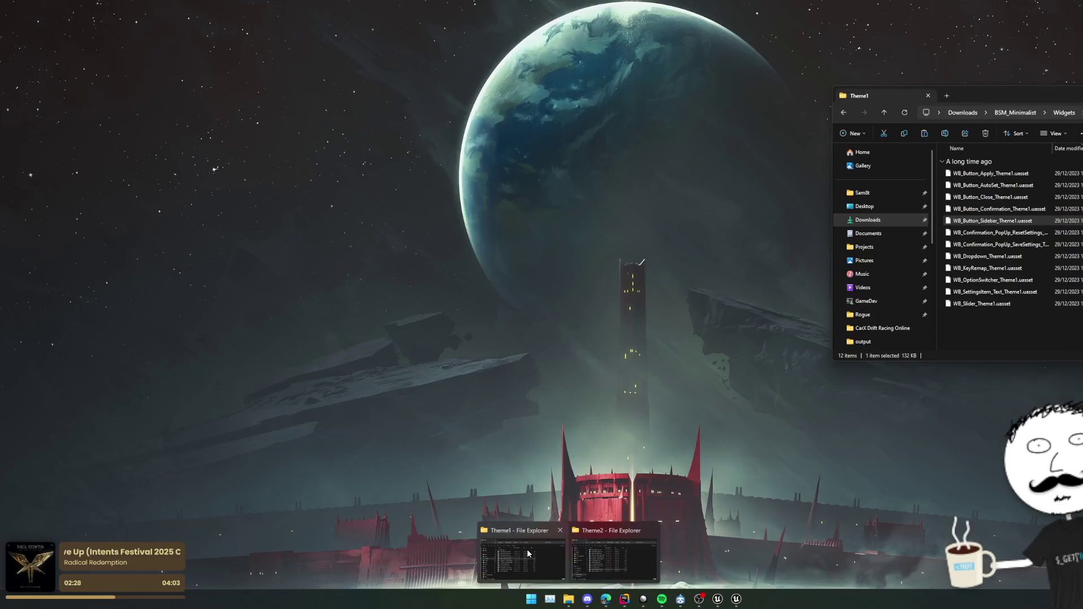
pyautogui.click(528, 553)
pyautogui.moveTo(993, 95); pyautogui.dragTo(710, 152)
pyautogui.click(698, 244)
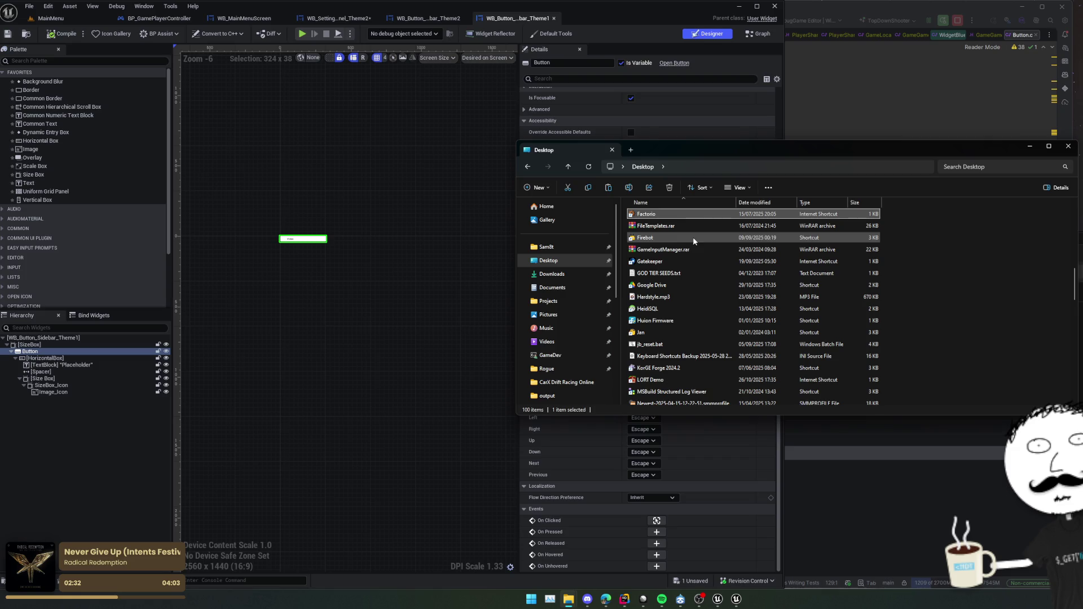
pyautogui.scroll(10, 694, 242)
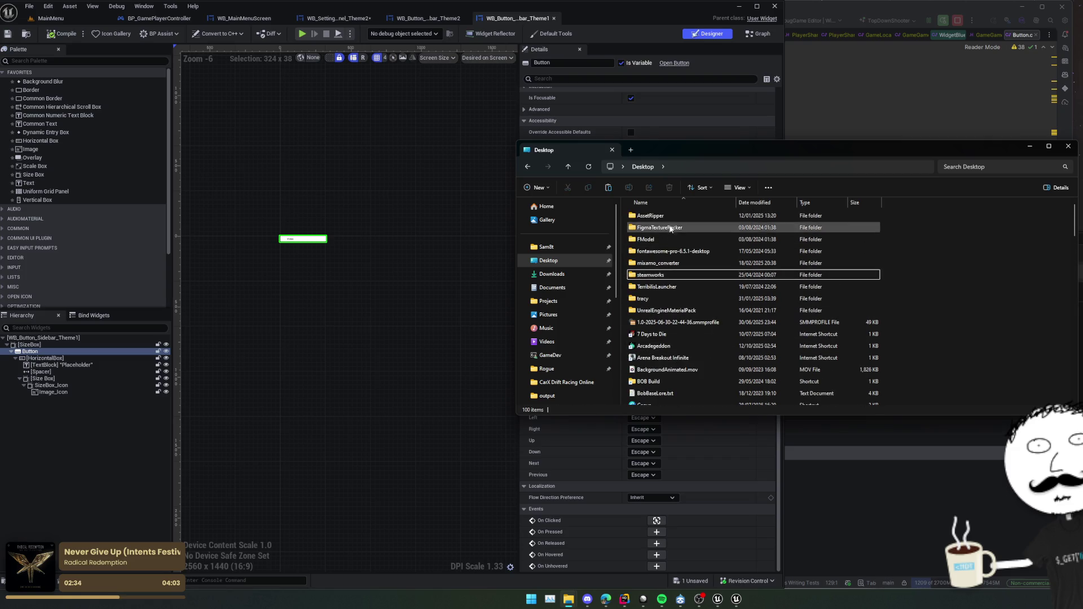
# Open fontawesome-pro-6.5.1-desktop > svgs > regular and scan the icons before returning to the browser.
pyautogui.click(675, 274)
pyautogui.click(680, 252)
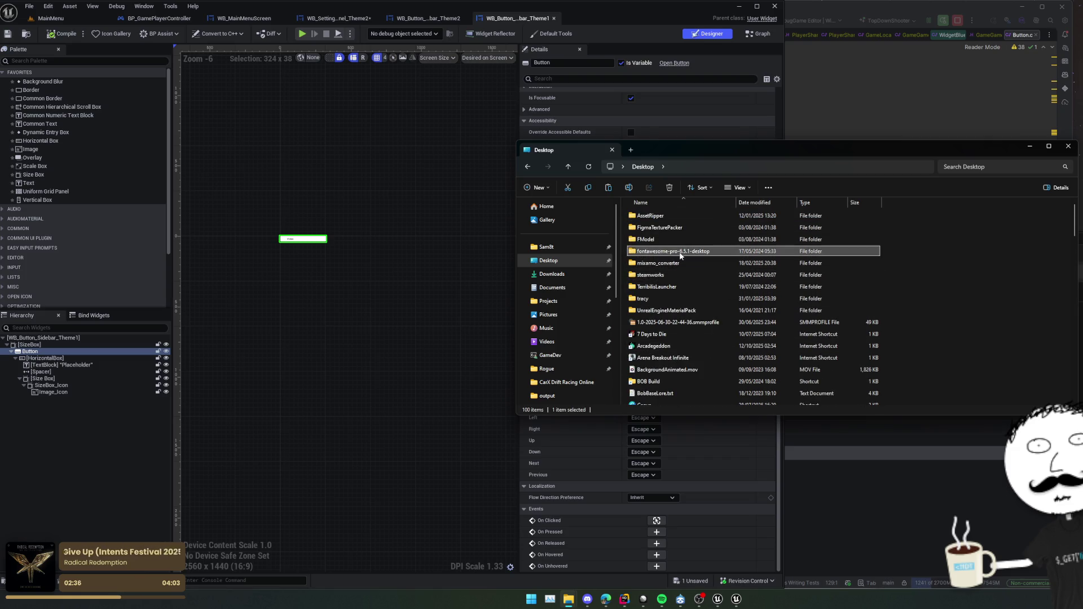
pyautogui.doubleClick(680, 253)
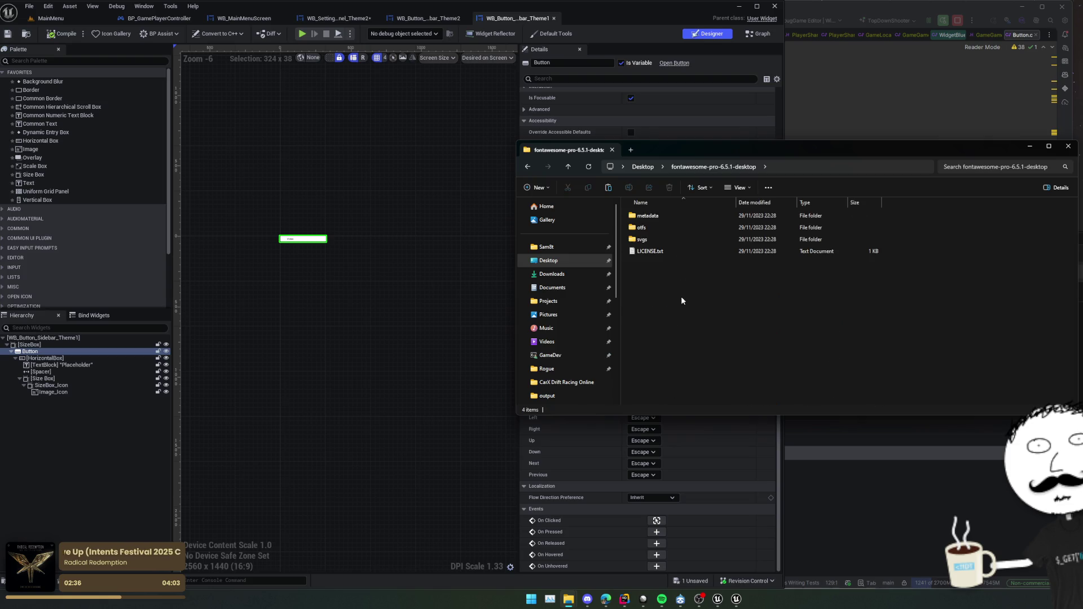
pyautogui.doubleClick(681, 239)
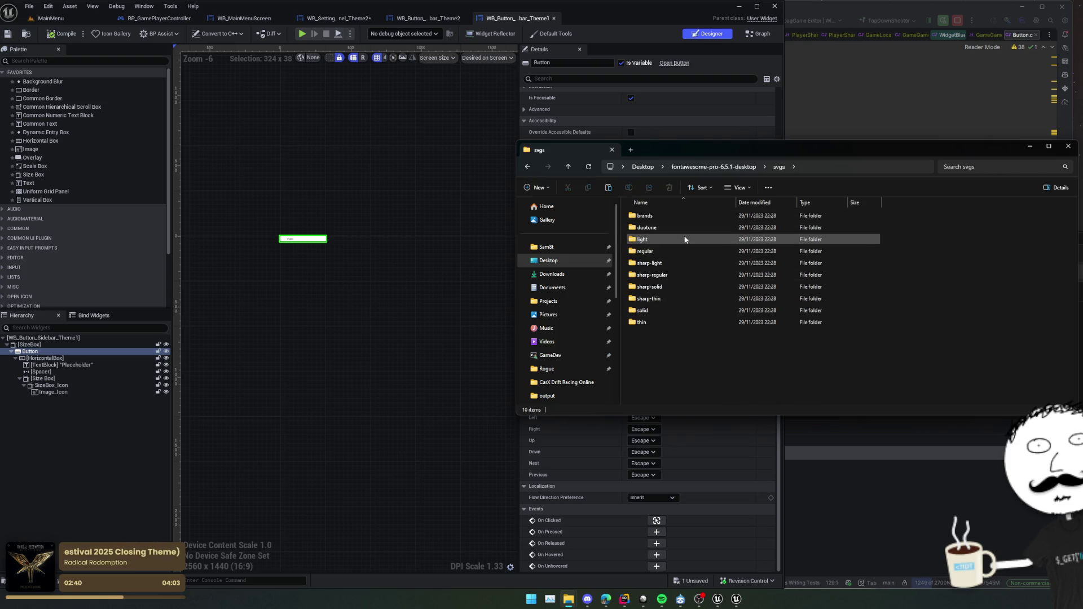
pyautogui.doubleClick(678, 252)
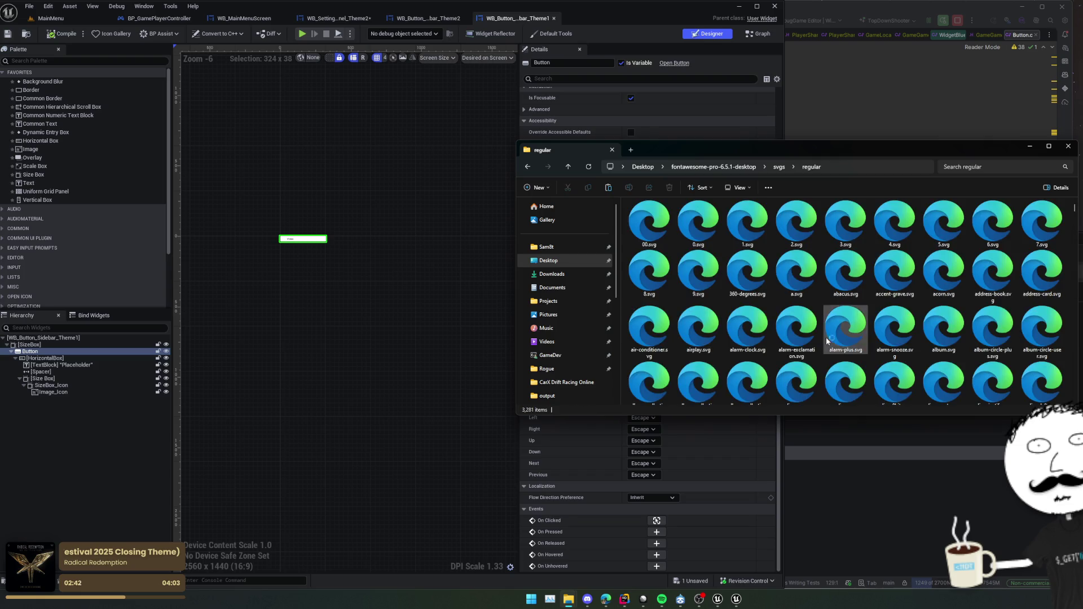
pyautogui.scroll(-5, 761, 251)
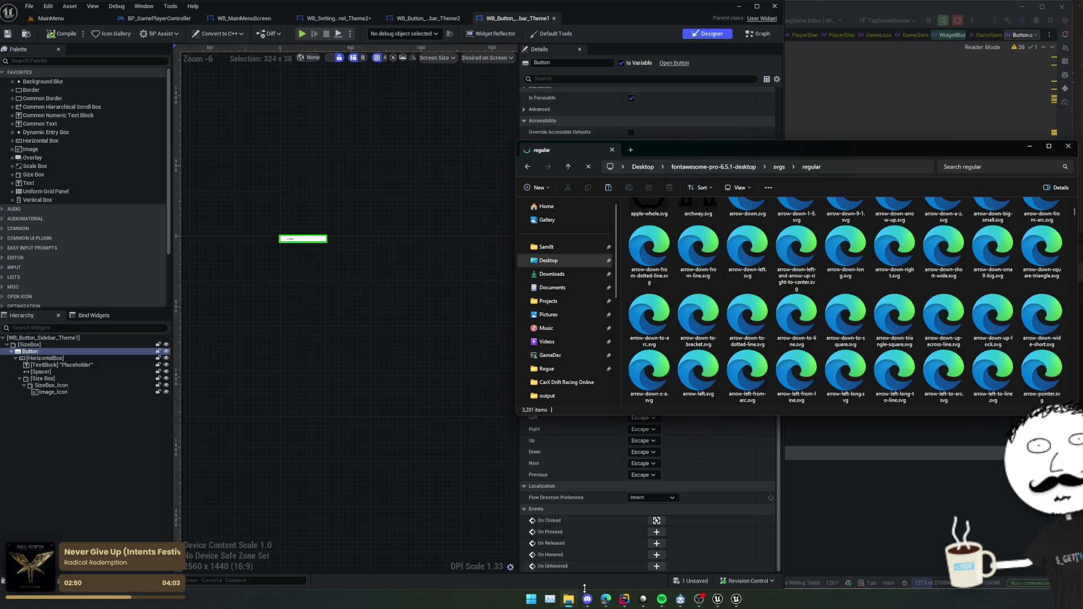
pyautogui.click(607, 598)
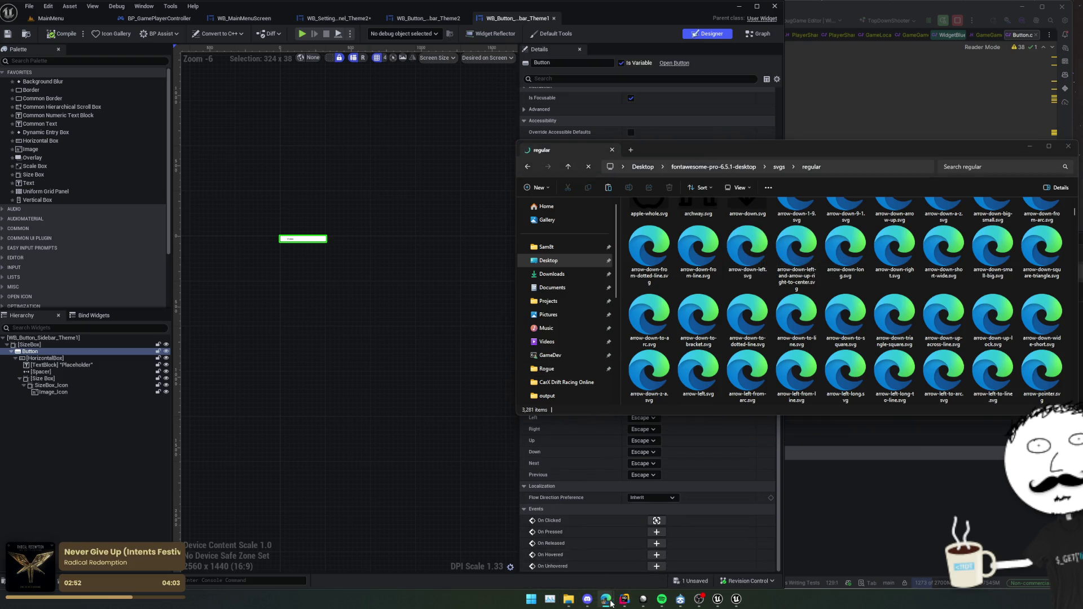
pyautogui.click(570, 550)
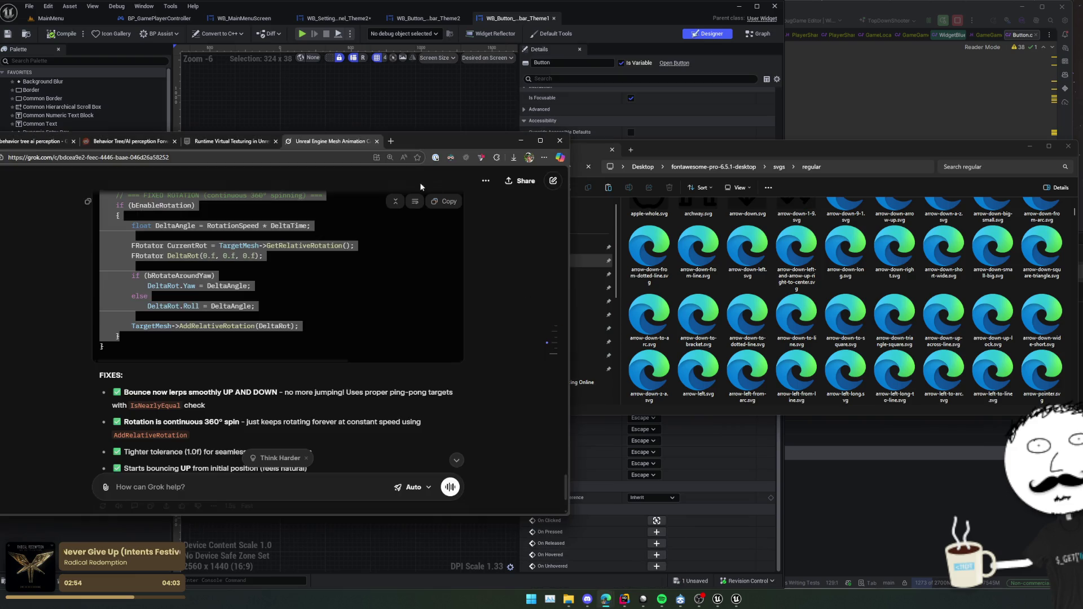
# Search the web for 'fontawesome icons' and open the Font Awesome icons page.
pyautogui.click(393, 141)
pyautogui.write('fontaw')
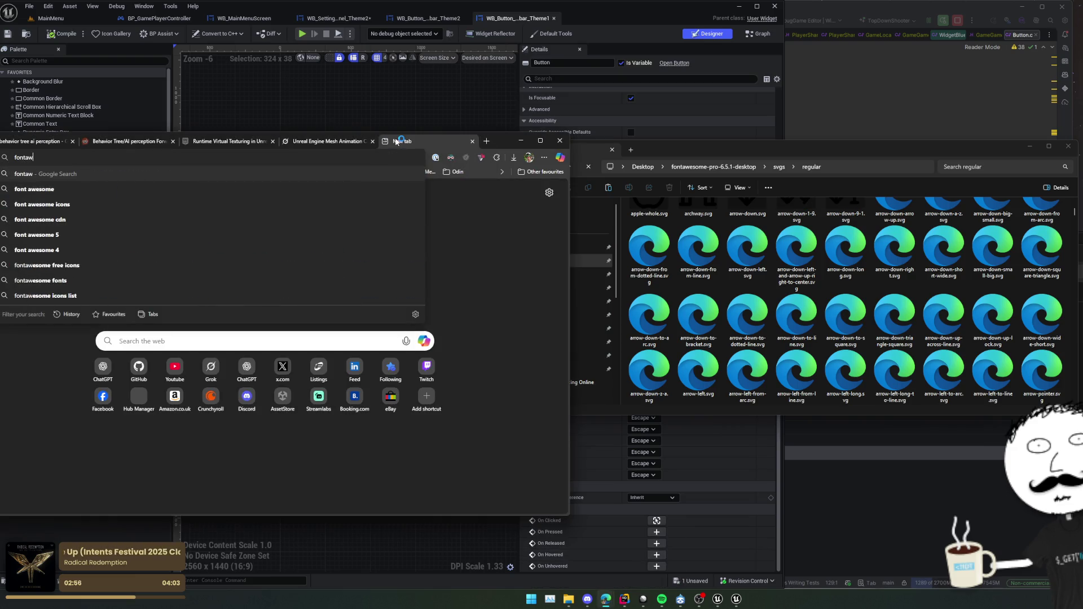
pyautogui.write('esome icons')
pyautogui.press('Return')
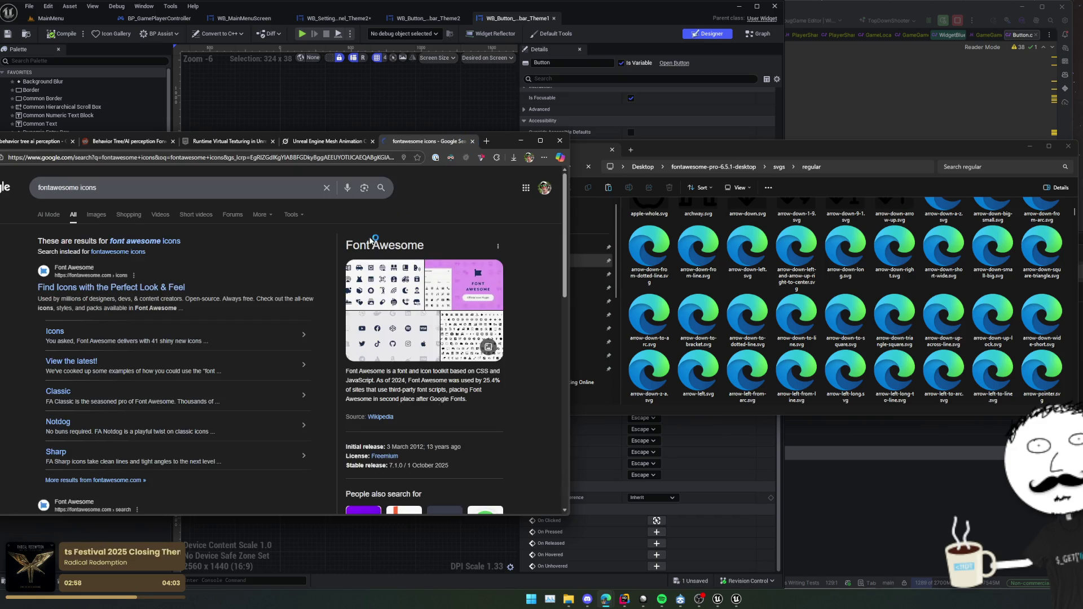
pyautogui.click(112, 289)
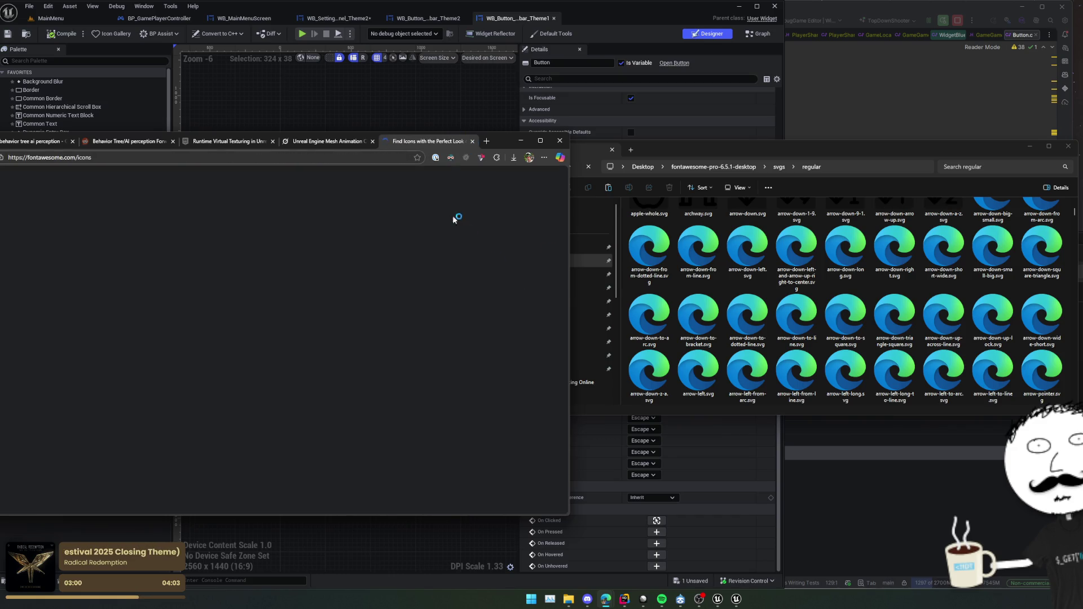
pyautogui.moveTo(496, 143); pyautogui.dragTo(581, 132)
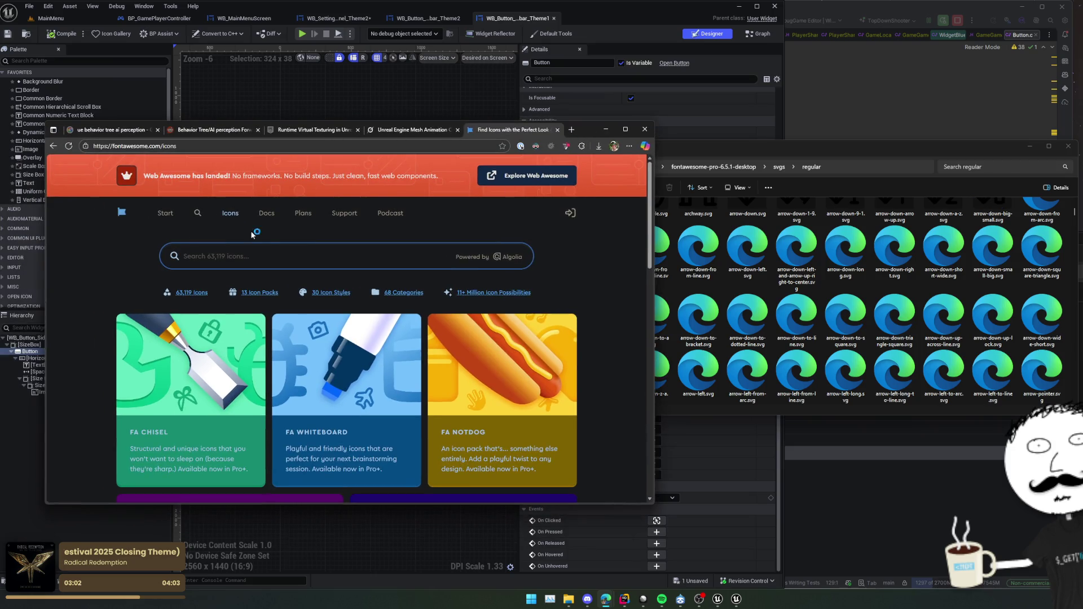
# Search Font Awesome icons for 'game' using version 6.7.2.
pyautogui.click(319, 248)
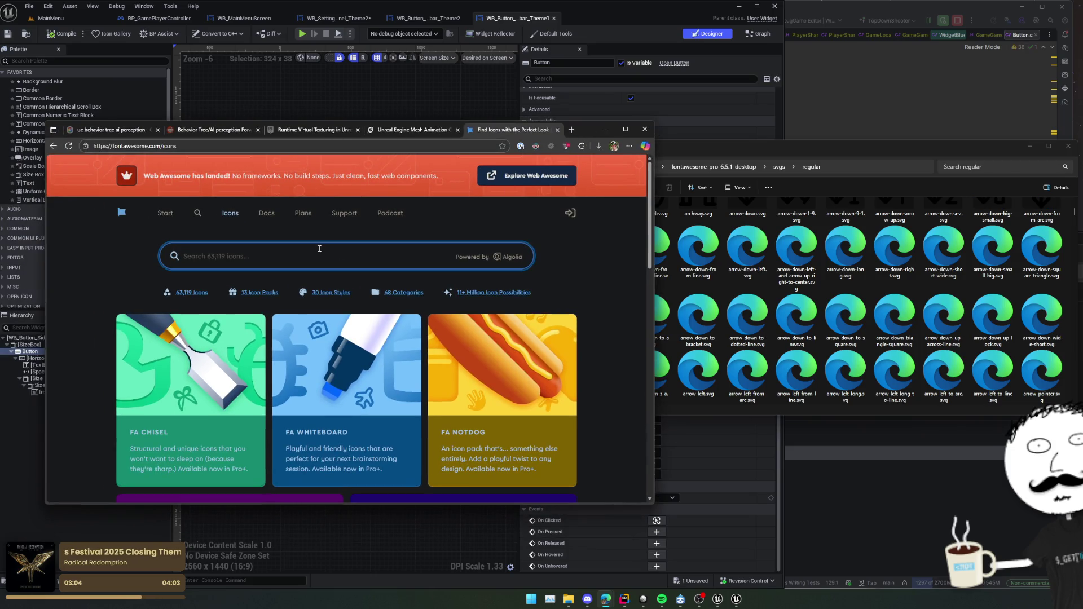
pyautogui.write('game')
pyautogui.press('Return')
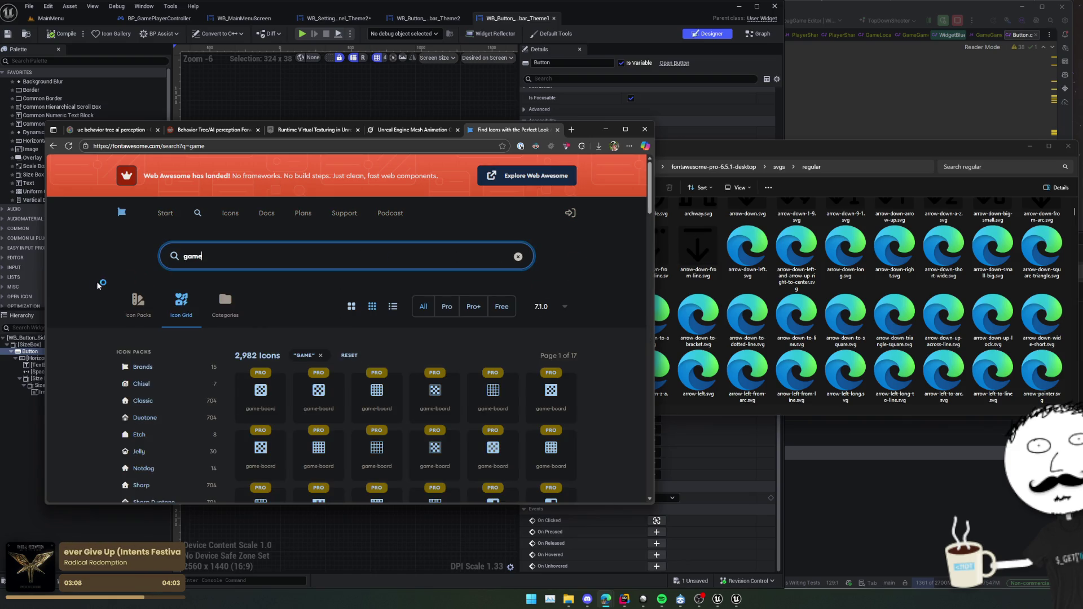
pyautogui.click(567, 312)
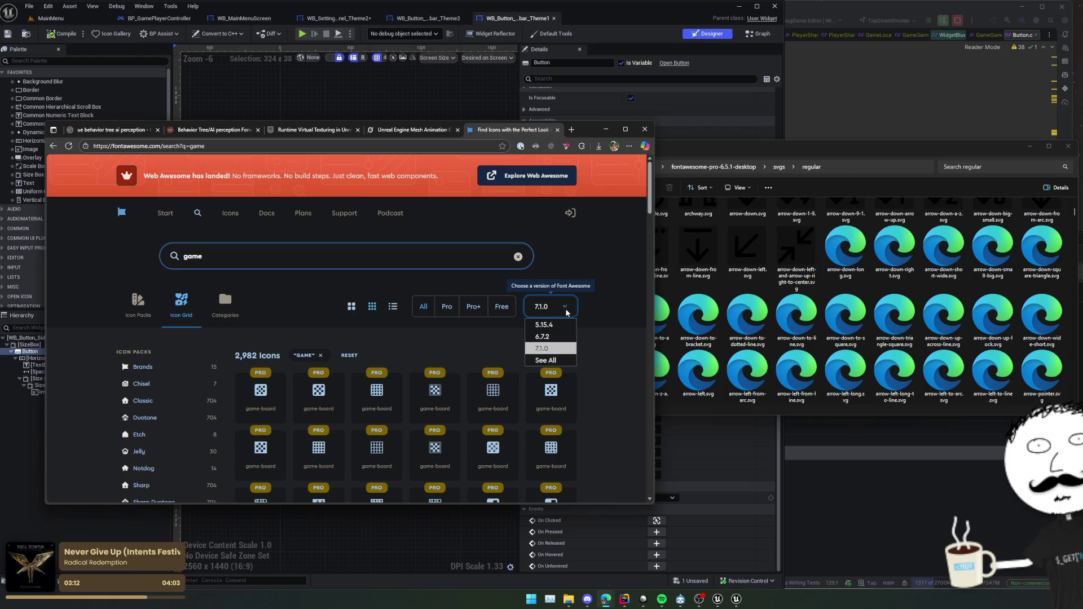
pyautogui.click(542, 336)
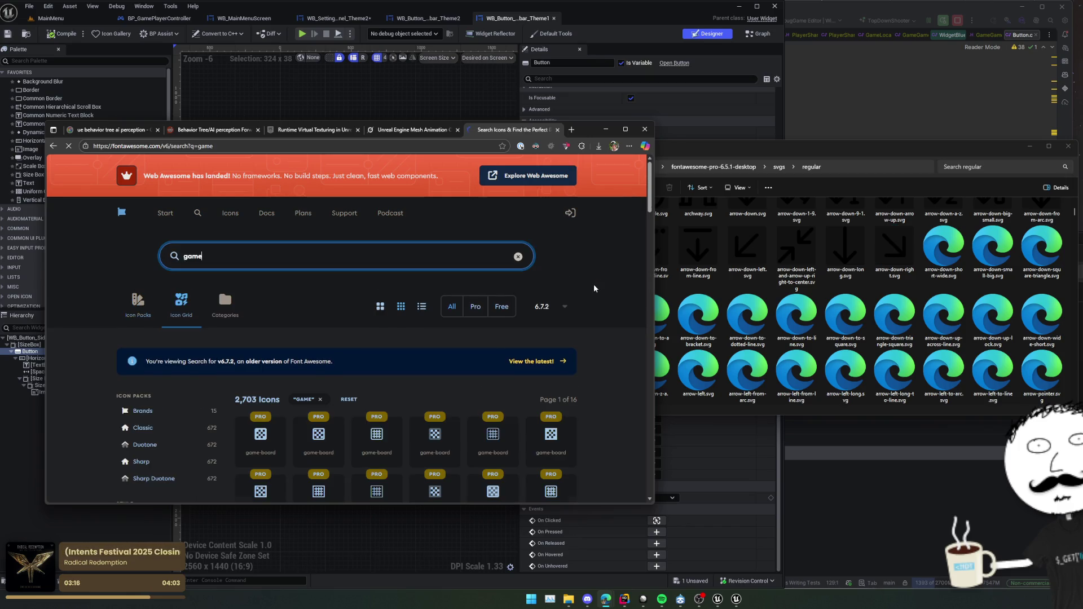
pyautogui.scroll(-3, 594, 284)
pyautogui.scroll(2, 361, 264)
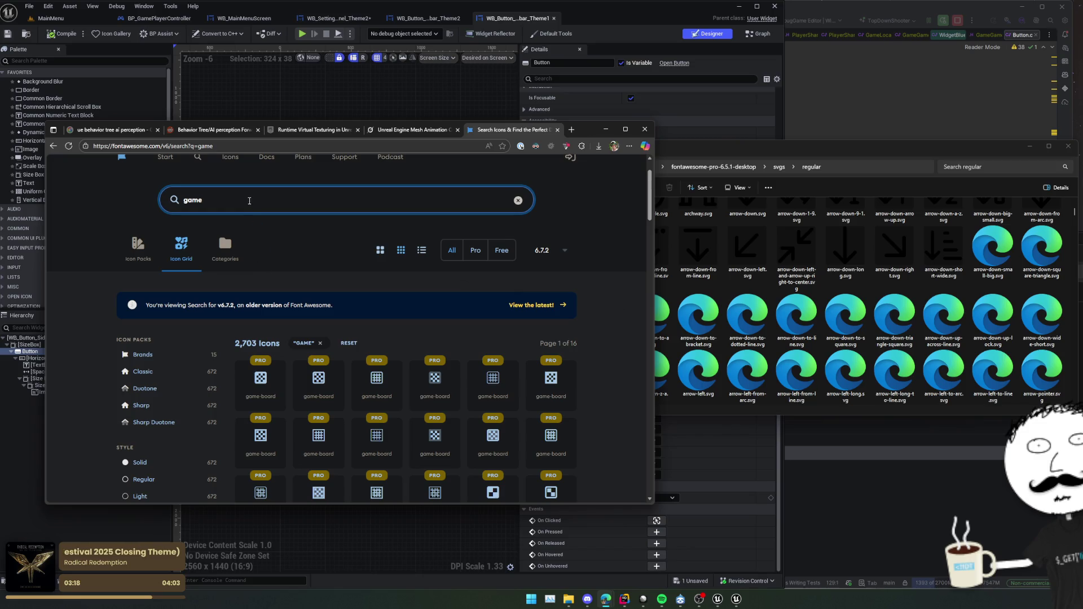
pyautogui.scroll(-1, 280, 292)
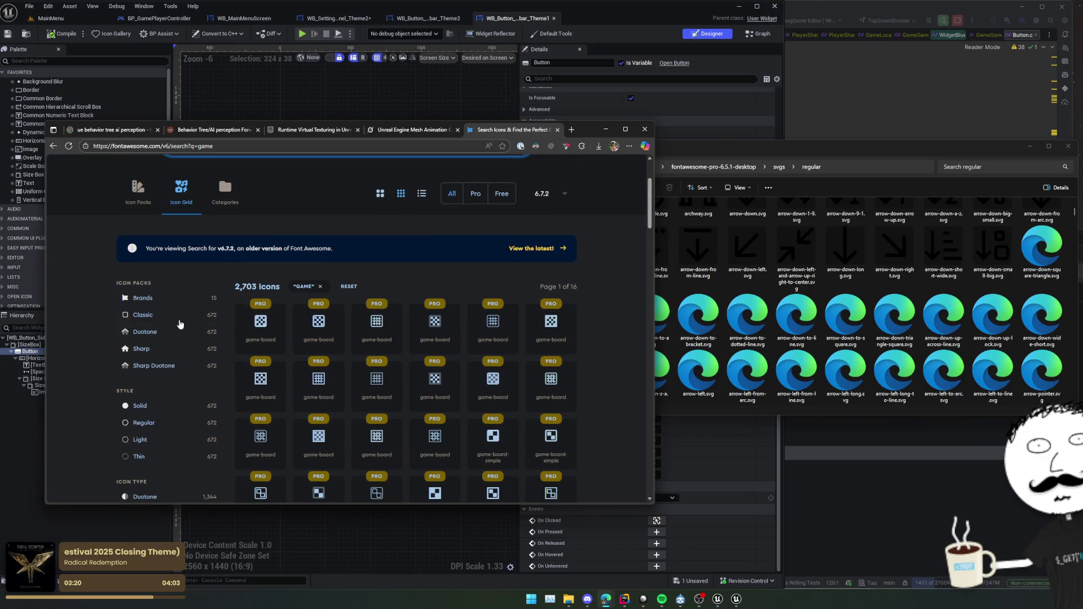
pyautogui.scroll(-1, 128, 410)
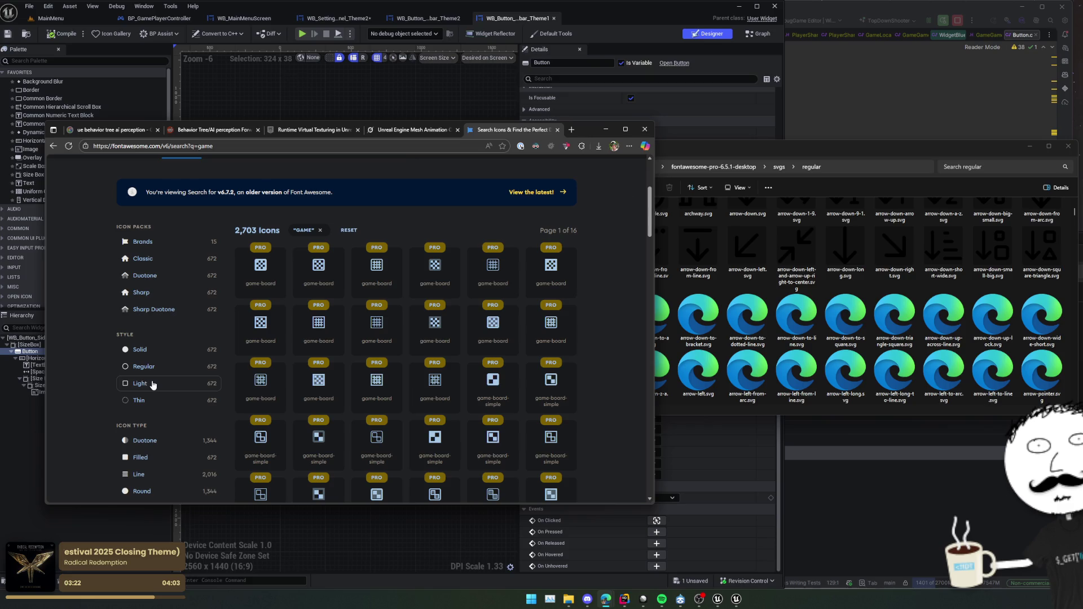
# Filter the game results to the Regular style and browse the icons.
pyautogui.click(142, 366)
pyautogui.scroll(-2, 100, 352)
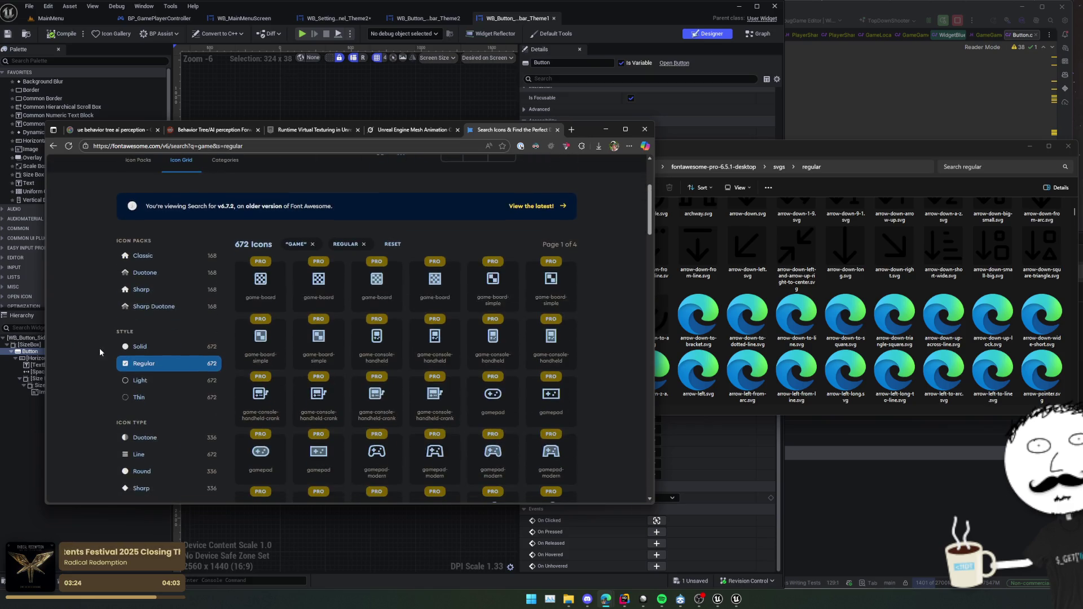
pyautogui.scroll(-1, 100, 353)
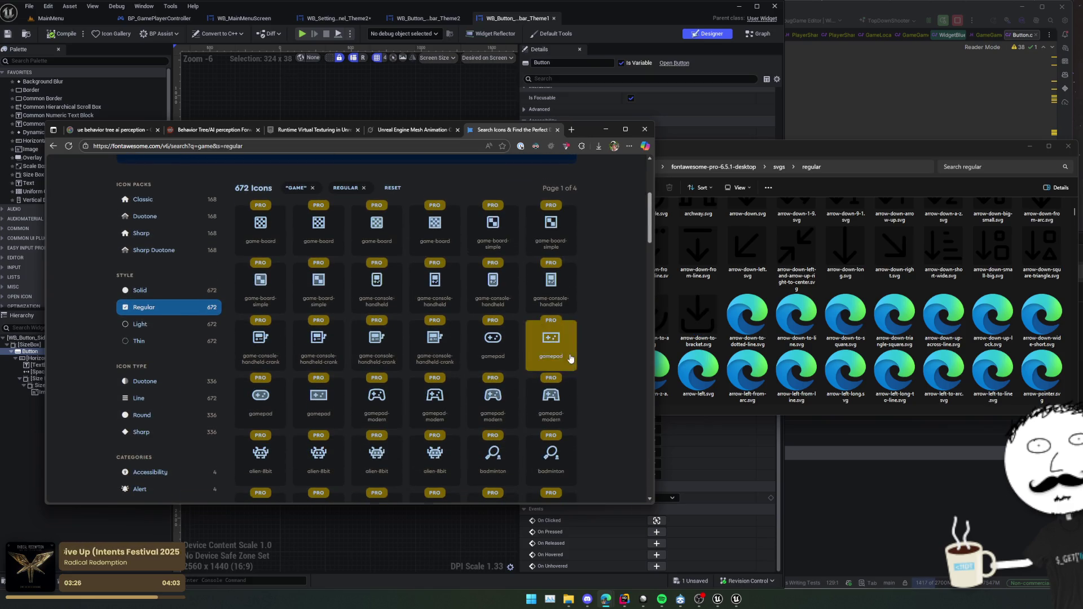
pyautogui.scroll(-2, 598, 341)
pyautogui.scroll(1, 598, 344)
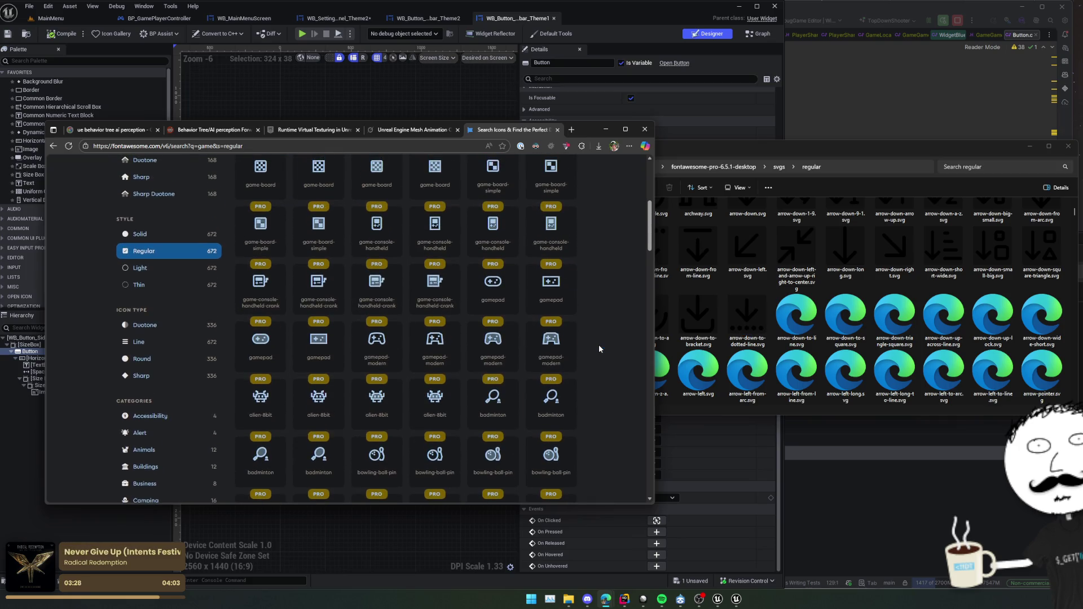
pyautogui.click(896, 317)
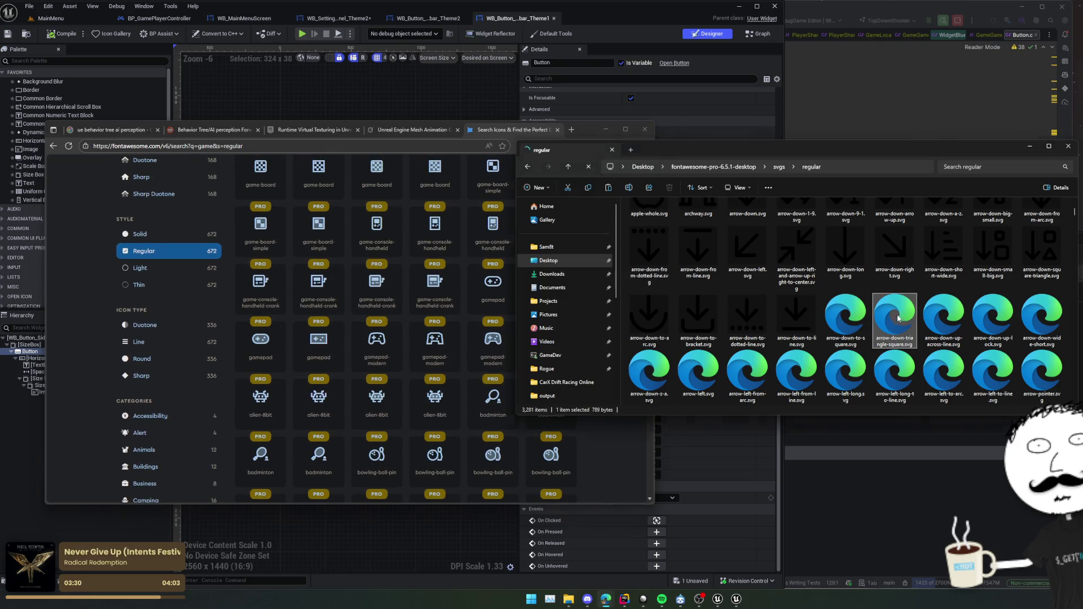
# Search the regular icons folder for 'gamepad' and select gamepad.svg.
pyautogui.write('ga')
pyautogui.press('Right')
pyautogui.press('Right')
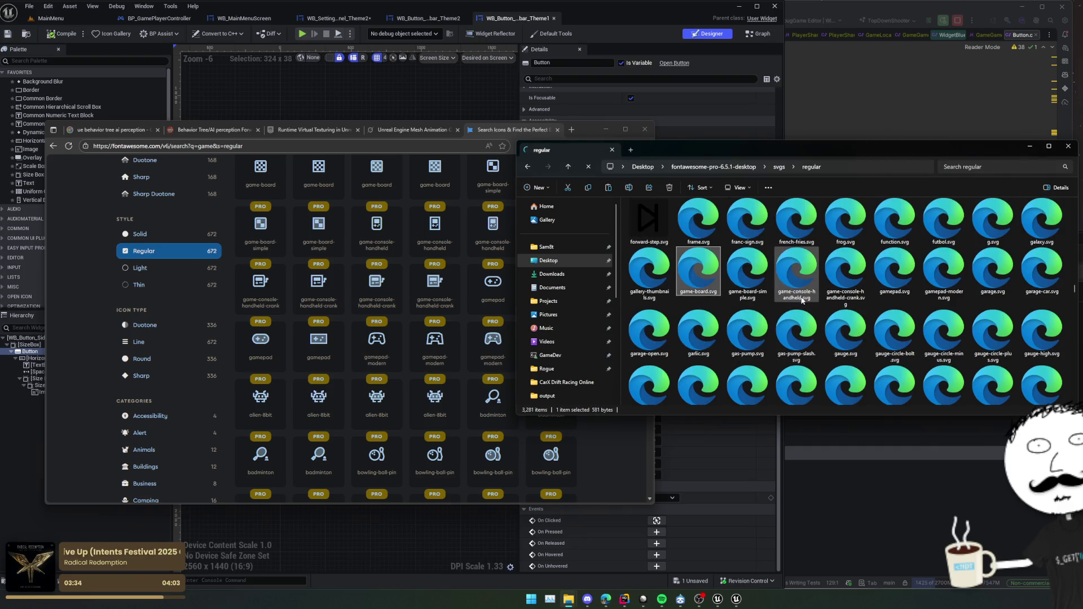
pyautogui.click(1017, 166)
pyautogui.write('gamepad')
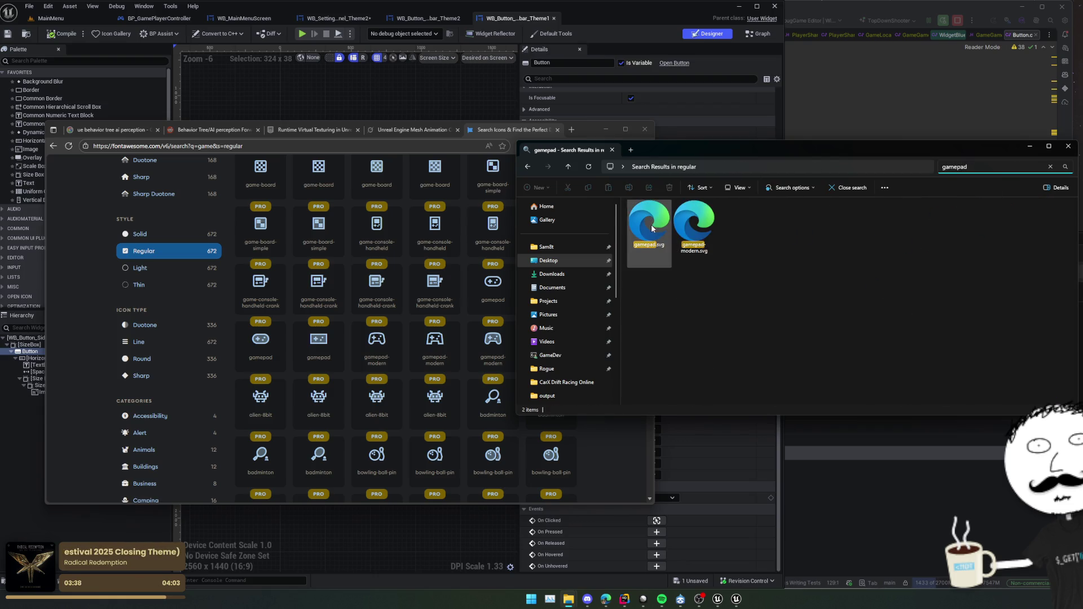
pyautogui.click(651, 228)
pyautogui.press('super')
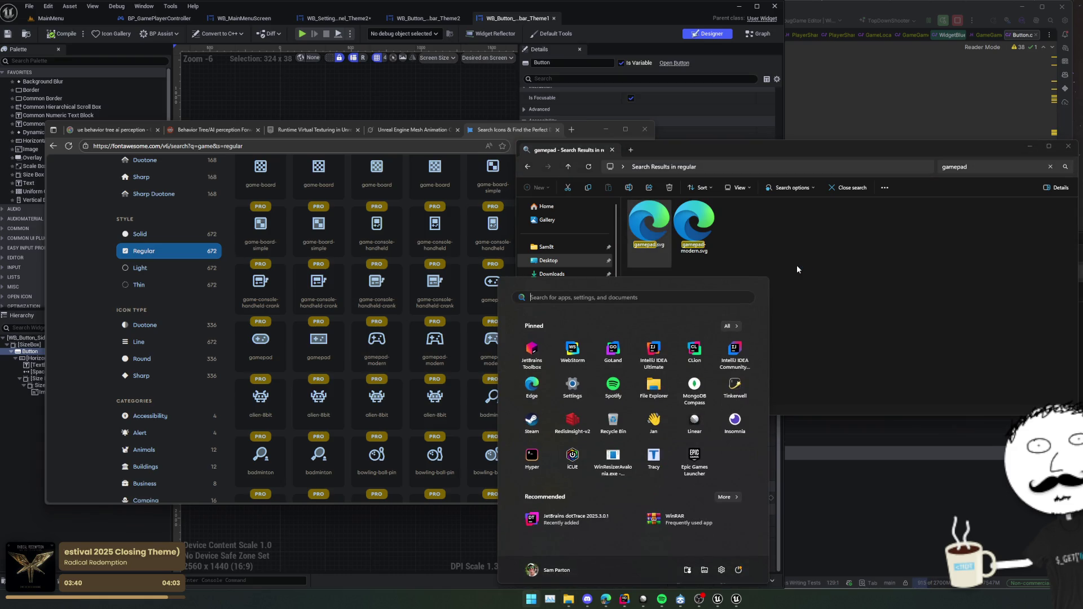
# Launch Figma and sign in through the browser, reaching the Drafts page.
pyautogui.write('figma')
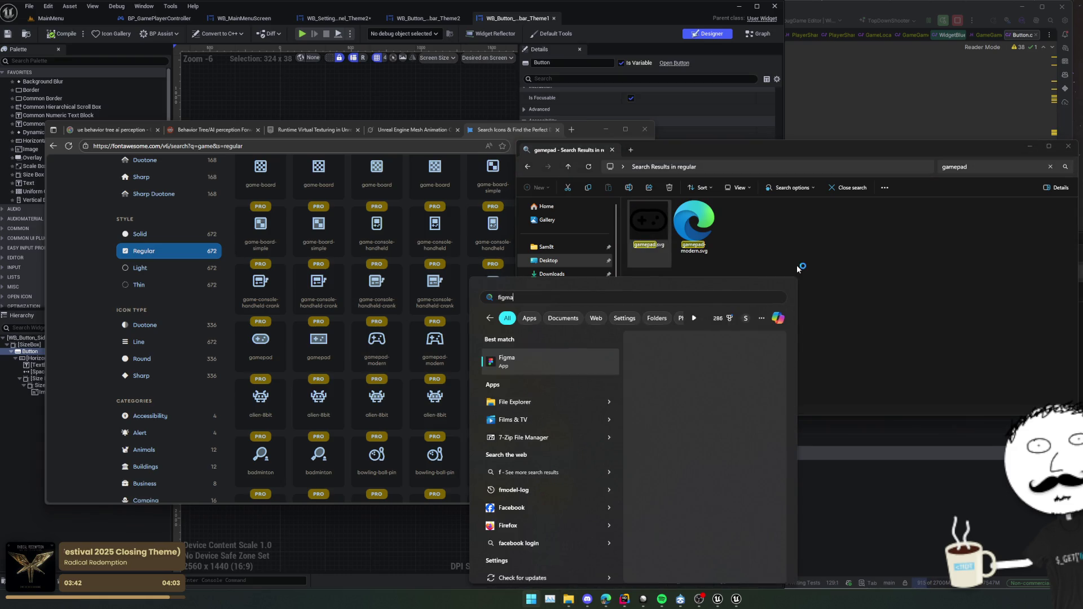
pyautogui.press('Return')
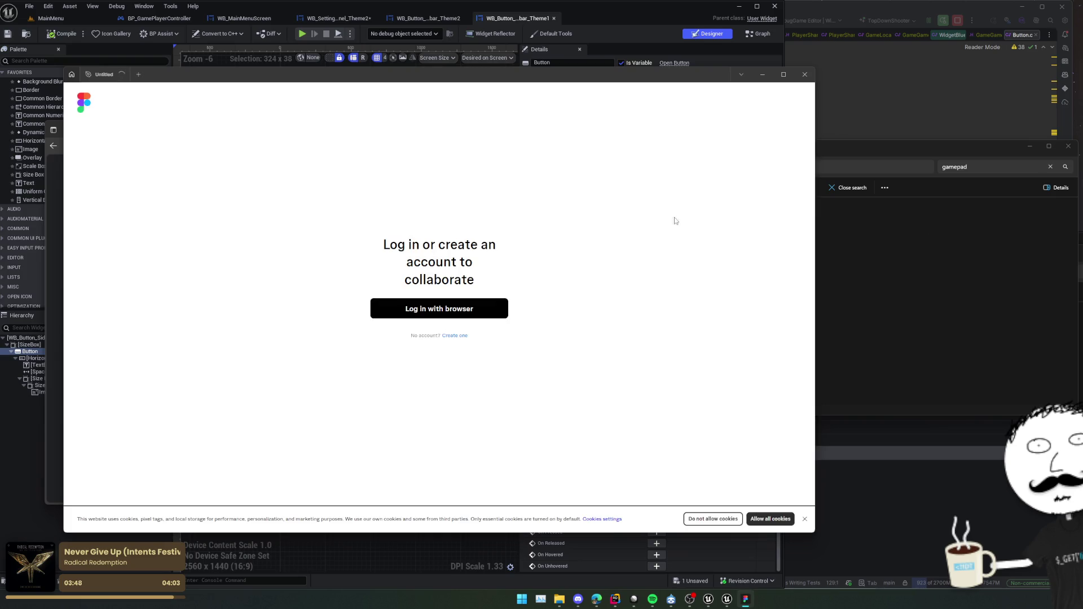
pyautogui.click(452, 310)
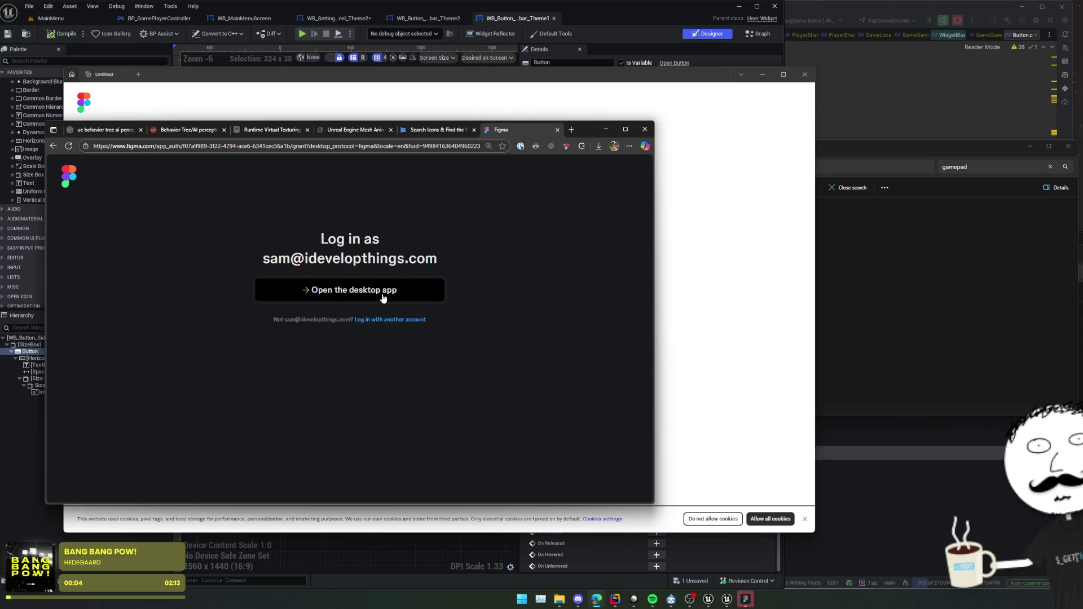
pyautogui.click(382, 298)
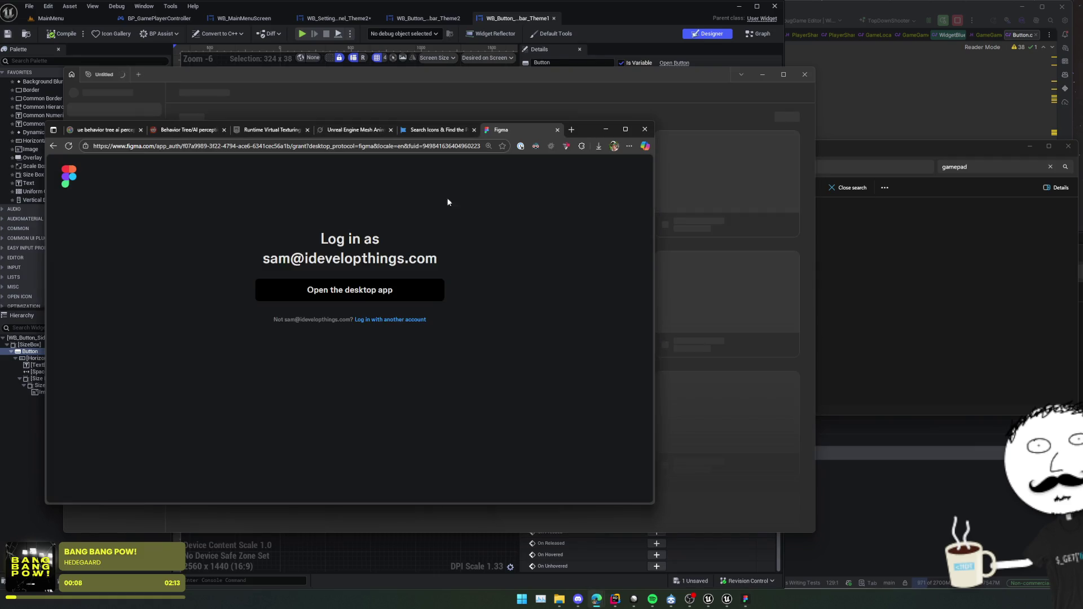
pyautogui.middleClick(516, 131)
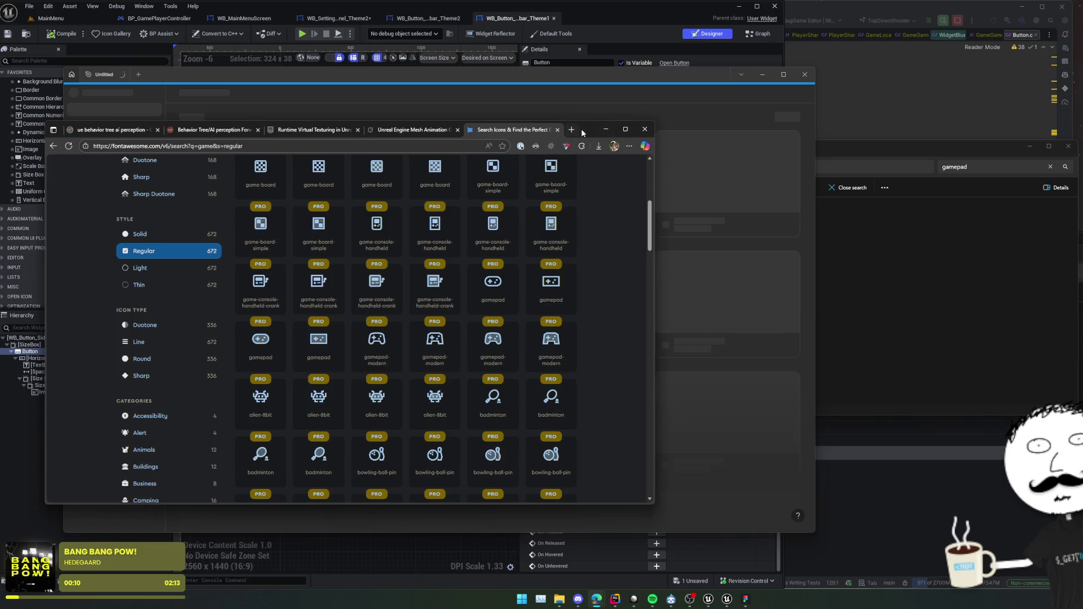
pyautogui.moveTo(581, 129); pyautogui.dragTo(317, 187)
pyautogui.moveTo(339, 82); pyautogui.dragTo(431, 87)
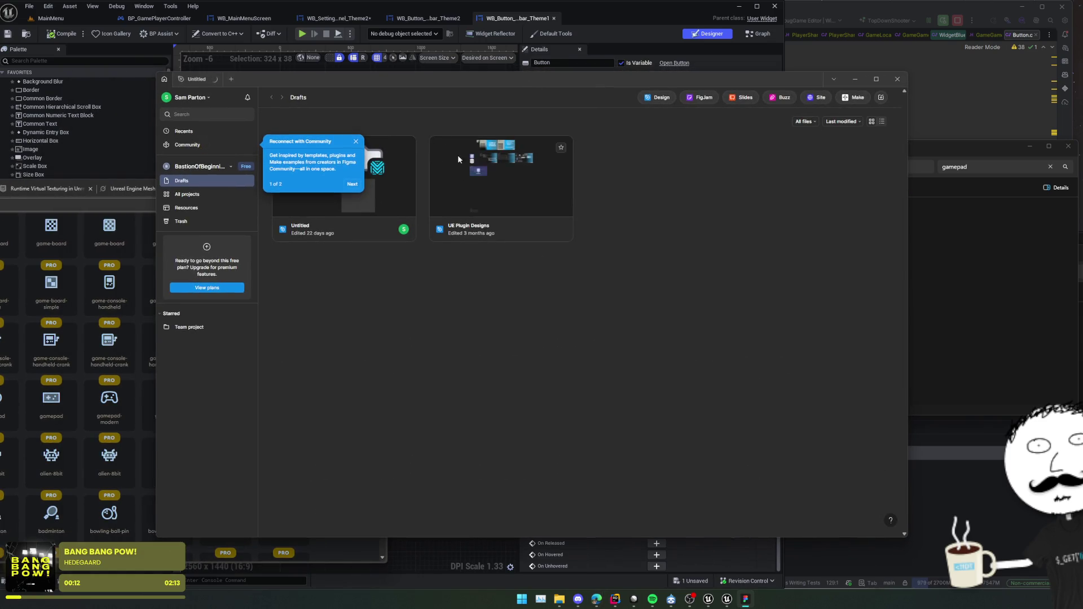
# Open the Untitled draft and show its Page 1 layers.
pyautogui.click(384, 197)
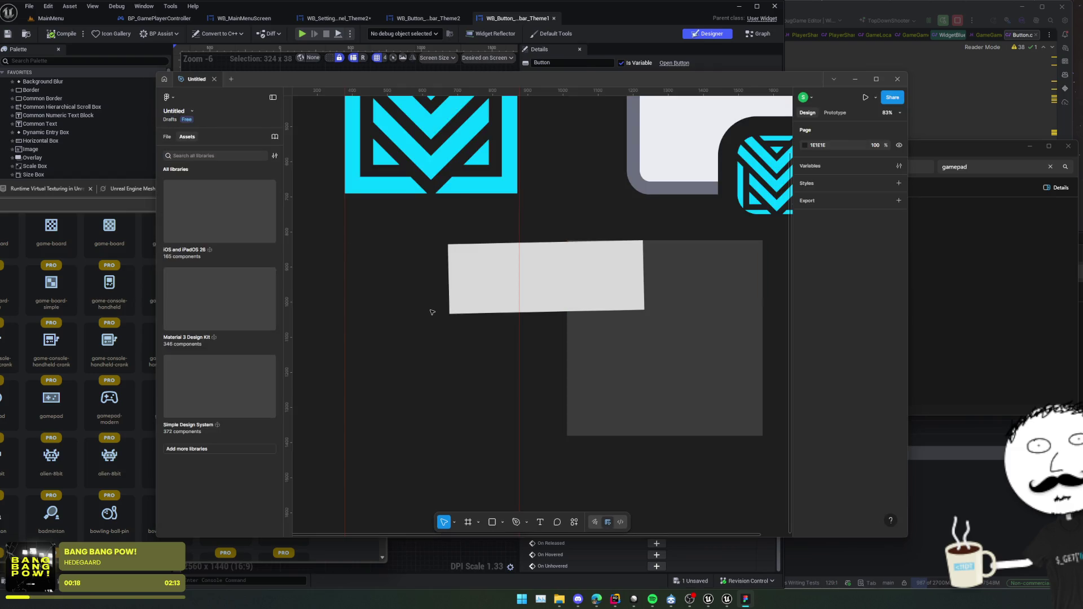
pyautogui.scroll(-3, 434, 328)
pyautogui.scroll(-5, 532, 322)
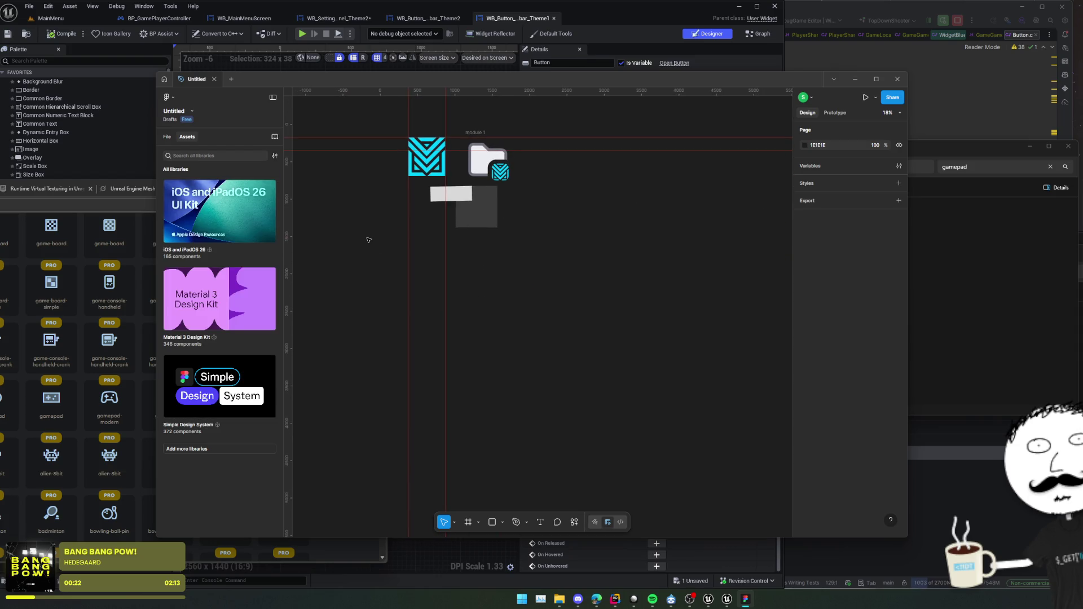
pyautogui.click(168, 137)
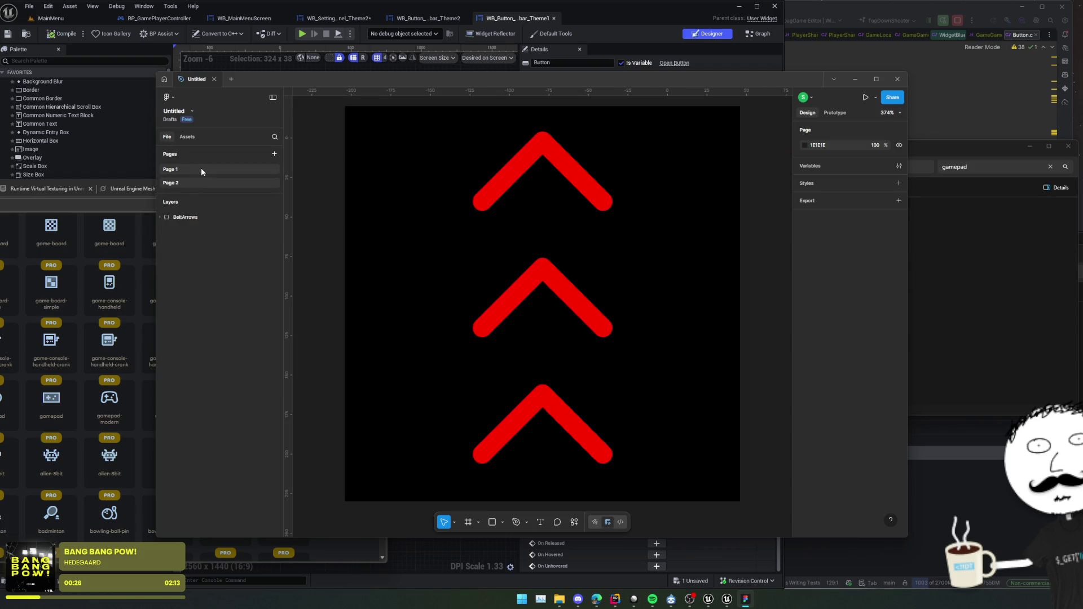
pyautogui.hscroll(2, 576, 286)
# Return to the gamepad file search, then to the Font Awesome results.
pyautogui.hotkey('alt', 'Tab')
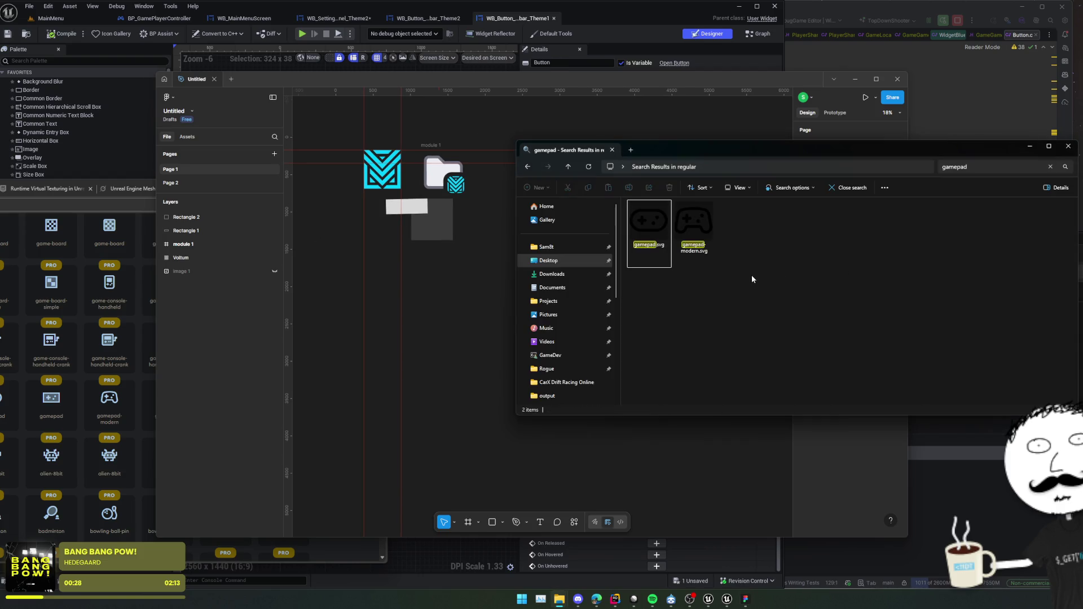
pyautogui.click(987, 166)
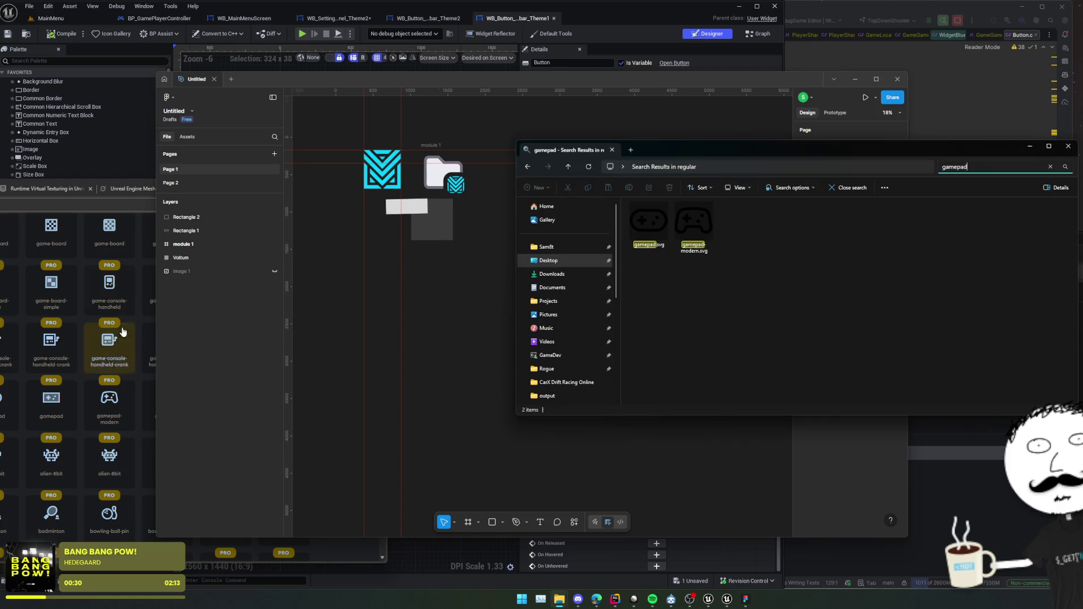
pyautogui.click(96, 327)
pyautogui.scroll(-10, 96, 327)
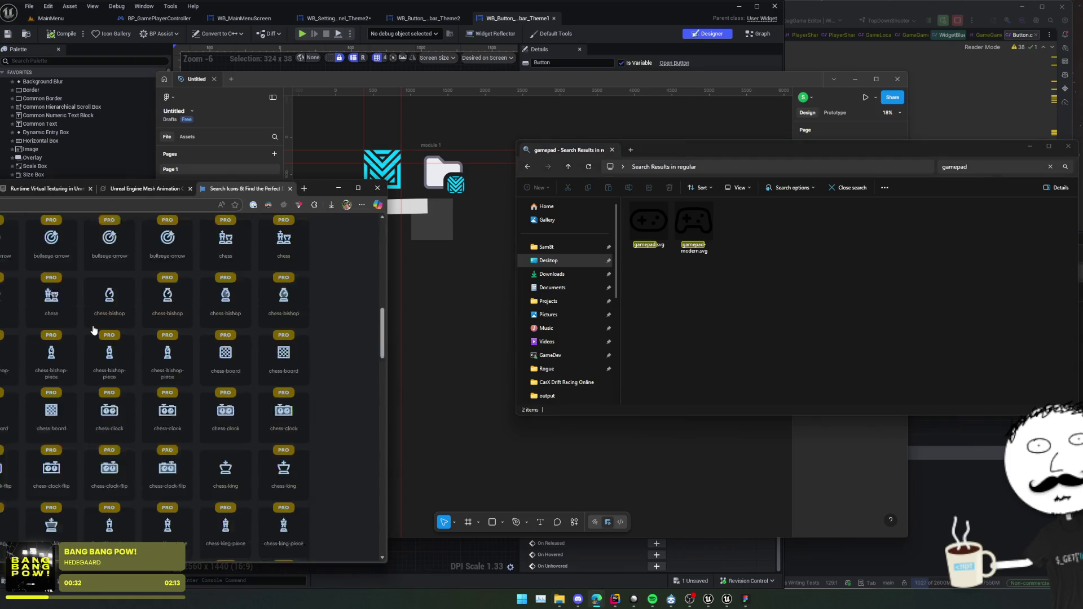
pyautogui.scroll(-10, 292, 324)
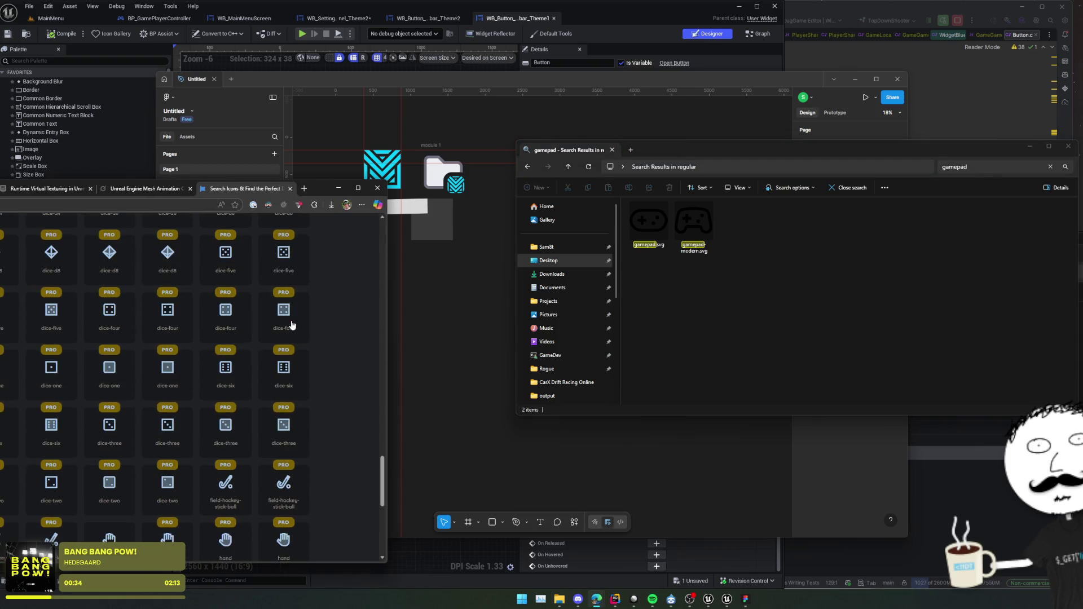
# Search Font Awesome for 'setting' and browse the gear, gear-complex and folder-gear results.
pyautogui.scroll(-5, 291, 324)
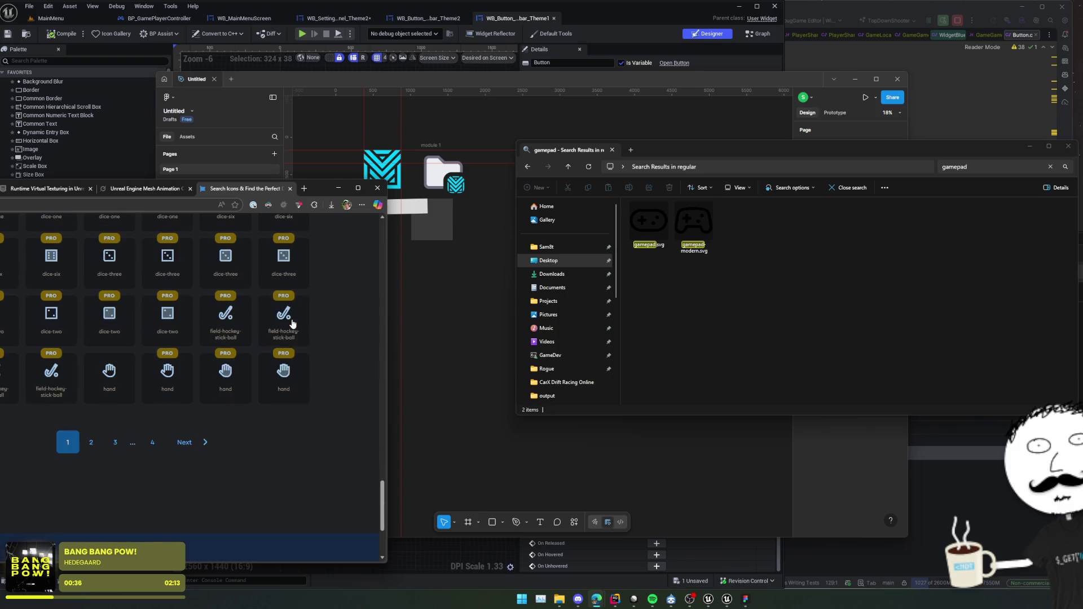
pyautogui.scroll(15, 292, 323)
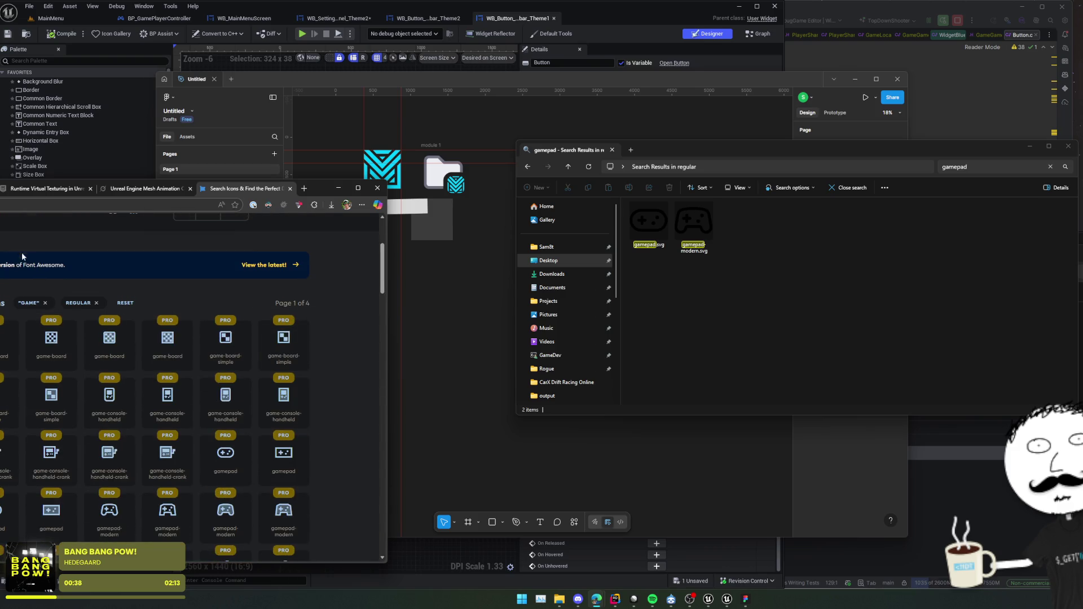
pyautogui.scroll(3, 22, 252)
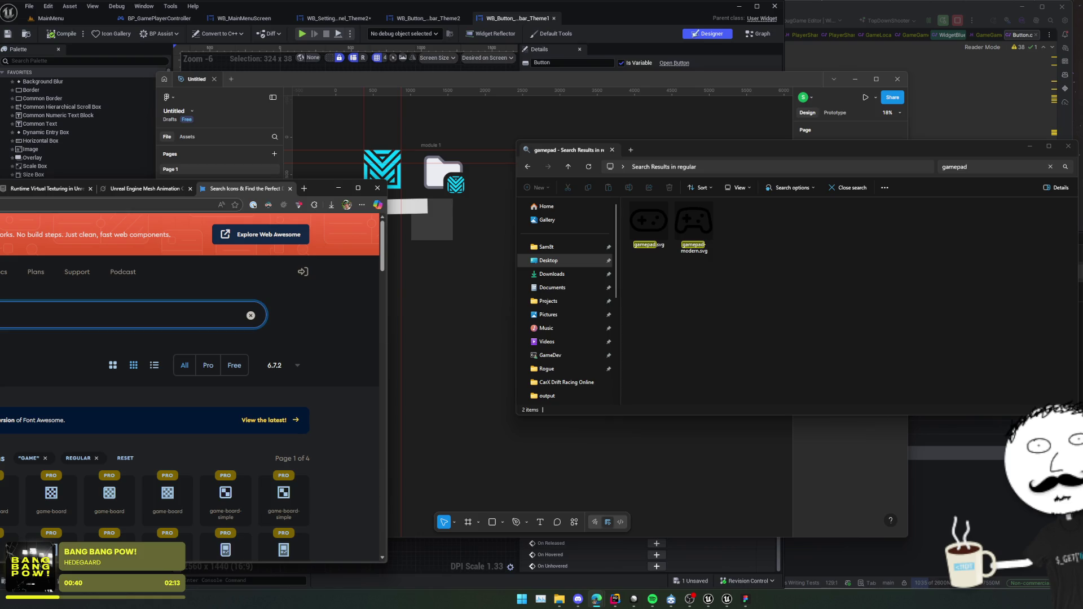
pyautogui.write('setting')
pyautogui.scroll(-1, 145, 364)
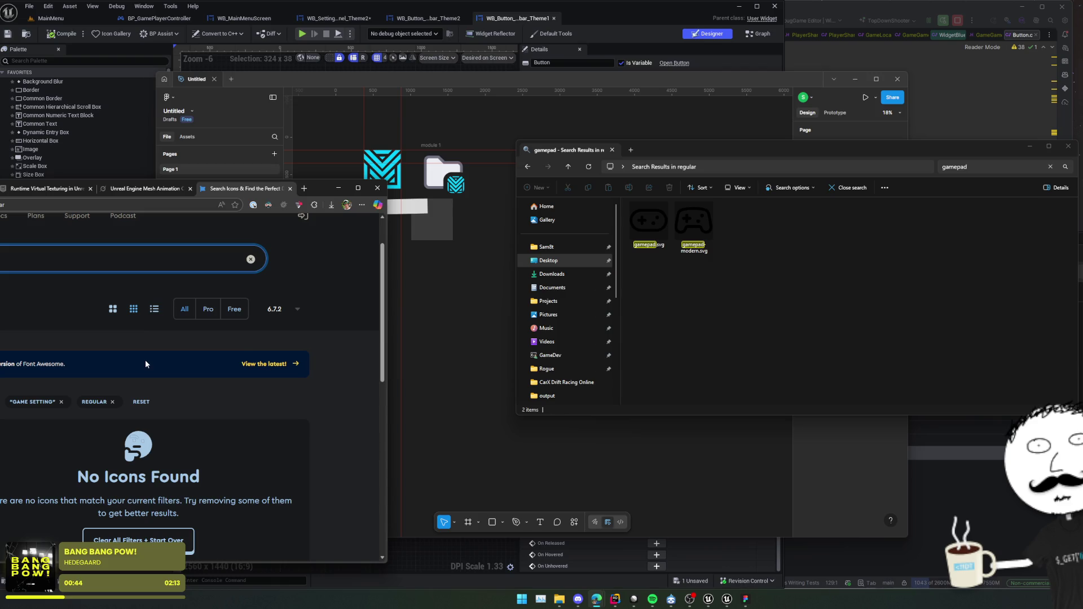
pyautogui.scroll(-10, 146, 360)
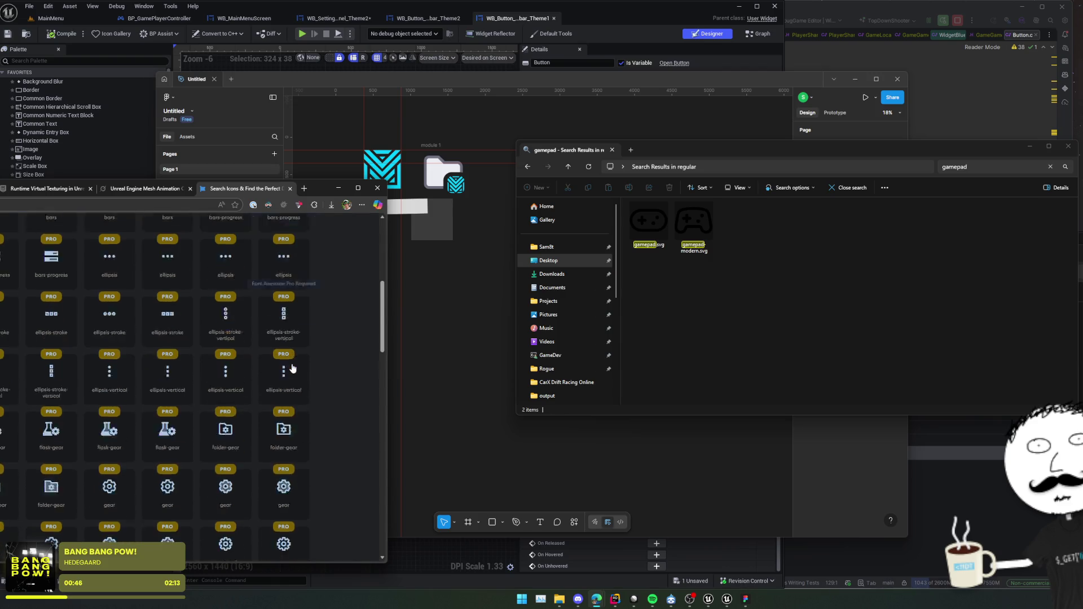
pyautogui.scroll(2, 330, 358)
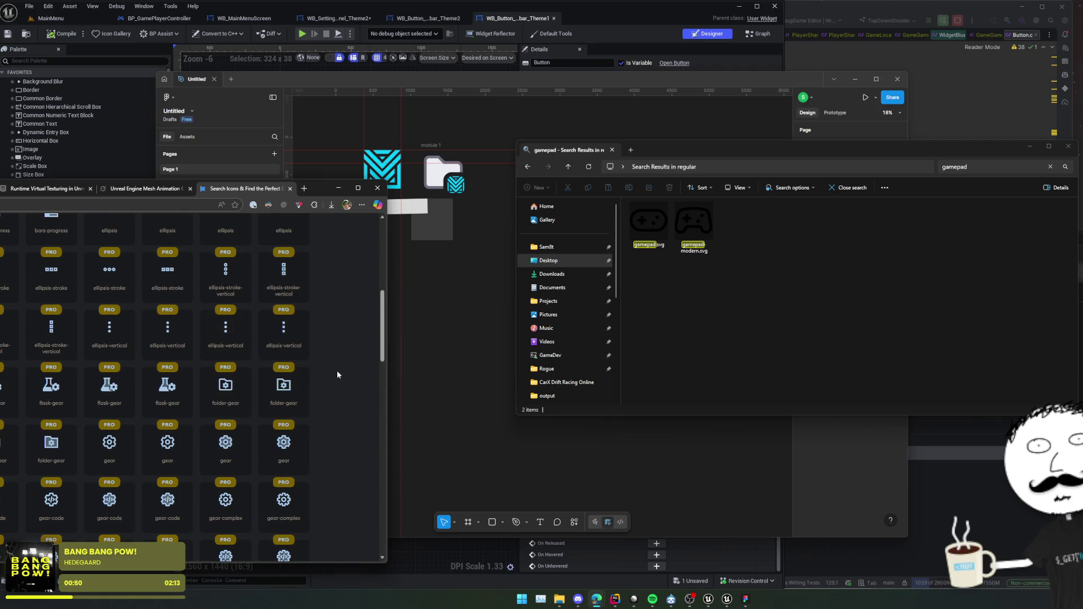
pyautogui.scroll(-3, 331, 381)
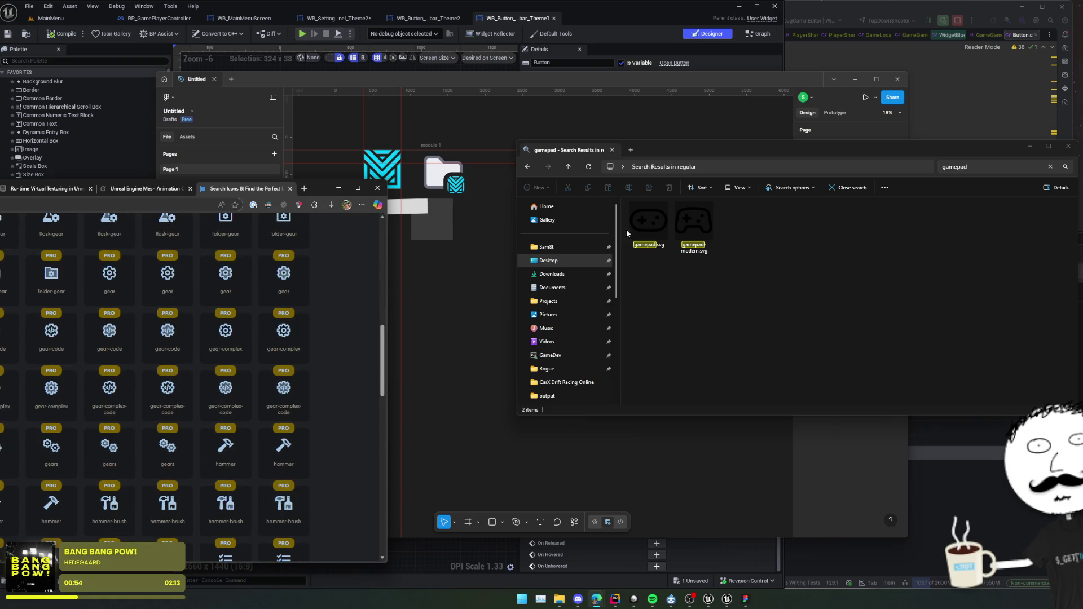
pyautogui.click(977, 169)
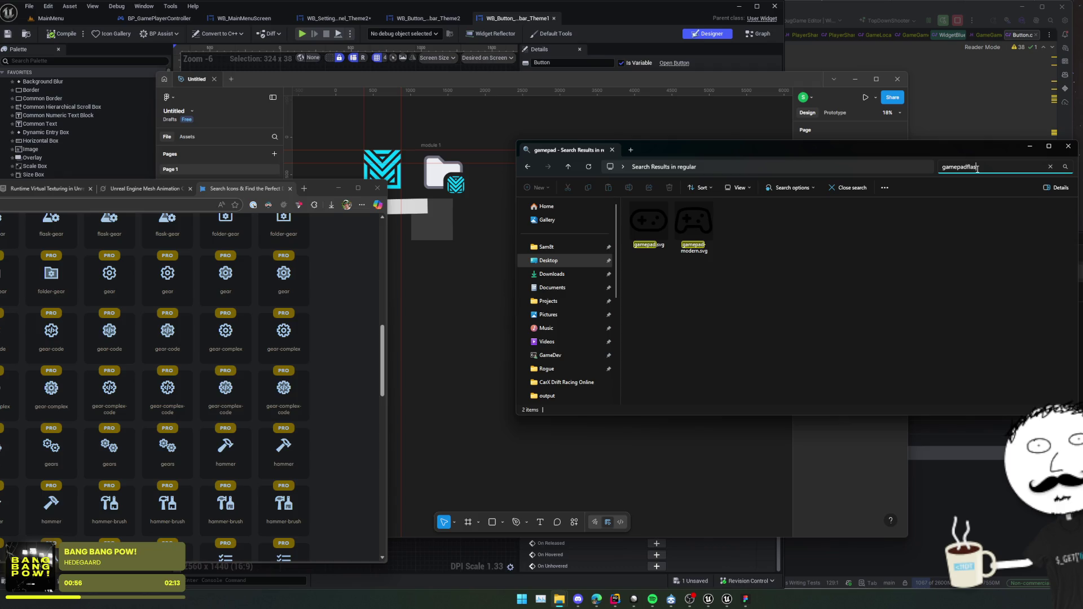
# Replace the gamepad search with 'flas' to list the flask SVG icons.
pyautogui.hotkey('ctrl', 'a')
pyautogui.write('flas')
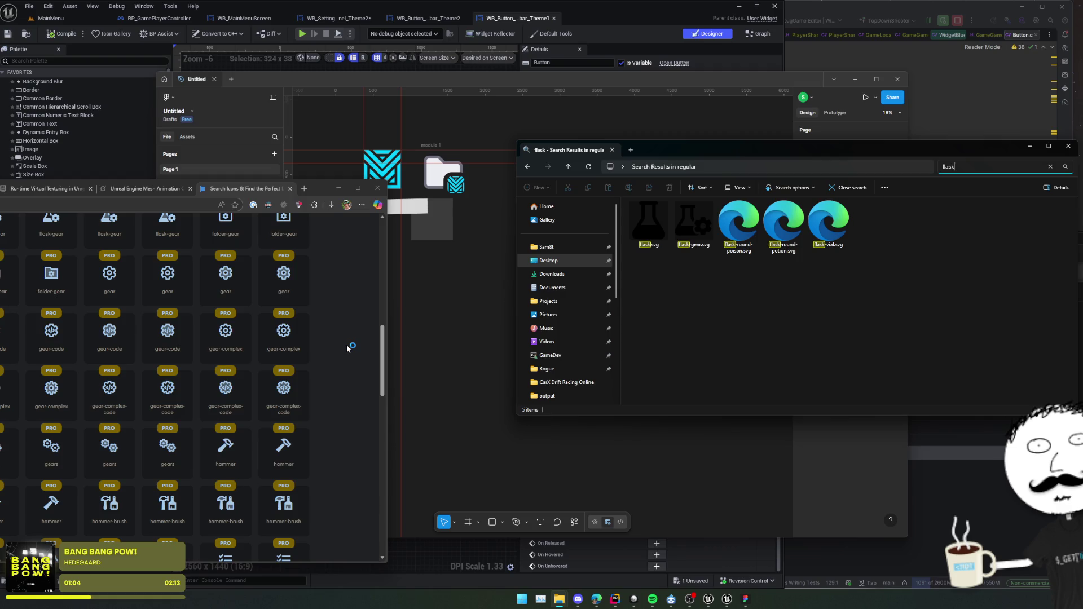
pyautogui.scroll(3, 347, 348)
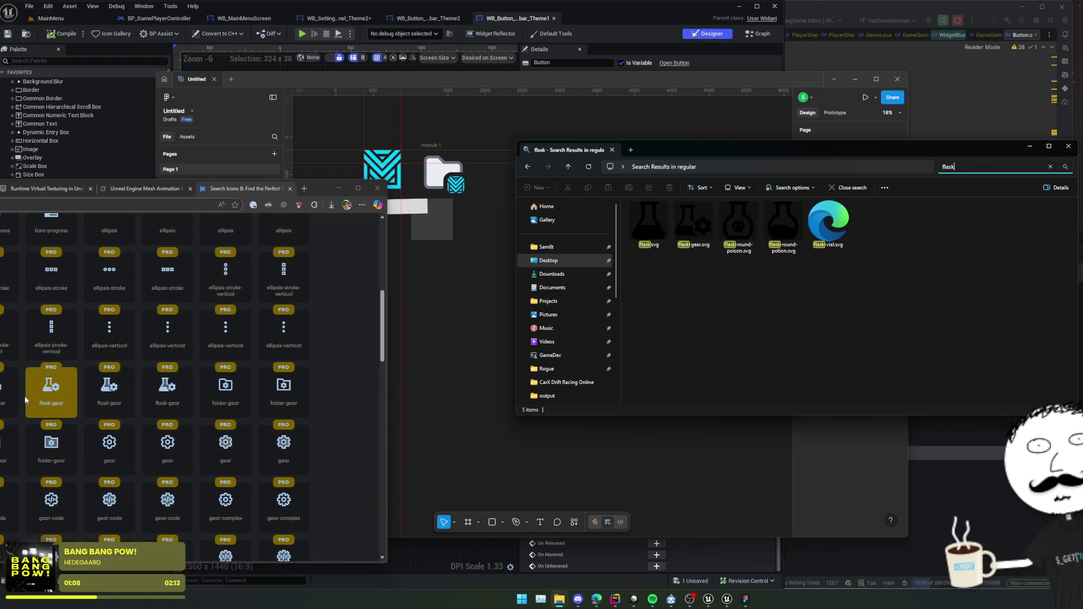
pyautogui.press('Tab')
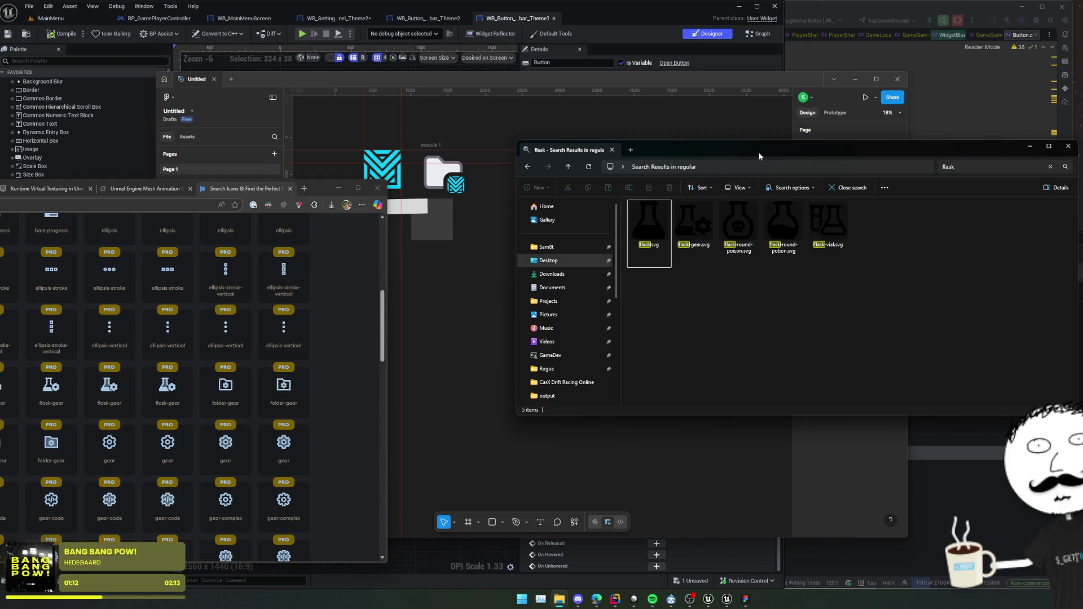
# Drag flask-gear.svg from the results onto the Figma canvas.
pyautogui.click(781, 248)
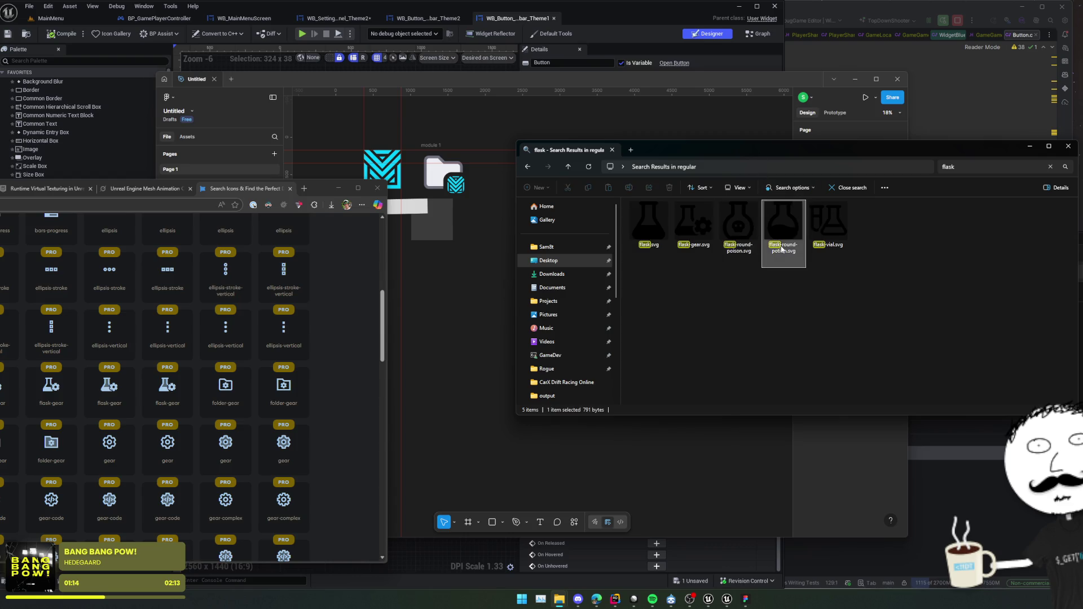
pyautogui.click(739, 228)
pyautogui.moveTo(776, 156); pyautogui.dragTo(910, 164)
pyautogui.click(826, 234)
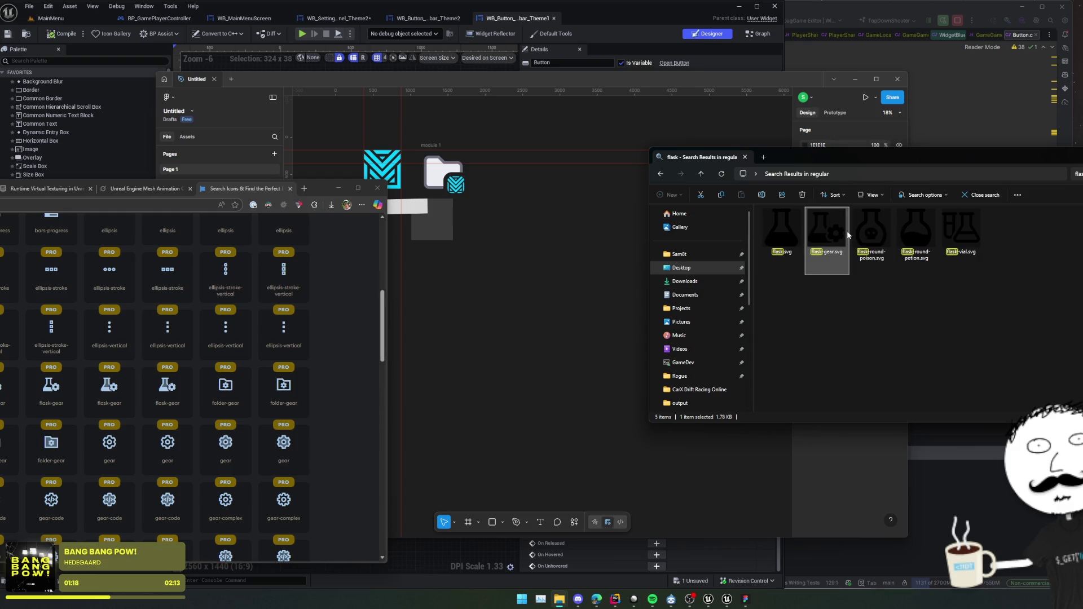
pyautogui.moveTo(848, 235)
pyautogui.mouseDown()
pyautogui.moveTo(569, 234)
pyautogui.moveTo(550, 220)
pyautogui.mouseUp()
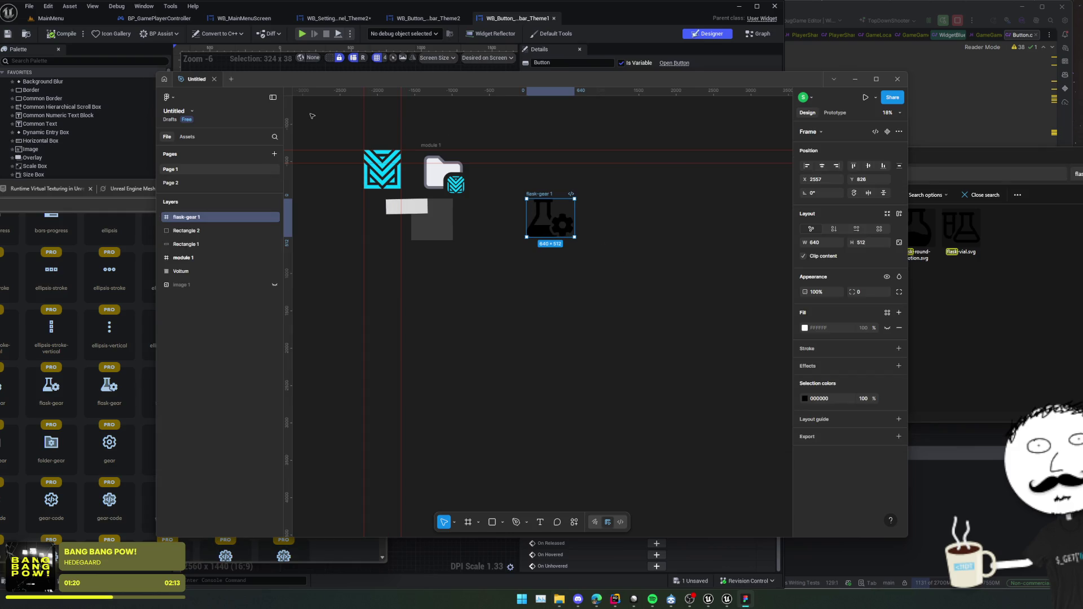
# Browse into BSM_Minimalist > Assets > White_icons to view the 13 white icon textures.
pyautogui.click(51, 18)
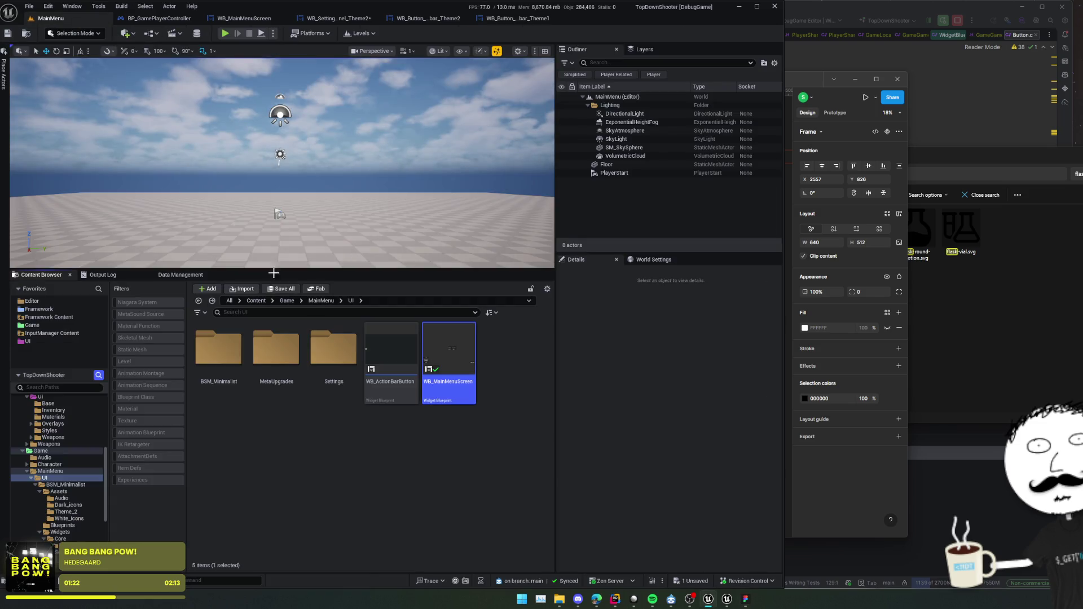
pyautogui.doubleClick(219, 349)
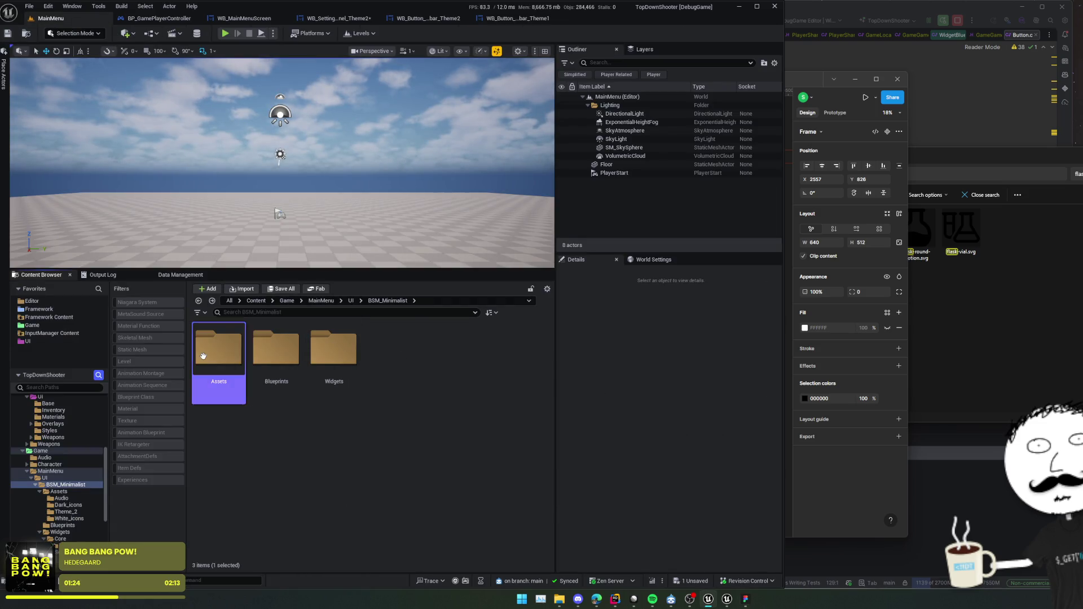
pyautogui.doubleClick(203, 356)
pyautogui.doubleClick(391, 377)
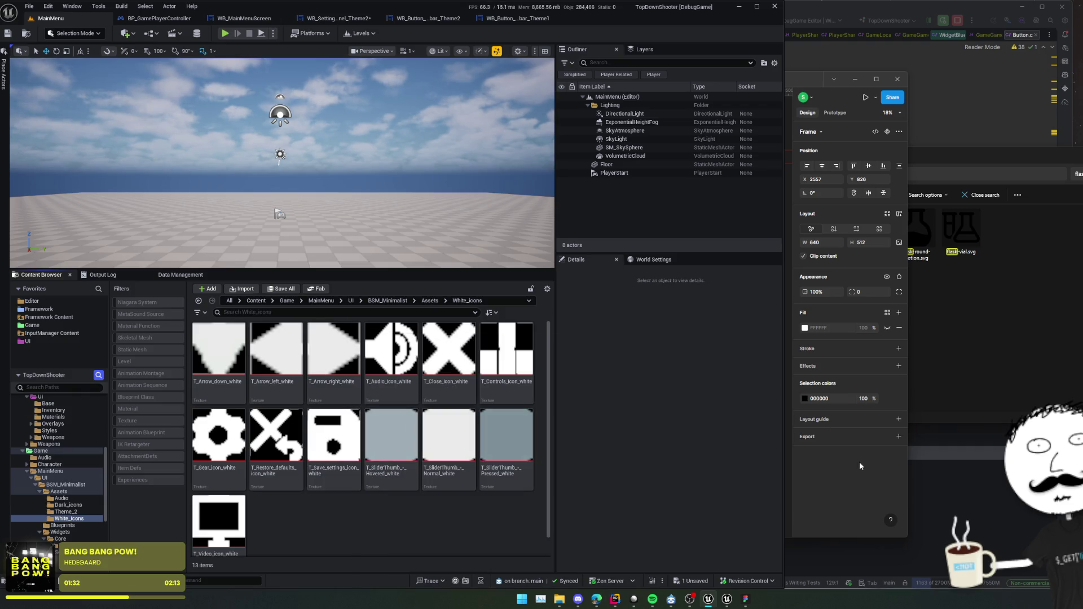
pyautogui.click(887, 419)
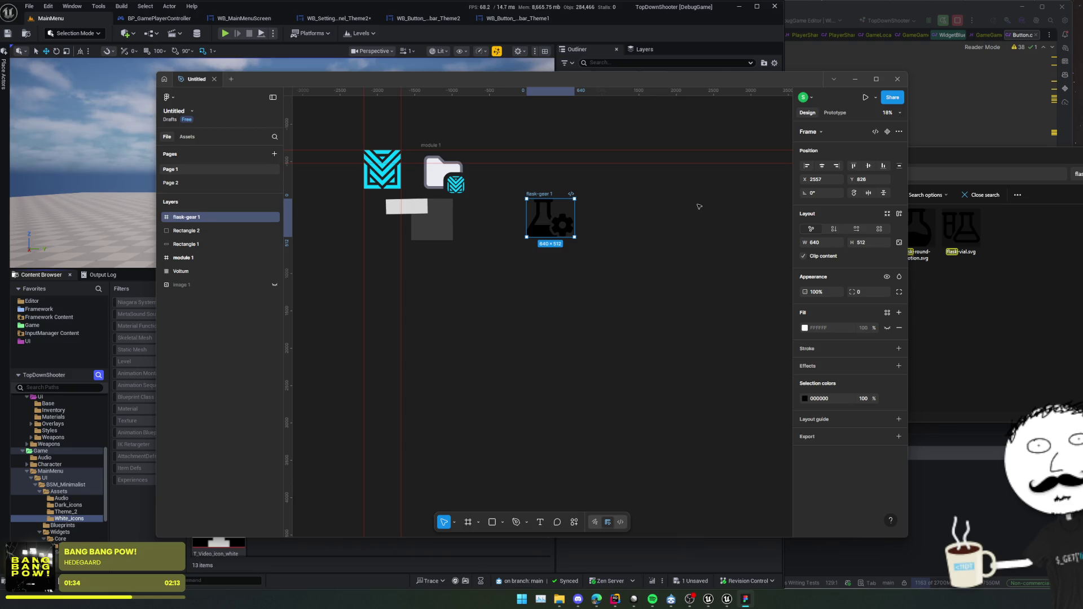
# Shrink the flask-gear frame to 74×59, then down to 19×15.
pyautogui.scroll(5, 561, 247)
pyautogui.scroll(3, 576, 398)
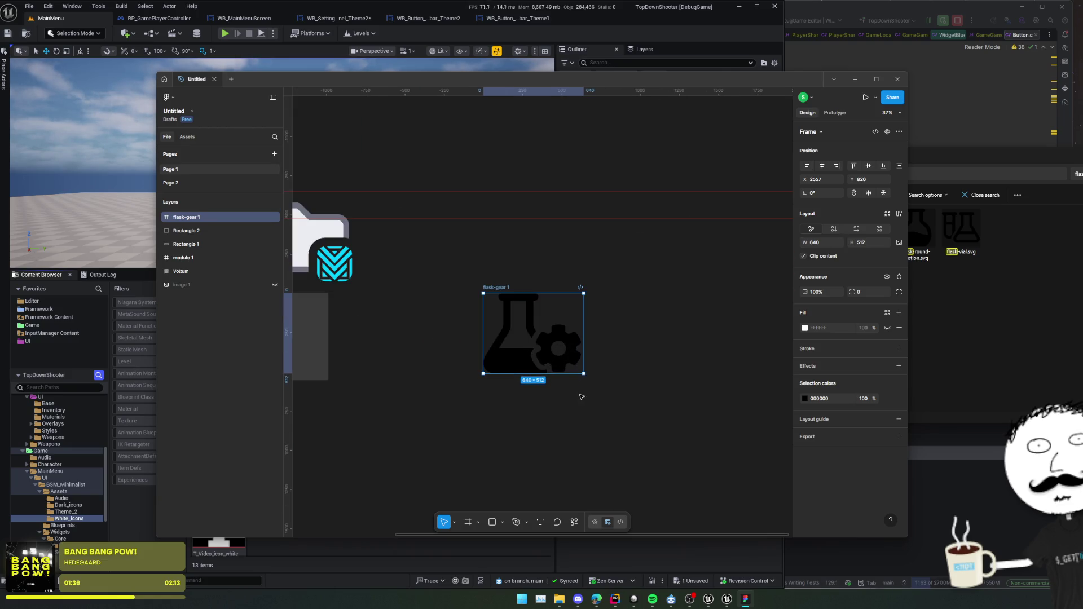
pyautogui.moveTo(583, 373); pyautogui.dragTo(489, 300)
pyautogui.scroll(5, 487, 302)
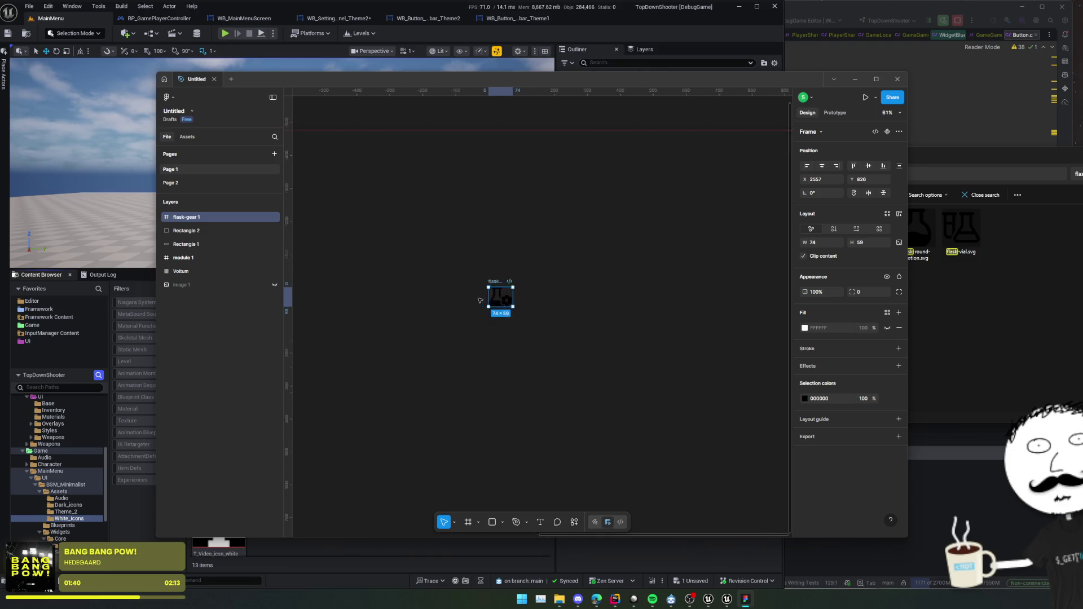
pyautogui.hscroll(2, 600, 309)
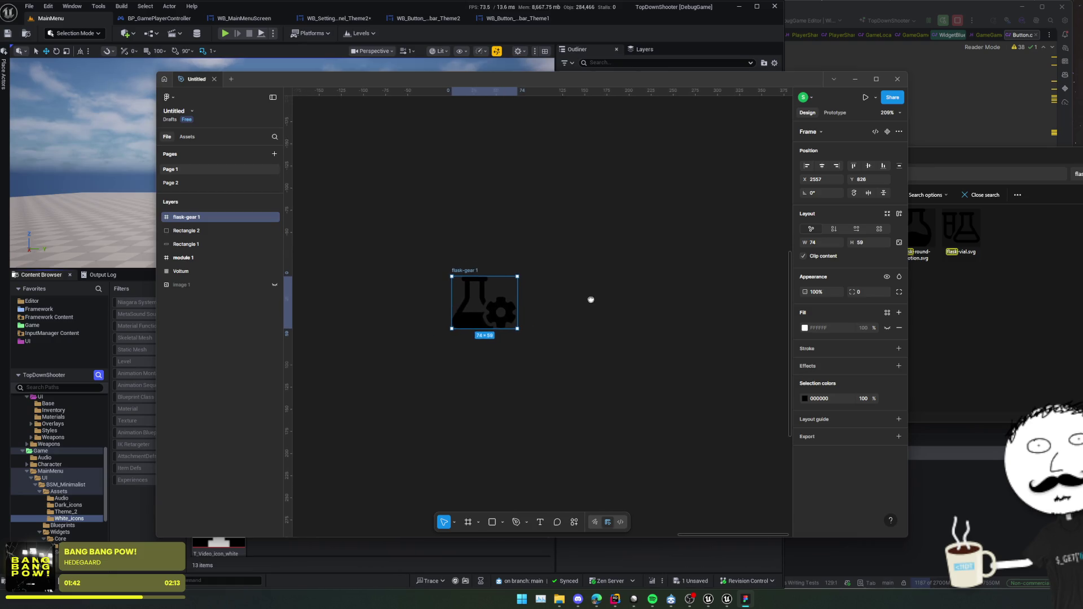
pyautogui.moveTo(519, 328); pyautogui.dragTo(462, 288)
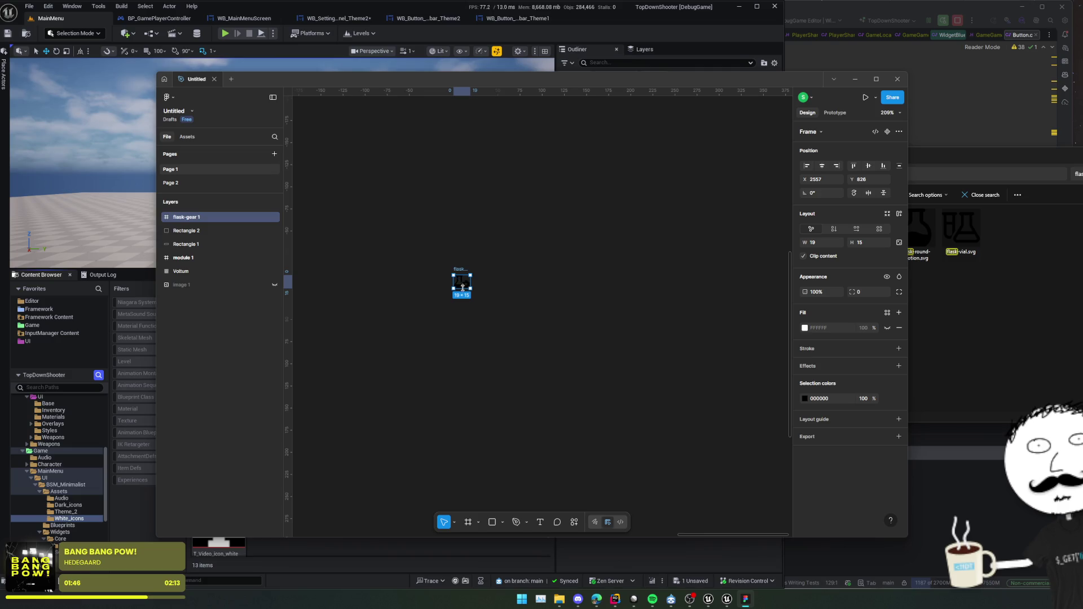
# Change the flask-gear icon colour to white (FFFFFF).
pyautogui.scroll(3, 461, 417)
pyautogui.scroll(5, 462, 423)
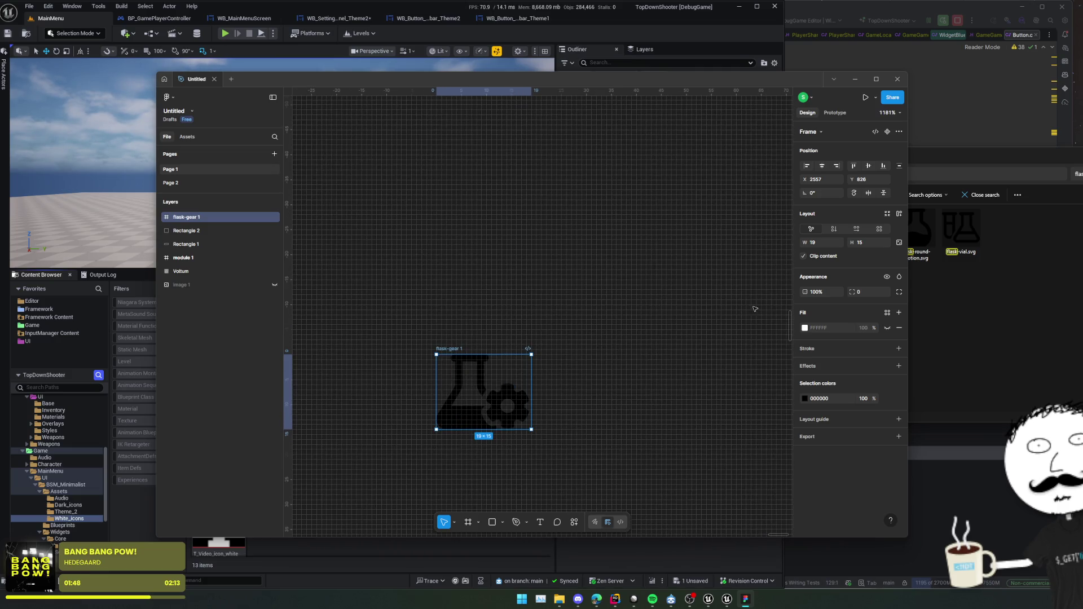
pyautogui.click(806, 400)
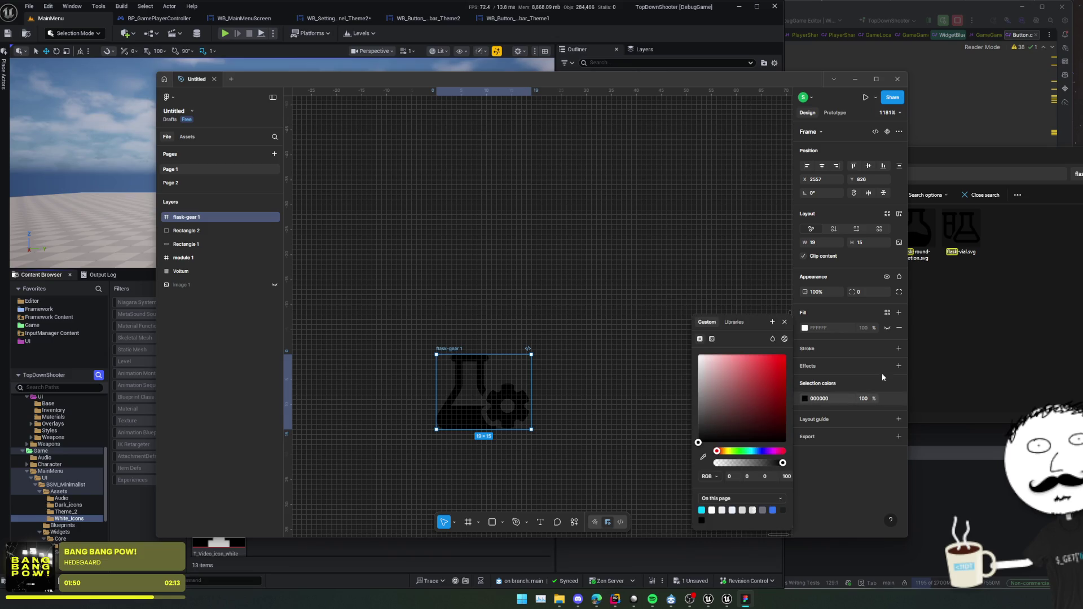
pyautogui.moveTo(756, 395); pyautogui.dragTo(699, 352)
pyautogui.click(482, 322)
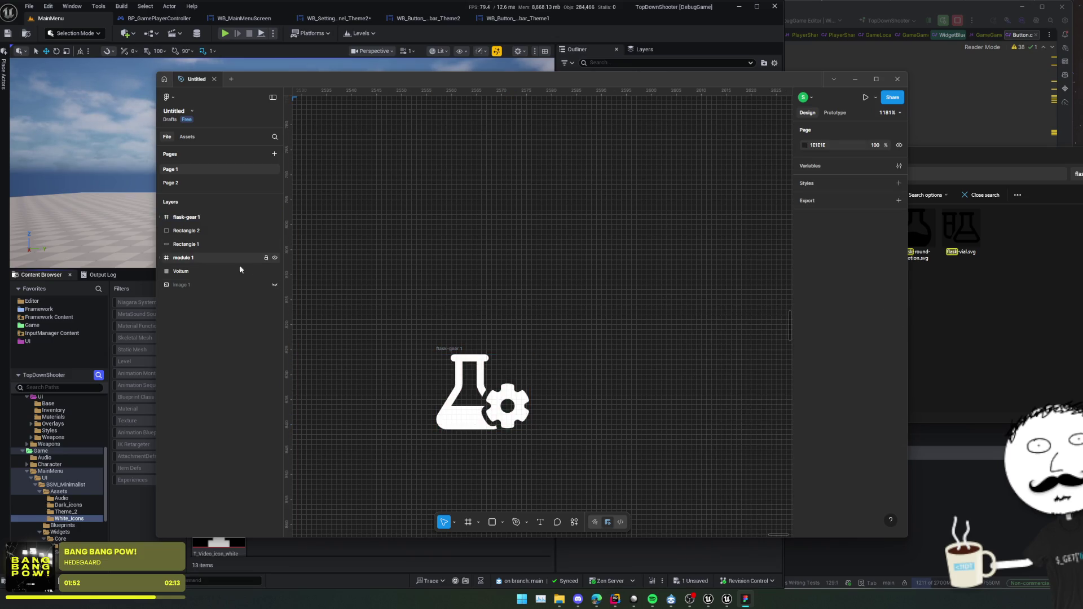
# Add a 1x PNG export setting to the flask-gear 1 frame.
pyautogui.click(194, 219)
pyautogui.click(198, 220)
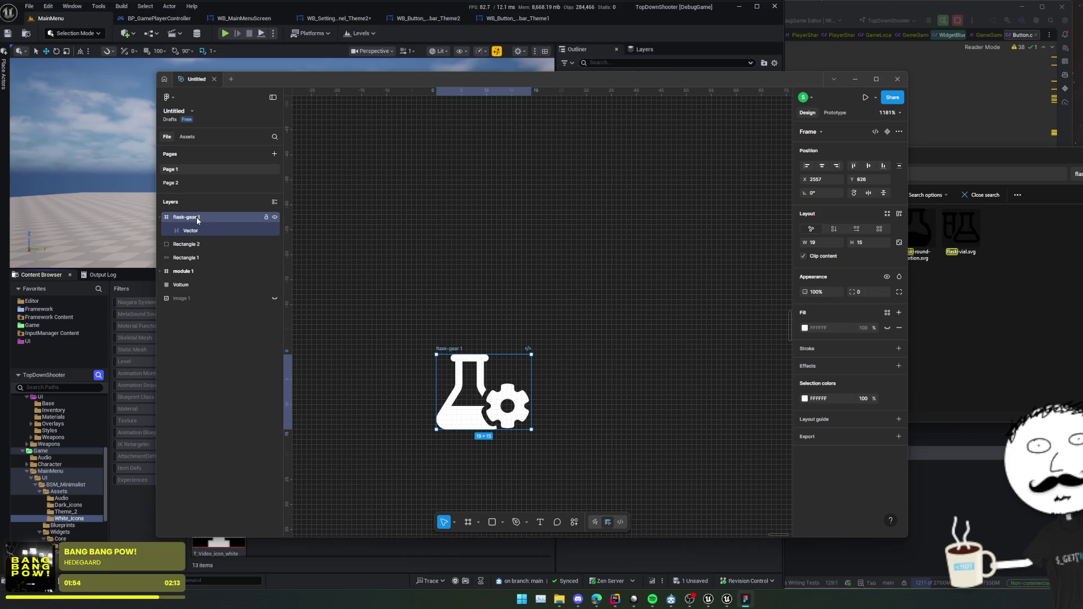
pyautogui.rightClick(200, 217)
pyautogui.moveTo(264, 445)
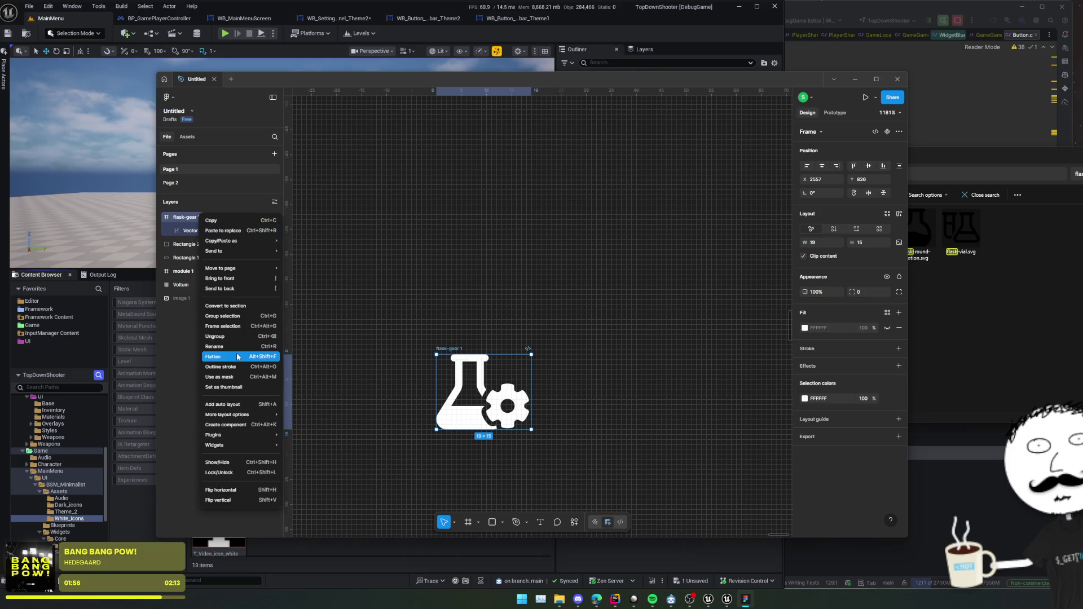
pyautogui.moveTo(225, 251)
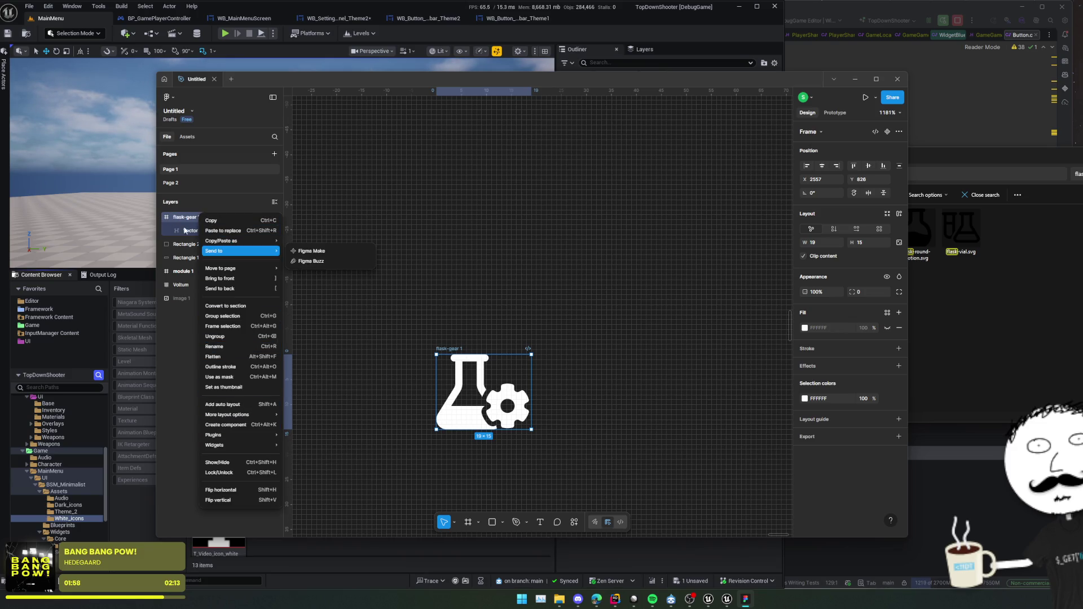
pyautogui.press('Escape')
pyautogui.click(812, 437)
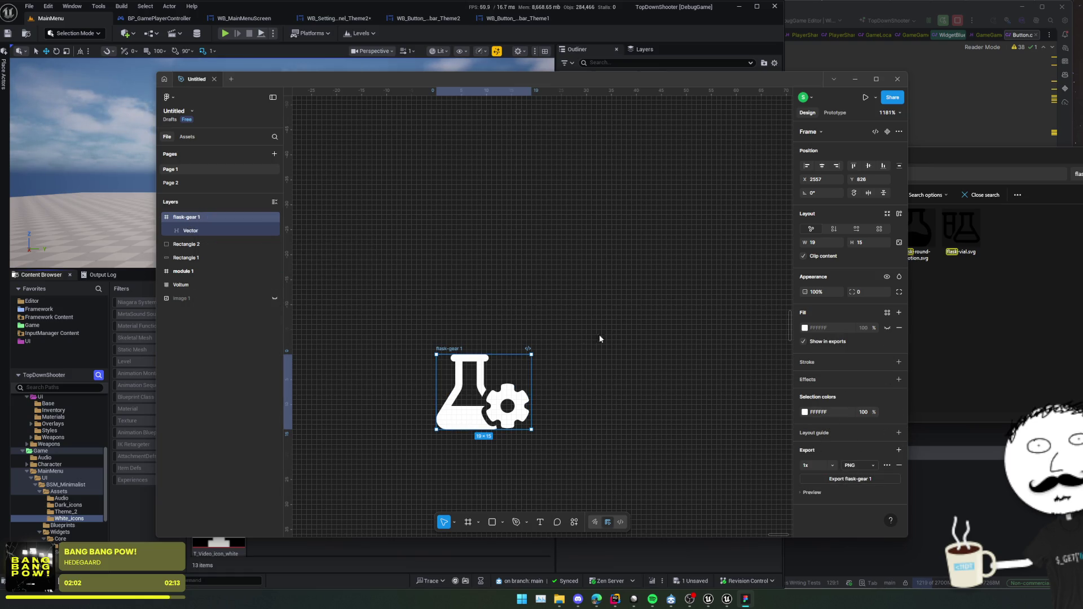
pyautogui.moveTo(560, 605)
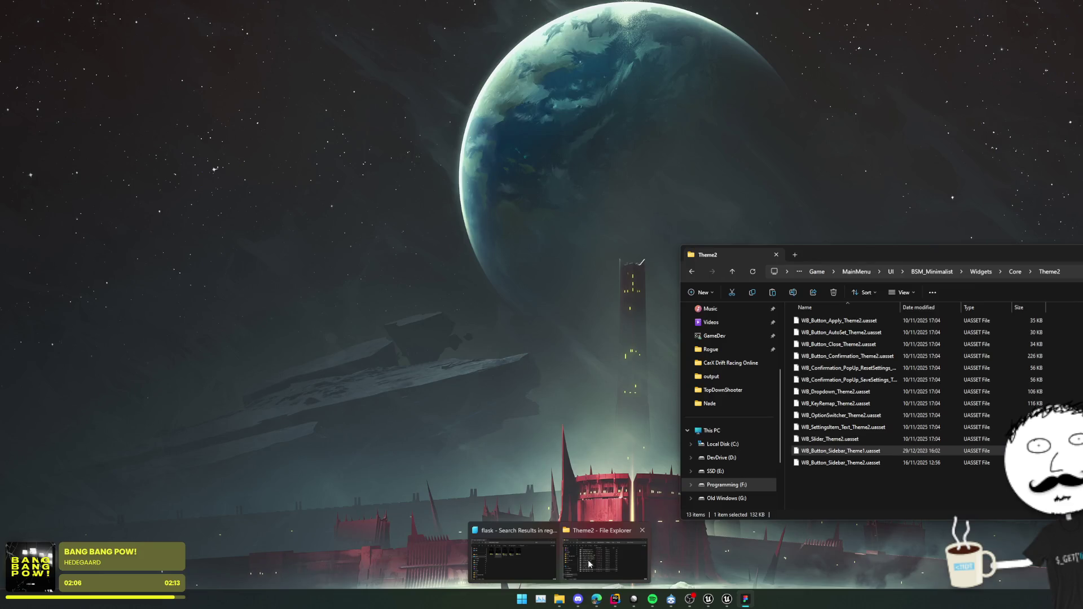
# Navigate to BSM_Minimalist > Assets > White_icons in File Explorer and copy its path.
pyautogui.click(589, 564)
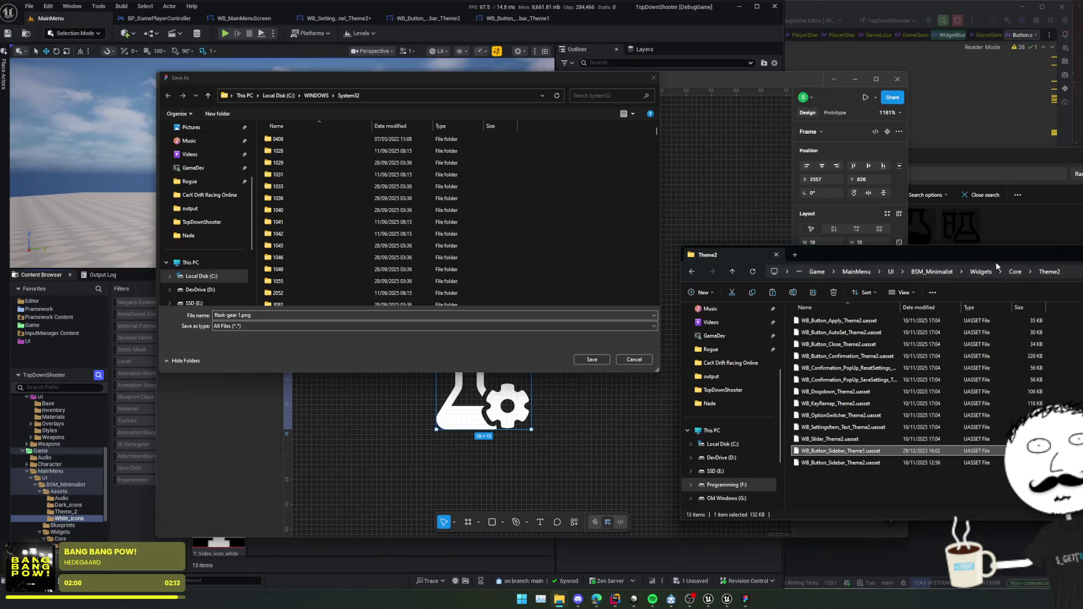
pyautogui.click(910, 271)
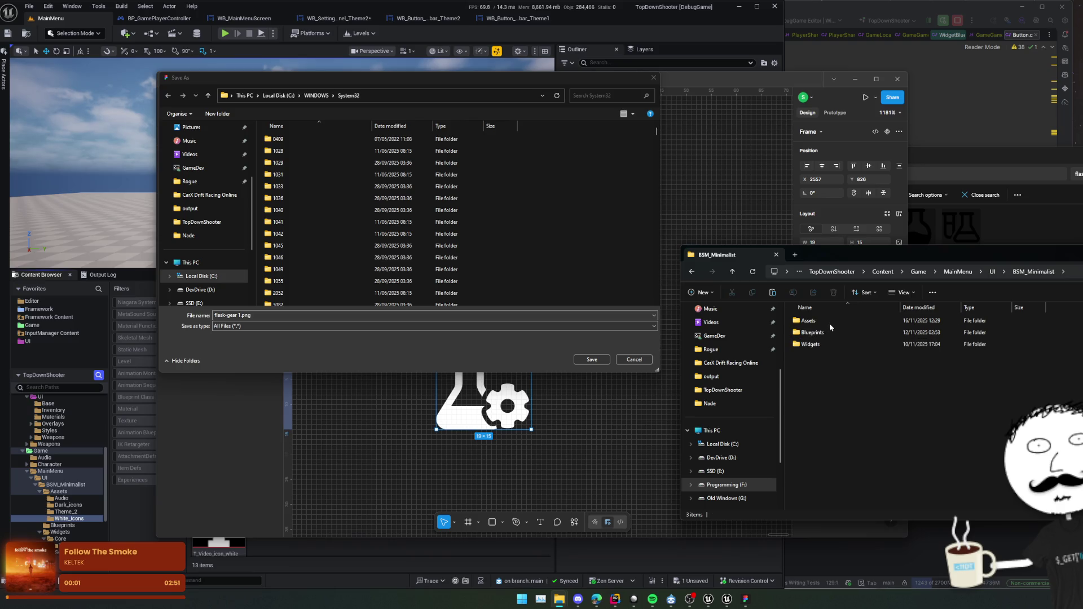
pyautogui.doubleClick(829, 323)
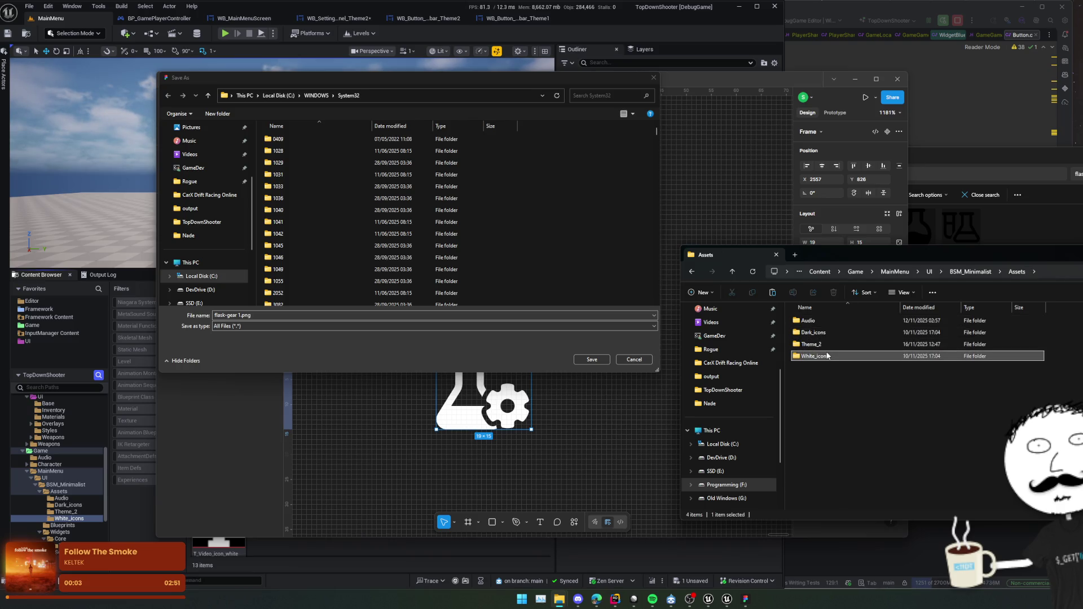
pyautogui.doubleClick(815, 356)
pyautogui.click(1060, 271)
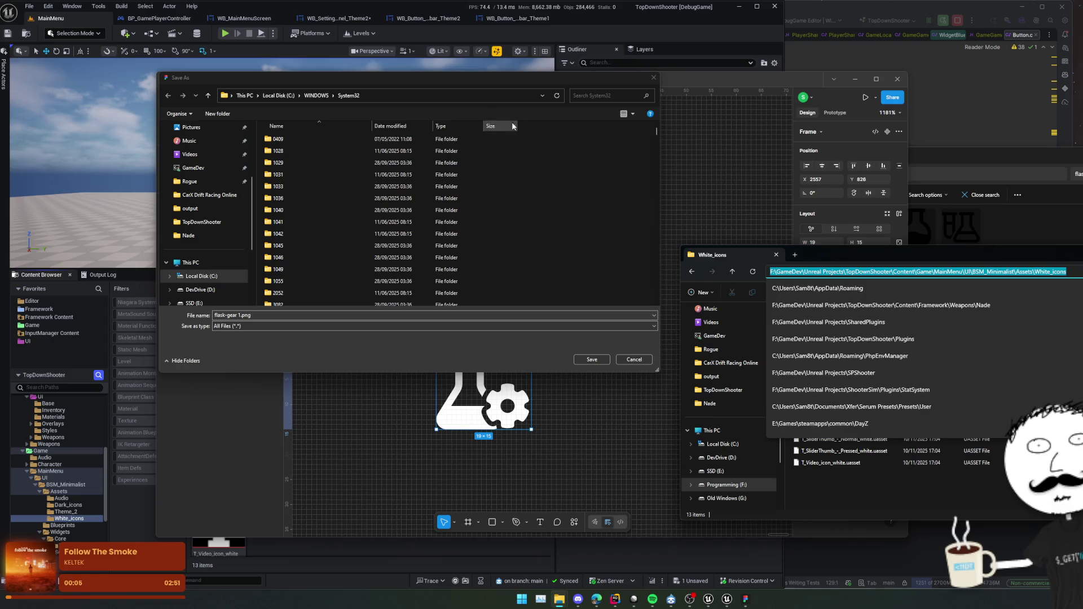
# Save the exported icon into the pasted White_icons path as T_GameSettings.png.
pyautogui.click(459, 98)
pyautogui.write('F:\\GameDev\\Unreal Projects\\TopDownShooter\\Content\\Game\\MainMenu\\UI\\BSM_Minimalist\\Assets\\White_icons')
pyautogui.press('Return')
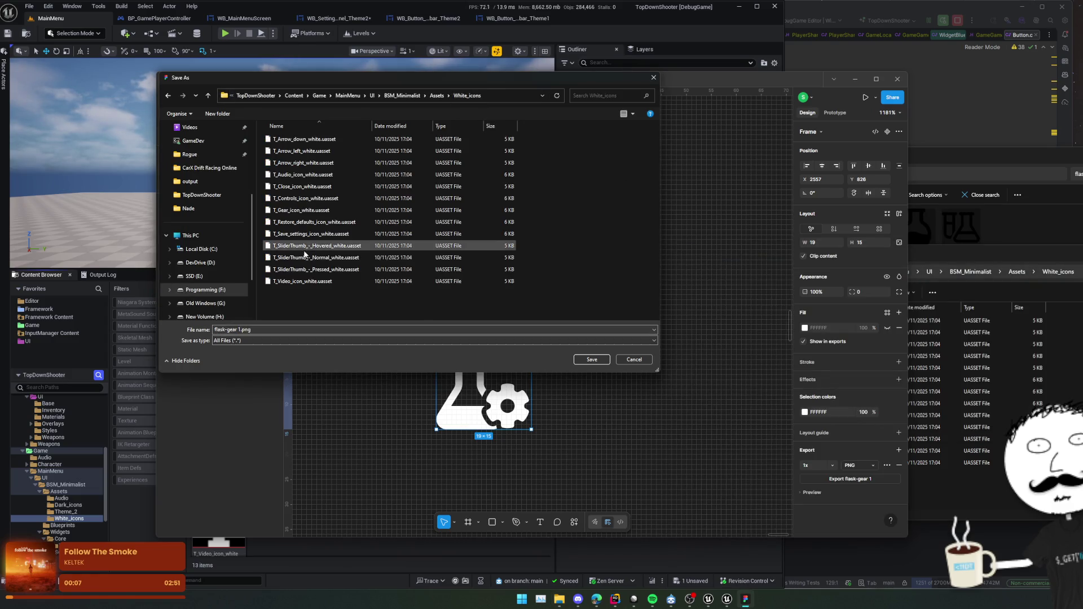
pyautogui.click(358, 332)
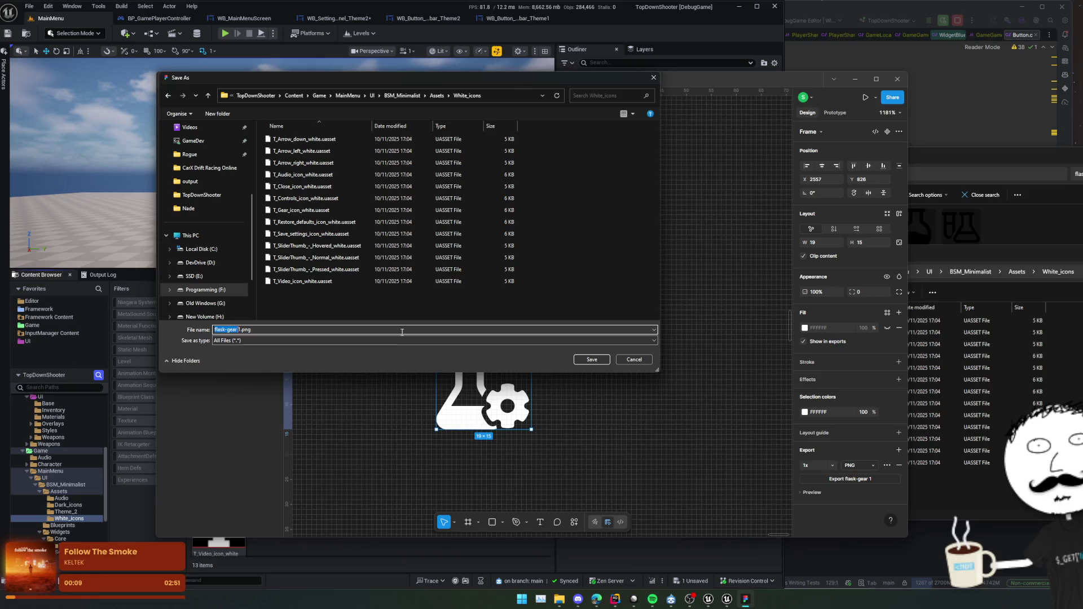
pyautogui.write('T_GameSe')
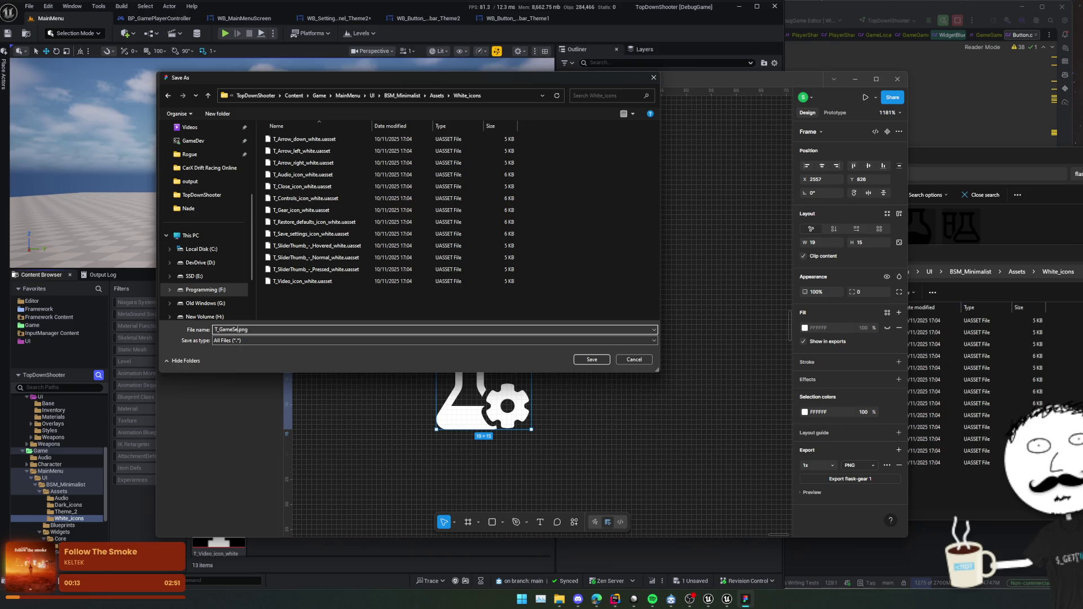
pyautogui.write('s')
pyautogui.press('Return')
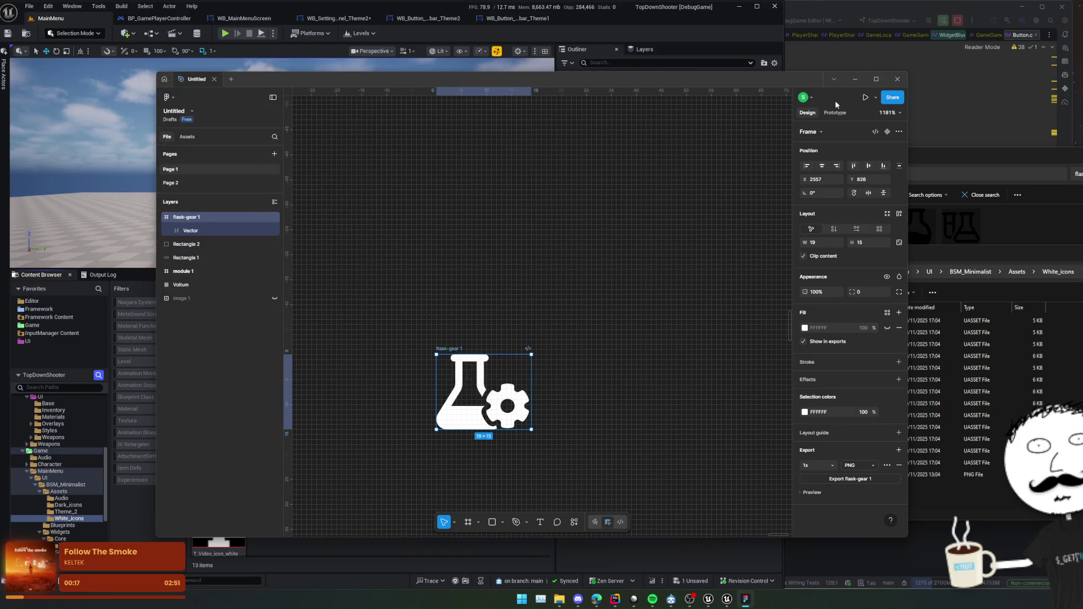
# Let Unreal auto-import T_GameSettings into White_icons and open it in the texture editor.
pyautogui.click(855, 79)
pyautogui.click(959, 272)
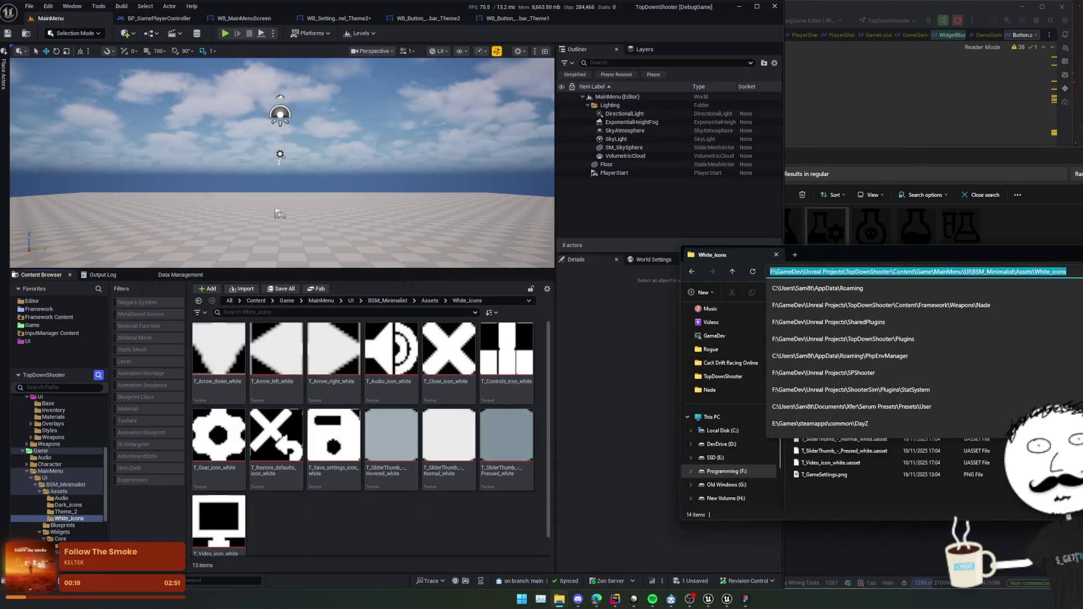
pyautogui.click(563, 517)
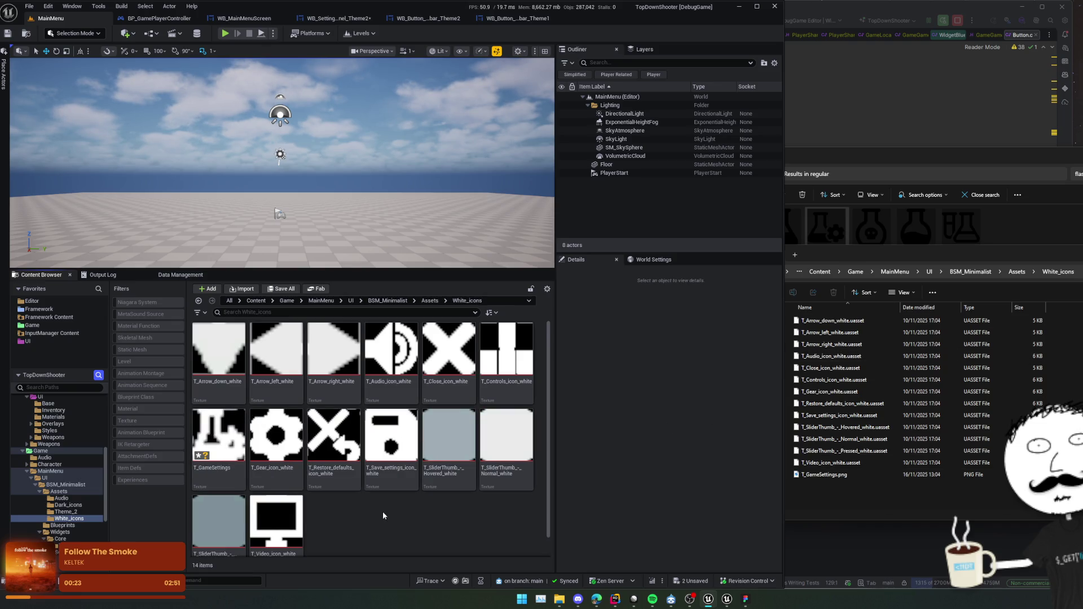
pyautogui.scroll(-1, 383, 513)
pyautogui.click(220, 429)
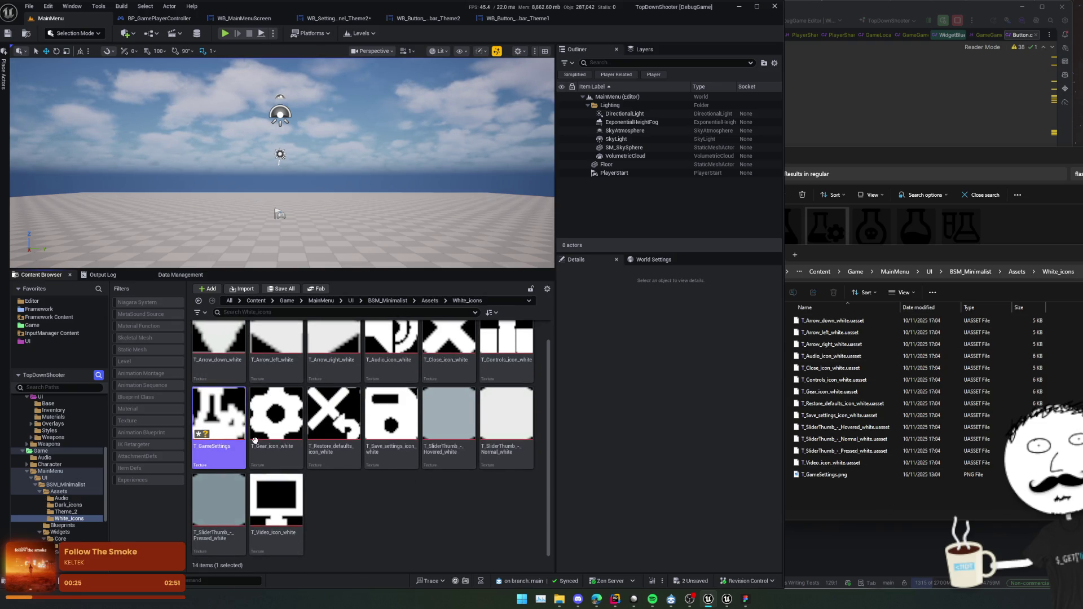
pyautogui.press('Return')
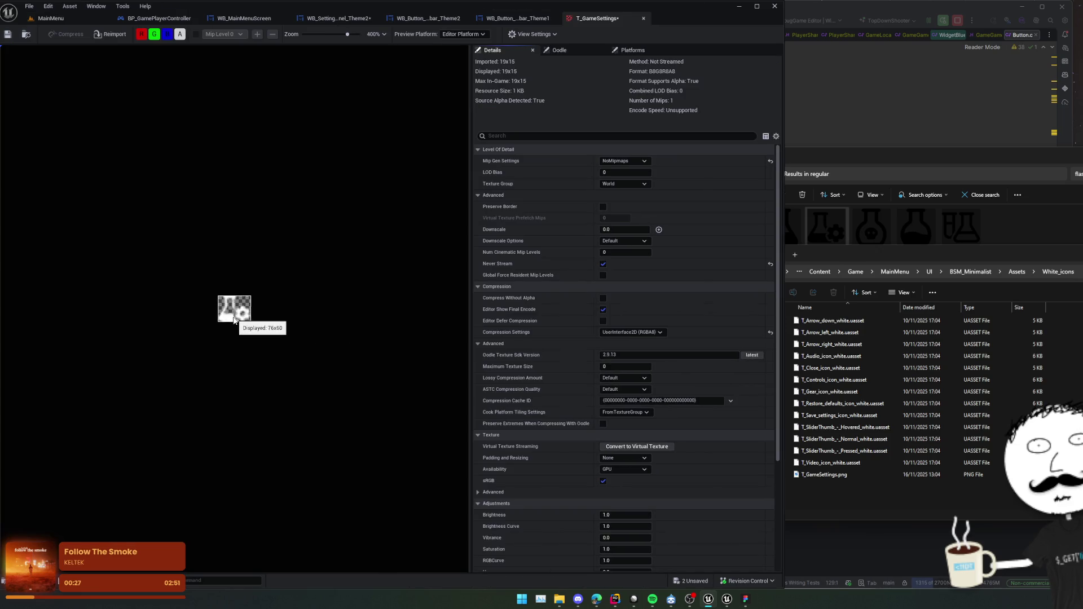
# Save the T_GameSettings texture and close the Theme1 and Theme2 sidebar button editors.
pyautogui.scroll(-4, 234, 327)
pyautogui.hotkey('ctrl', 's')
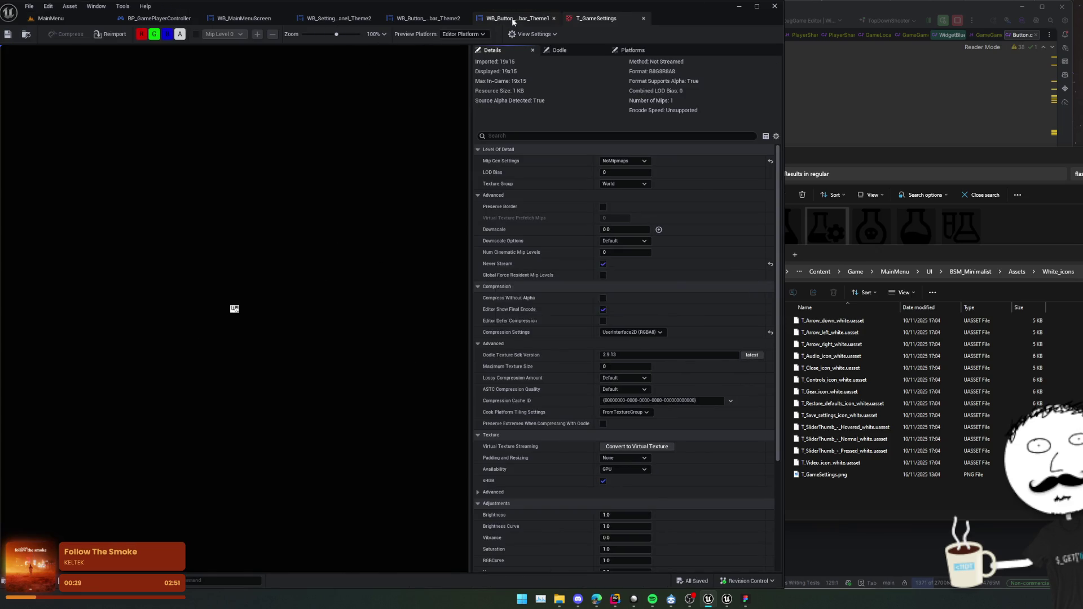
pyautogui.click(513, 18)
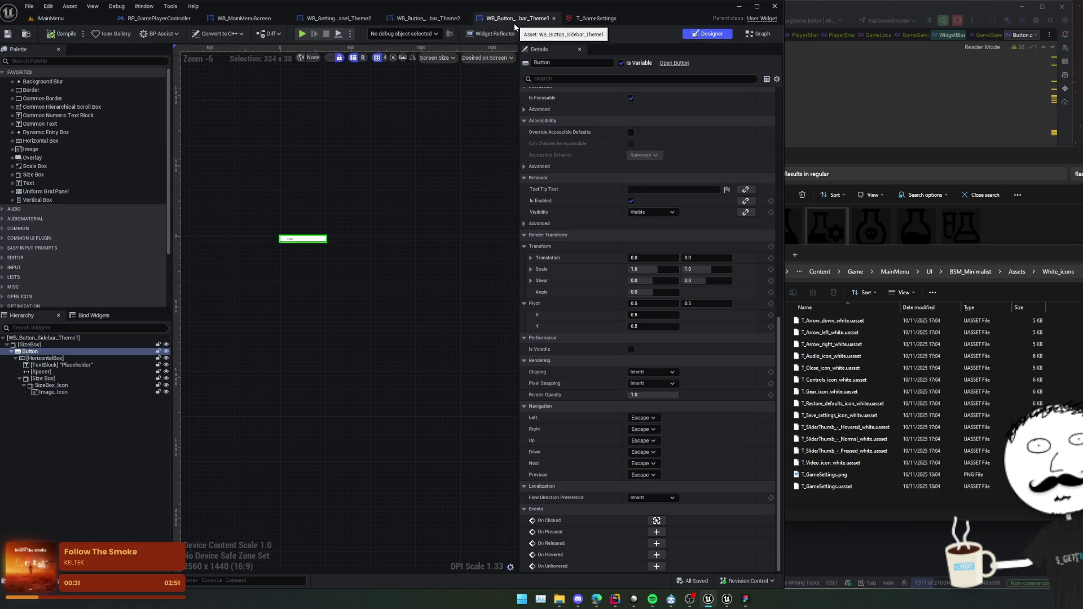
pyautogui.click(428, 23)
pyautogui.middleClick(405, 23)
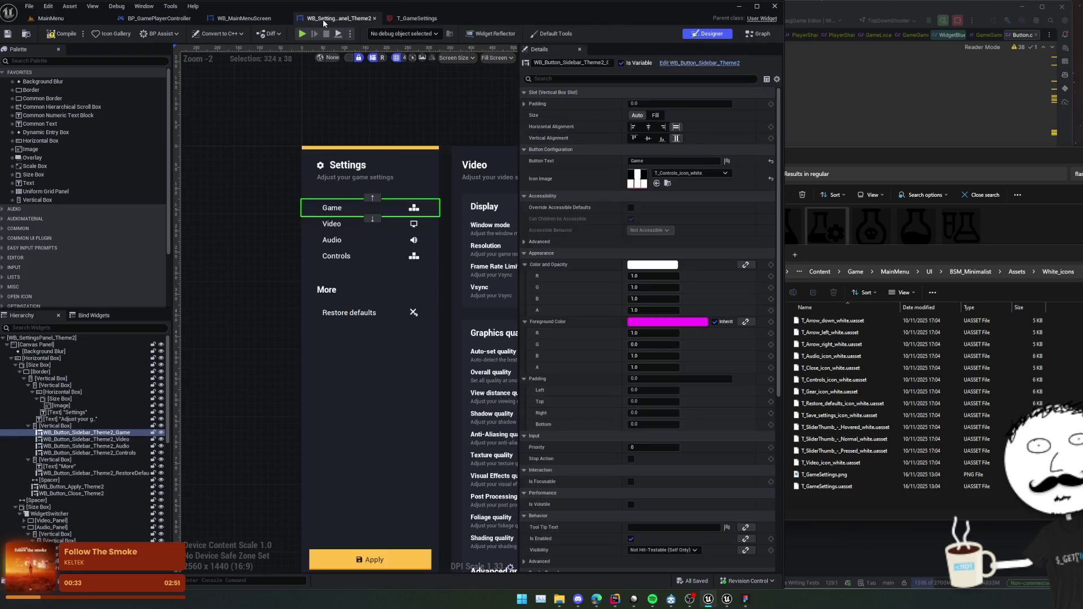
# Set the Game sidebar button's Icon Image to T_GameSettings.
pyautogui.click(685, 173)
pyautogui.write('T')
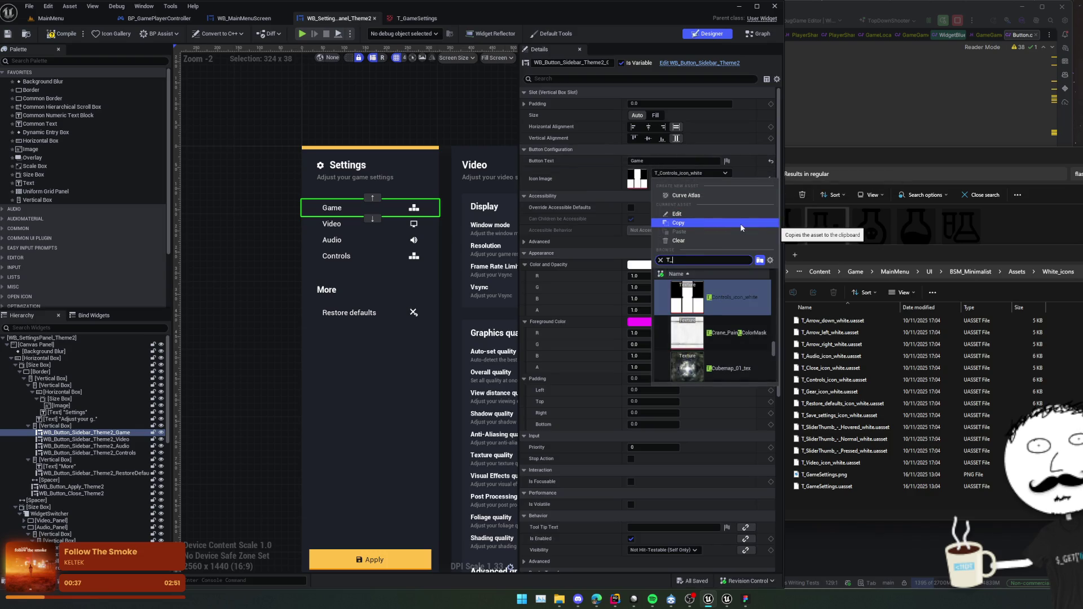
pyautogui.write('_Games')
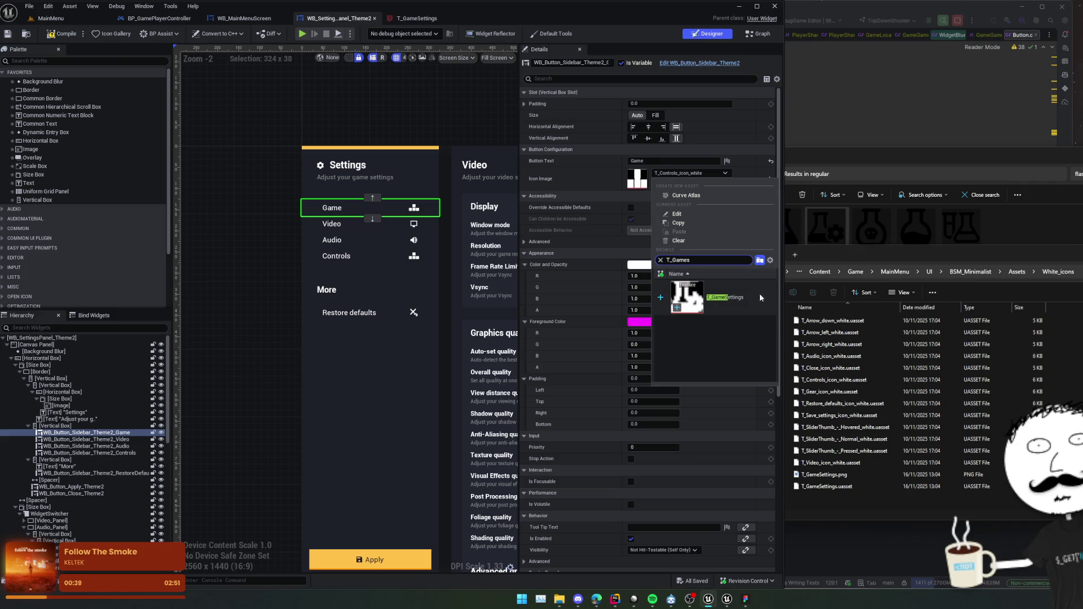
pyautogui.click(729, 300)
pyautogui.scroll(4, 376, 236)
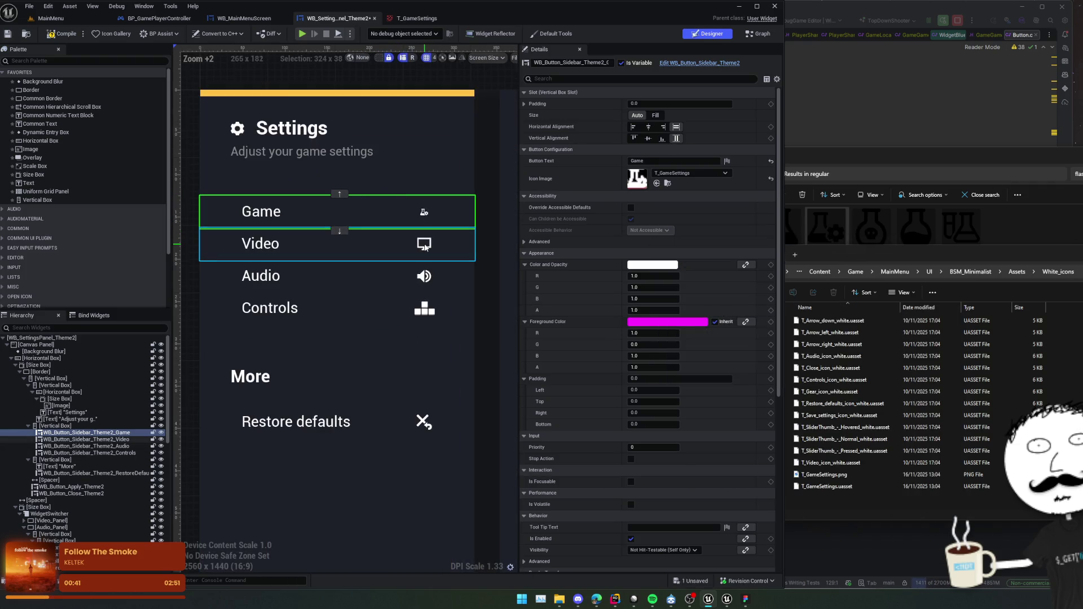
pyautogui.click(406, 243)
pyautogui.click(429, 211)
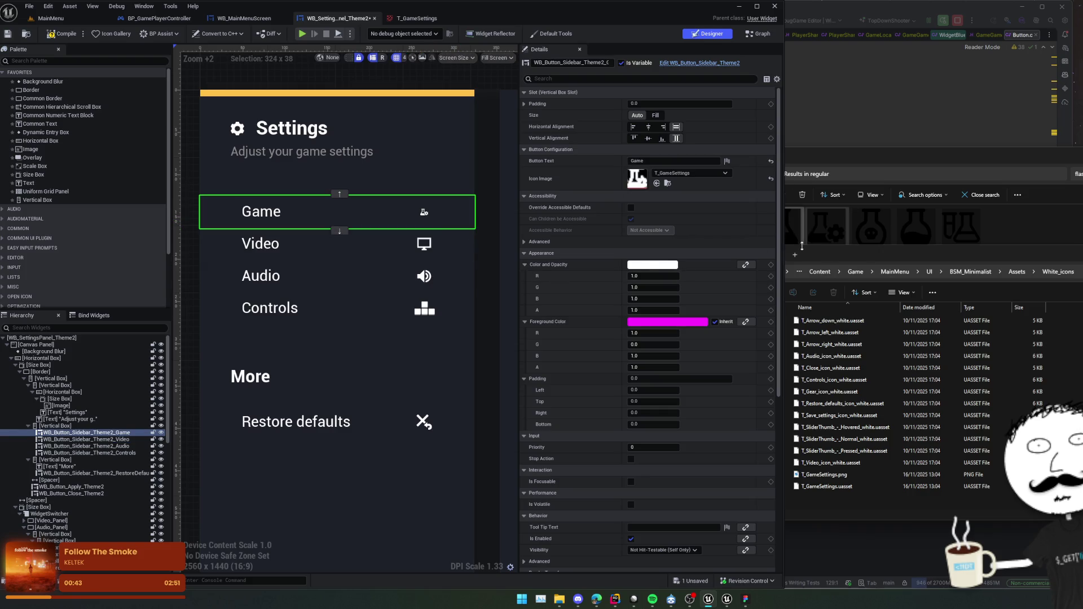
pyautogui.click(746, 601)
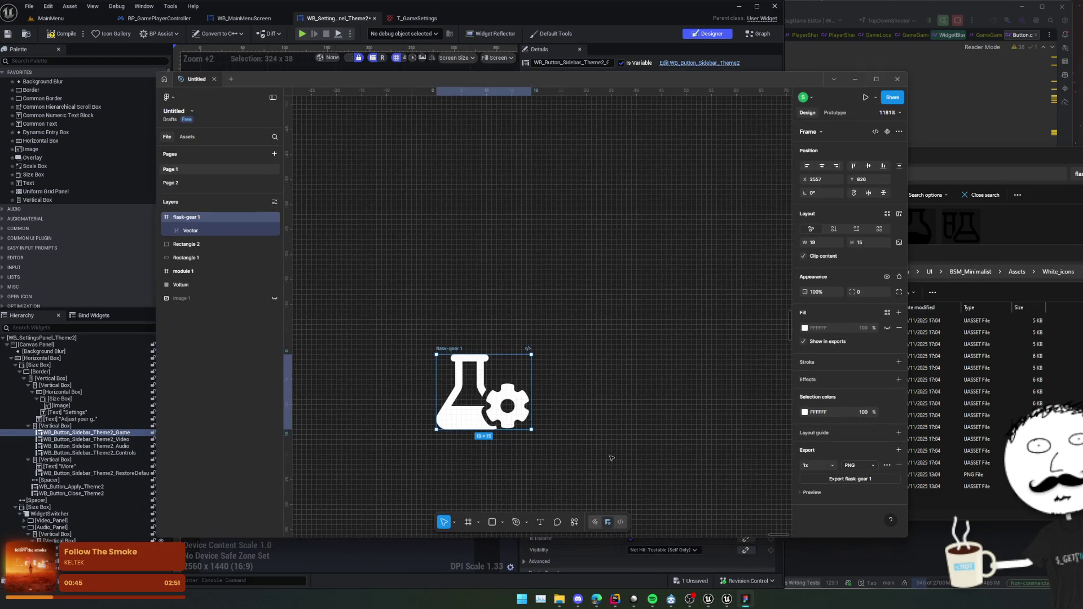
# Enlarge the flask-gear icon frame to 32×25.
pyautogui.scroll(-3, 554, 422)
pyautogui.rightClick(586, 437)
pyautogui.press('Escape')
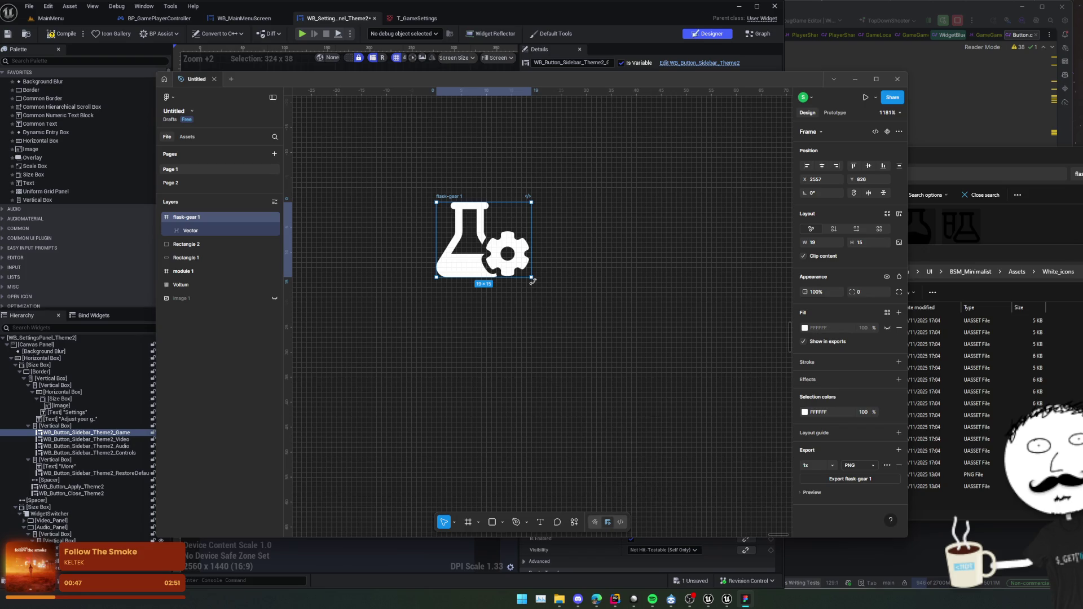
pyautogui.moveTo(533, 279); pyautogui.dragTo(564, 327)
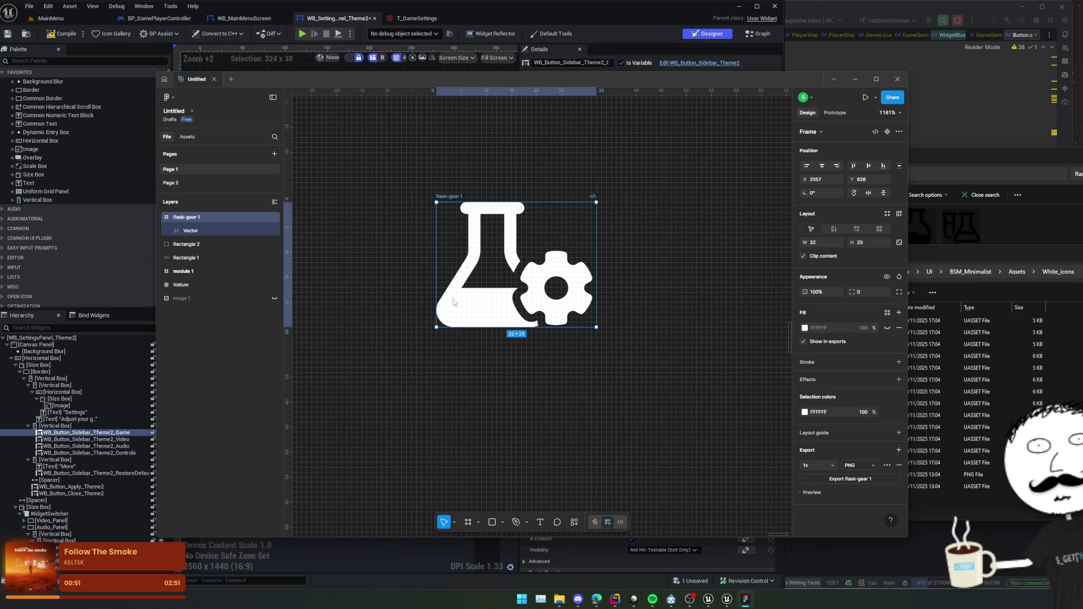
# Export the icon as PNG, replacing T_GameSettings.png in White_icons.
pyautogui.hotkey('ctrl', 'shift', 'e')
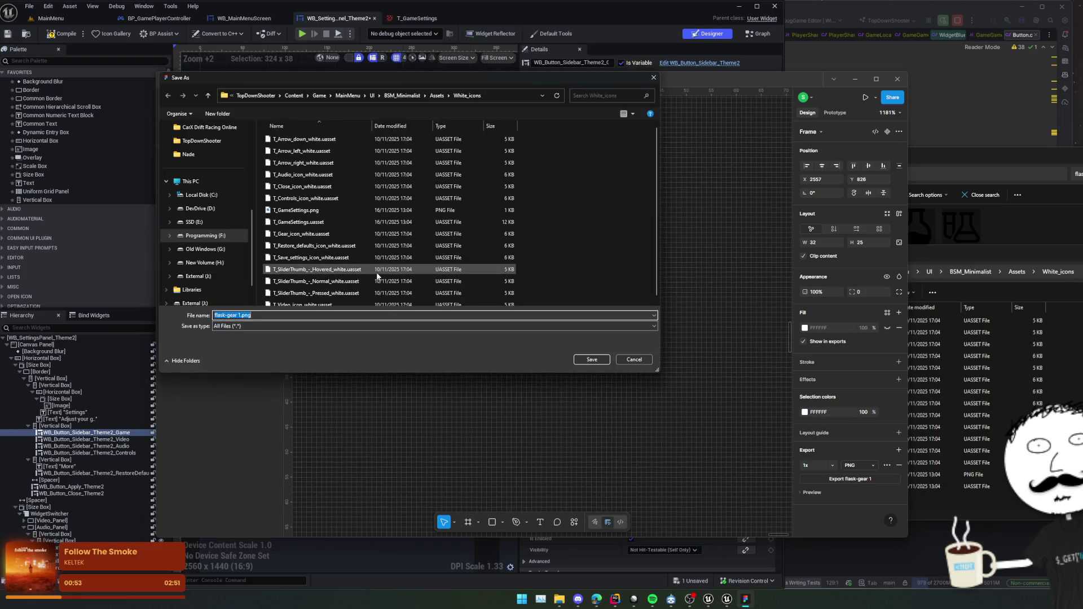
pyautogui.scroll(-1, 365, 272)
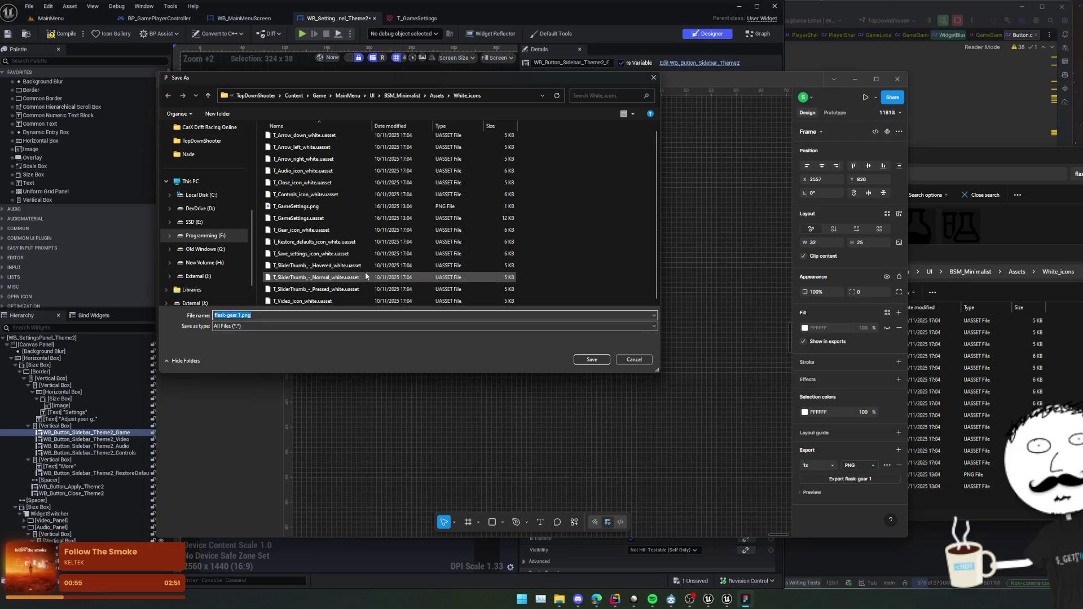
pyautogui.click(321, 206)
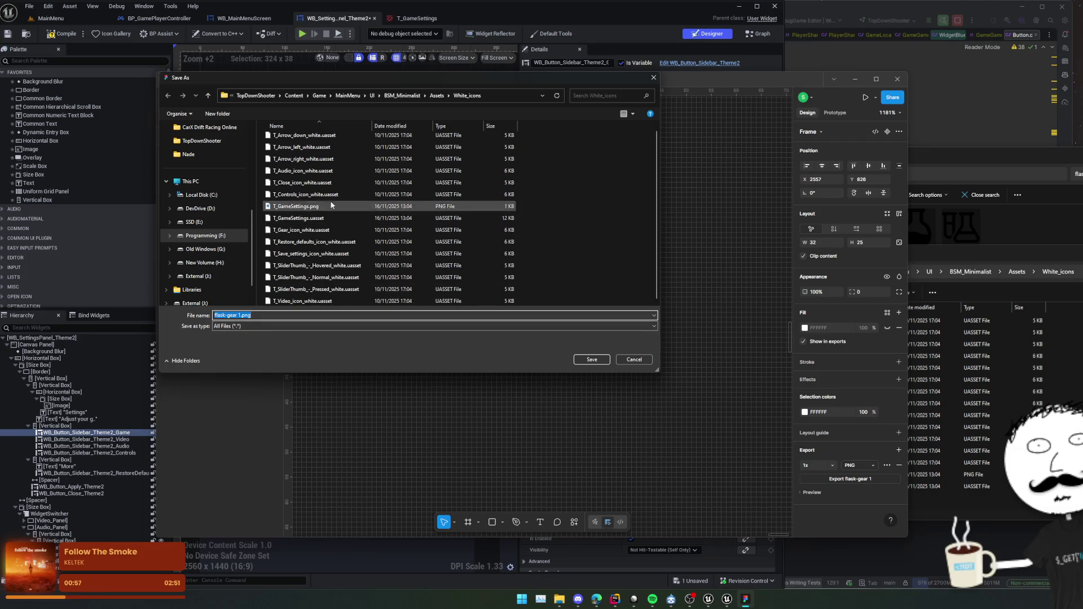
pyautogui.click(587, 360)
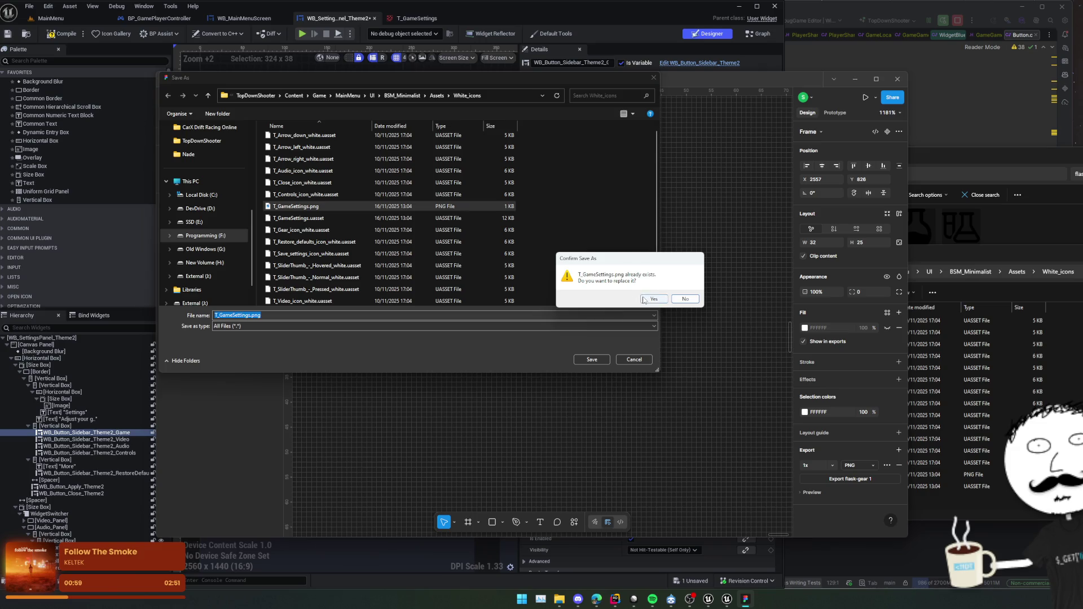
pyautogui.press('y')
pyautogui.click(473, 57)
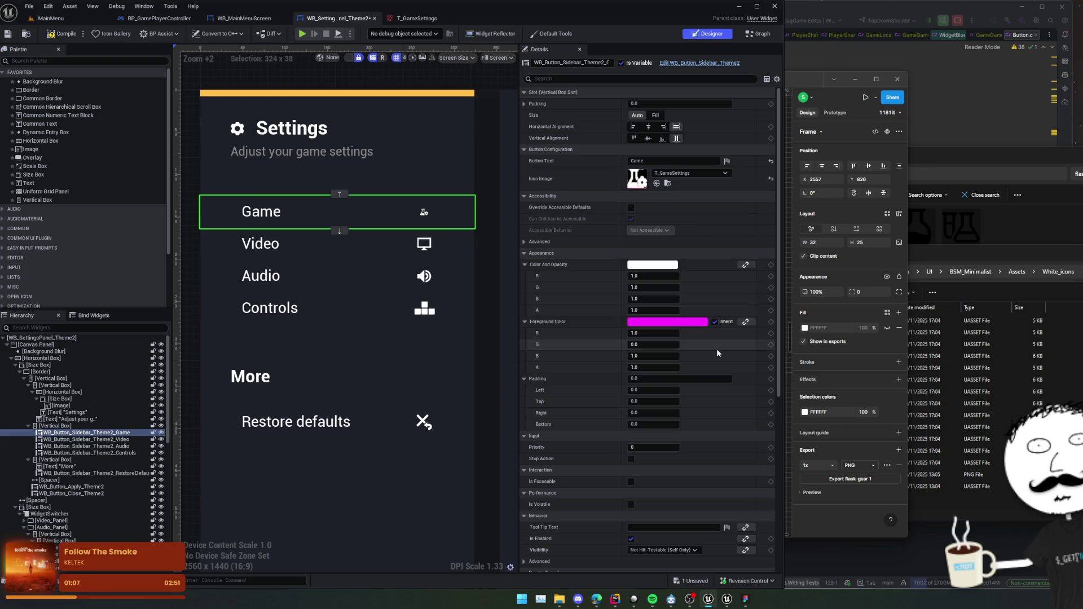
# Compare the T_GameSettings texture with the T_Gear_icon_white texture.
pyautogui.doubleClick(639, 182)
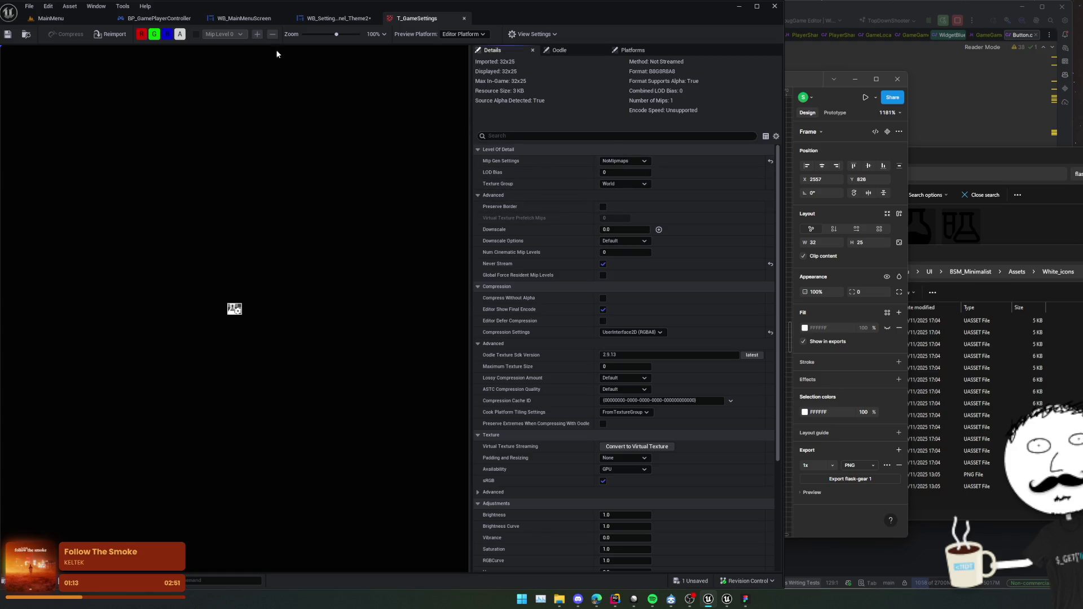
pyautogui.click(48, 18)
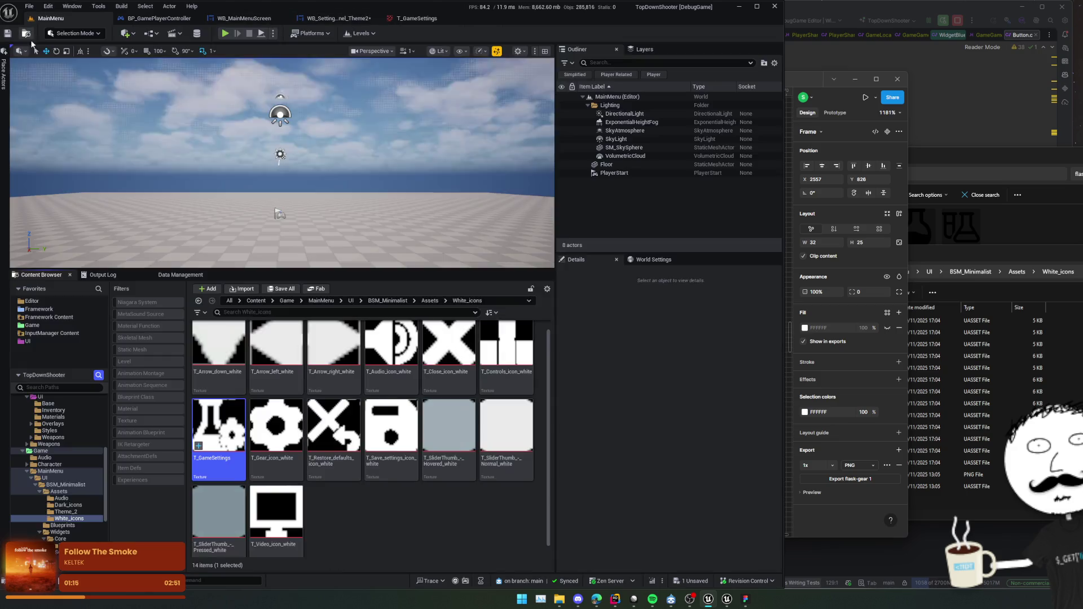
pyautogui.doubleClick(297, 432)
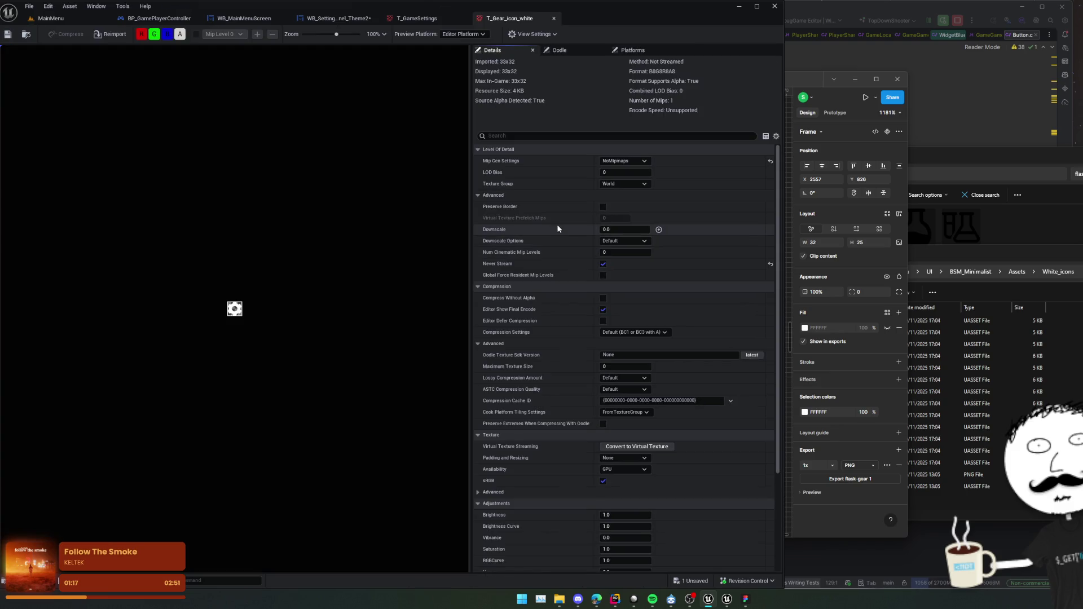
pyautogui.middleClick(478, 22)
# Compile the settings panel widget blueprint.
pyautogui.click(343, 19)
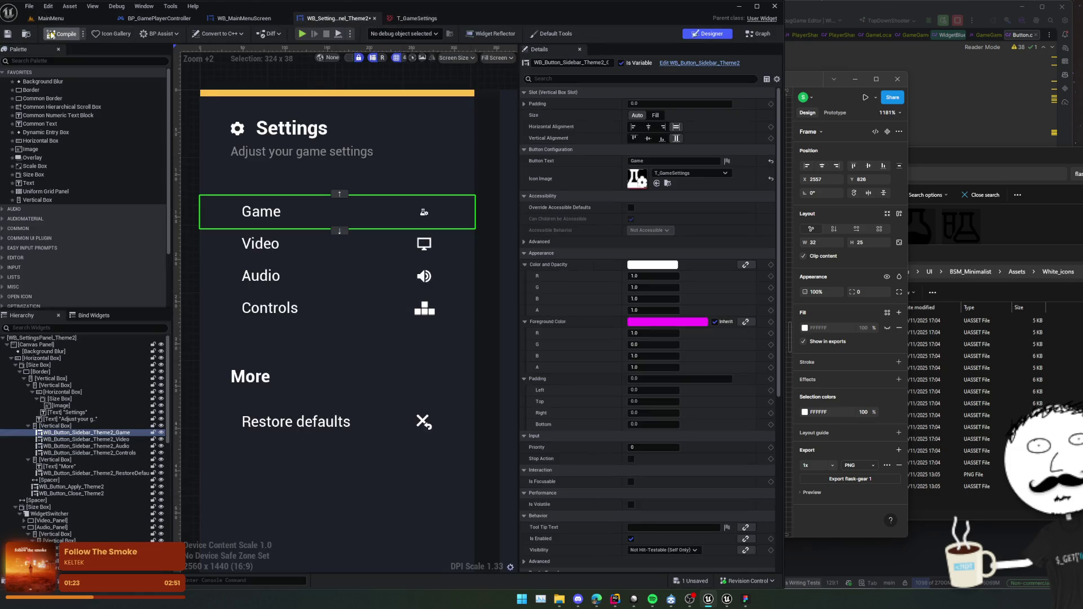
pyautogui.click(50, 35)
pyautogui.scroll(2, 436, 241)
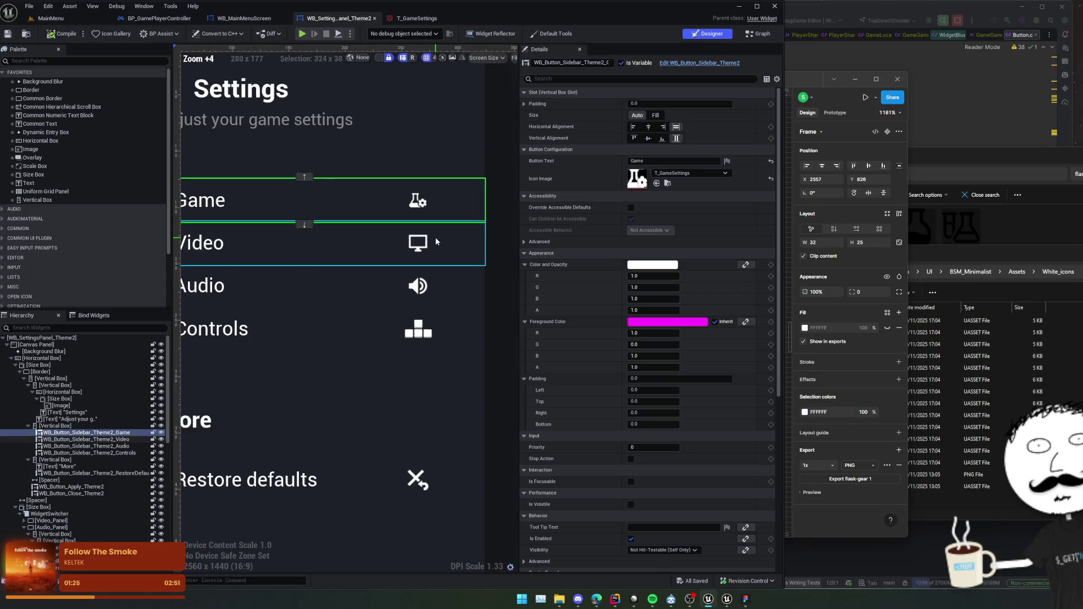
pyautogui.scroll(-5, 436, 242)
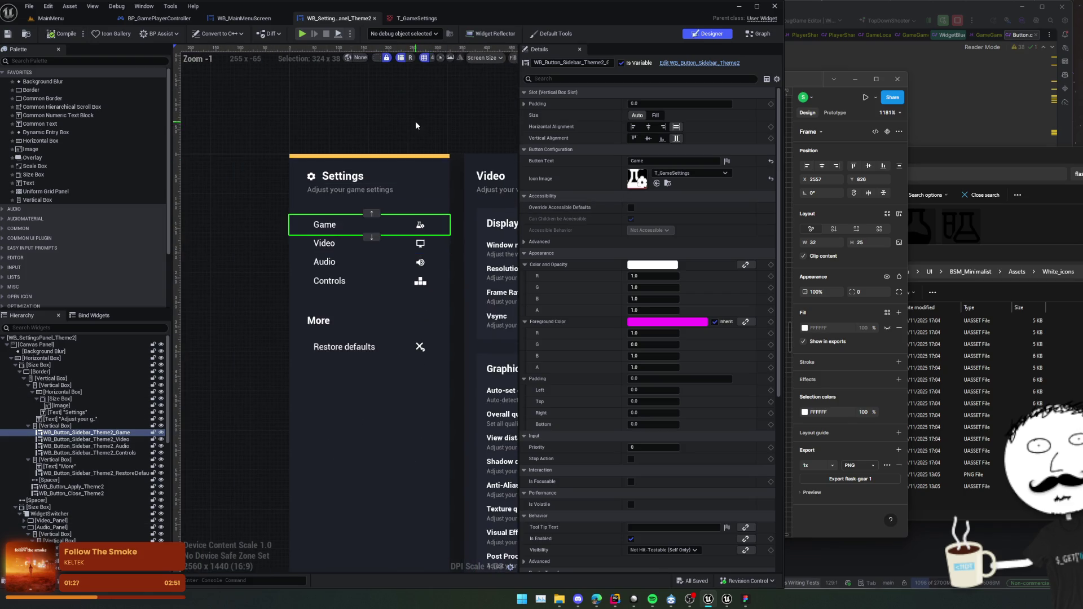
pyautogui.click(415, 126)
pyautogui.scroll(3, 431, 169)
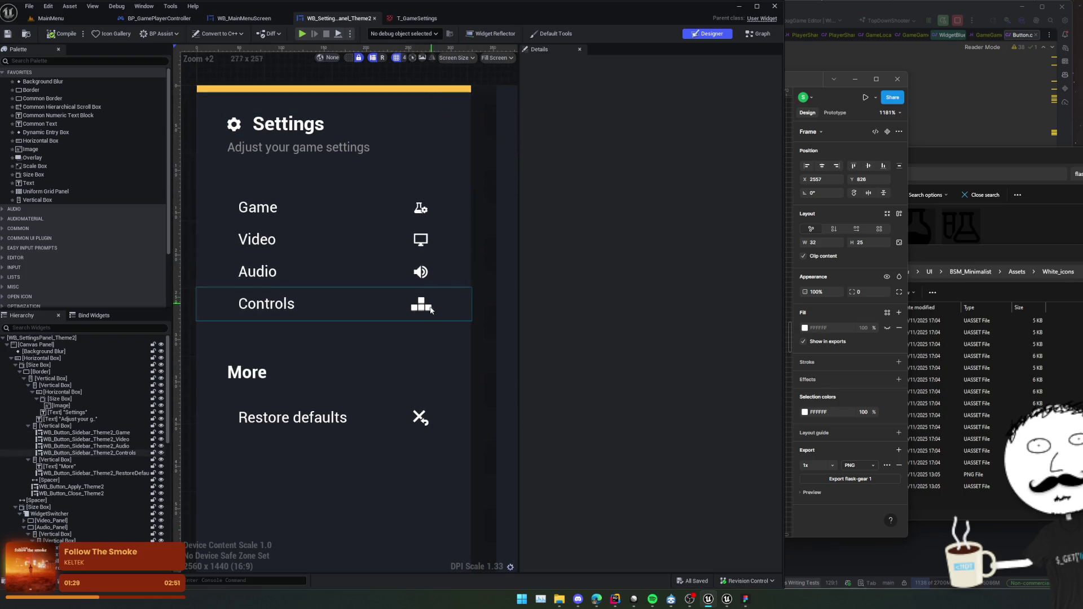
pyautogui.scroll(-1, 339, 293)
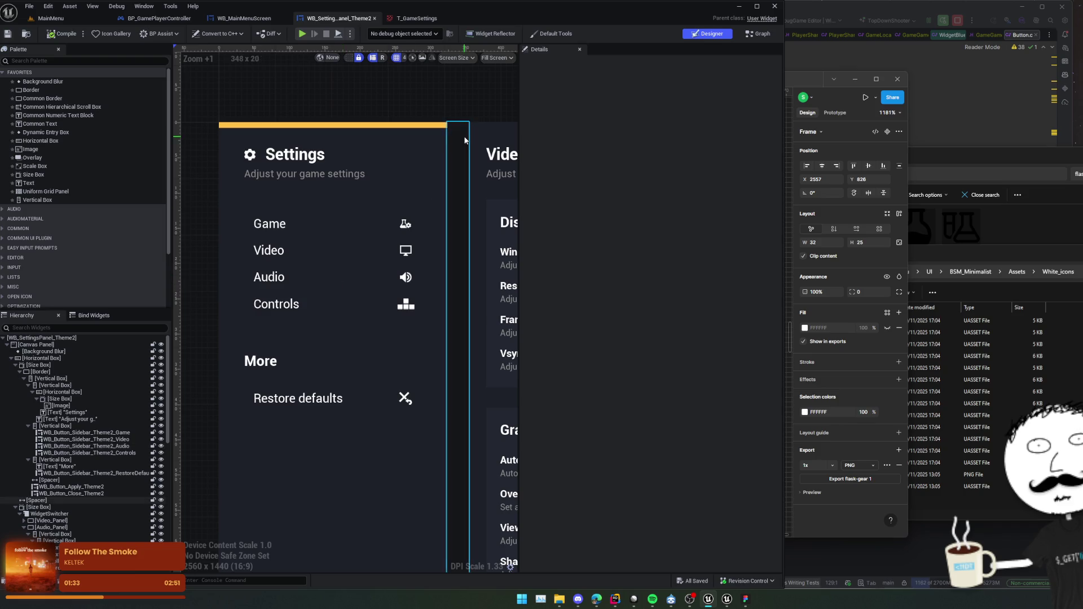
# Play-test in editor, switch the sidebar to Audio, then stop the session.
pyautogui.click(301, 33)
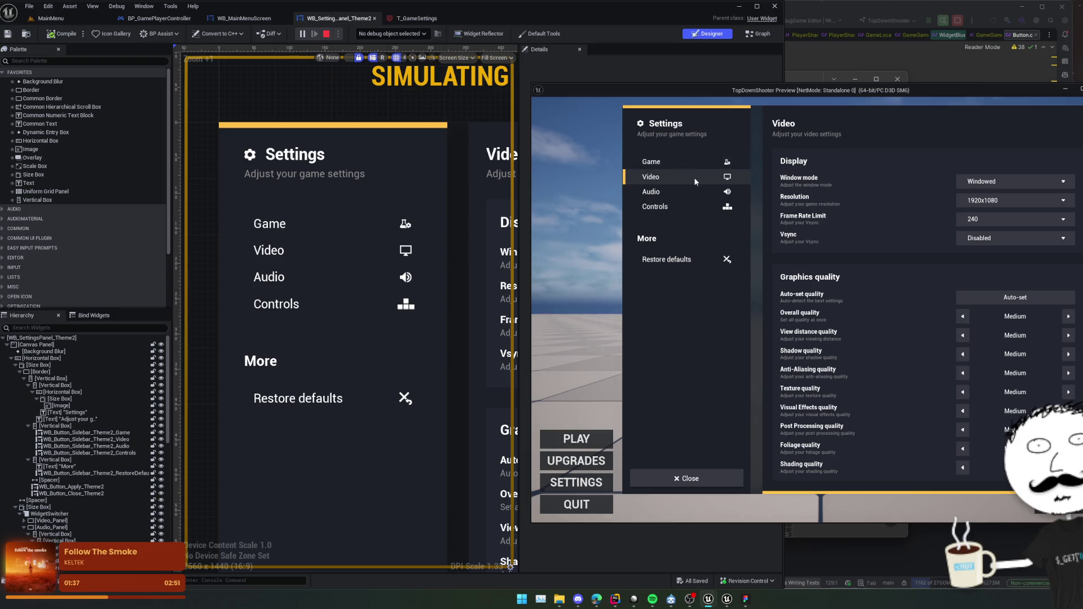
pyautogui.click(696, 192)
pyautogui.press('Escape')
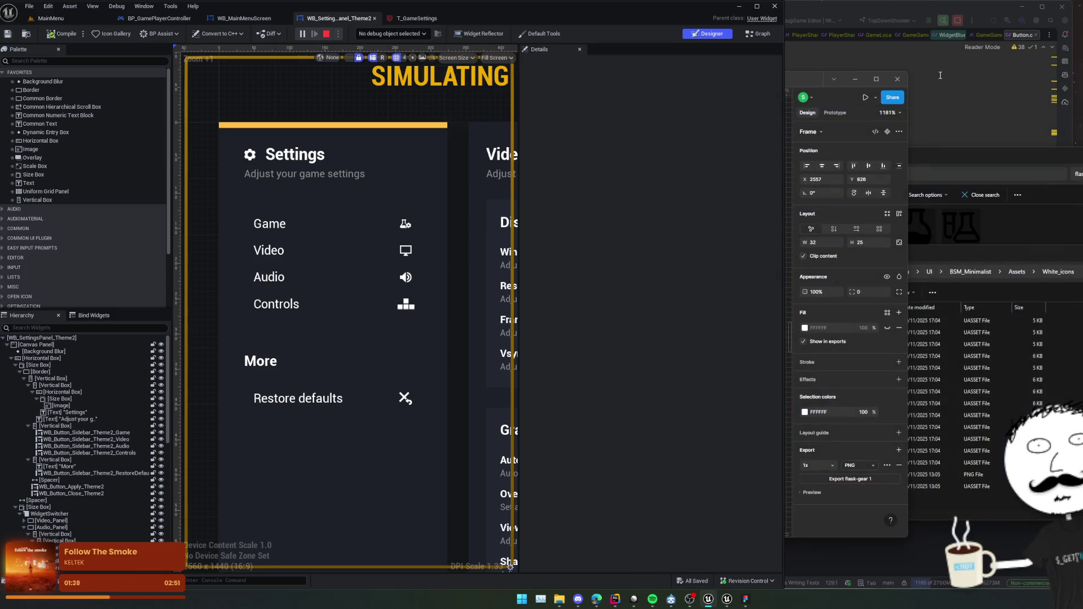
pyautogui.scroll(-4, 400, 125)
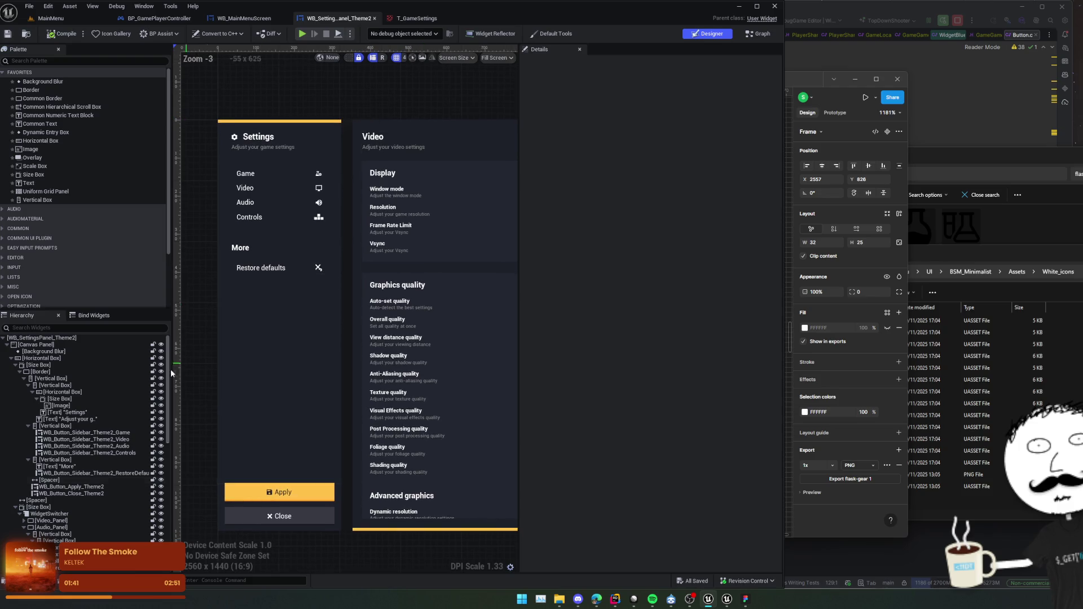
# Duplicate Video_Panel as Game_Panel, place it above Video_Panel, and save the widget.
pyautogui.scroll(-4, 22, 391)
pyautogui.click(24, 446)
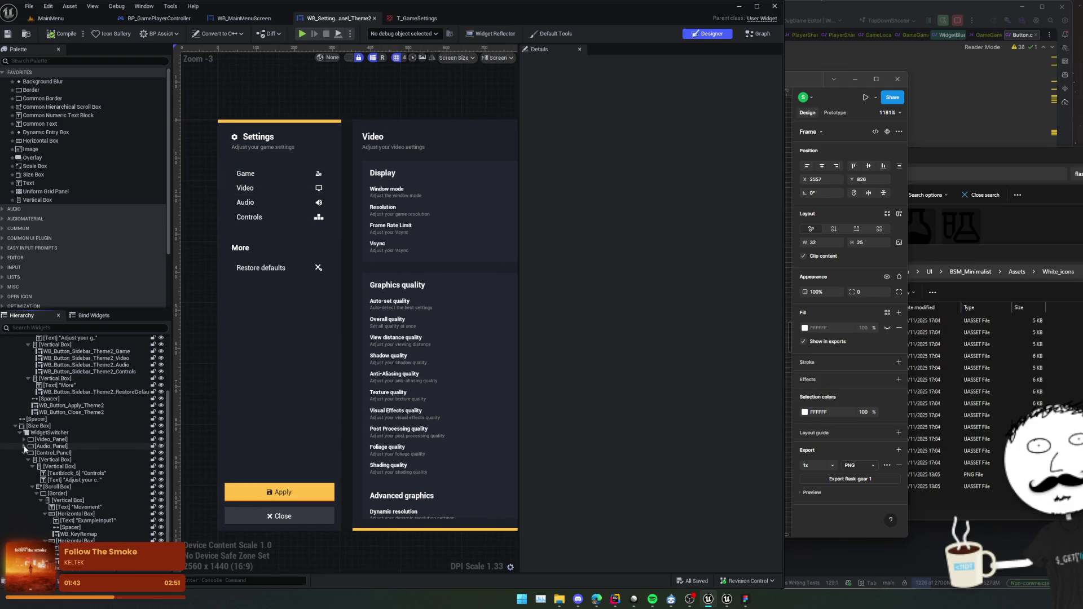
pyautogui.scroll(4, 31, 468)
pyautogui.click(54, 520)
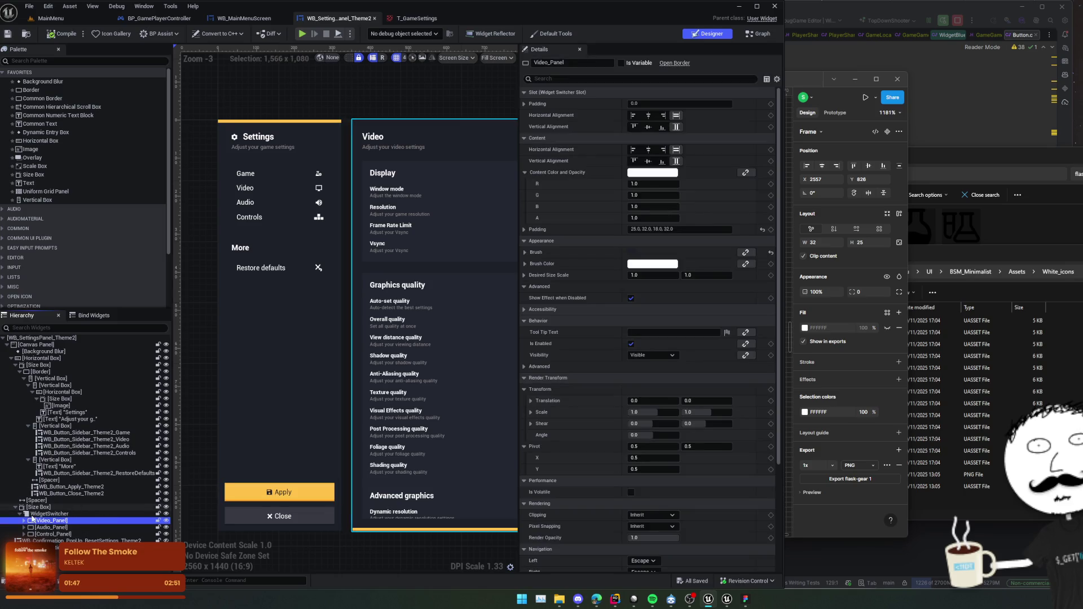
pyautogui.hotkey('ctrl', 'd')
pyautogui.write('Game_Panel')
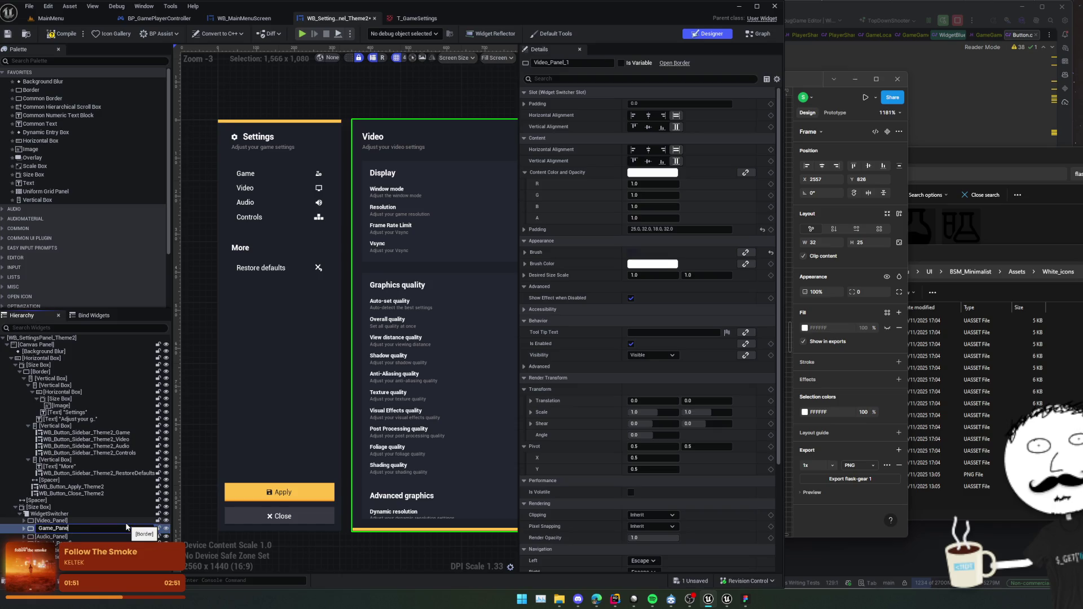
pyautogui.press('Return')
pyautogui.moveTo(38, 530)
pyautogui.mouseDown()
pyautogui.moveTo(42, 522)
pyautogui.moveTo(47, 536)
pyautogui.mouseUp()
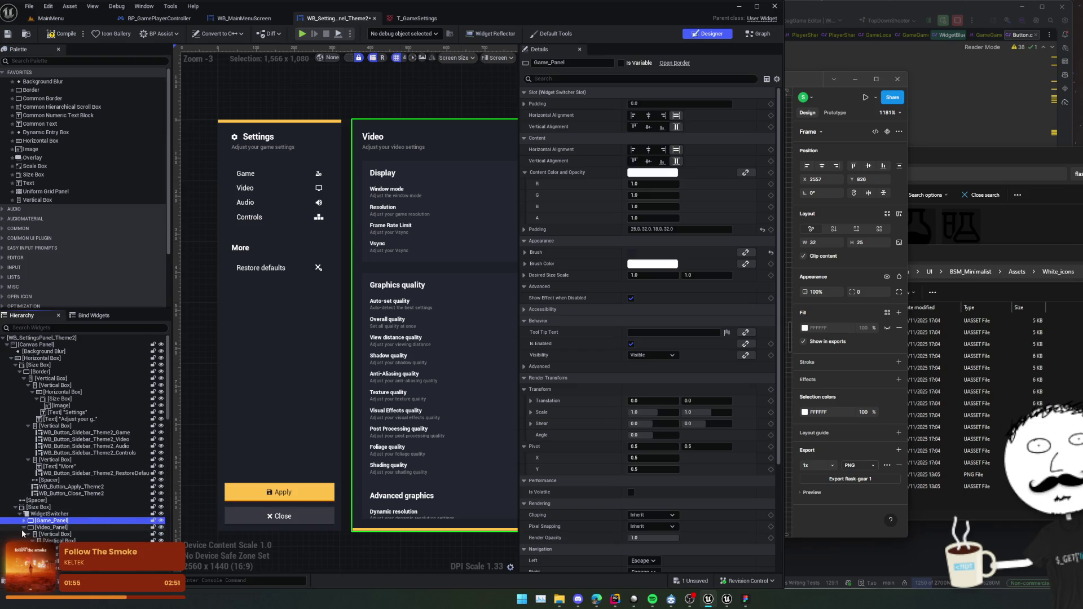
pyautogui.hotkey('ctrl', 's')
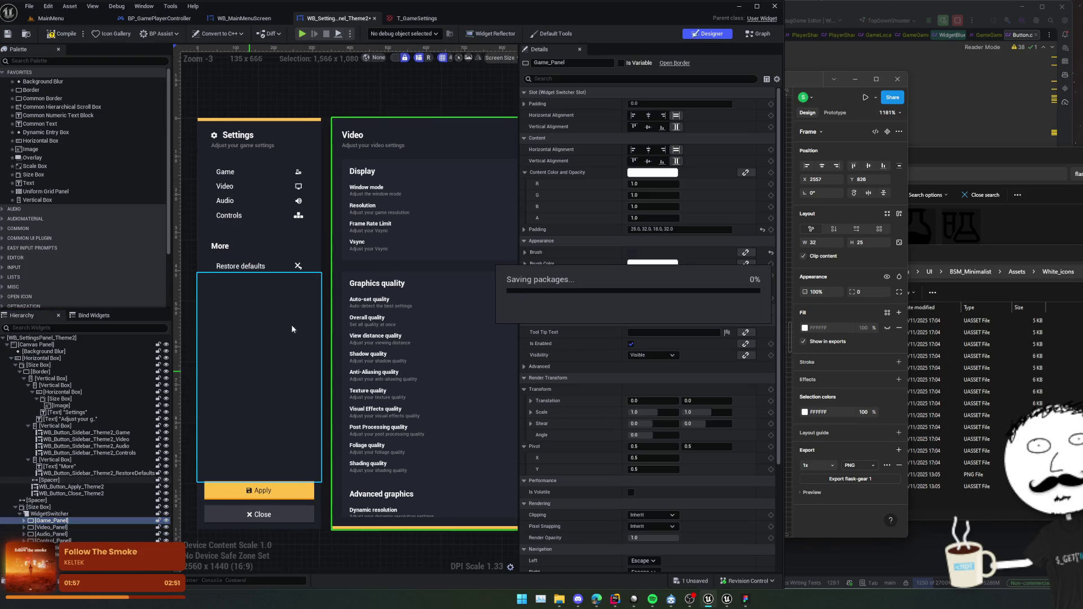
pyautogui.click(253, 181)
pyautogui.scroll(-5, 604, 384)
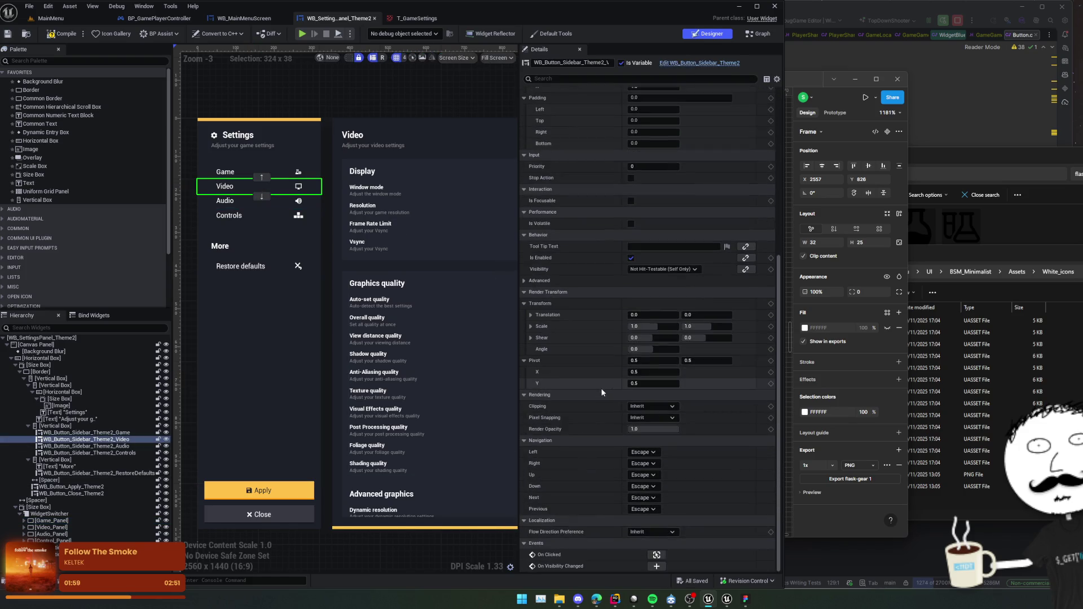
# Widen the Widget controls comment and shift the tab-switching nodes right to make room.
pyautogui.click(650, 552)
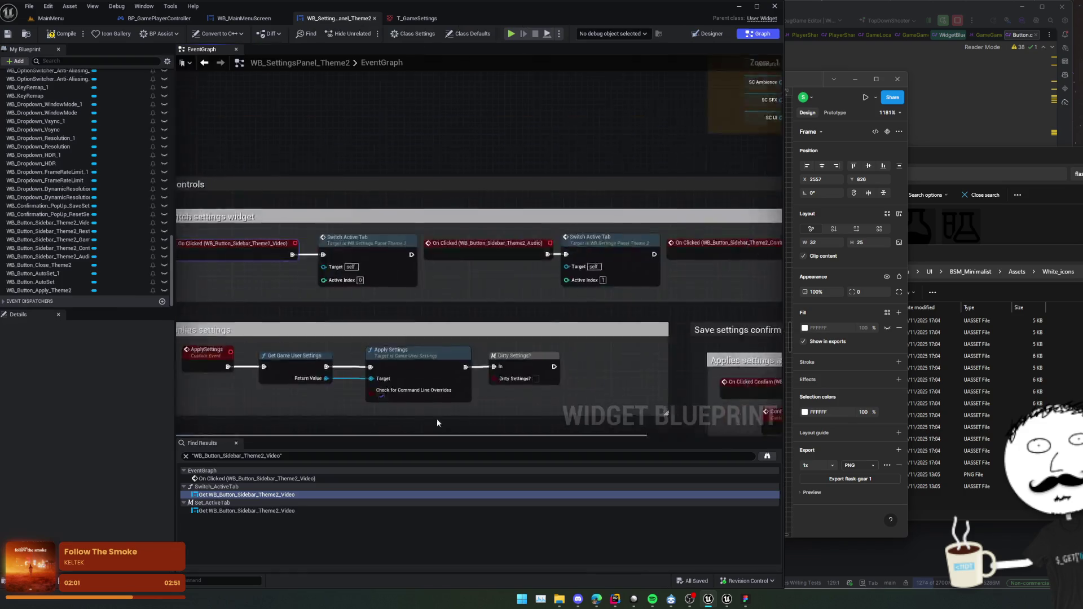
pyautogui.scroll(-2, 396, 289)
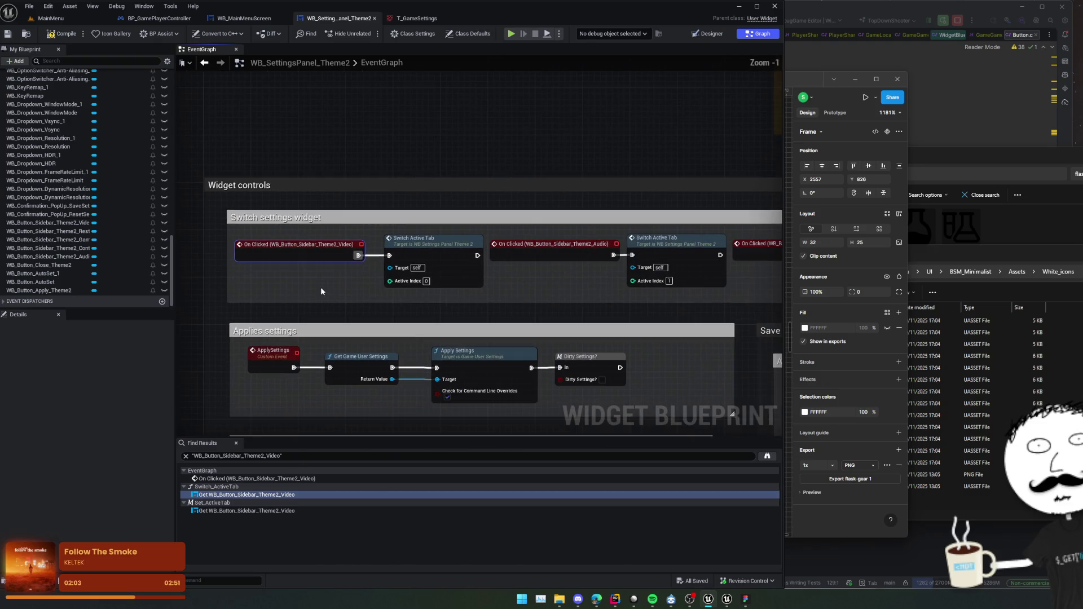
pyautogui.moveTo(500, 297)
pyautogui.mouseDown()
pyautogui.moveTo(427, 286)
pyautogui.moveTo(212, 291)
pyautogui.moveTo(490, 279)
pyautogui.mouseUp()
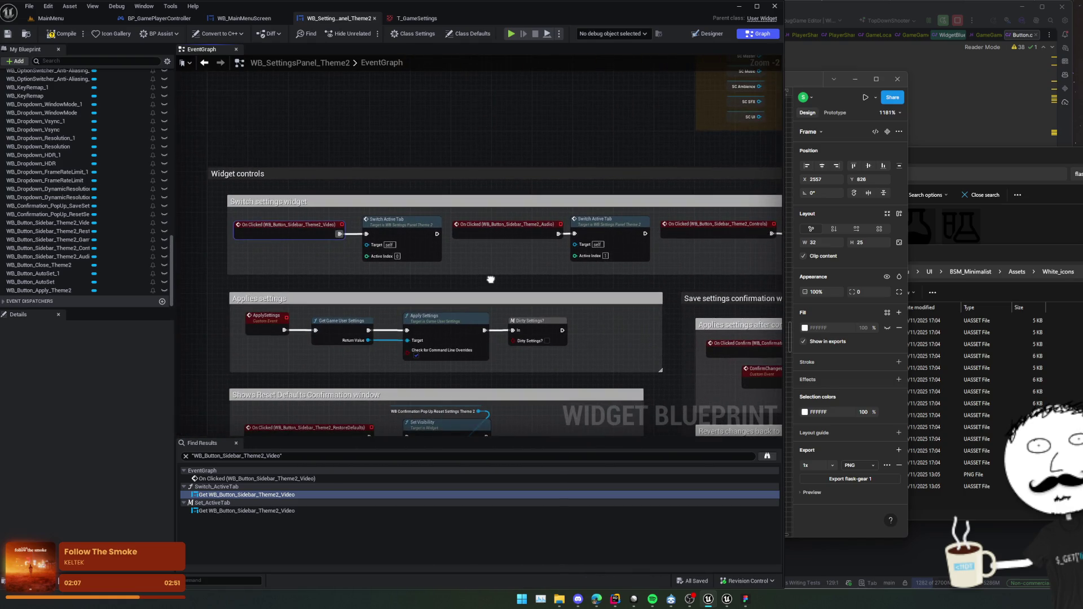
pyautogui.scroll(-3, 486, 276)
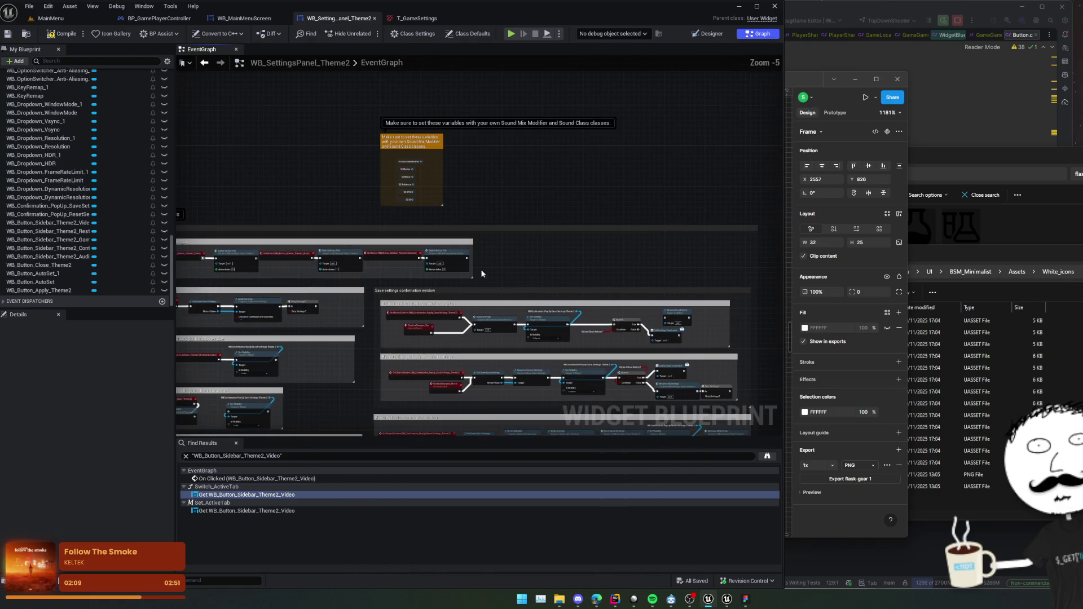
pyautogui.moveTo(471, 263); pyautogui.dragTo(731, 266)
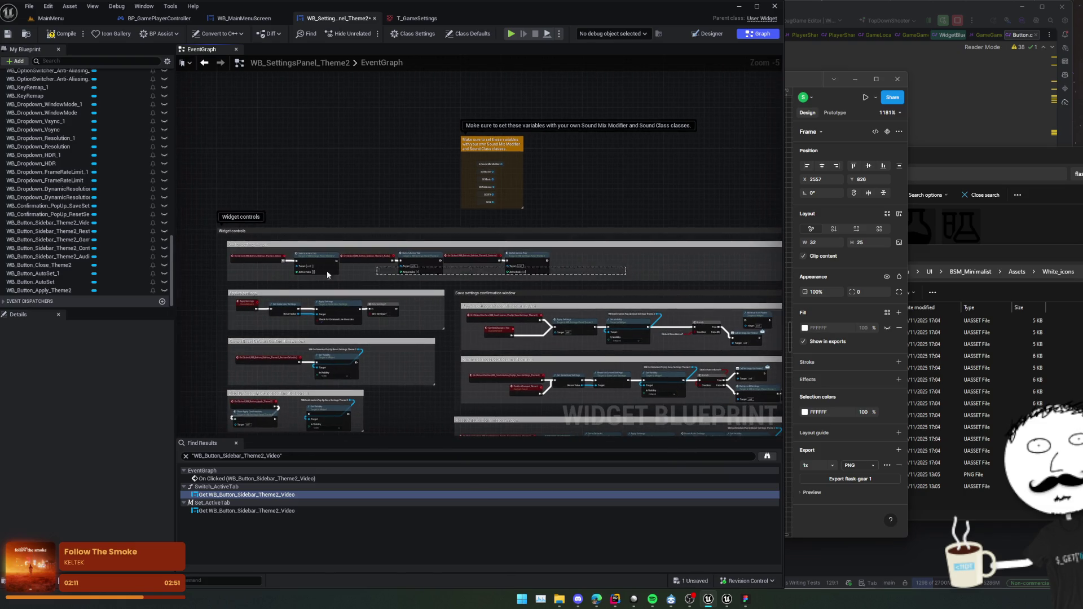
pyautogui.moveTo(257, 260); pyautogui.dragTo(416, 257)
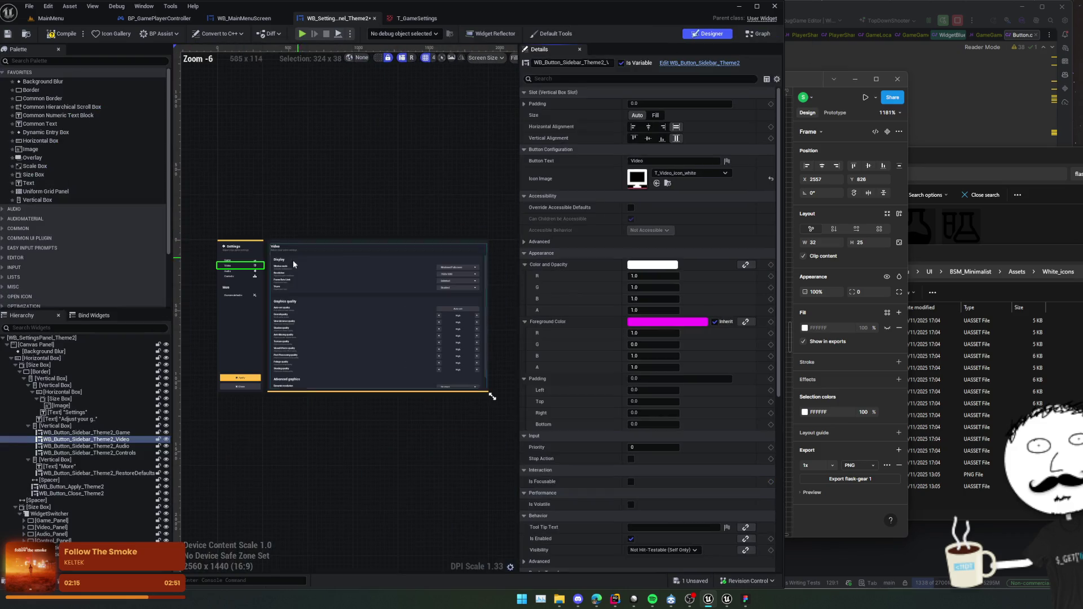
# Paste a Switch Active Tab call and wire it to the Game button's On Clicked event with Active Index 0.
pyautogui.click(242, 260)
pyautogui.scroll(-5, 677, 496)
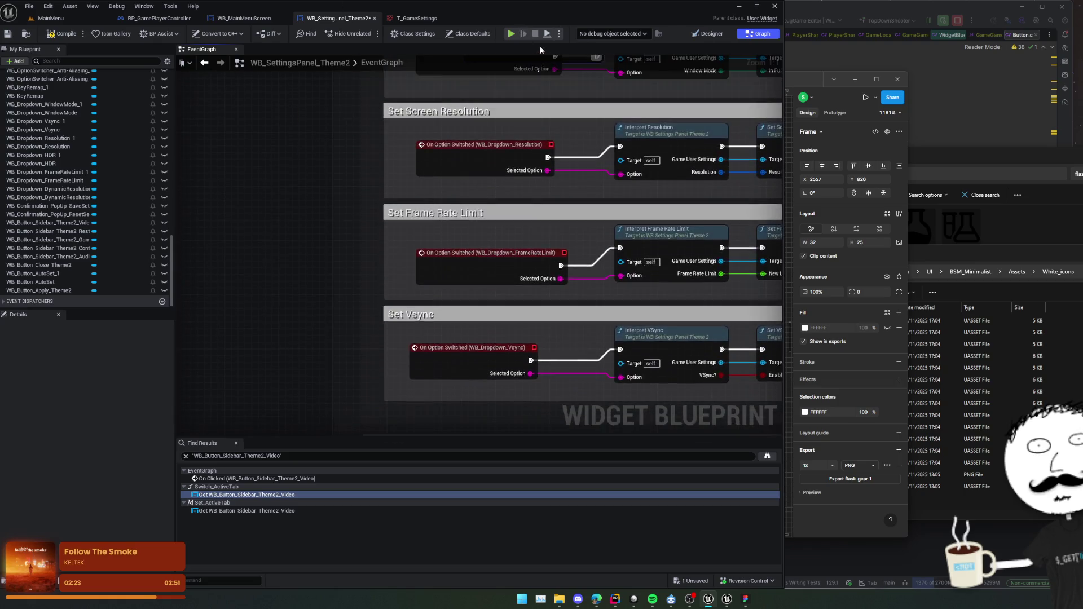
pyautogui.scroll(-6, 426, 193)
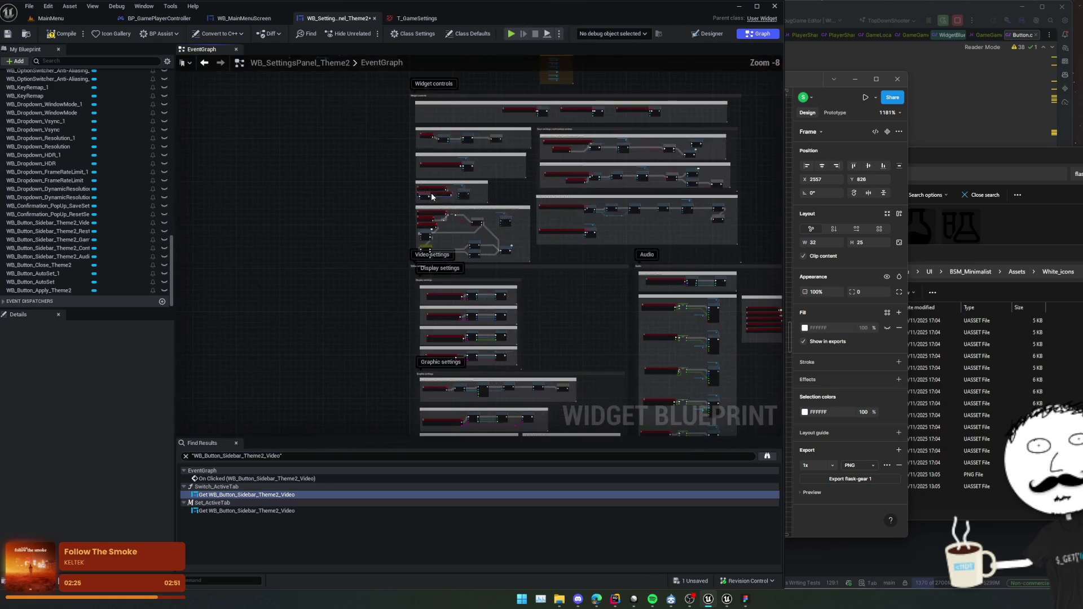
pyautogui.scroll(4, 432, 151)
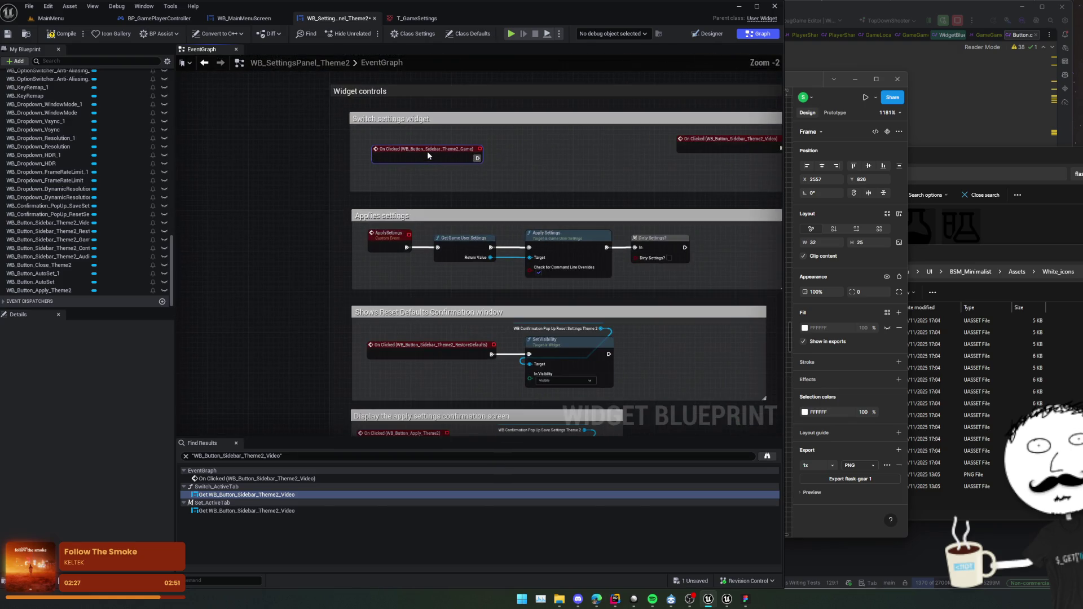
pyautogui.moveTo(482, 164); pyautogui.dragTo(361, 182)
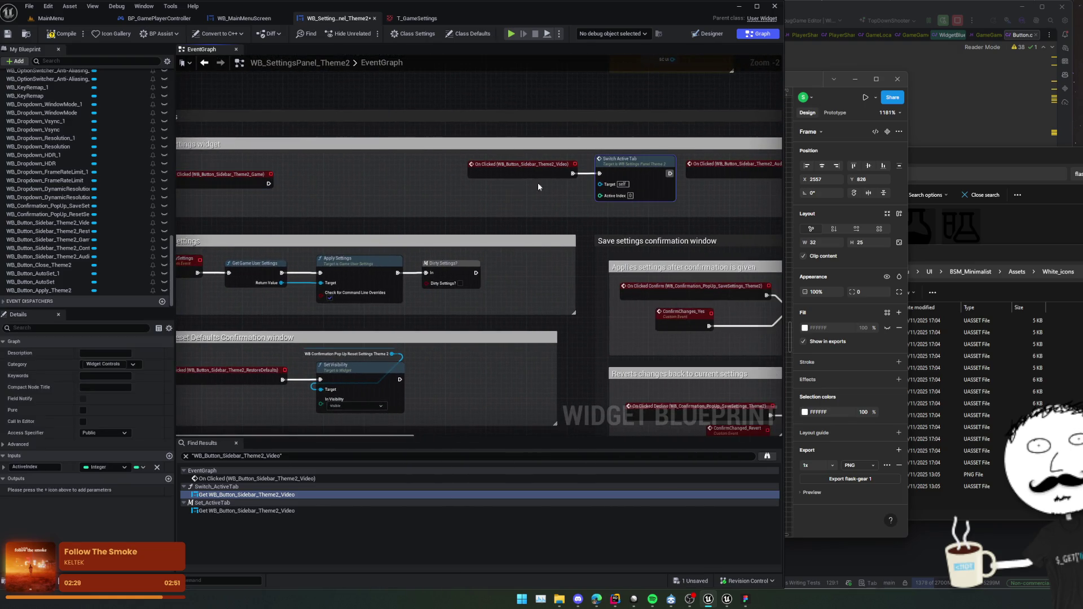
pyautogui.hotkey('ctrl', 'v')
pyautogui.moveTo(340, 181); pyautogui.dragTo(332, 167)
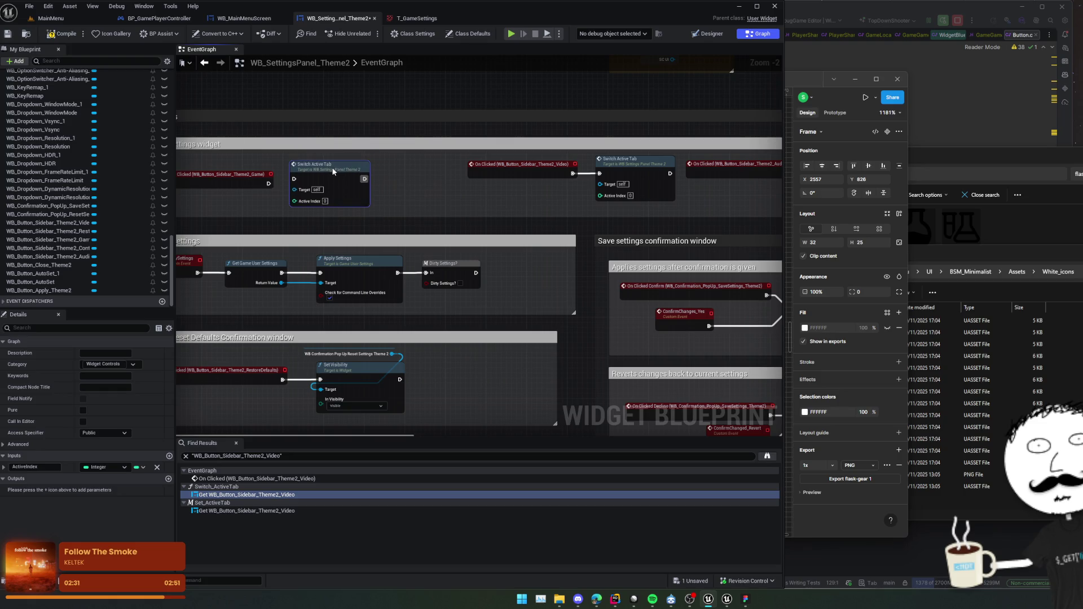
# Bump the Video, Audio and Controls handlers' tab indices, then save the blueprint.
pyautogui.moveTo(642, 202); pyautogui.dragTo(414, 209)
pyautogui.scroll(2, 405, 206)
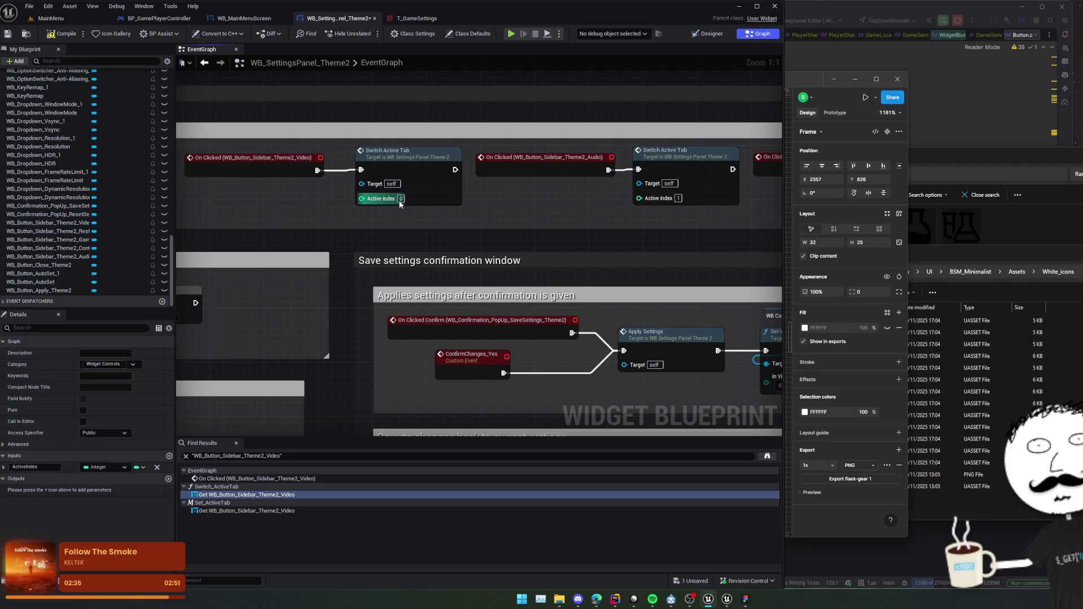
pyautogui.moveTo(418, 200); pyautogui.dragTo(513, 207)
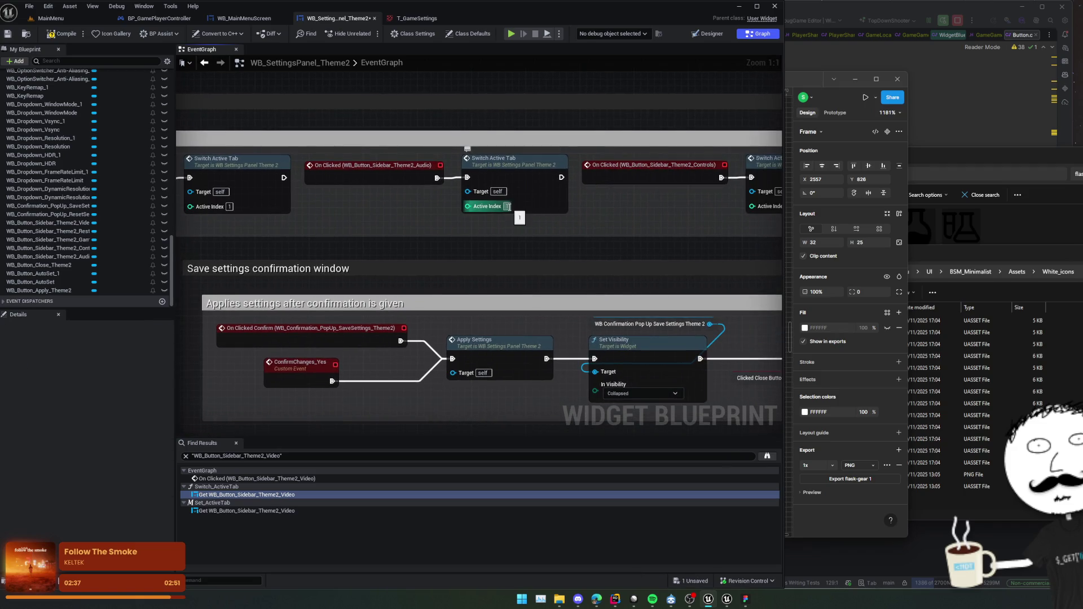
pyautogui.moveTo(632, 209); pyautogui.dragTo(449, 216)
pyautogui.click(607, 215)
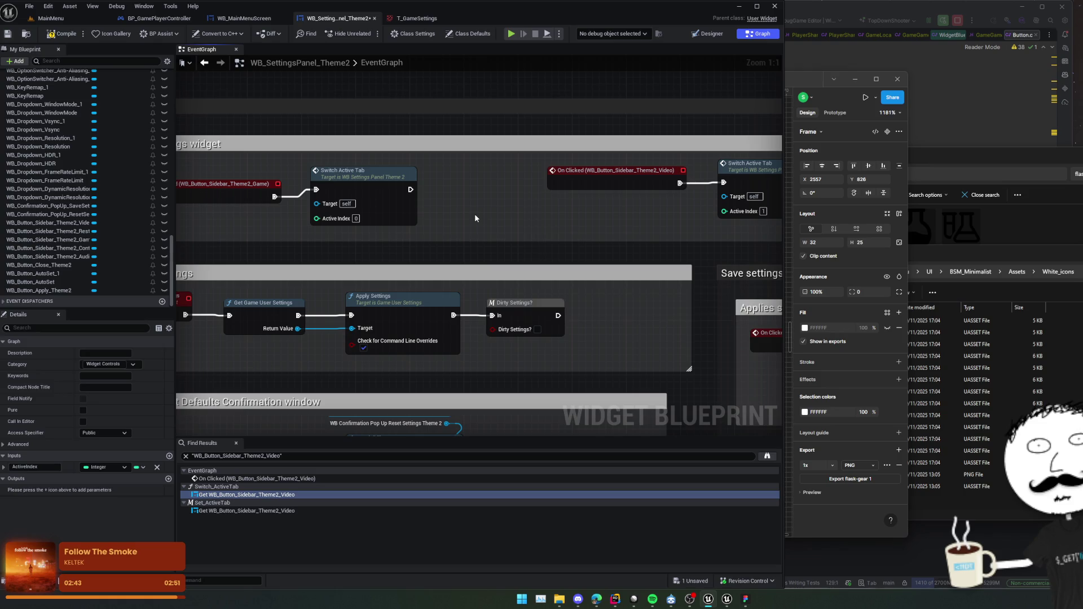
pyautogui.hotkey('ctrl', 's')
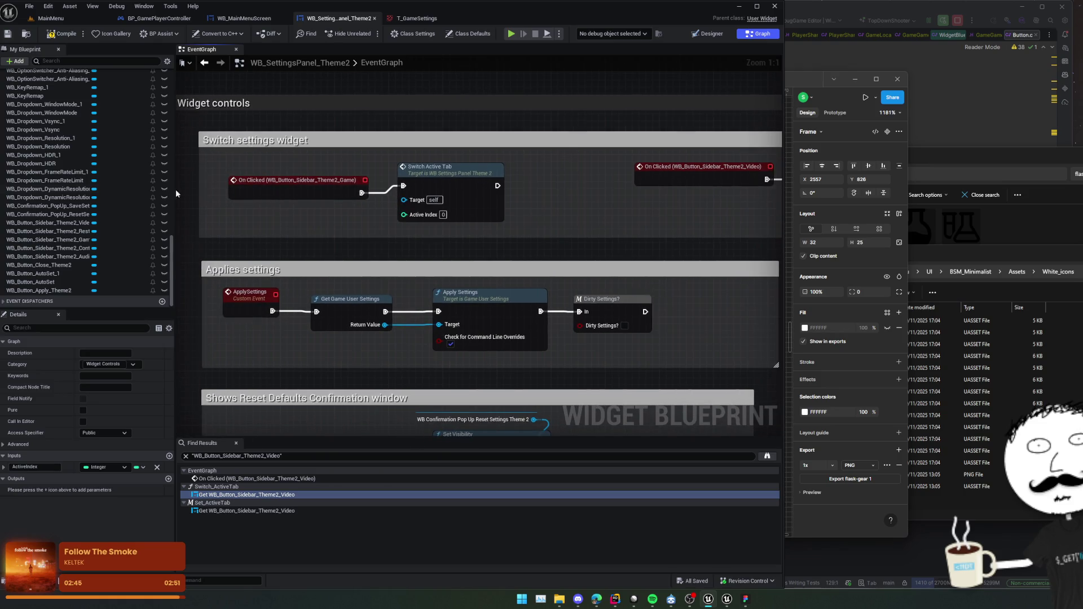
# Open the Switch_ActiveTab function graph from the My Blueprint list.
pyautogui.scroll(5, 100, 223)
pyautogui.scroll(10, 99, 223)
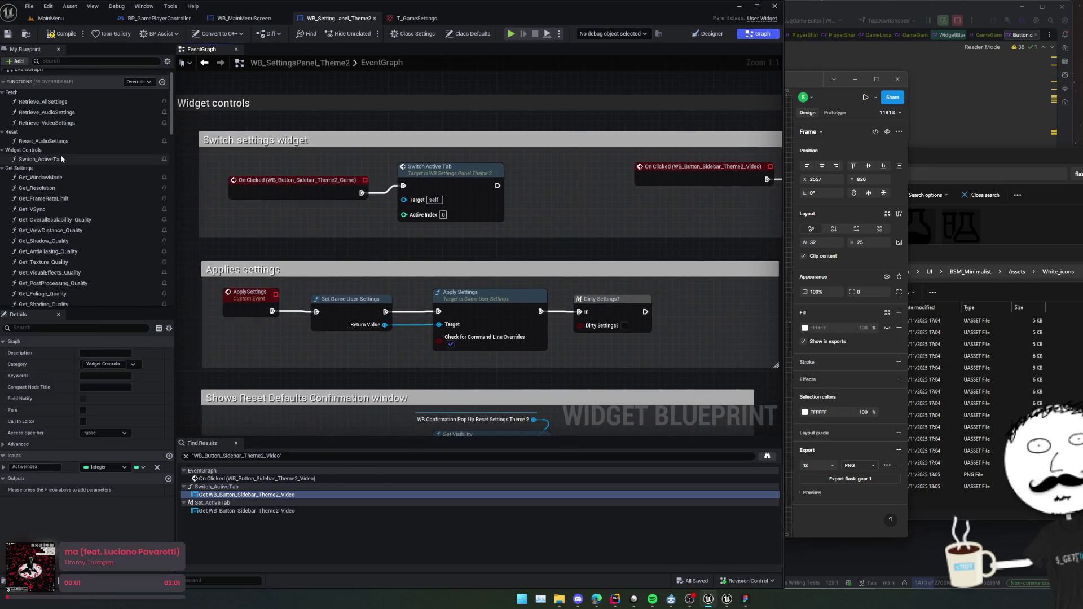
pyautogui.click(61, 159)
pyautogui.doubleClick(61, 159)
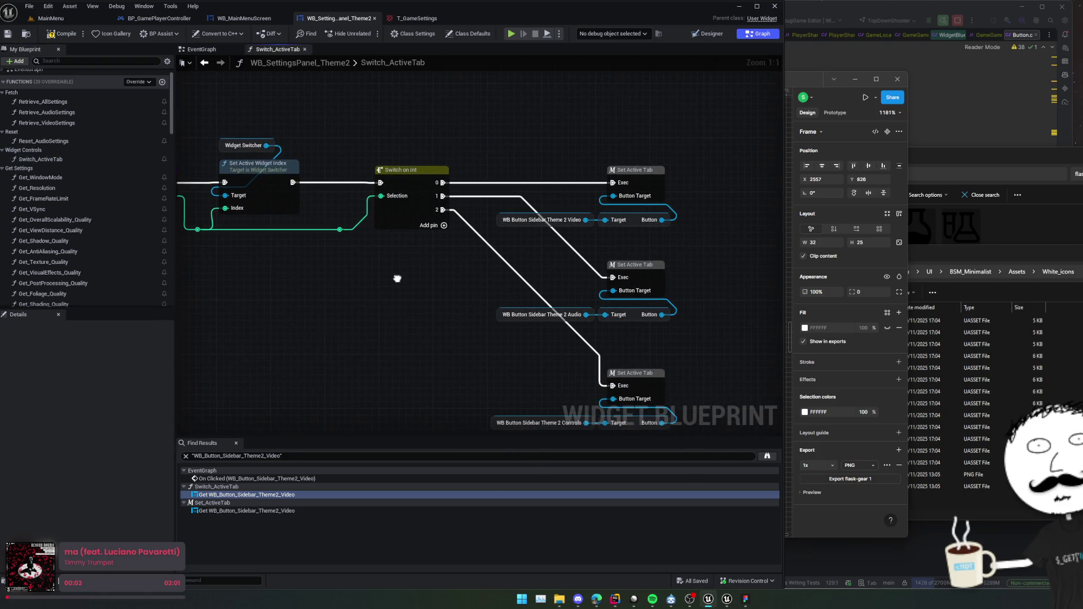
# Add output 3 to Switch on Int, wiring 3 to the Controls setter and 2 to Audio.
pyautogui.scroll(-1, 397, 278)
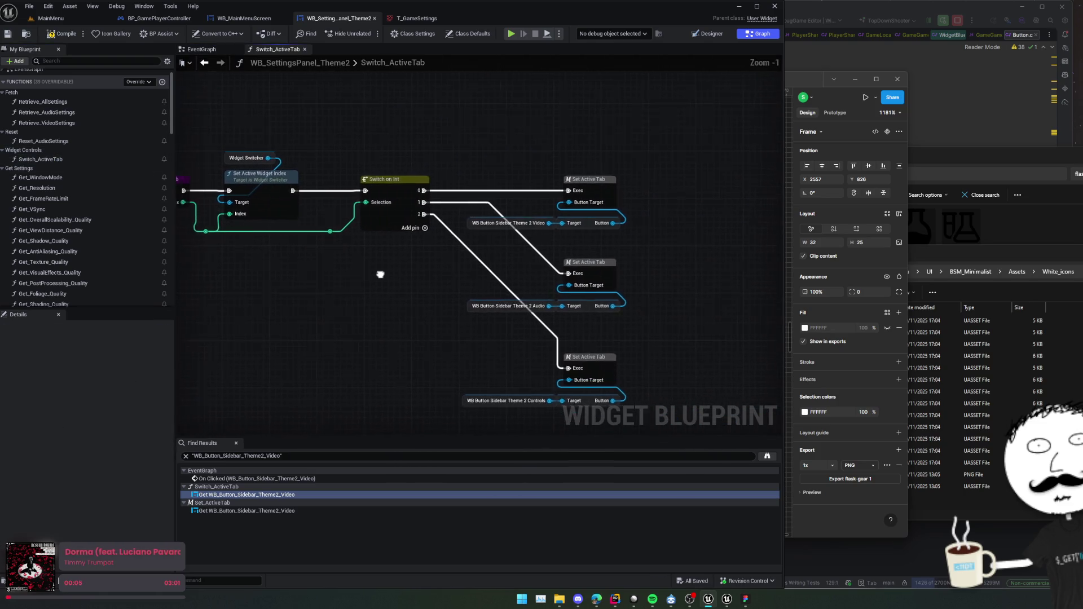
pyautogui.doubleClick(649, 188)
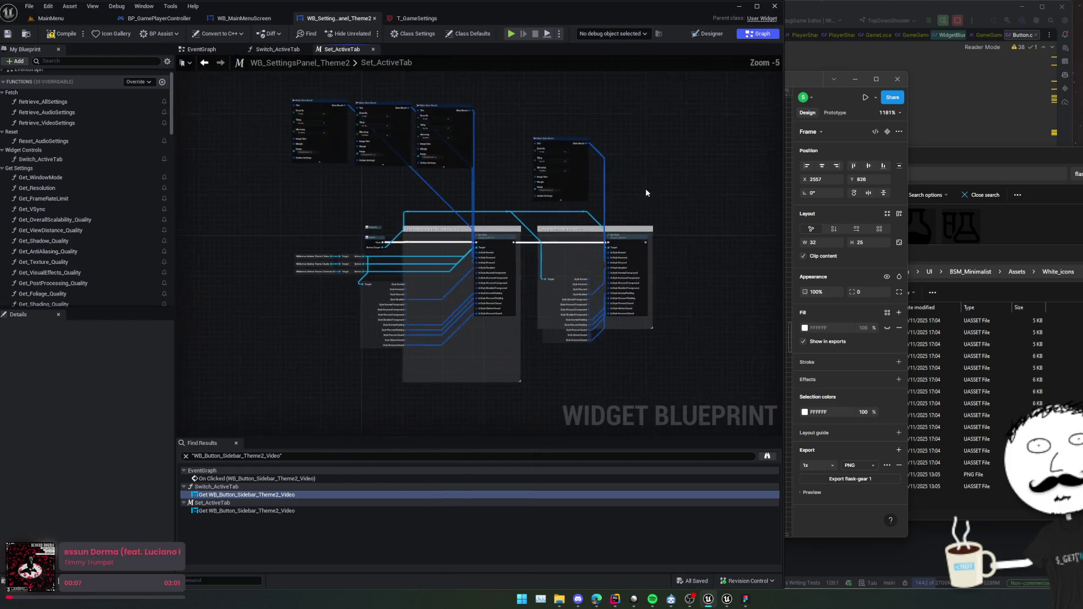
pyautogui.hotkey('alt', 'Left')
pyautogui.moveTo(383, 243)
pyautogui.mouseDown()
pyautogui.moveTo(498, 266)
pyautogui.moveTo(523, 255)
pyautogui.moveTo(388, 197)
pyautogui.mouseUp()
pyautogui.click(530, 248)
pyautogui.moveTo(384, 142)
pyautogui.mouseDown()
pyautogui.moveTo(515, 309)
pyautogui.moveTo(529, 284)
pyautogui.mouseUp()
pyautogui.moveTo(529, 190)
pyautogui.mouseDown()
pyautogui.moveTo(384, 130)
pyautogui.moveTo(529, 123)
pyautogui.moveTo(529, 108)
pyautogui.moveTo(514, 123)
pyautogui.mouseUp()
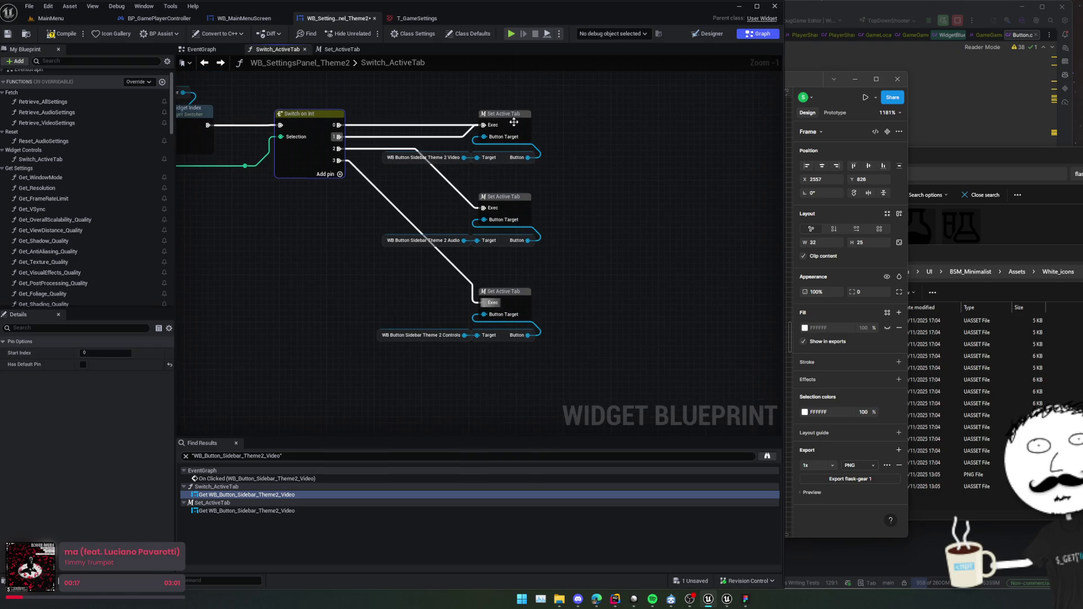
# Move the tab setters down and add a getter for the Game sidebar button.
pyautogui.moveTo(576, 108); pyautogui.dragTo(405, 357)
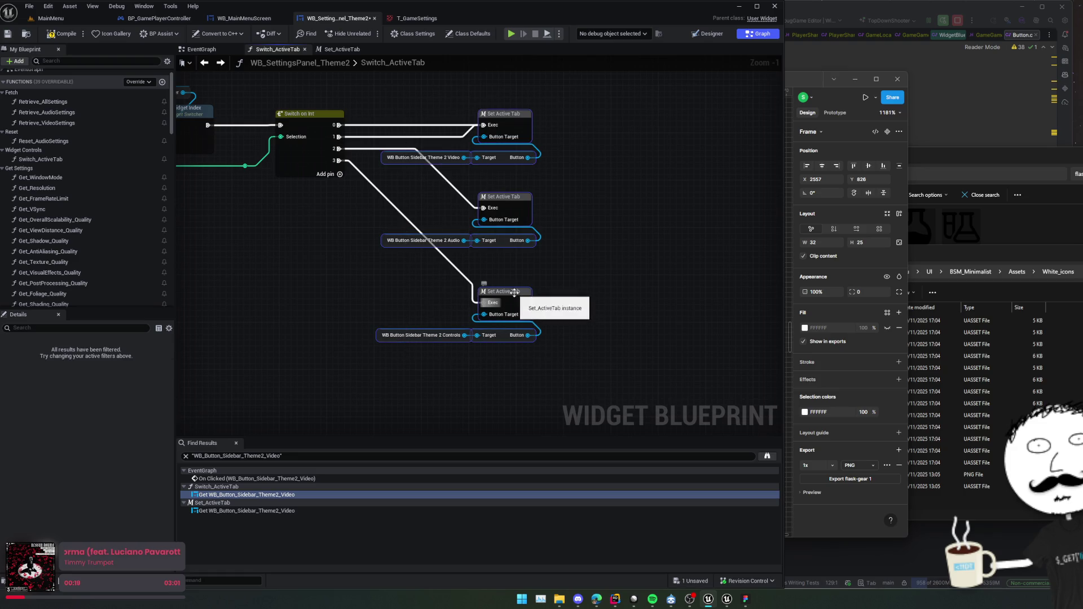
pyautogui.moveTo(513, 294); pyautogui.dragTo(524, 360)
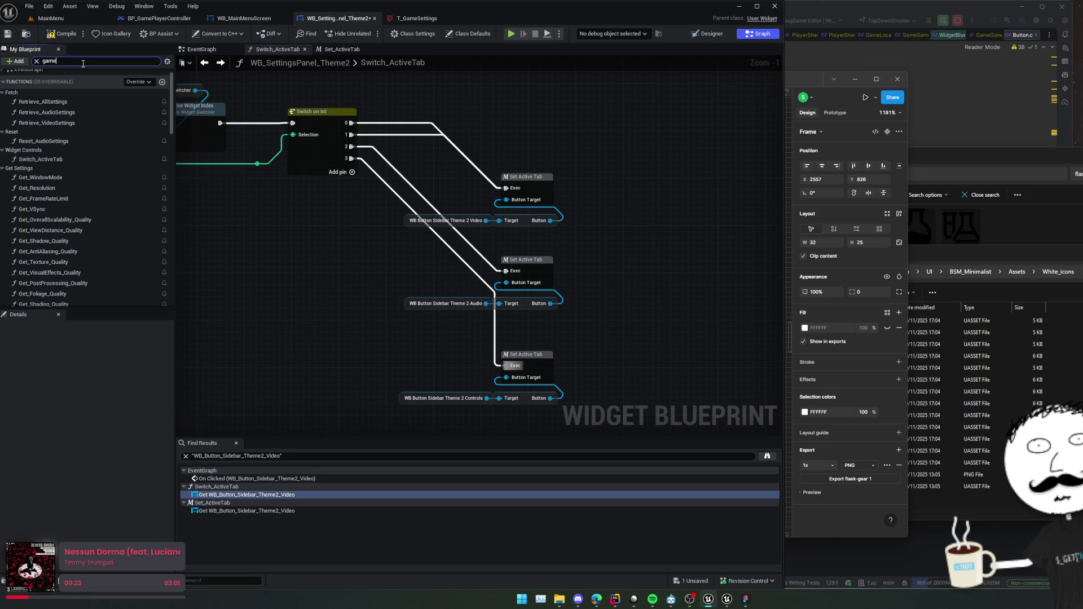
pyautogui.moveTo(63, 163); pyautogui.dragTo(390, 110)
pyautogui.moveTo(508, 138); pyautogui.dragTo(506, 155)
pyautogui.click(525, 162)
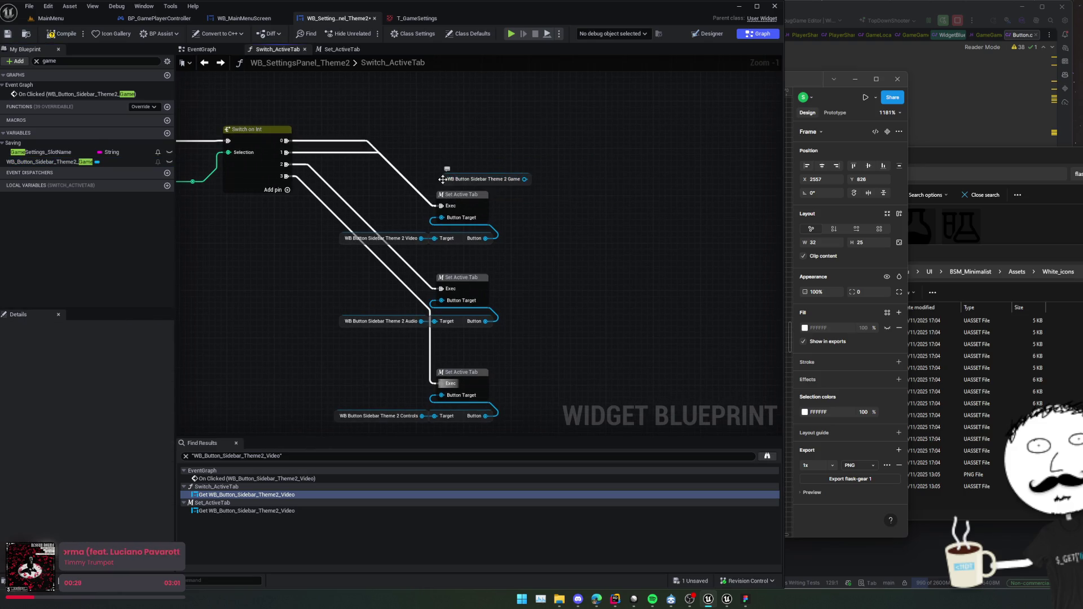
pyautogui.moveTo(451, 179)
pyautogui.mouseDown()
pyautogui.moveTo(350, 178)
pyautogui.moveTo(327, 197)
pyautogui.mouseUp()
# Duplicate a Set Active Tab setter for the Game button and wire Switch output 0 to it.
pyautogui.moveTo(527, 188); pyautogui.dragTo(429, 245)
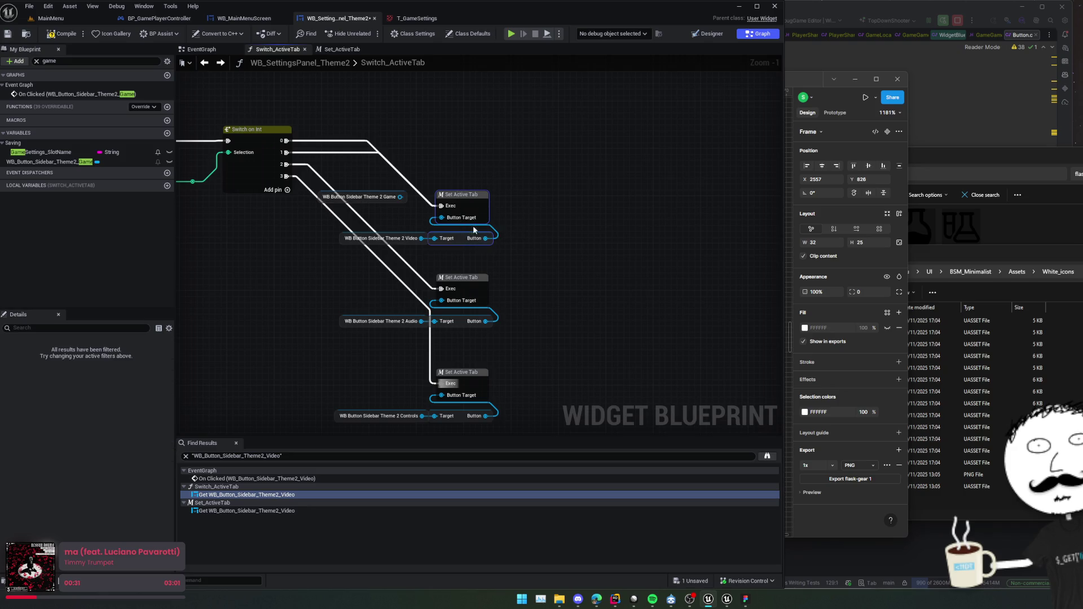
pyautogui.hotkey('ctrl', 'c')
pyautogui.hotkey('ctrl', 'v')
pyautogui.scroll(1, 436, 163)
pyautogui.moveTo(389, 202); pyautogui.dragTo(448, 169)
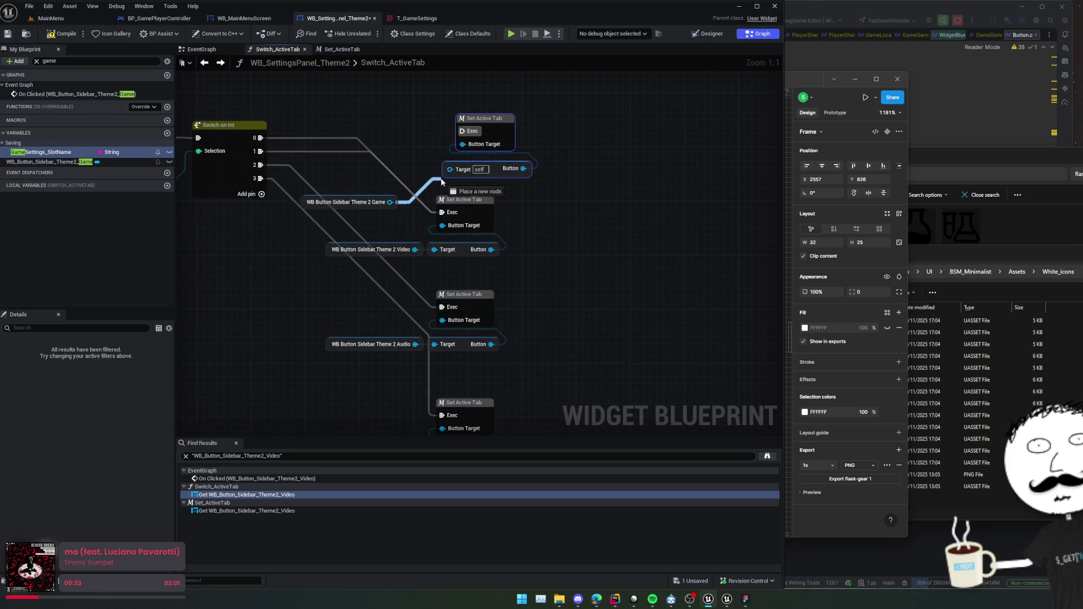
pyautogui.moveTo(319, 207); pyautogui.dragTo(355, 173)
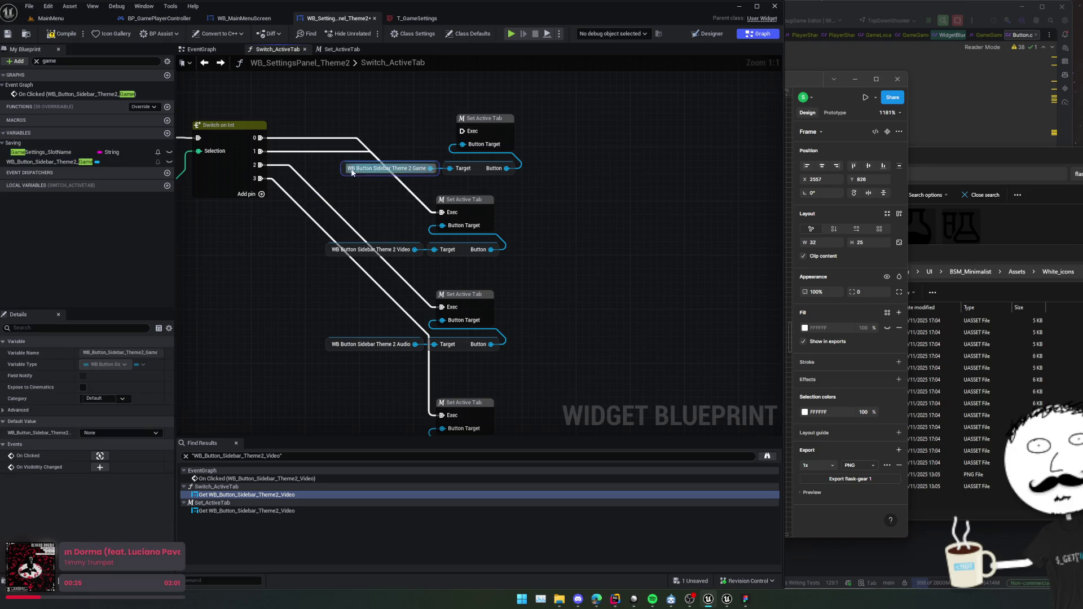
pyautogui.moveTo(462, 131); pyautogui.dragTo(433, 148)
pyautogui.click(433, 148)
pyautogui.moveTo(260, 138); pyautogui.dragTo(463, 131)
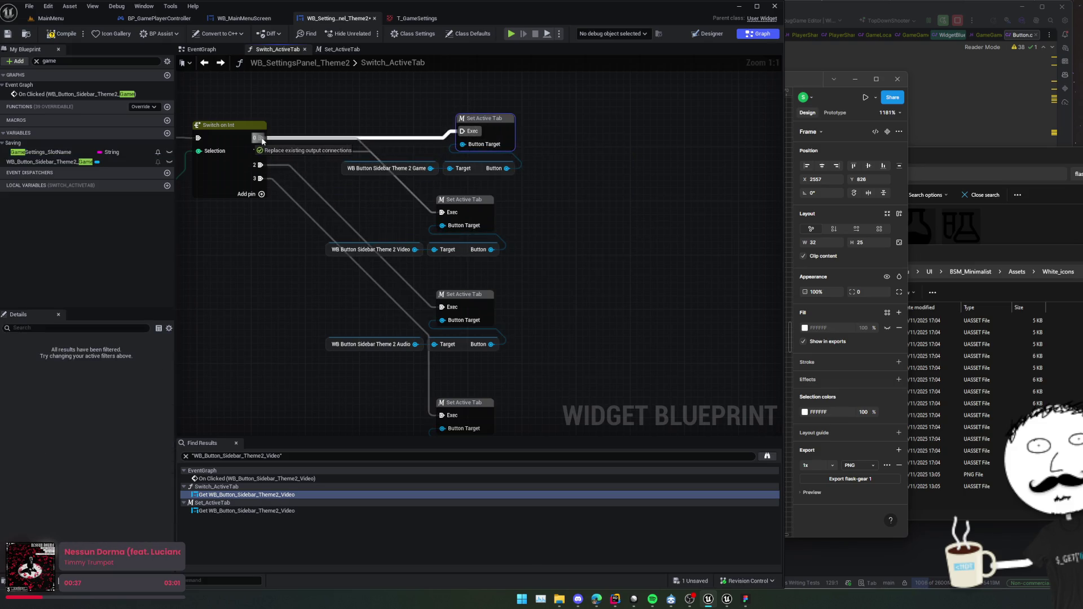
# Save and compile the settings panel blueprint, then start a Play-In-Editor test.
pyautogui.moveTo(272, 115); pyautogui.dragTo(428, 123)
pyautogui.scroll(-1, 427, 126)
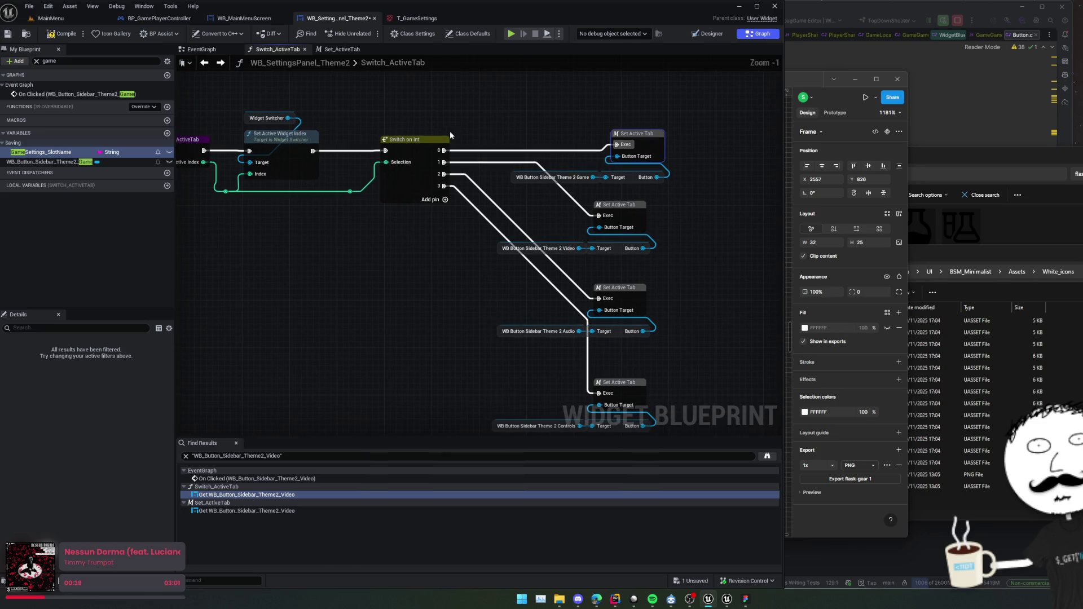
pyautogui.hotkey('ctrl', 's')
pyautogui.click(63, 35)
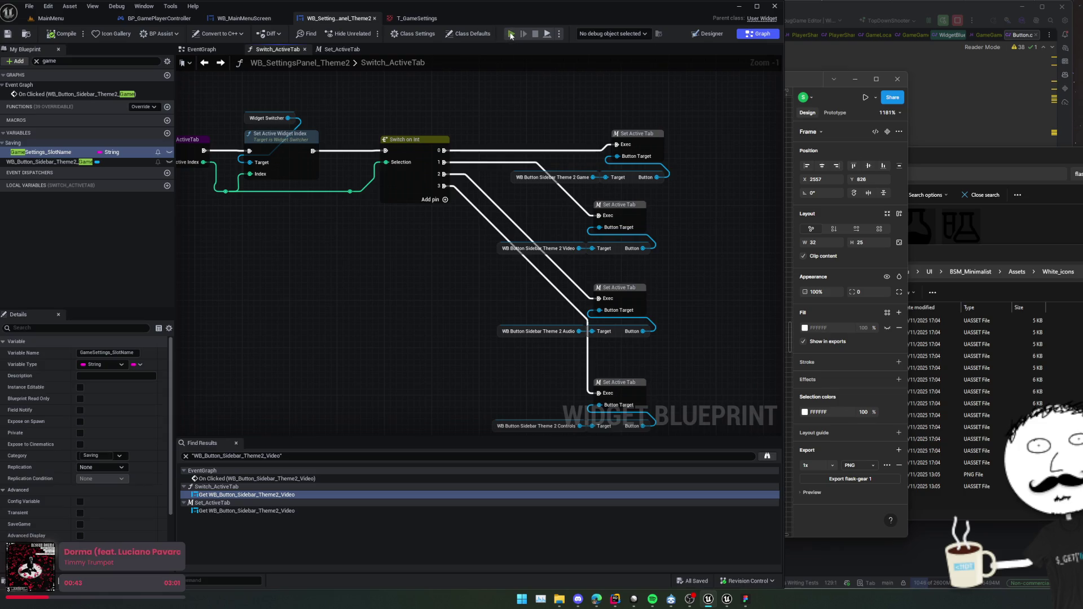
pyautogui.hotkey('alt', 'p')
pyautogui.click(666, 194)
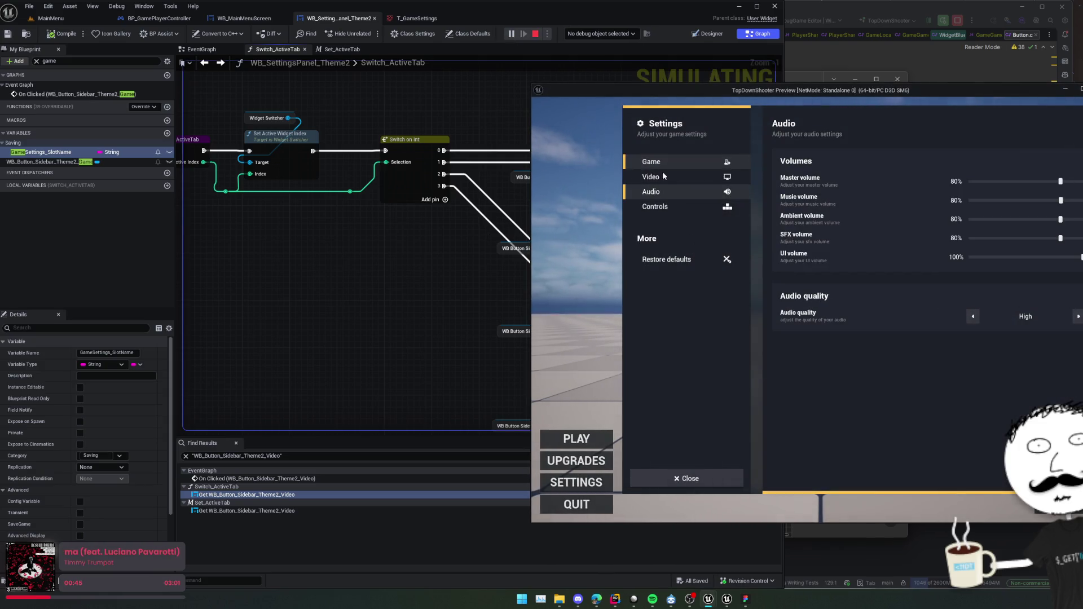
pyautogui.click(674, 207)
pyautogui.click(669, 191)
pyautogui.click(667, 177)
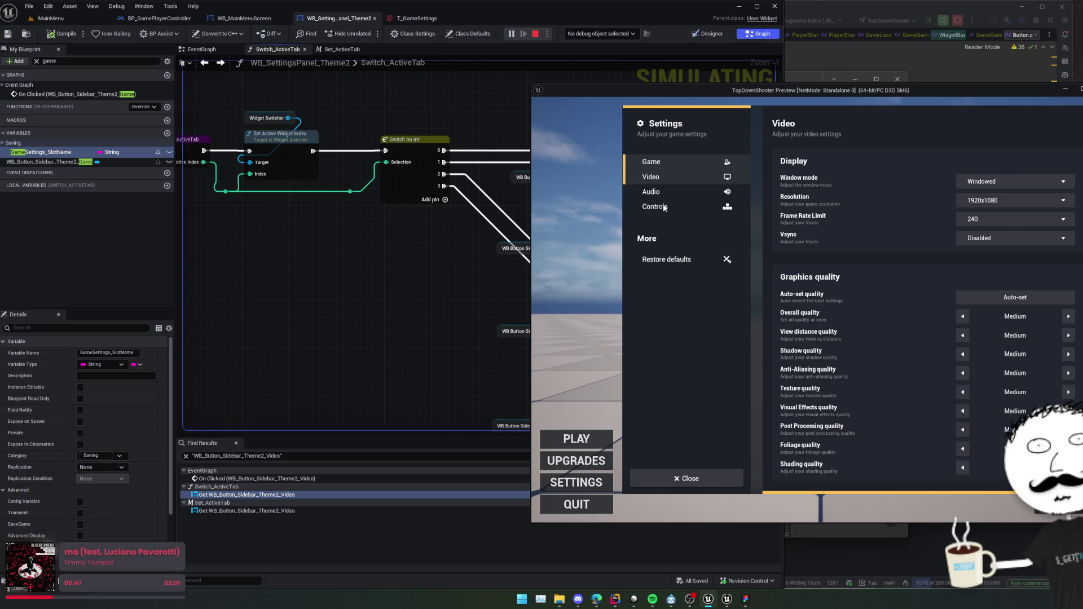
pyautogui.click(669, 175)
pyautogui.click(668, 175)
pyautogui.click(742, 175)
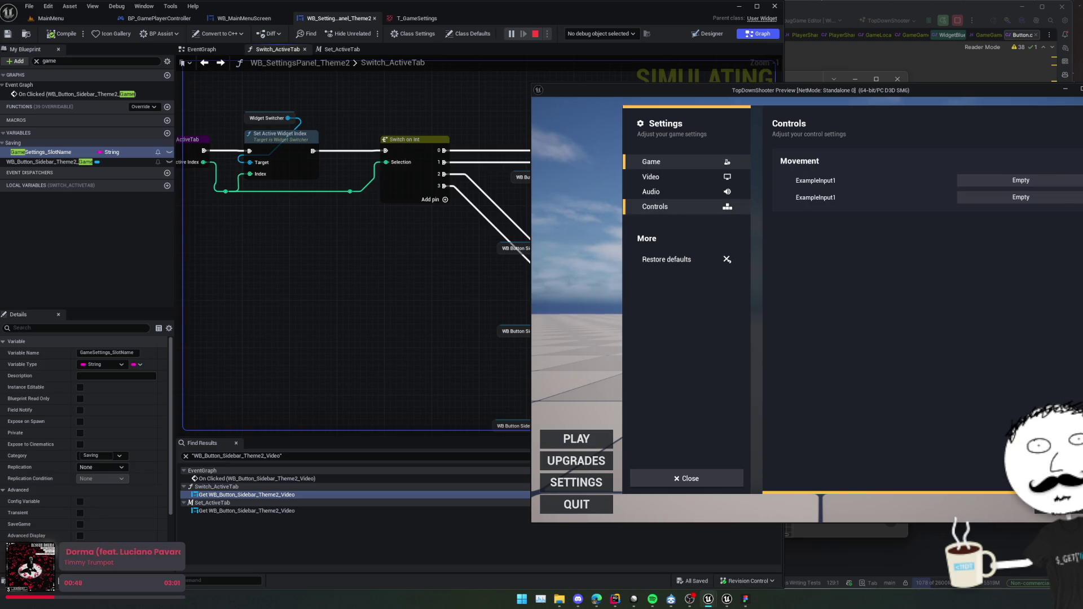
pyautogui.press('Escape')
pyautogui.moveTo(315, 253); pyautogui.dragTo(385, 283)
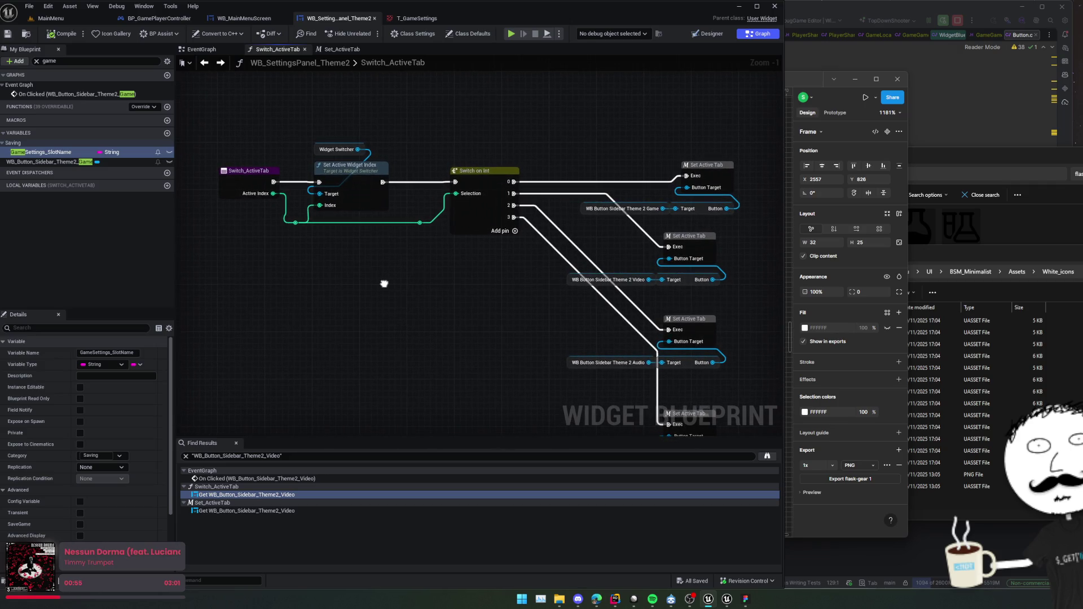
# Find all references to Switch_ActiveTab and jump to the Game tab's call in the EventGraph.
pyautogui.rightClick(245, 175)
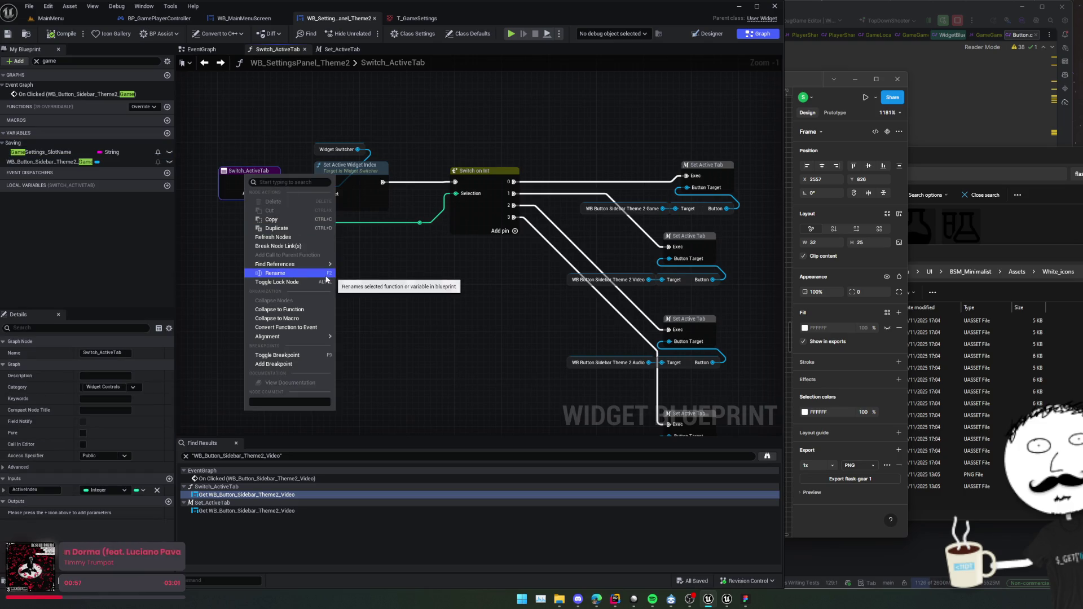
pyautogui.moveTo(333, 264)
pyautogui.click(367, 293)
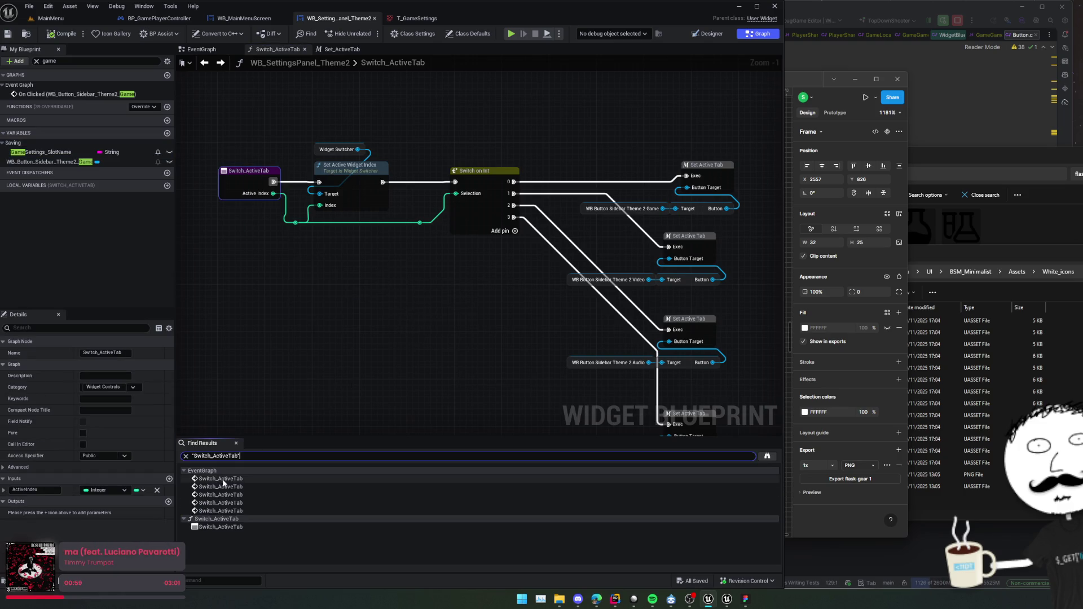
pyautogui.click(220, 479)
pyautogui.moveTo(386, 280)
pyautogui.mouseDown()
pyautogui.moveTo(472, 212)
pyautogui.moveTo(579, 265)
pyautogui.mouseUp()
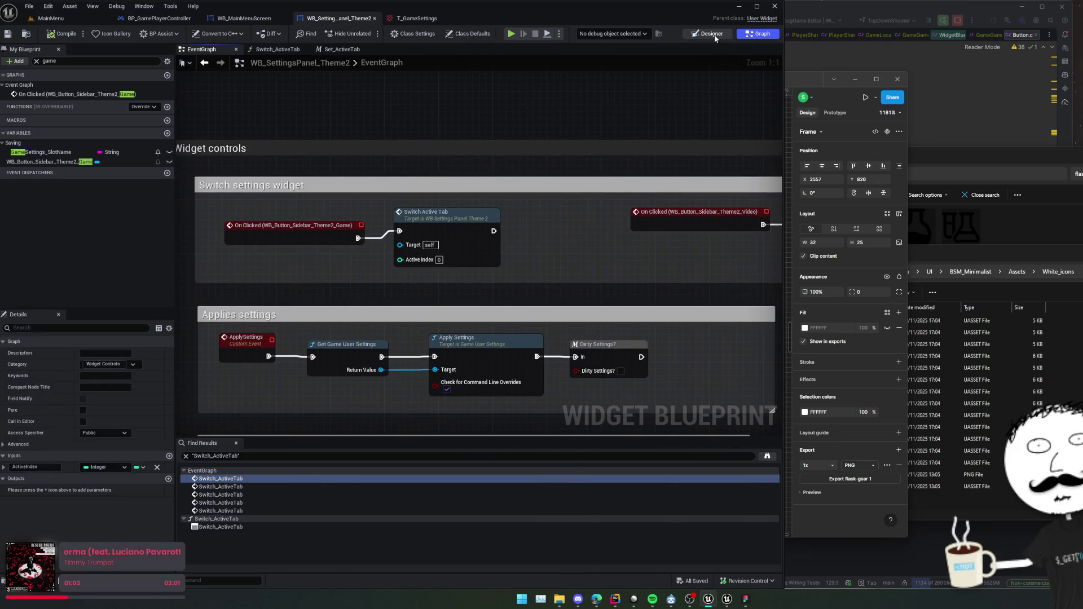
# Check Game_Panel and the Game sidebar button in the Designer, then return to the Graph.
pyautogui.click(712, 34)
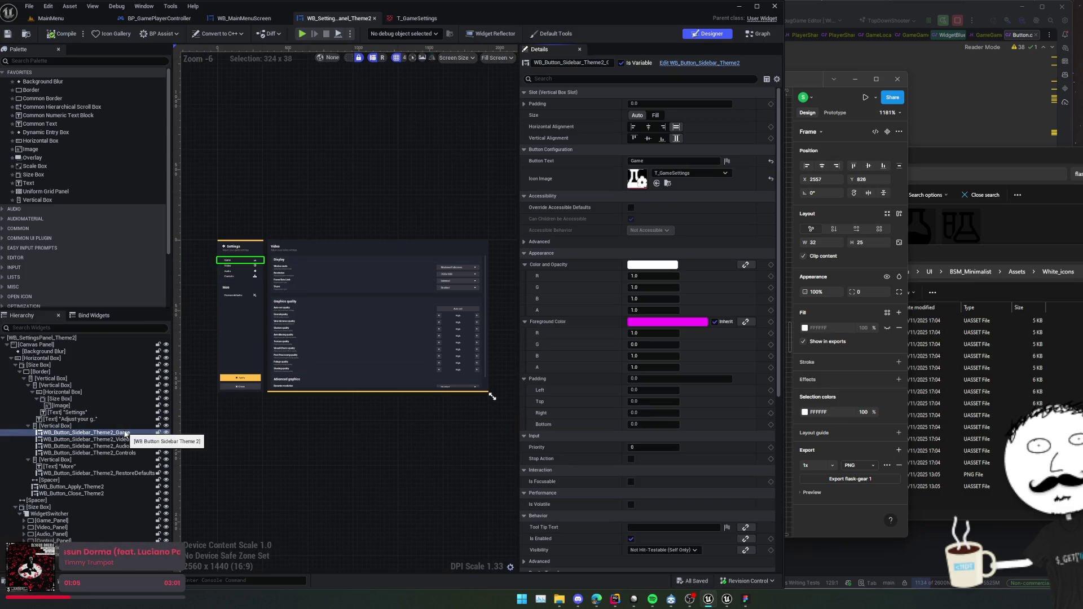
pyautogui.click(80, 520)
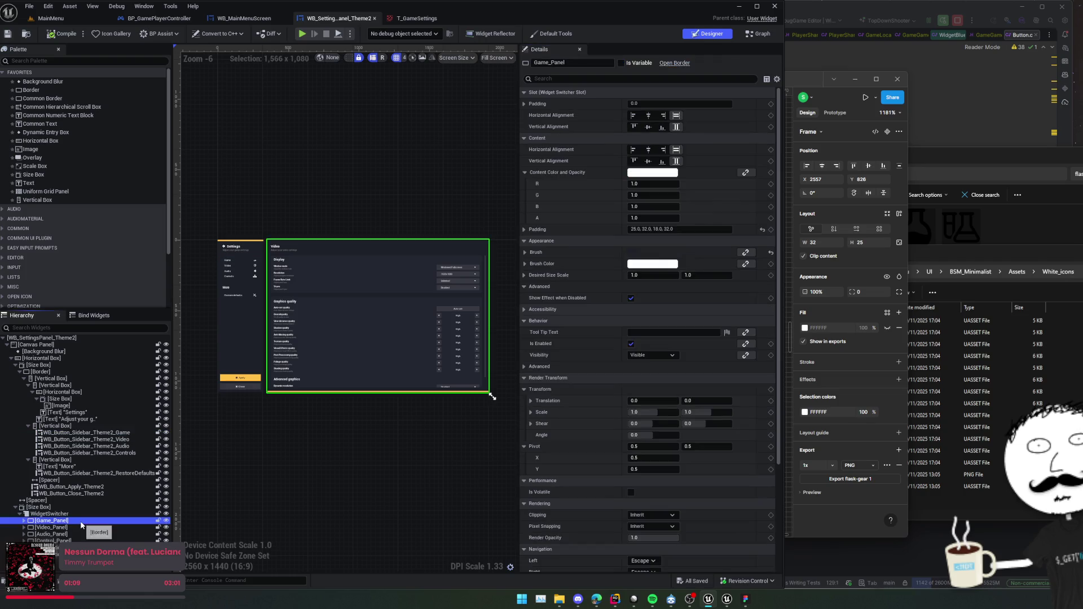
pyautogui.click(84, 432)
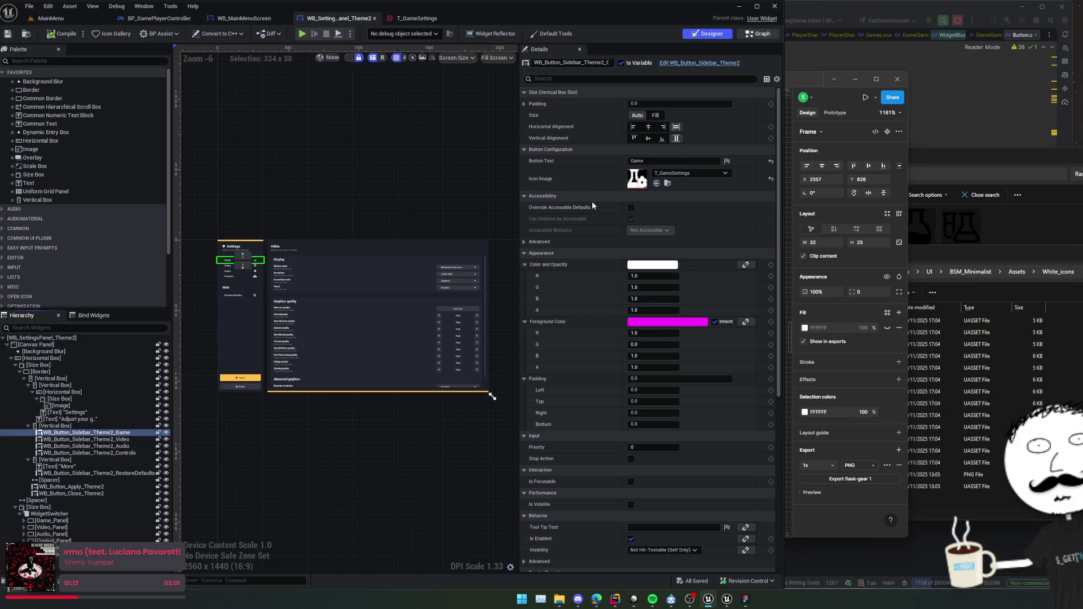
pyautogui.click(757, 33)
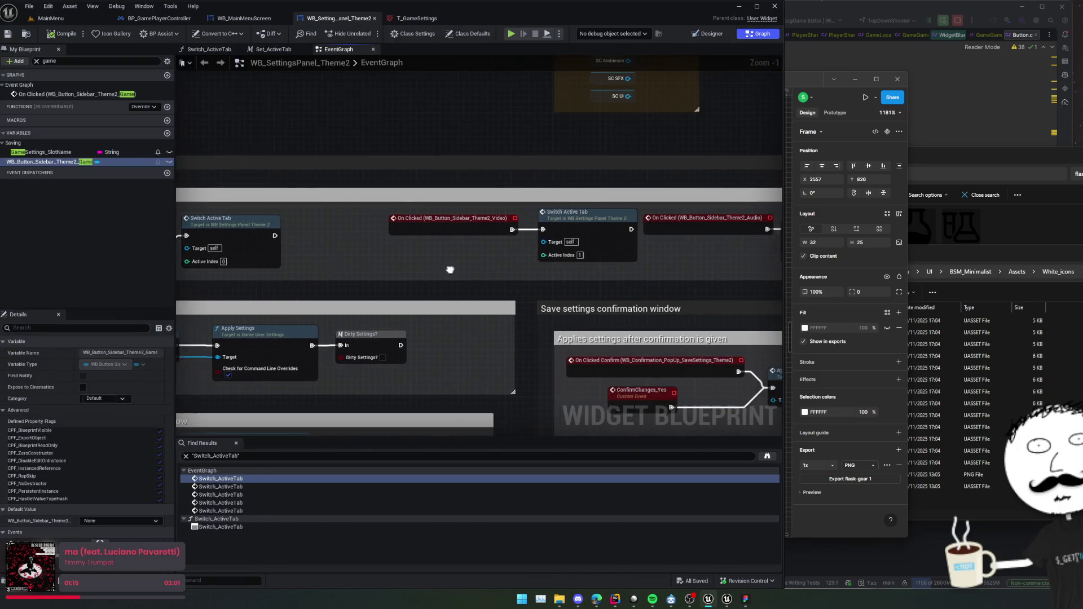
# Survey the Video and Audio tab calls, then clear the game filter from the My Blueprint search.
pyautogui.moveTo(449, 270)
pyautogui.mouseDown()
pyautogui.moveTo(489, 266)
pyautogui.moveTo(442, 260)
pyautogui.moveTo(548, 259)
pyautogui.moveTo(507, 256)
pyautogui.mouseUp()
pyautogui.scroll(-1, 547, 259)
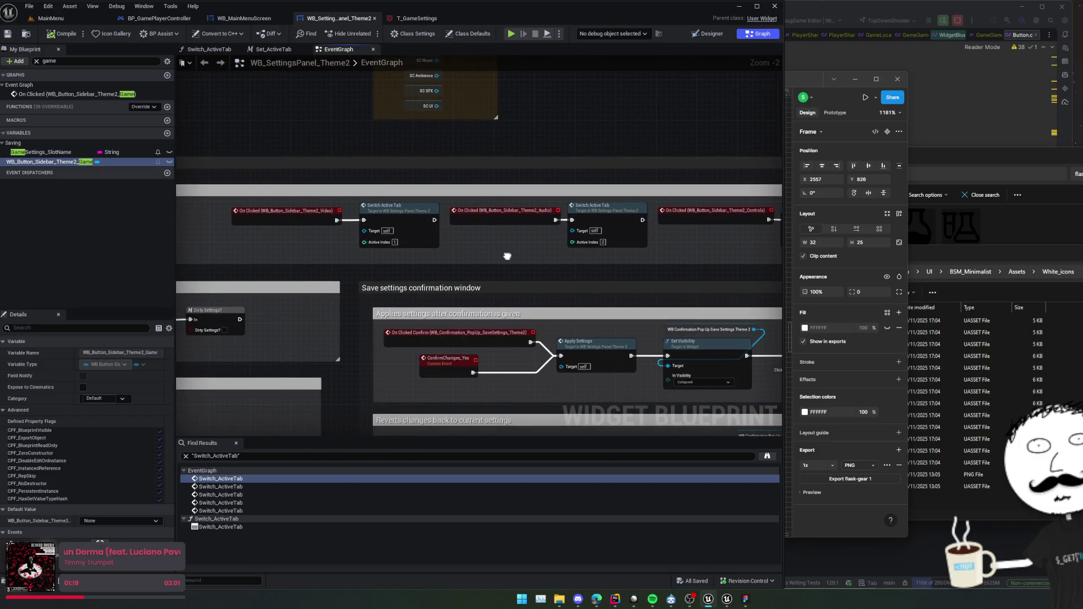
pyautogui.moveTo(507, 256); pyautogui.dragTo(369, 250)
pyautogui.scroll(-1, 459, 249)
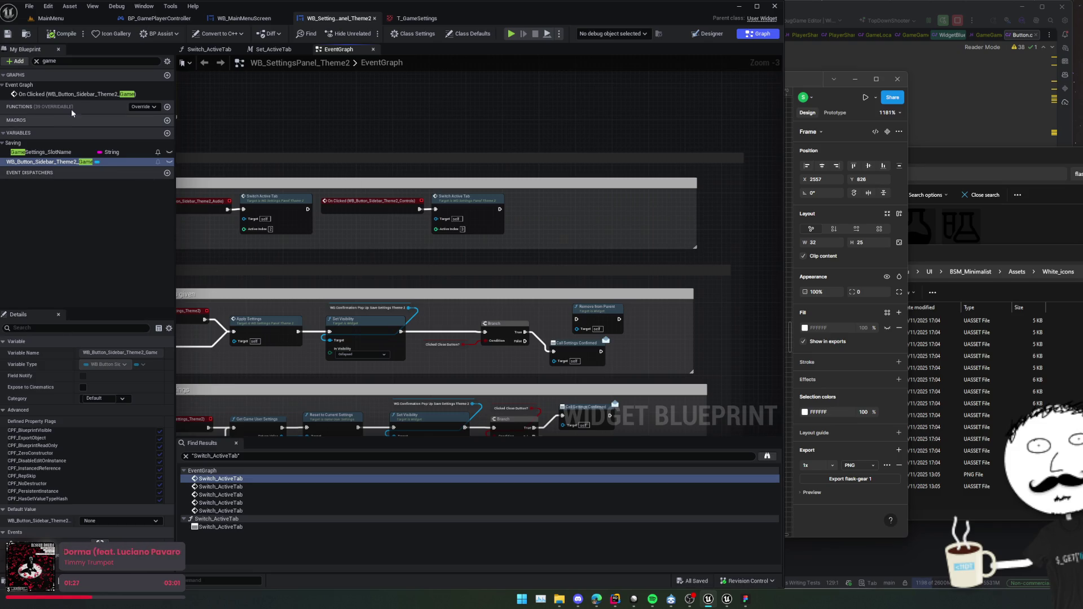
pyautogui.click(121, 60)
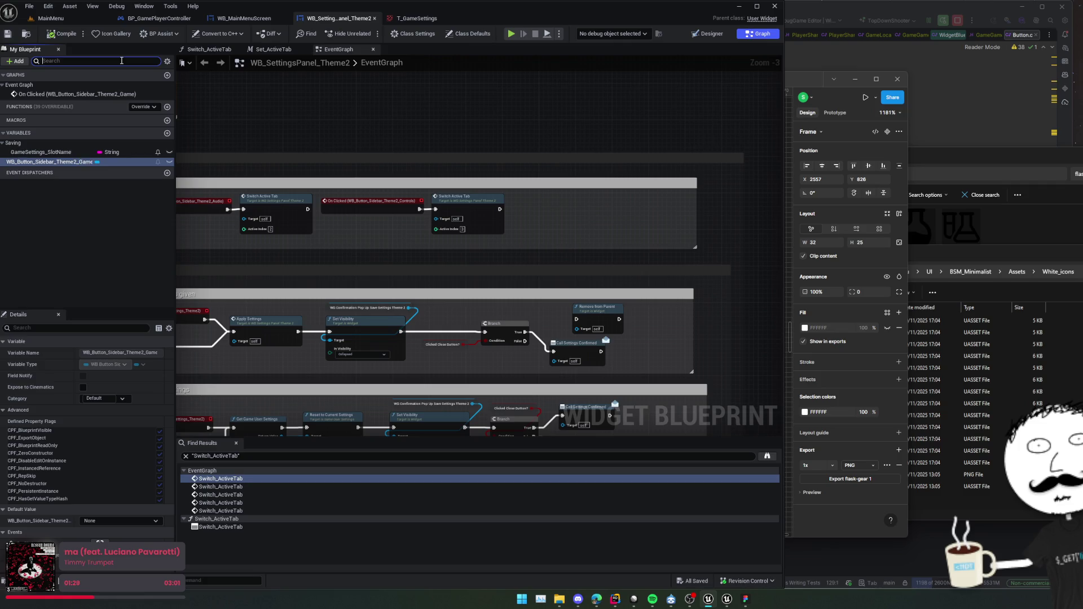
# Expand the Fetch, Reset, Widget Controls, Get Settings, Saving, Adjust and Interpreters function groups.
pyautogui.click(53, 88)
pyautogui.doubleClick(53, 100)
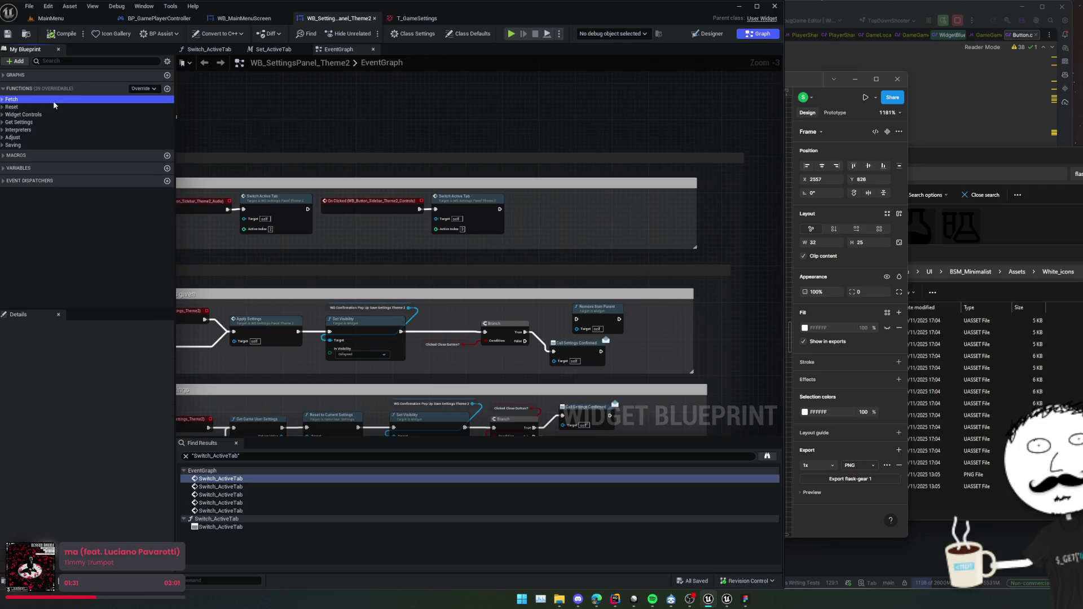
pyautogui.click(46, 140)
pyautogui.doubleClick(47, 140)
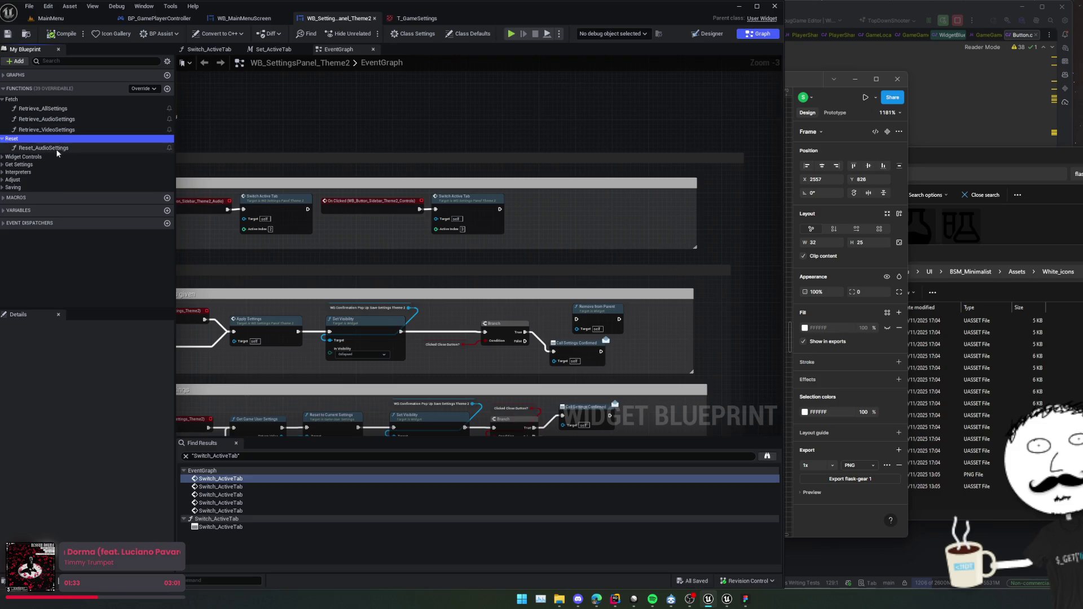
pyautogui.doubleClick(53, 155)
pyautogui.doubleClick(46, 175)
pyautogui.scroll(-3, 71, 191)
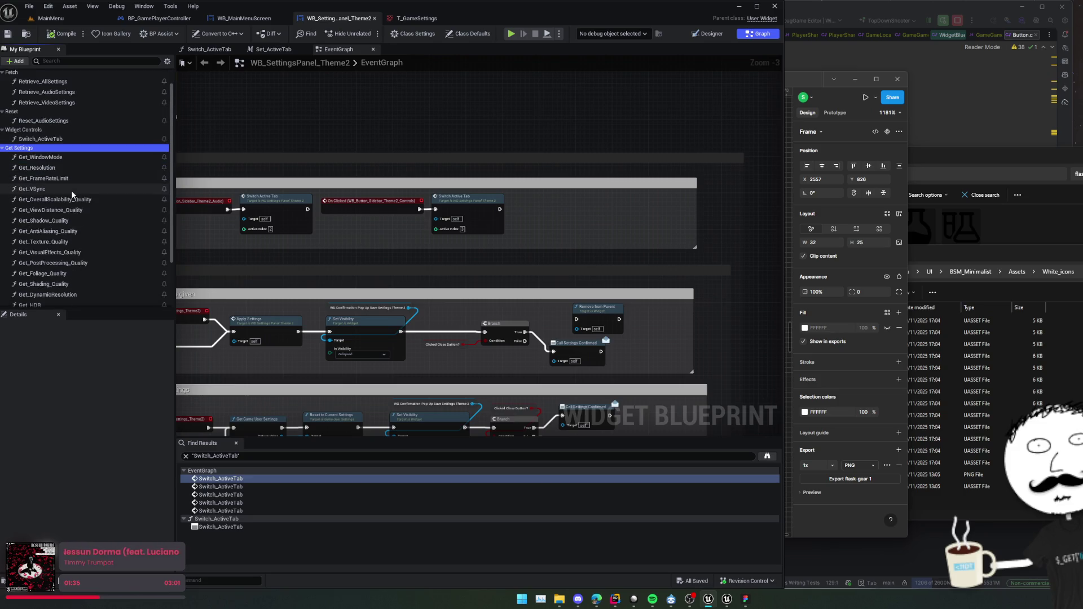
pyautogui.click(49, 276)
pyautogui.click(49, 268)
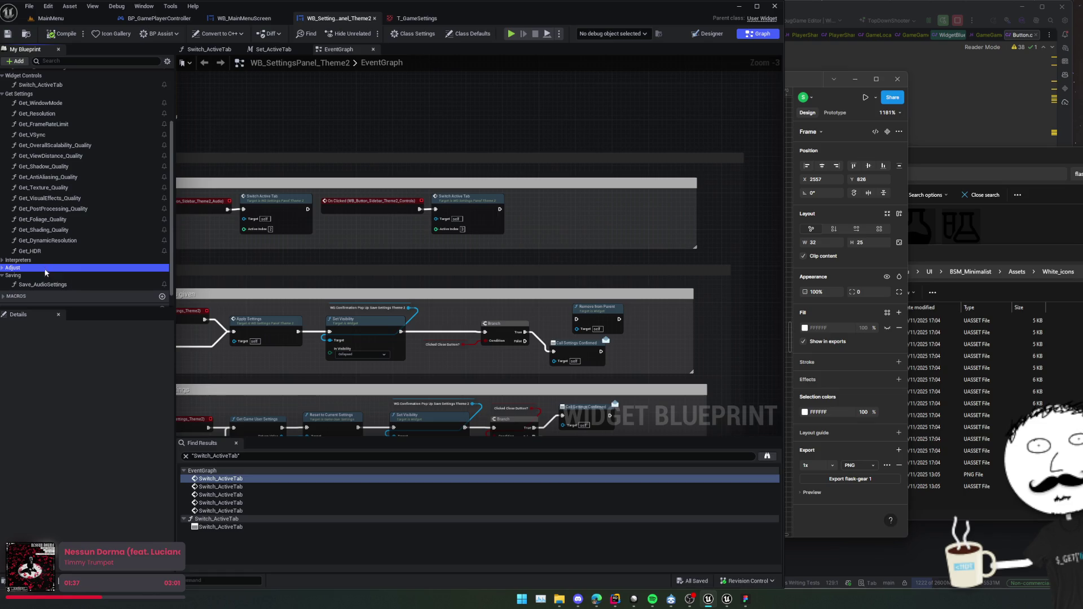
pyautogui.doubleClick(49, 261)
pyautogui.scroll(-5, 65, 258)
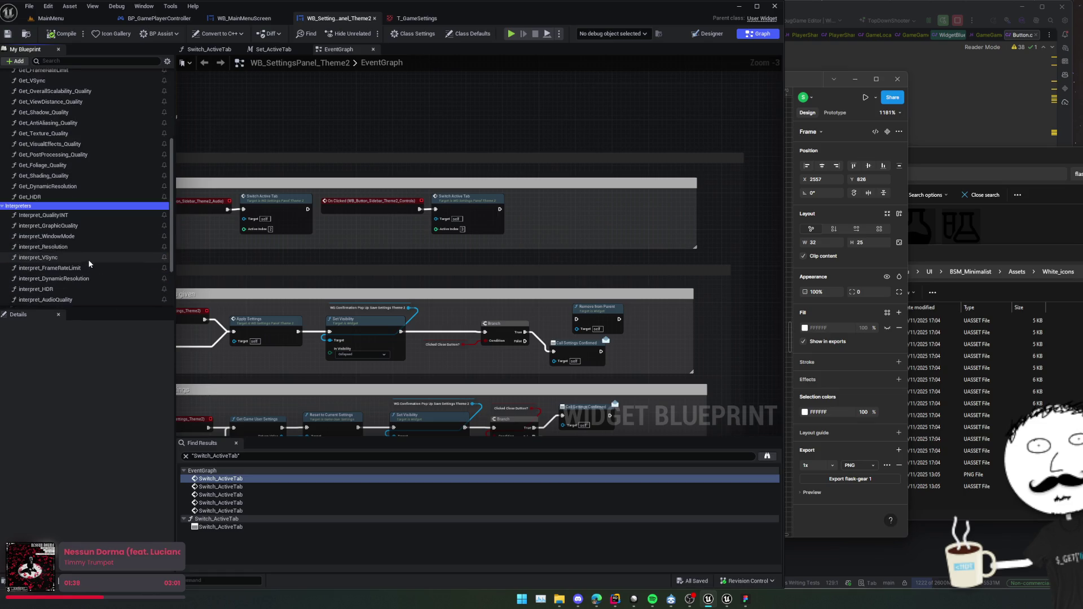
# Select WB_Button_Sidebar_Theme2_Video in the Designer to show its Video label and T_Video_icon_white icon.
pyautogui.moveTo(497, 276)
pyautogui.mouseDown()
pyautogui.moveTo(600, 283)
pyautogui.moveTo(564, 215)
pyautogui.moveTo(522, 182)
pyautogui.moveTo(472, 185)
pyautogui.mouseUp()
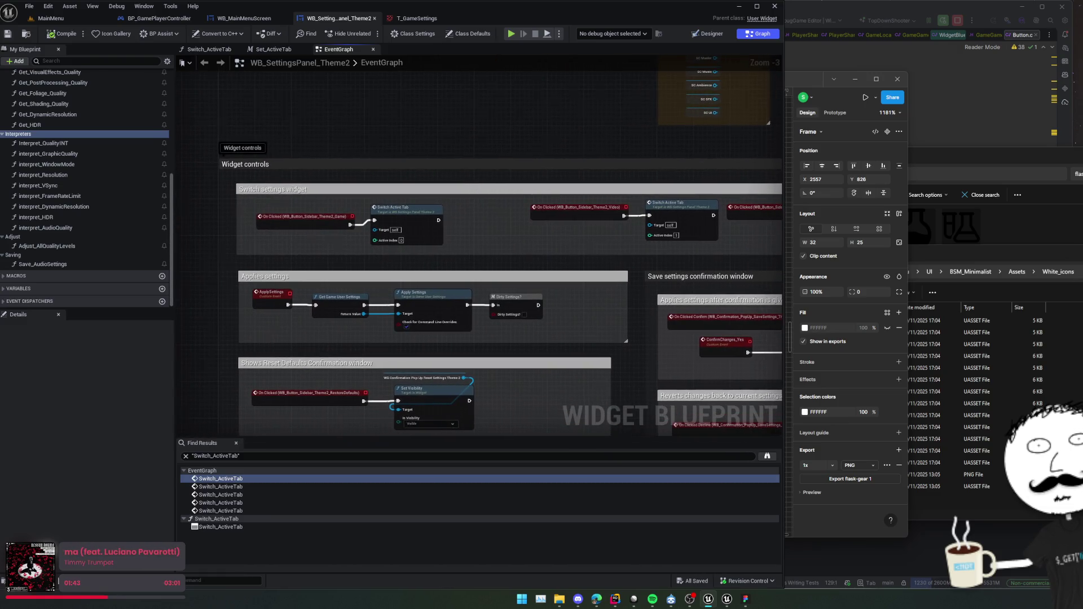
pyautogui.moveTo(657, 120); pyautogui.dragTo(576, 116)
pyautogui.click(709, 33)
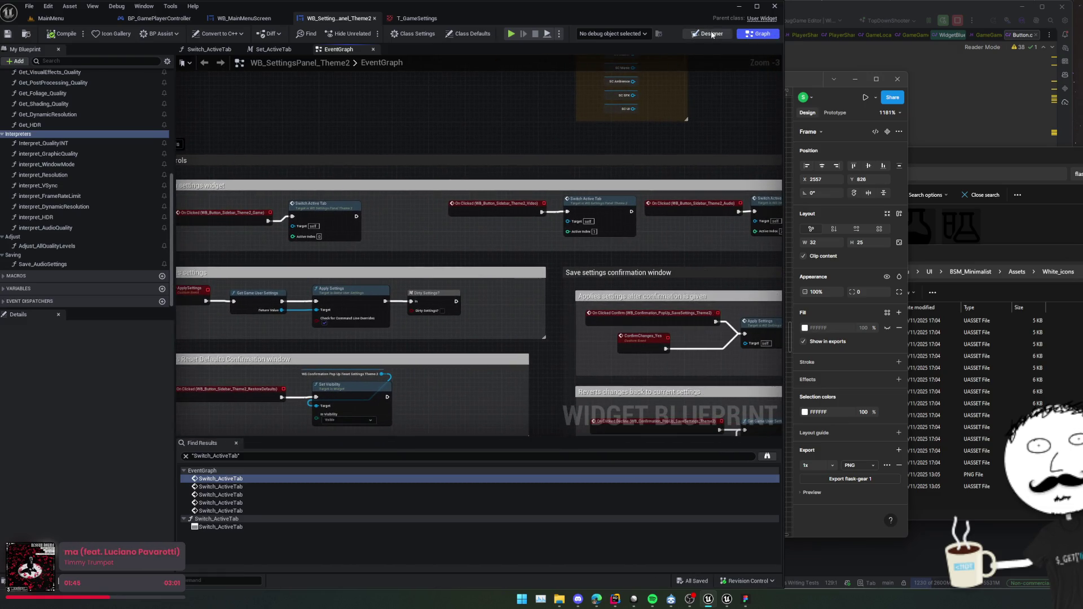
pyautogui.click(247, 267)
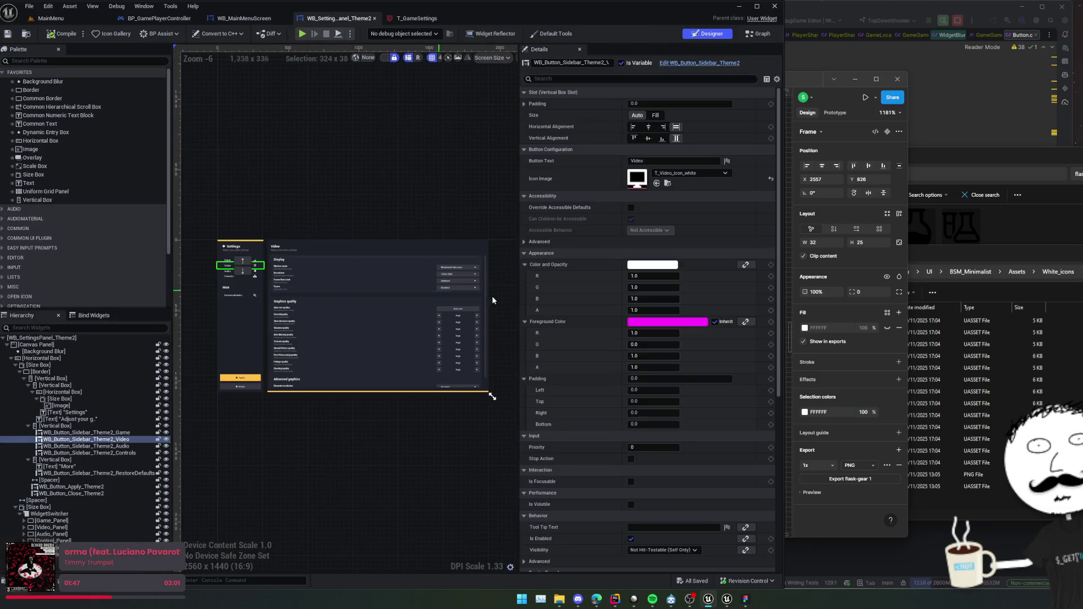
pyautogui.scroll(-10, 611, 323)
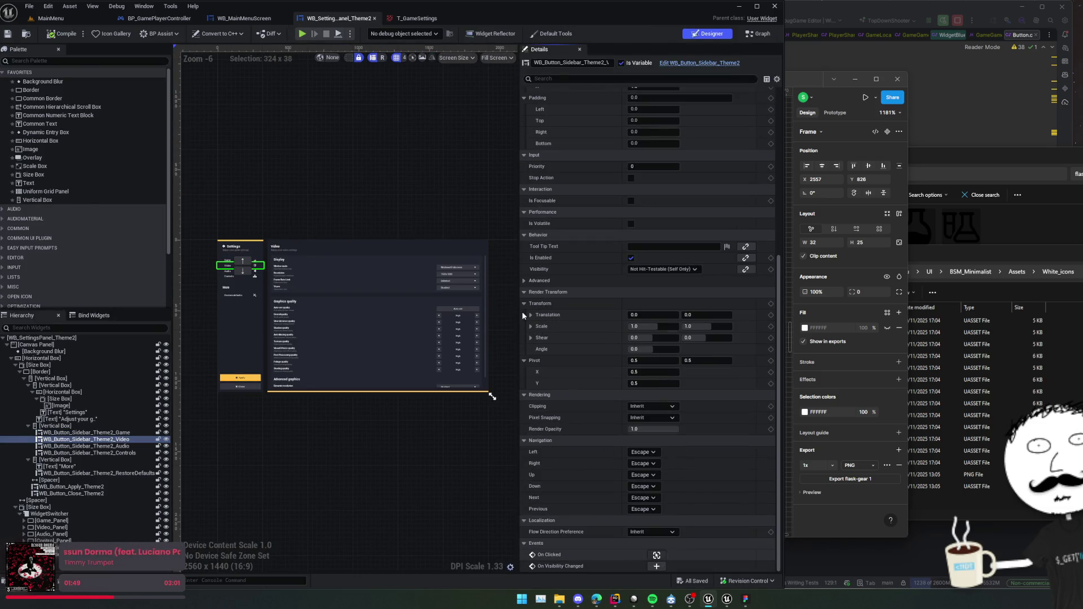
# Open Switch_ActiveTab from the Video button's call and frame all its Set Active Tab branches.
pyautogui.click(657, 555)
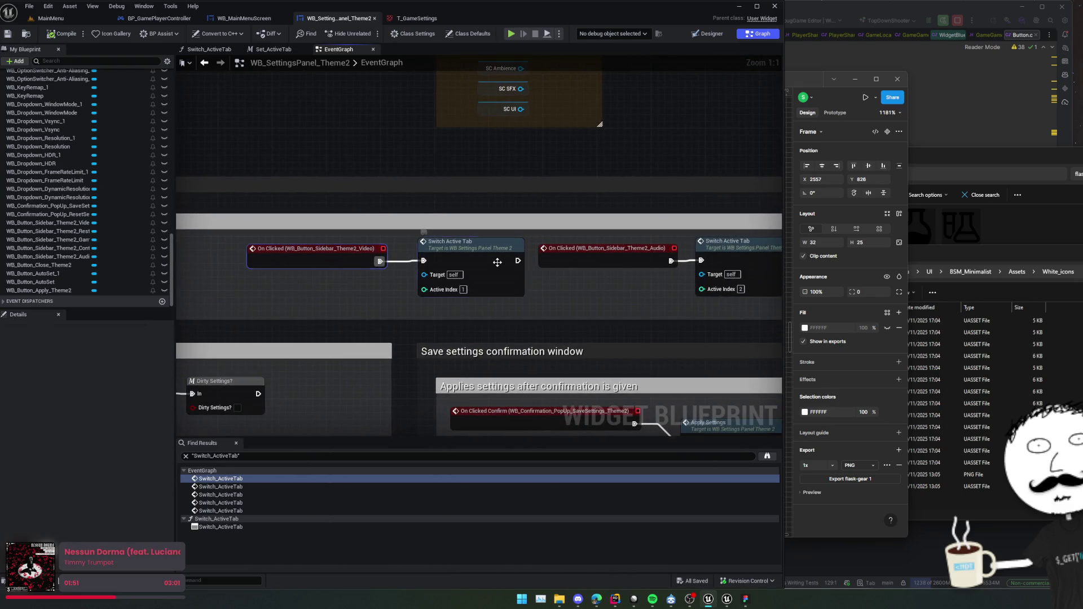
pyautogui.doubleClick(497, 262)
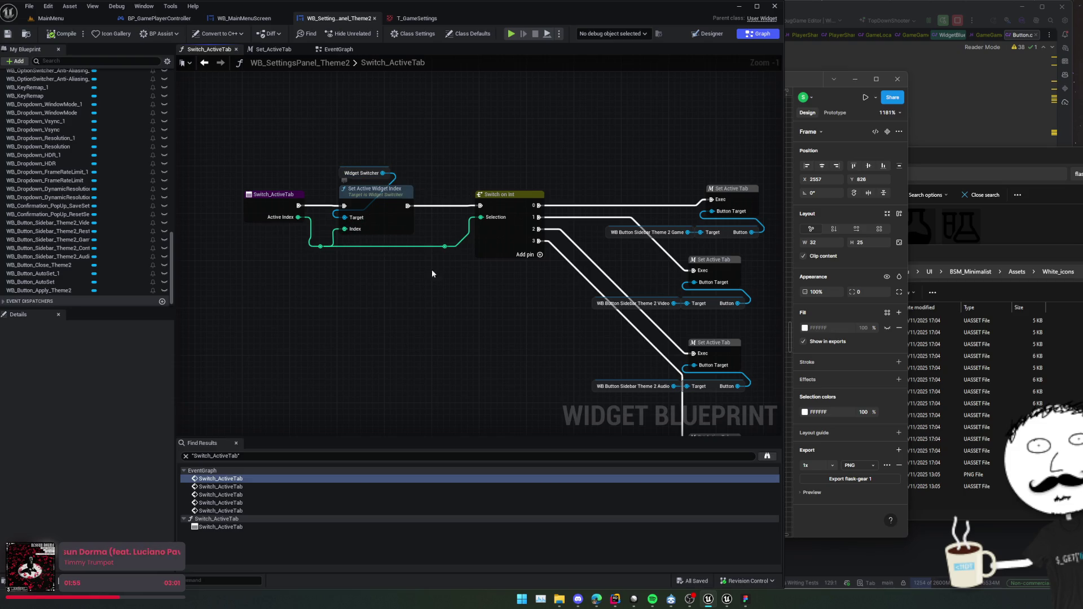
pyautogui.moveTo(432, 274); pyautogui.dragTo(417, 228)
pyautogui.moveTo(497, 230); pyautogui.dragTo(410, 197)
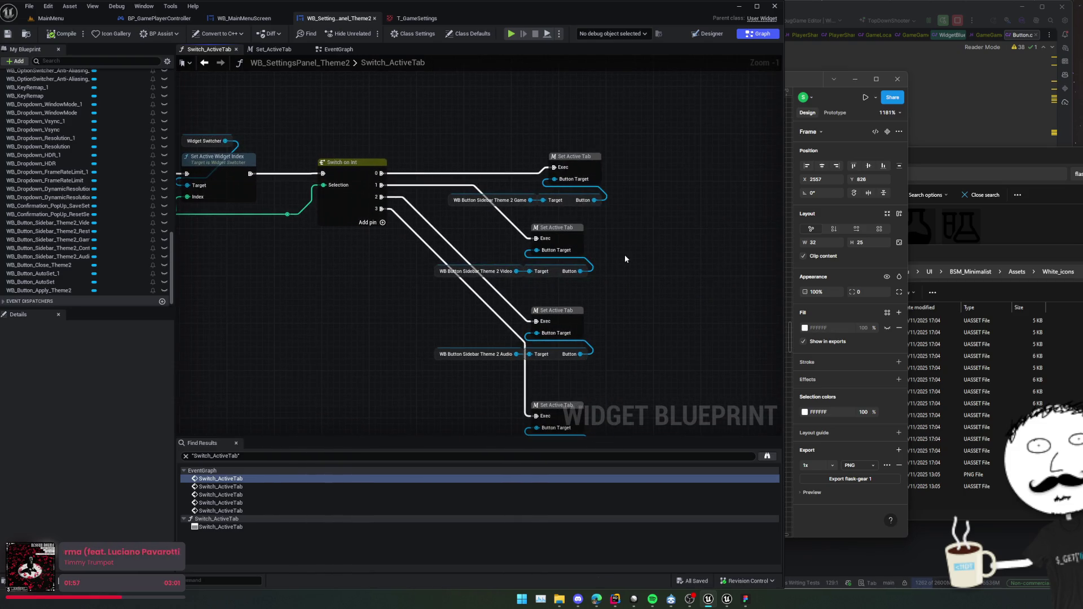
pyautogui.moveTo(625, 254)
pyautogui.mouseDown()
pyautogui.moveTo(769, 266)
pyautogui.moveTo(660, 258)
pyautogui.mouseUp()
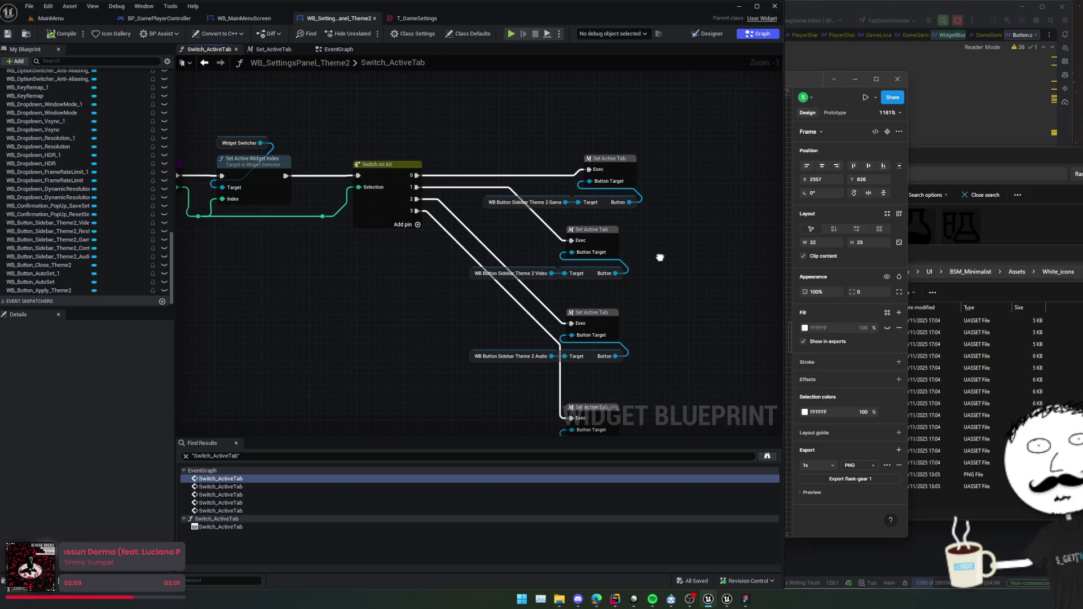
pyautogui.moveTo(660, 257)
pyautogui.mouseDown()
pyautogui.moveTo(712, 256)
pyautogui.moveTo(699, 270)
pyautogui.mouseUp()
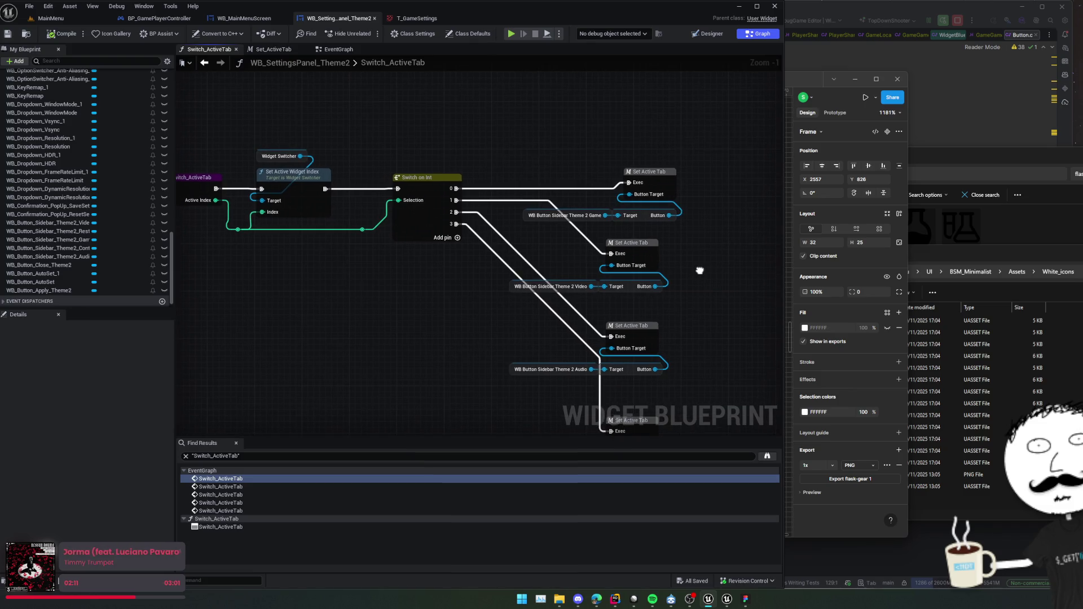
# Inspect Set_ActiveTab's button style nodes, then open Set Active Widget Index's C++ source.
pyautogui.doubleClick(658, 189)
pyautogui.scroll(3, 392, 188)
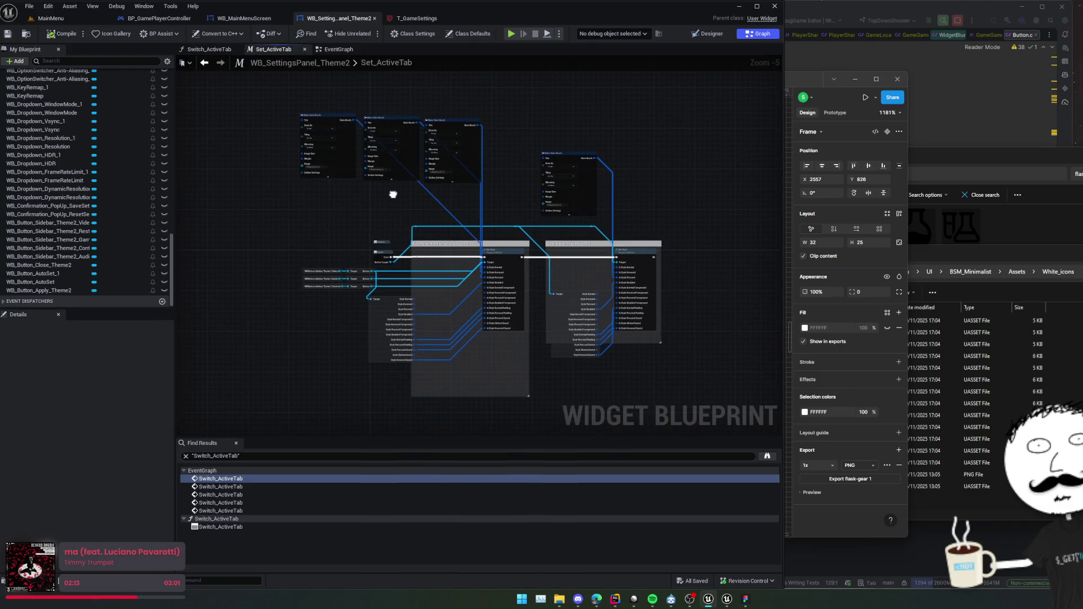
pyautogui.moveTo(393, 194); pyautogui.dragTo(329, 137)
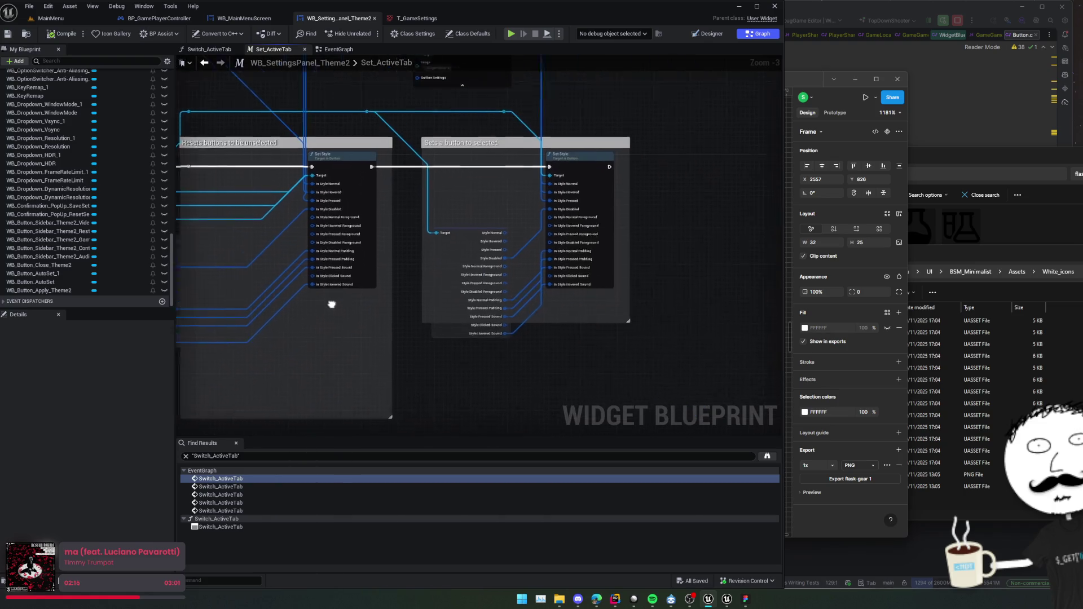
pyautogui.hotkey('alt', 'Left')
pyautogui.scroll(-1, 512, 252)
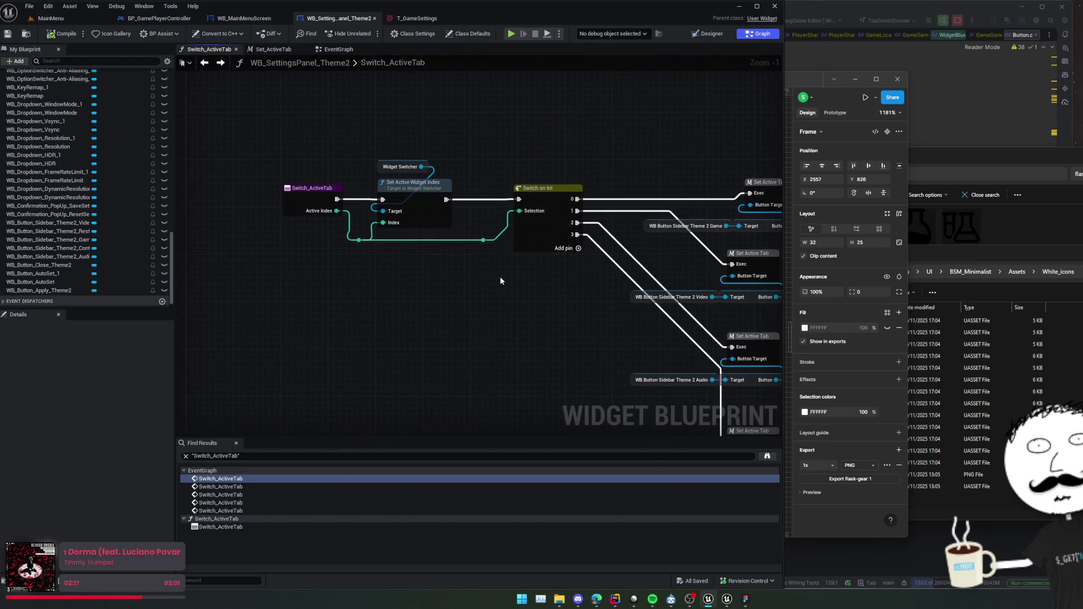
pyautogui.moveTo(500, 276); pyautogui.dragTo(501, 261)
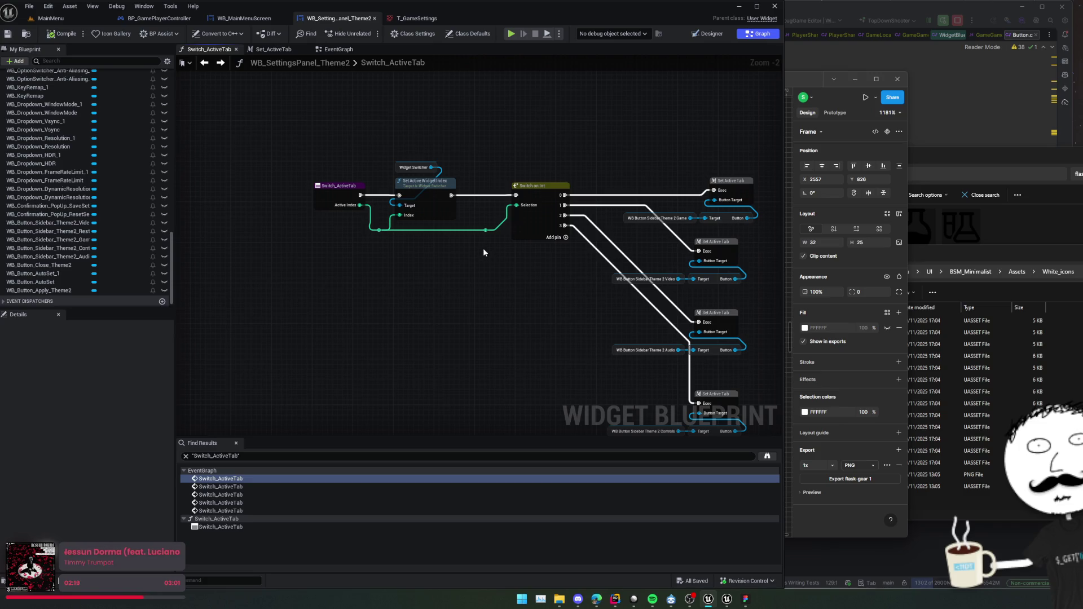
pyautogui.doubleClick(423, 187)
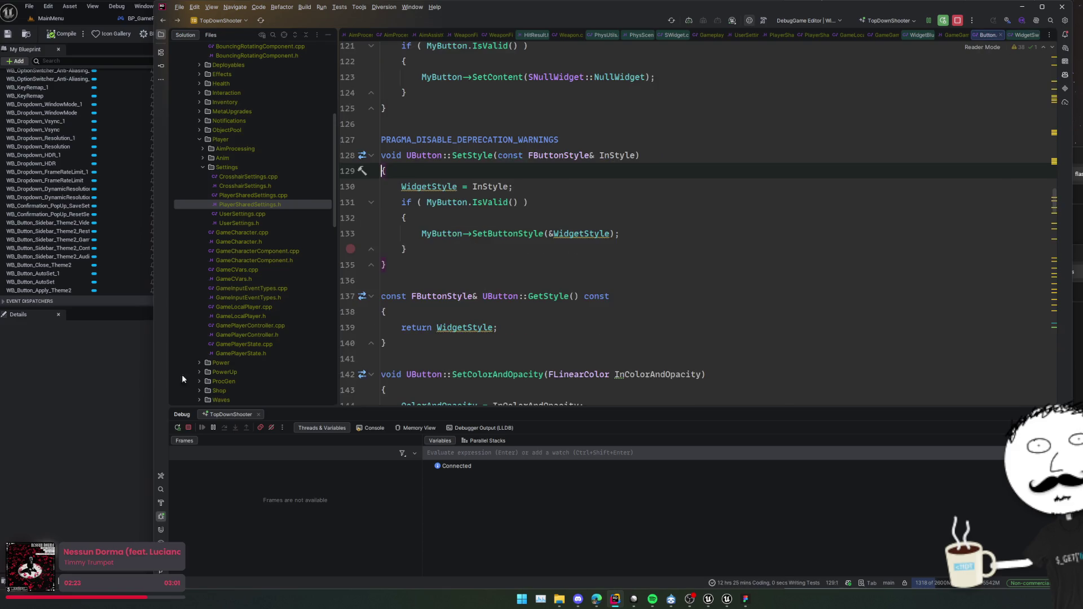
# Step through the EventGraph's Switch Active Tab calls, including index 3, index 1 and after Event Construct.
pyautogui.hotkey('alt', 'Tab')
pyautogui.scroll(-4, 389, 296)
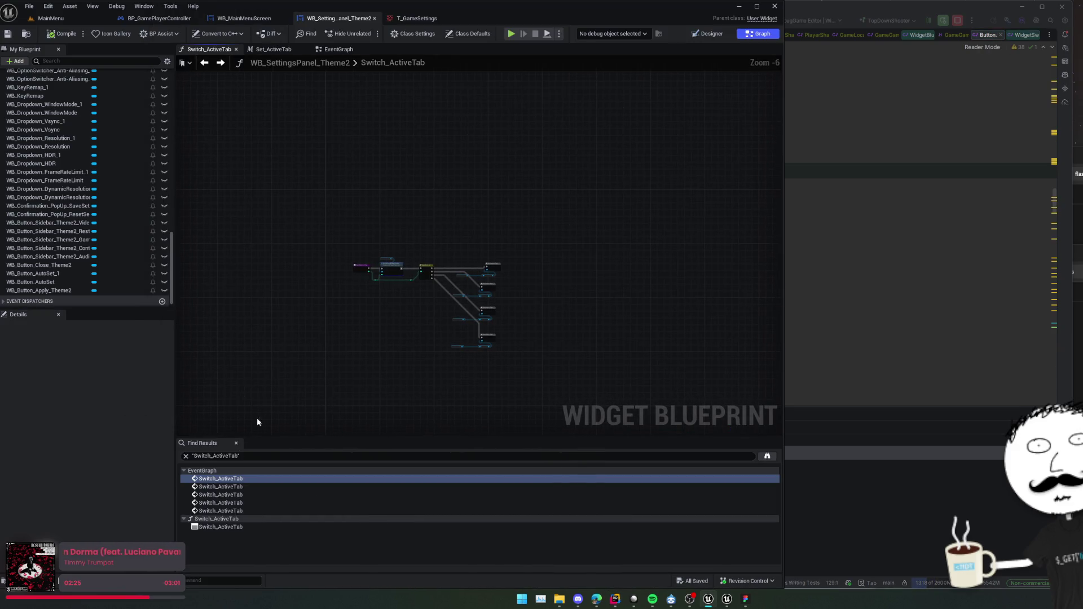
pyautogui.doubleClick(226, 528)
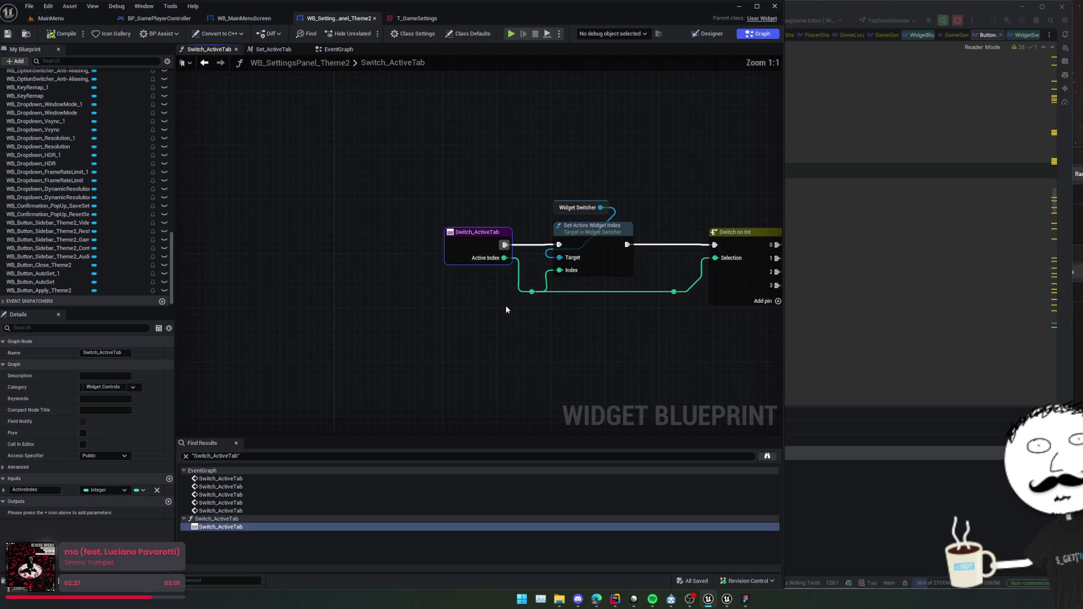
pyautogui.doubleClick(245, 510)
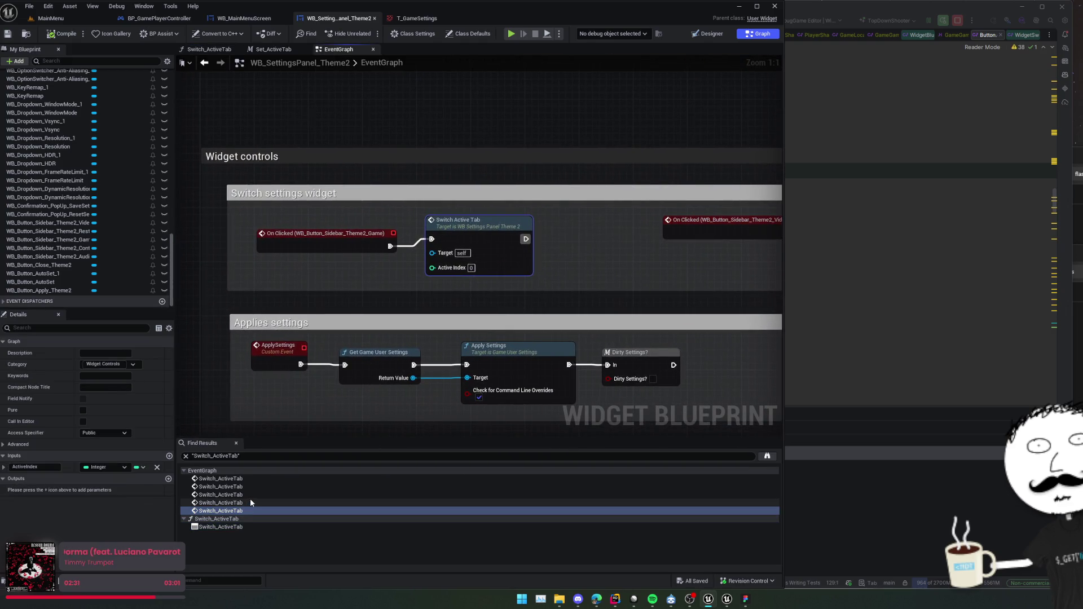
pyautogui.doubleClick(251, 503)
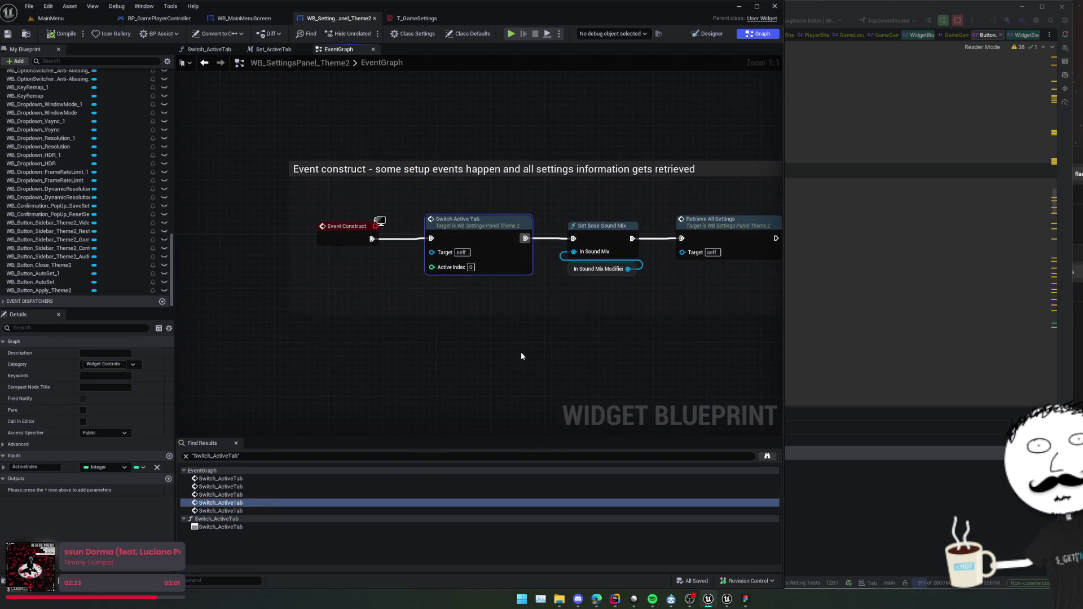
pyautogui.moveTo(512, 341); pyautogui.dragTo(449, 345)
pyautogui.moveTo(401, 303)
pyautogui.mouseDown()
pyautogui.moveTo(407, 295)
pyautogui.moveTo(340, 286)
pyautogui.mouseUp()
pyautogui.click(221, 495)
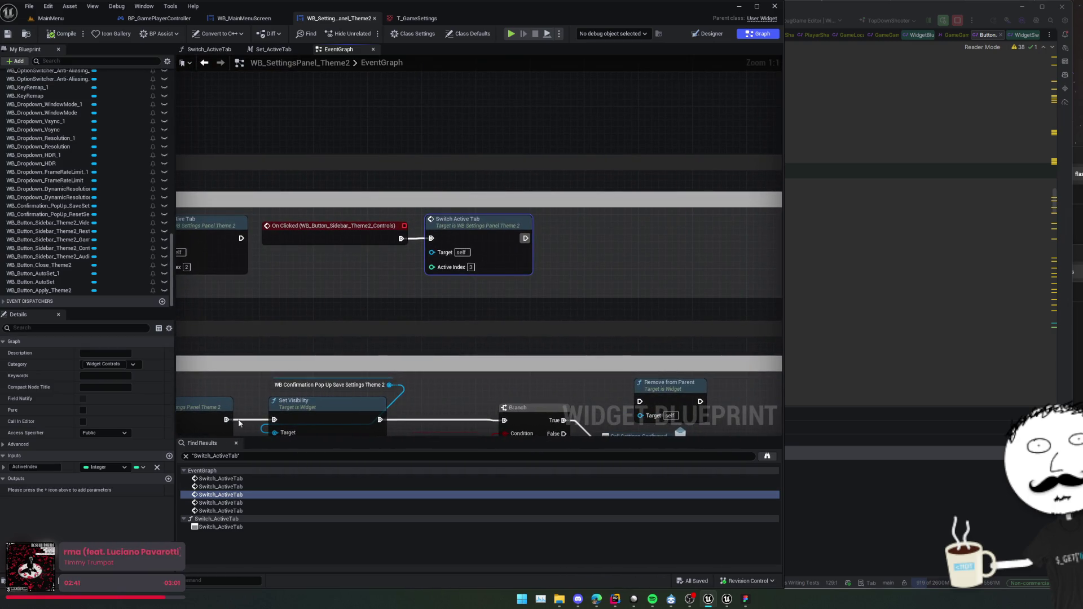
pyautogui.press('Up')
pyautogui.press('Up')
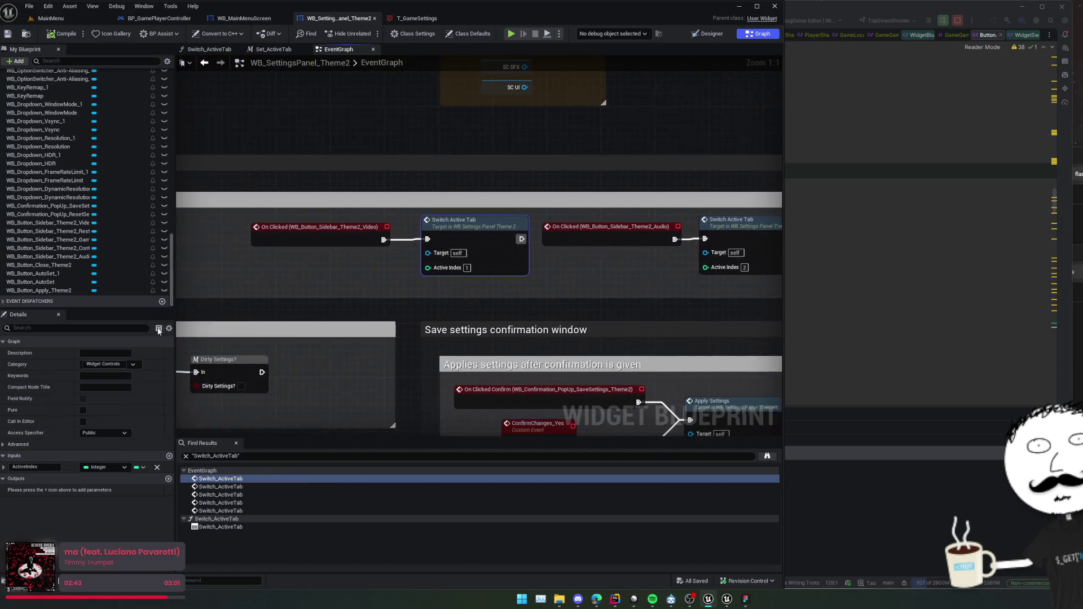
pyautogui.scroll(-2, 315, 253)
pyautogui.moveTo(315, 253); pyautogui.dragTo(418, 260)
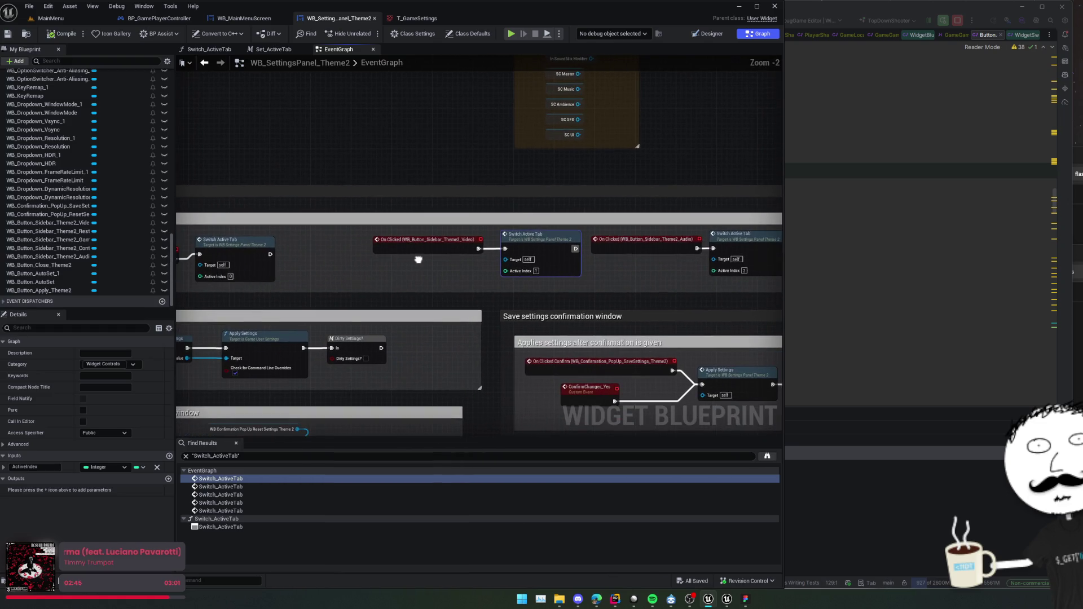
pyautogui.scroll(10, 60, 191)
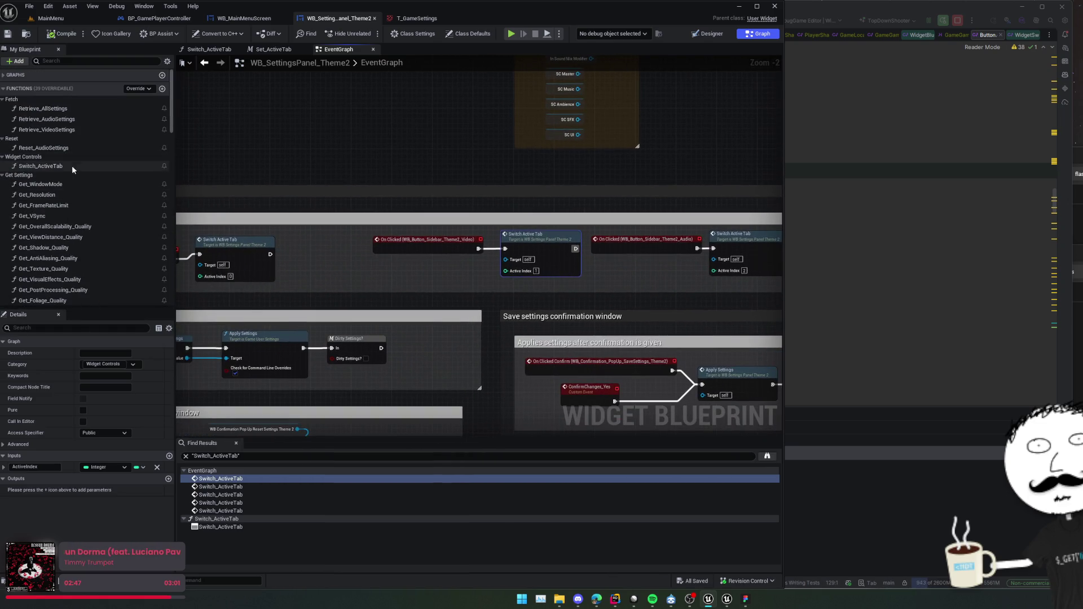
# Find all references to Switch_ActiveTab and open its function graph.
pyautogui.rightClick(50, 166)
pyautogui.moveTo(91, 214)
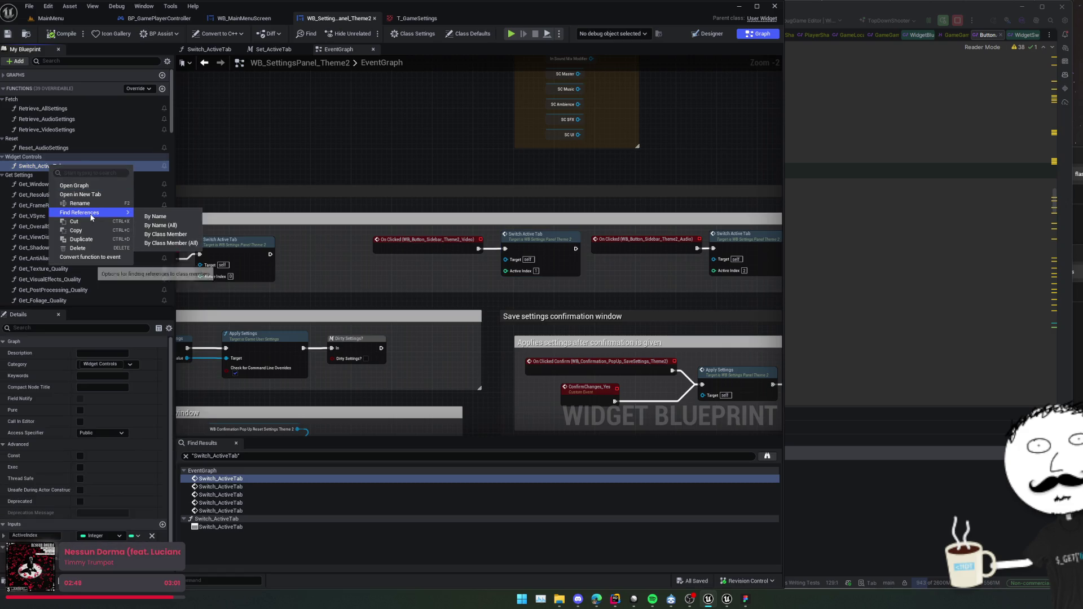
pyautogui.click(155, 217)
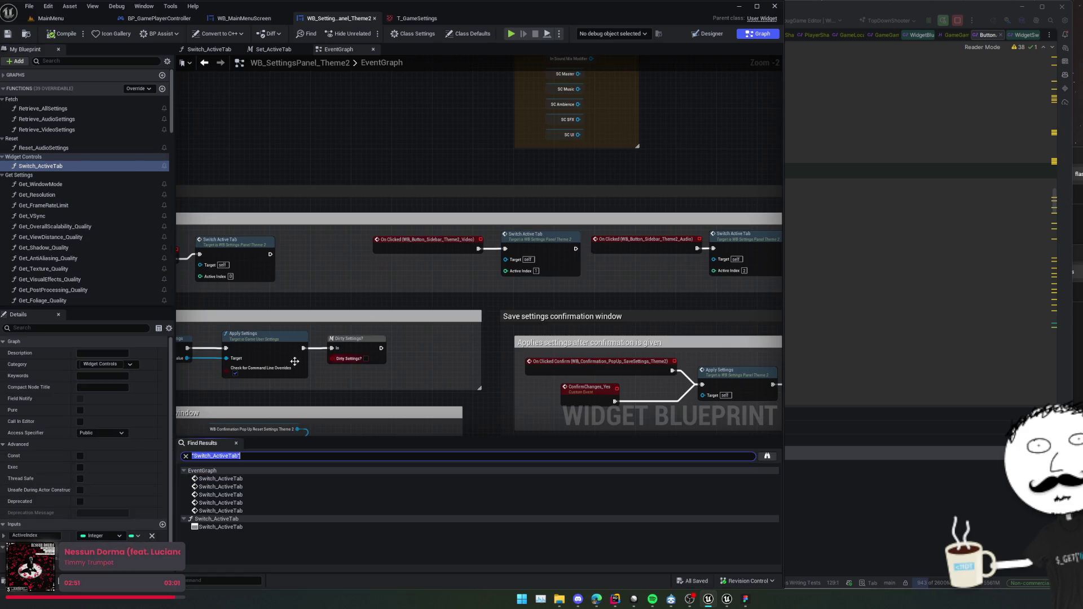
pyautogui.scroll(-1, 456, 274)
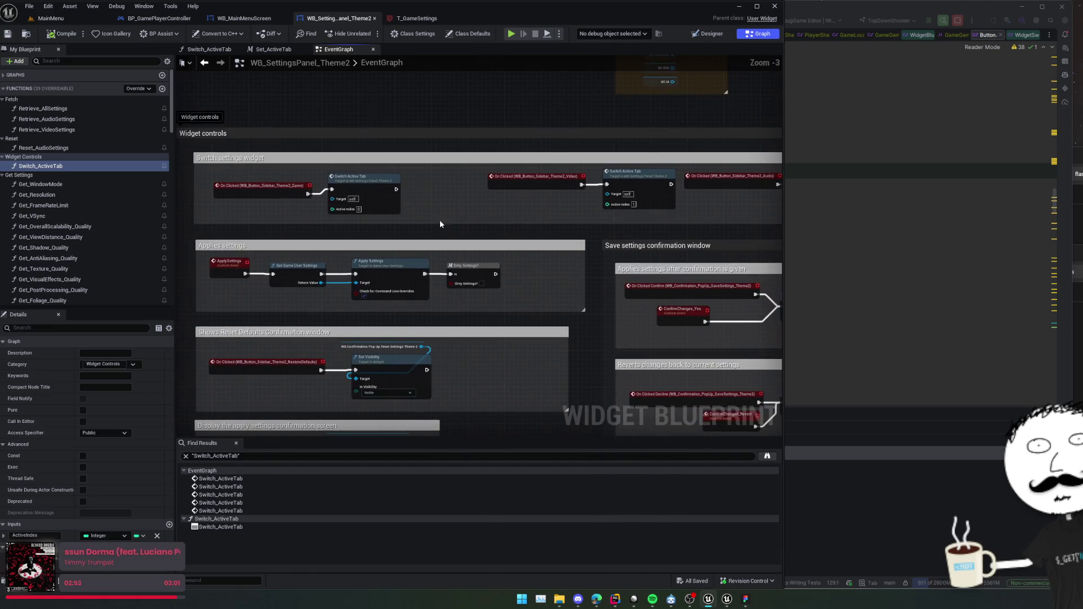
pyautogui.doubleClick(46, 166)
# Find Set Active Tab's references, open the Set_ActiveTab graph, and start a Play-In-Editor test.
pyautogui.rightClick(530, 217)
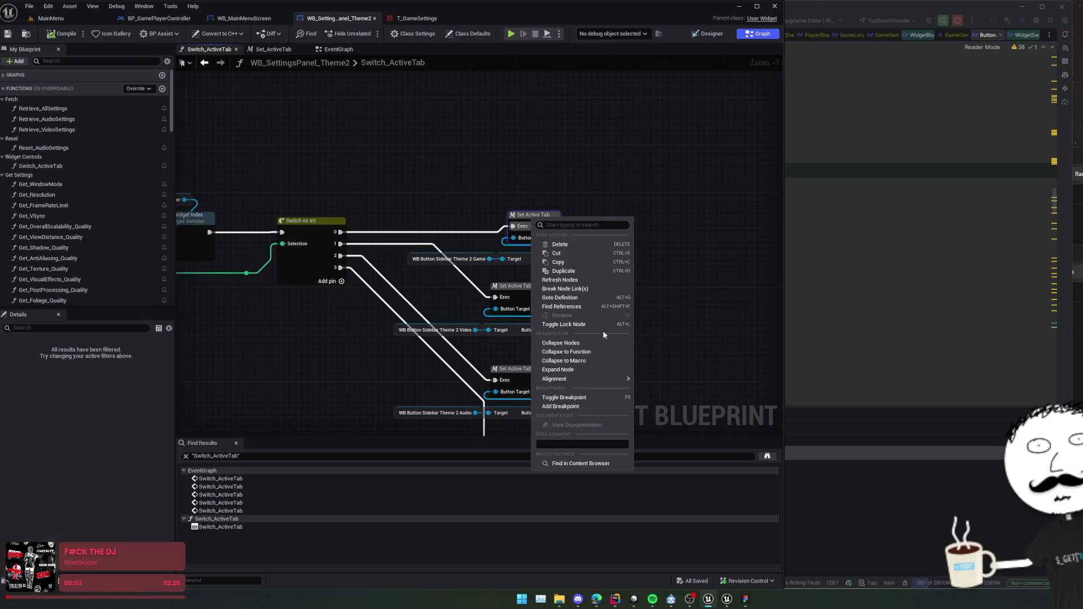
pyautogui.click(599, 306)
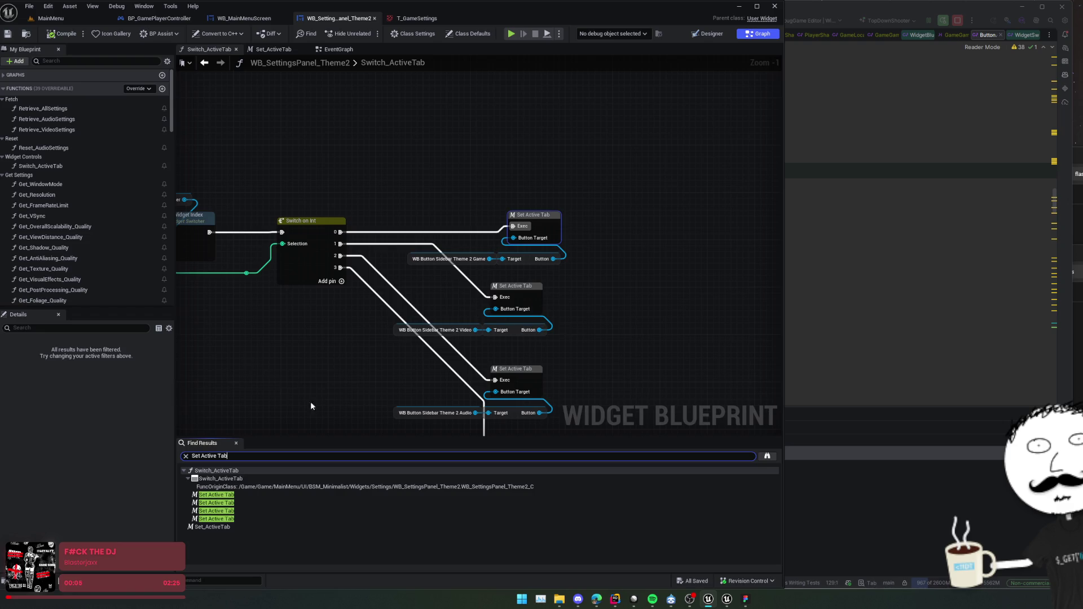
pyautogui.click(242, 495)
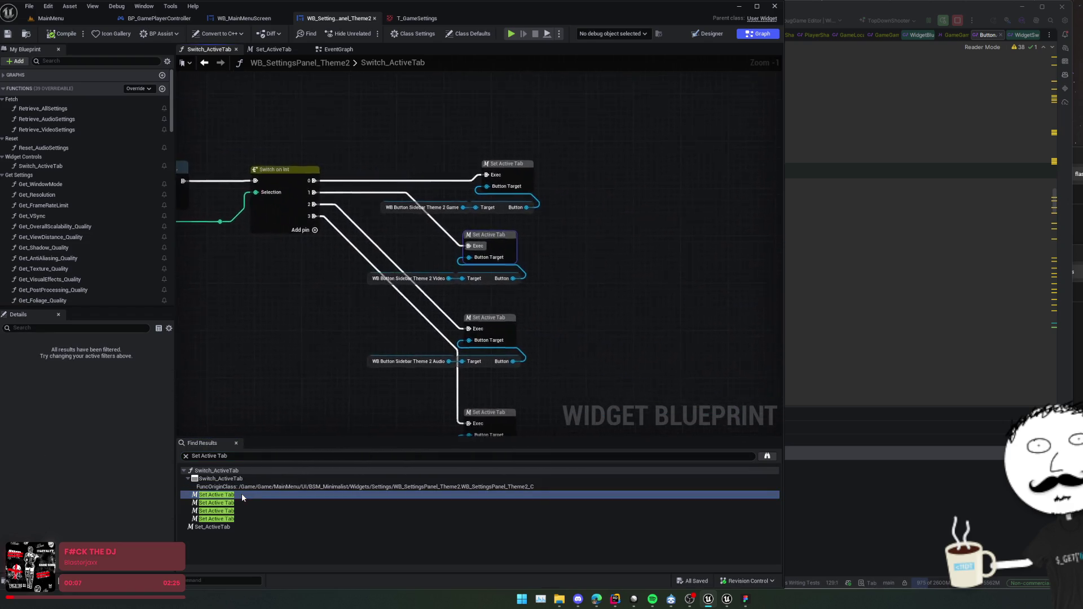
pyautogui.click(221, 527)
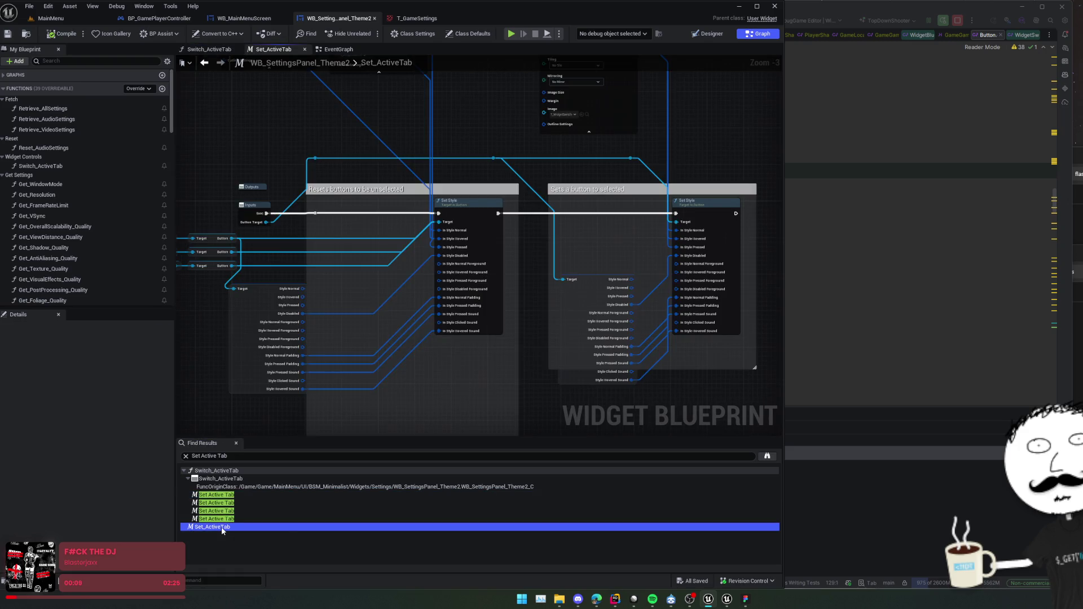
pyautogui.click(220, 510)
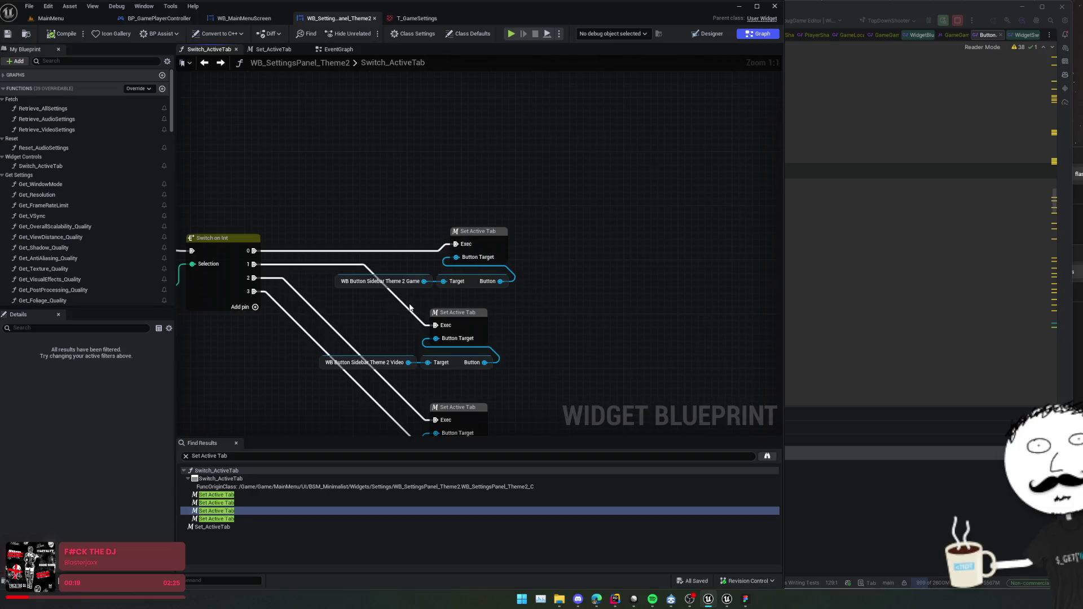
pyautogui.hotkey('alt', 'Left')
pyautogui.click(511, 34)
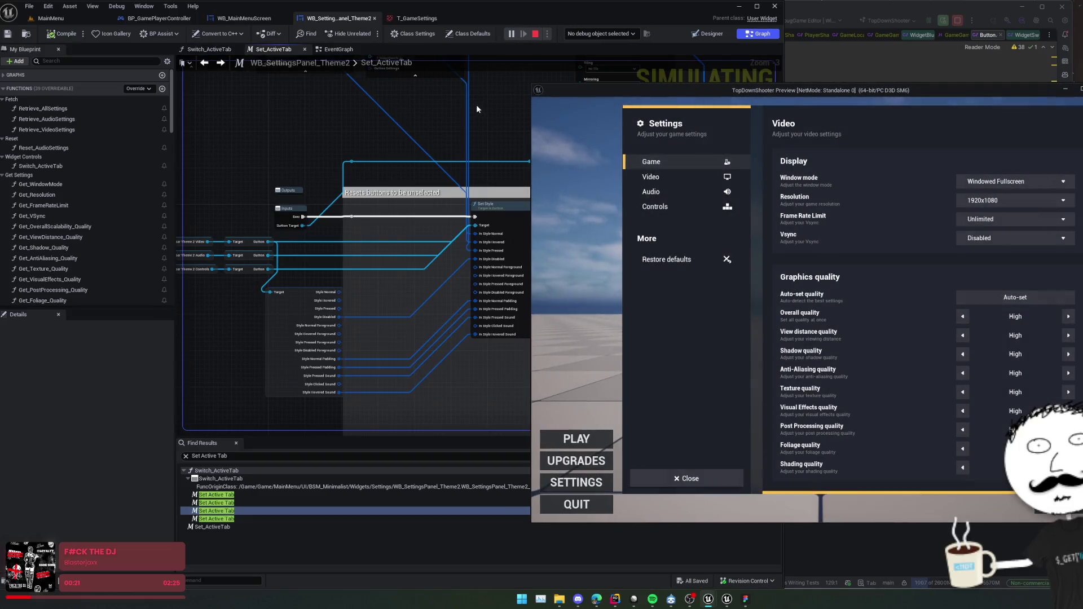
# In the running game, open Settings and cycle through the Audio, Controls, Video and Audio pages.
pyautogui.click(651, 178)
pyautogui.click(656, 192)
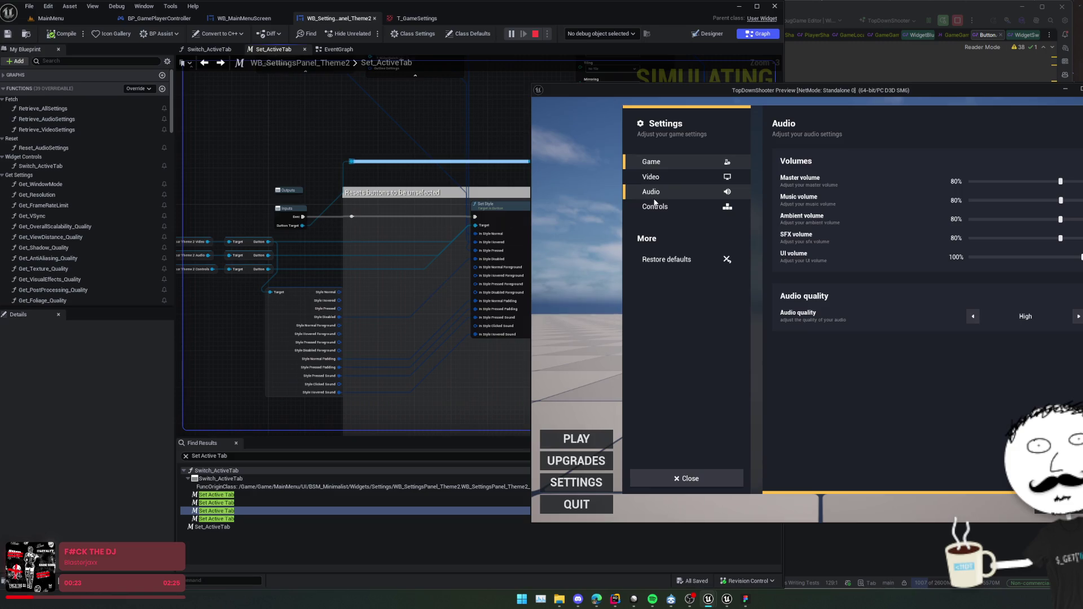
pyautogui.click(653, 208)
pyautogui.click(655, 179)
pyautogui.click(656, 193)
# Move the game preview aside, pan Set_ActiveTab to its brush nodes, and debug WB_SettingsPanel_Theme2.
pyautogui.moveTo(646, 93); pyautogui.dragTo(768, 105)
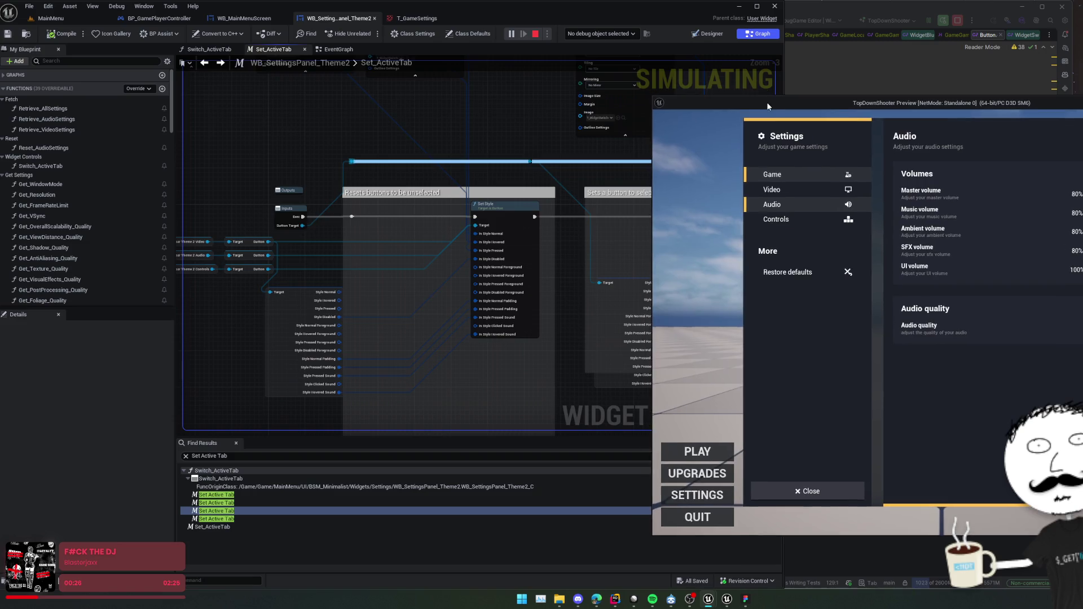
pyautogui.moveTo(623, 161); pyautogui.dragTo(438, 173)
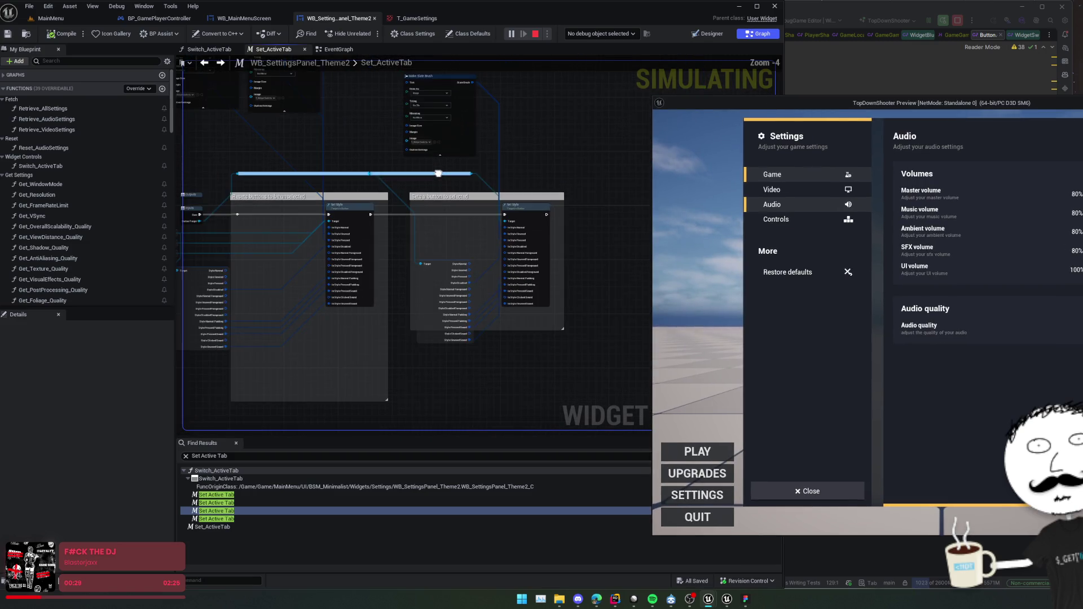
pyautogui.scroll(-1, 439, 174)
pyautogui.moveTo(191, 134); pyautogui.dragTo(391, 195)
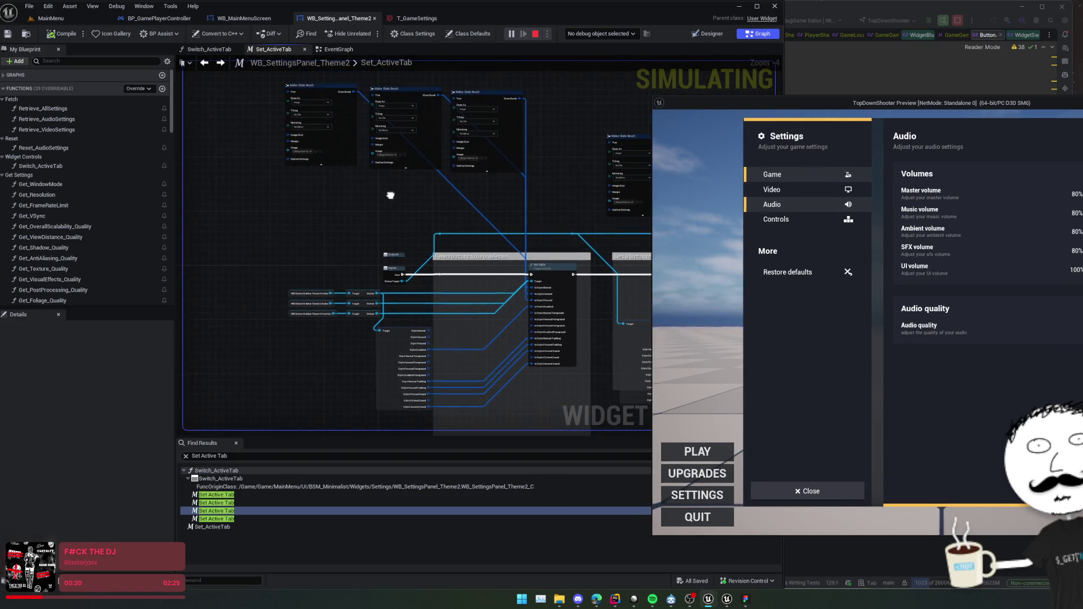
pyautogui.click(625, 35)
pyautogui.click(601, 52)
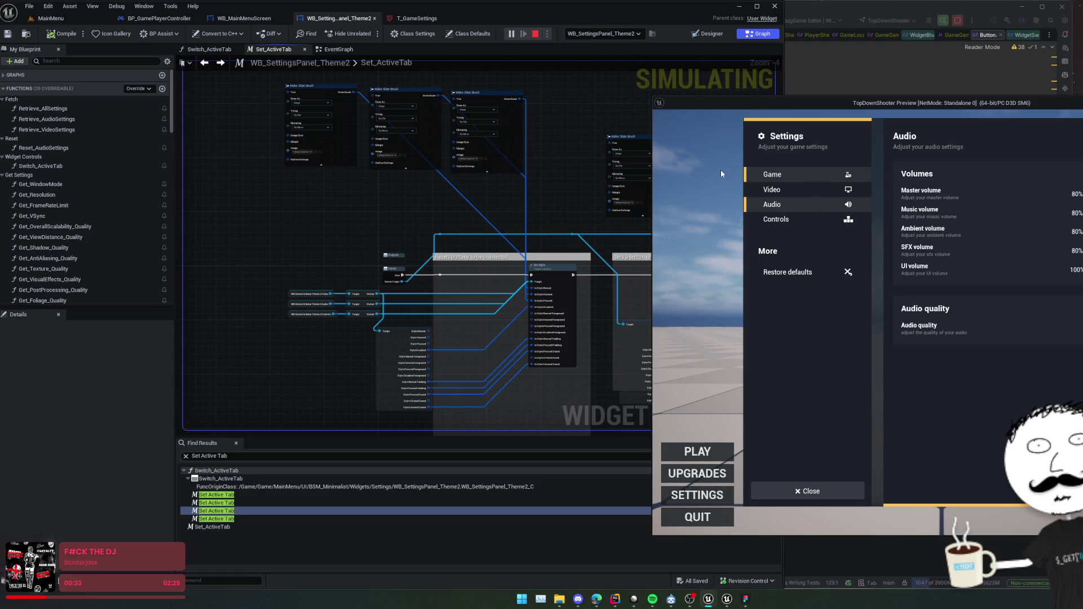
# Switch between the Video, Audio and Controls pages while watching the Set_ActiveTab graph execute.
pyautogui.click(770, 190)
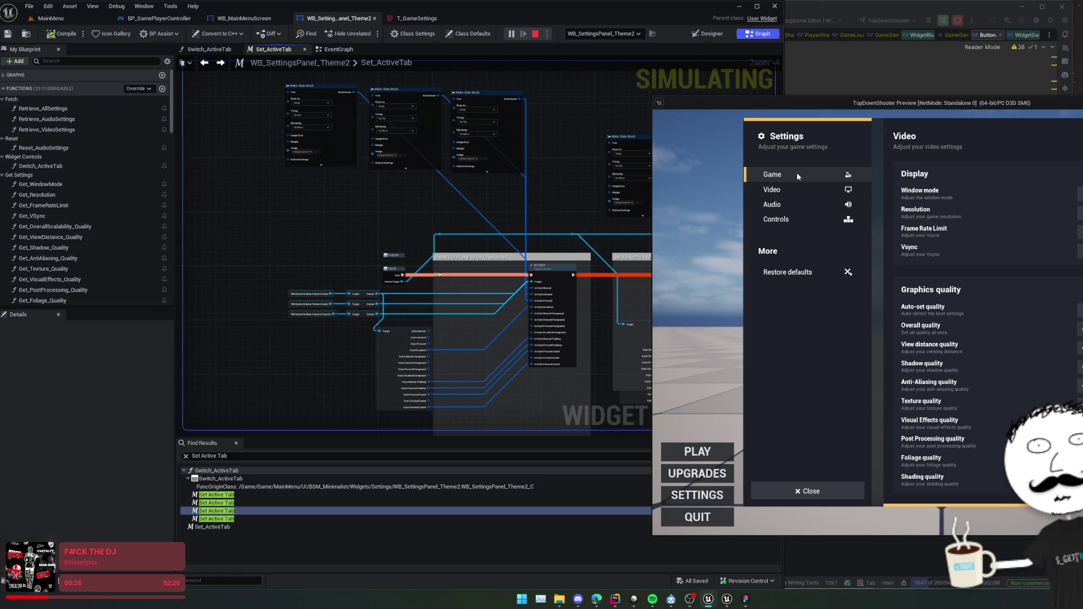
pyautogui.press('Down')
pyautogui.press('Down')
pyautogui.press('Down')
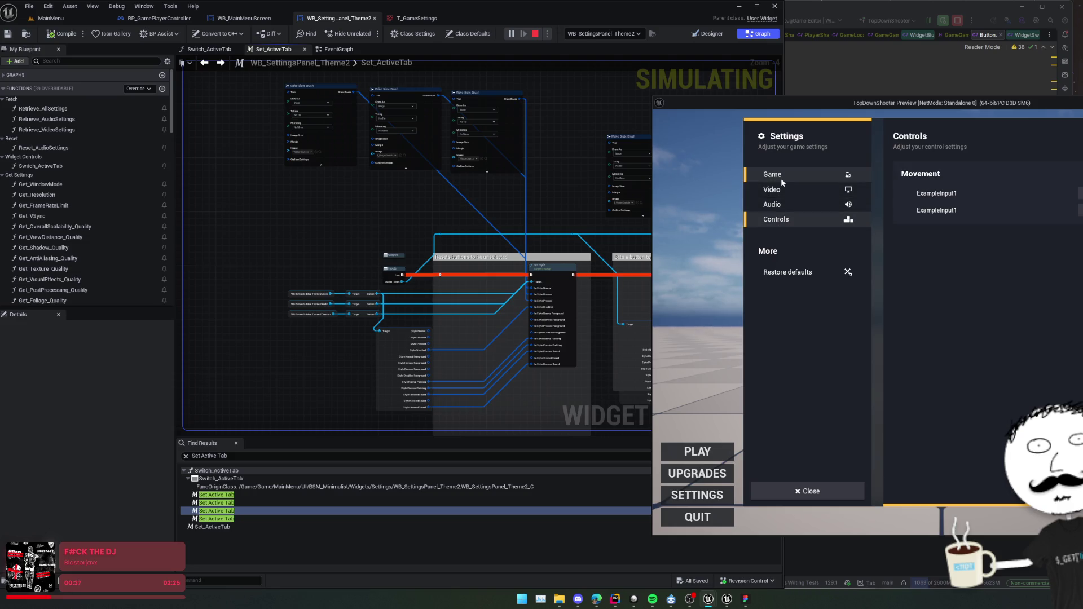
pyautogui.click(780, 205)
pyautogui.click(780, 219)
pyautogui.click(818, 190)
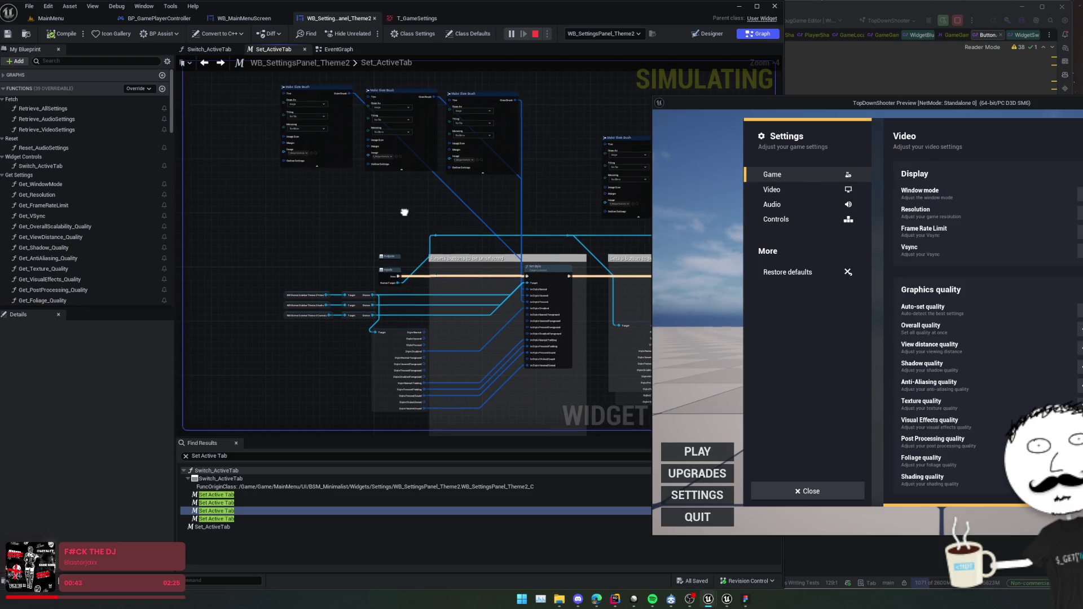
pyautogui.moveTo(464, 203)
pyautogui.mouseDown()
pyautogui.moveTo(391, 220)
pyautogui.moveTo(425, 233)
pyautogui.moveTo(419, 260)
pyautogui.mouseUp()
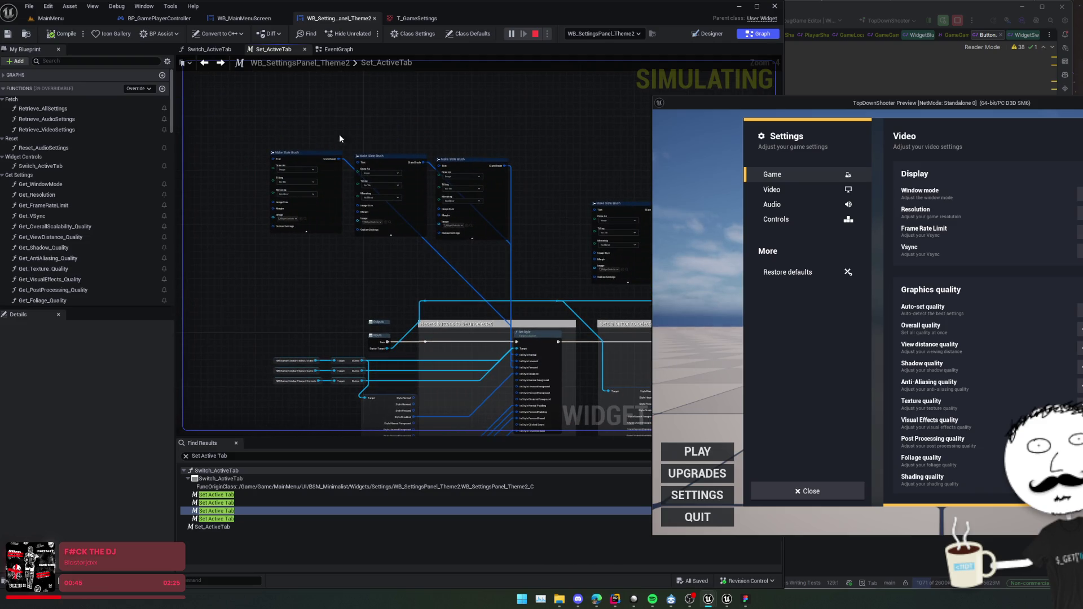
# Trace the Video and Game tabs through Switch_ActiveTab, then open the Set_ActiveTab function graph.
pyautogui.click(204, 50)
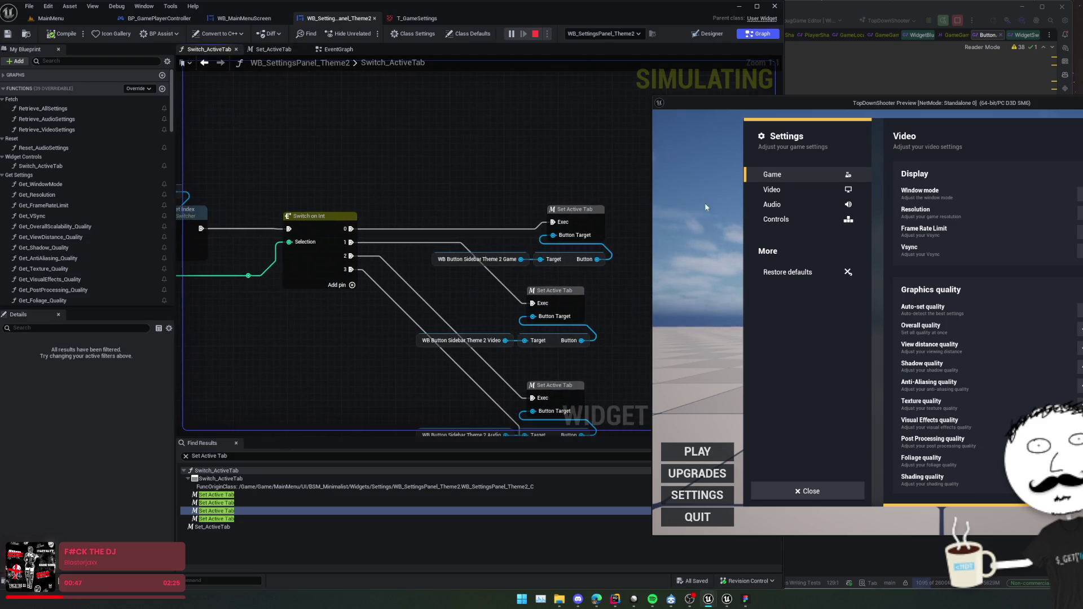
pyautogui.click(820, 190)
pyautogui.click(809, 175)
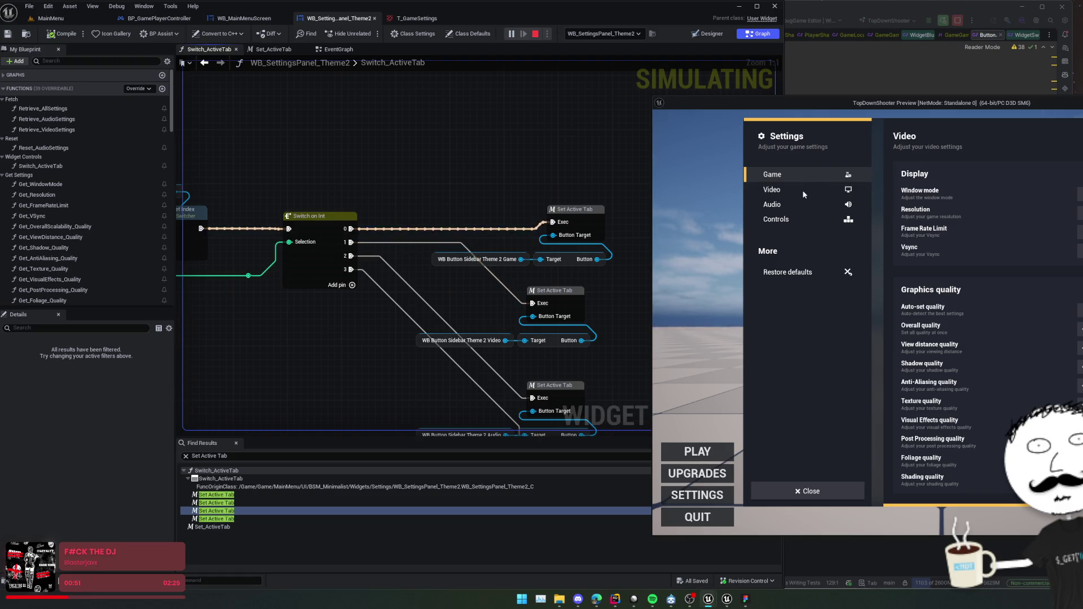
pyautogui.moveTo(509, 257)
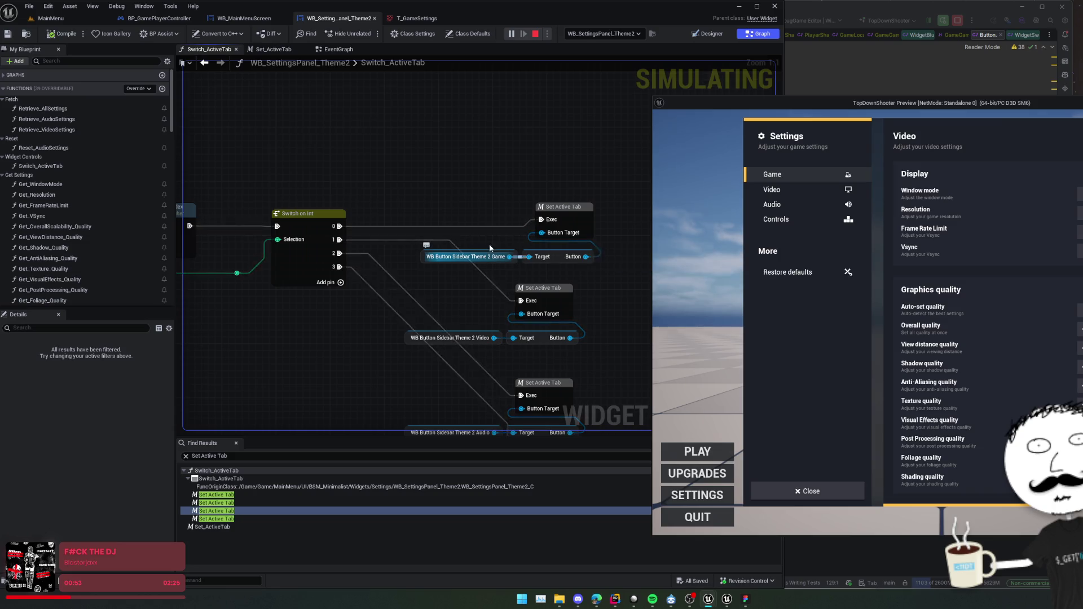
pyautogui.moveTo(584, 258)
pyautogui.moveTo(560, 234)
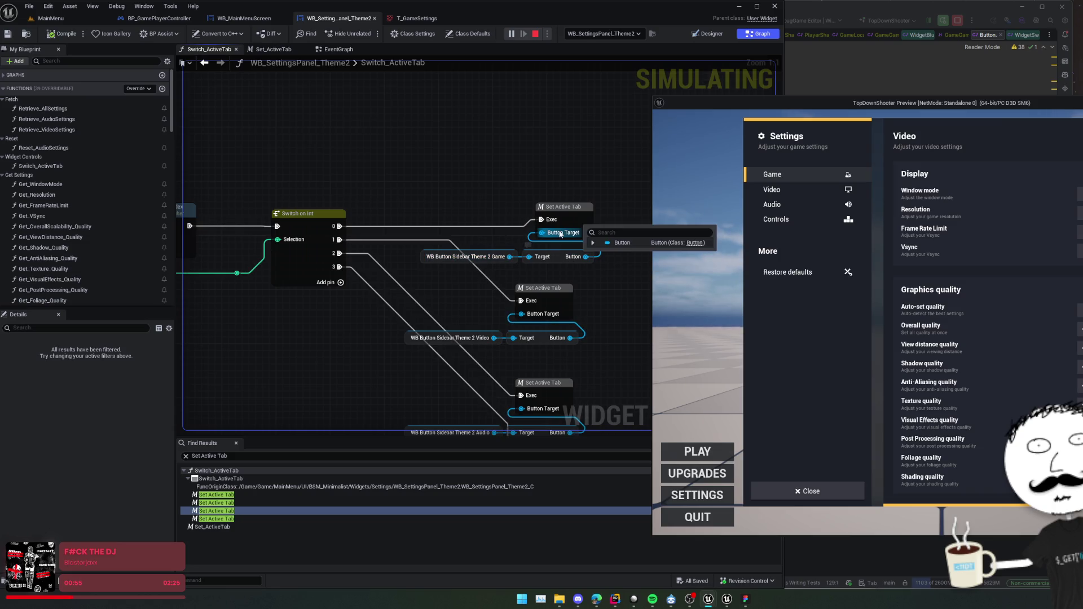
pyautogui.doubleClick(561, 207)
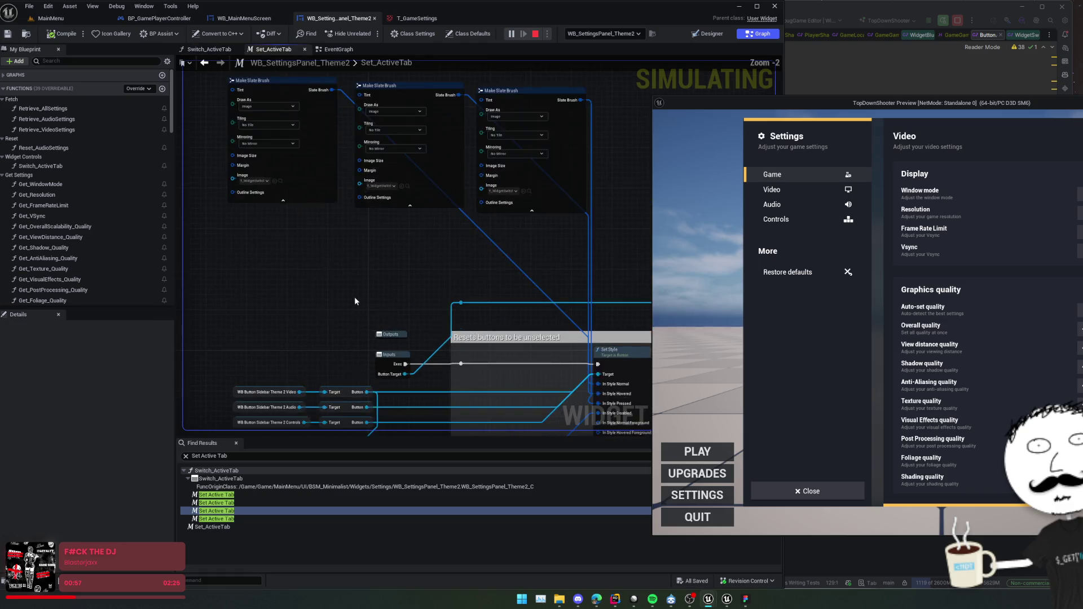
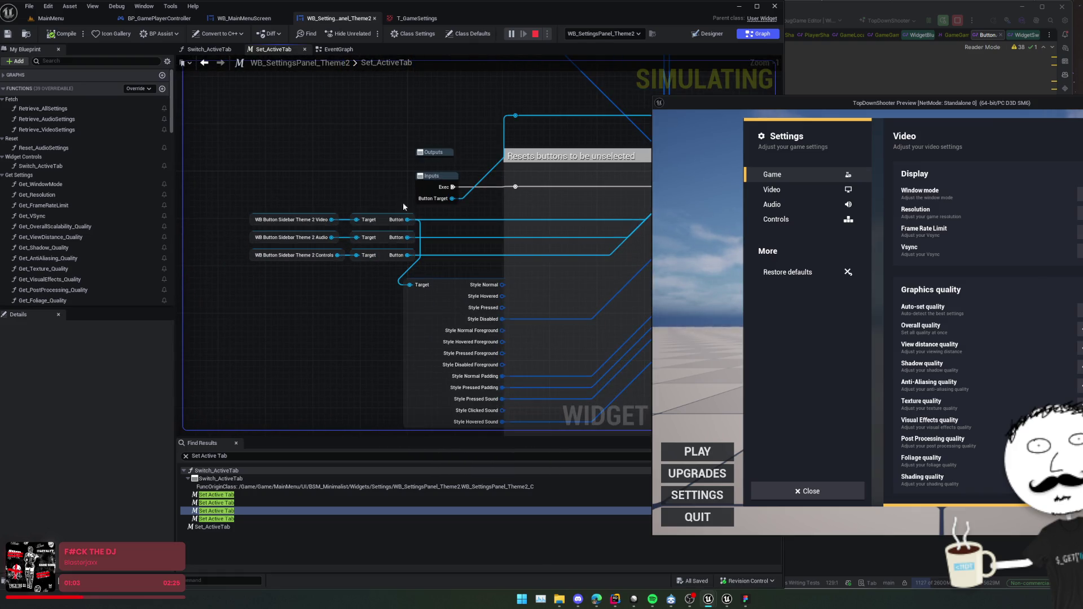
# Stop the running preview and open the Set_ActiveTab function graph.
pyautogui.click(536, 33)
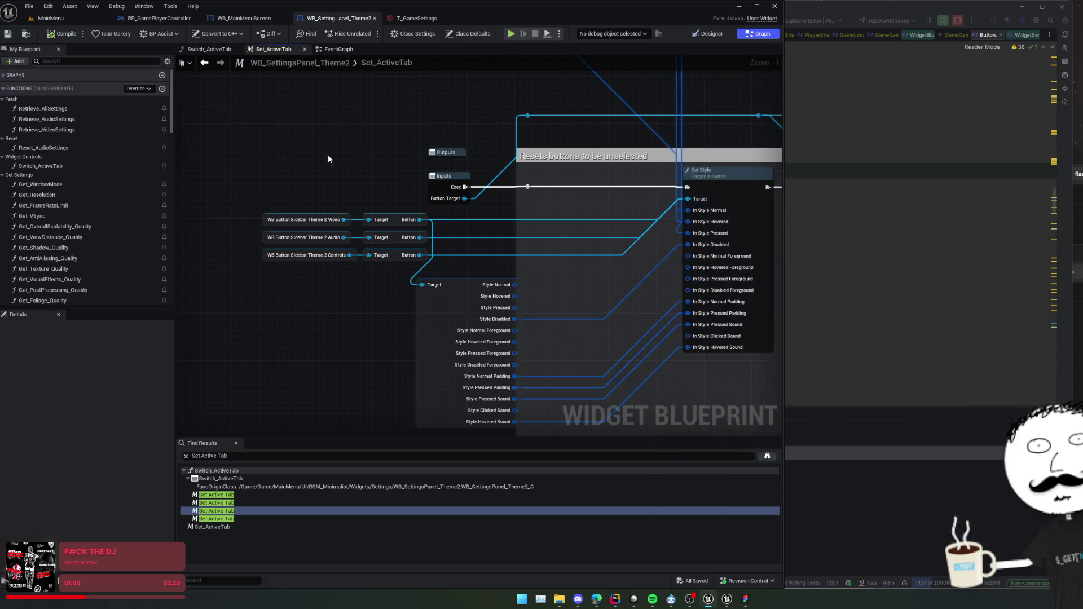
pyautogui.hotkey('alt', 'Left')
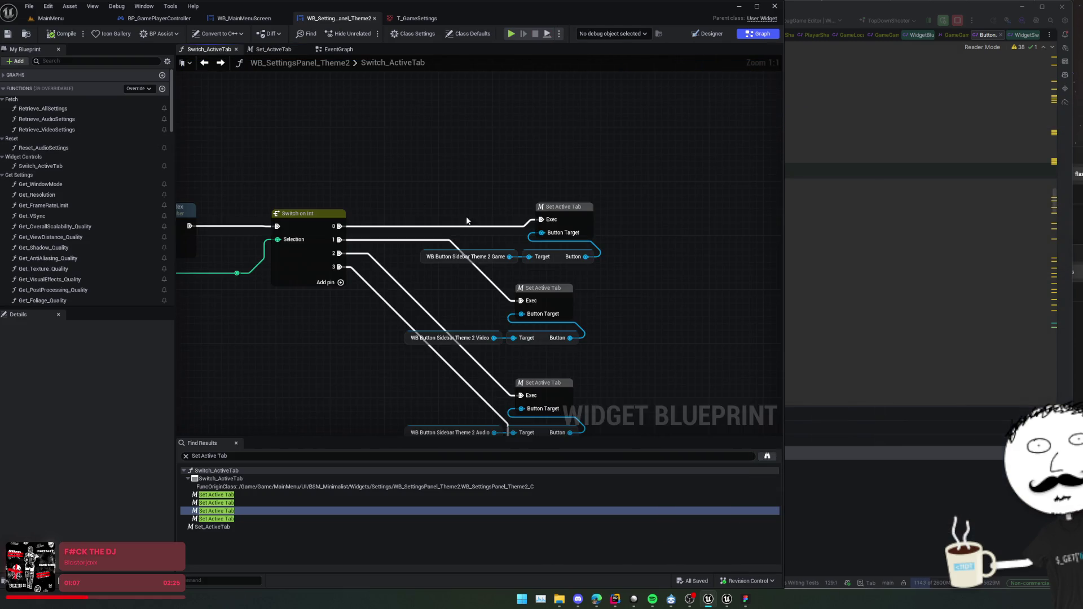
pyautogui.doubleClick(550, 219)
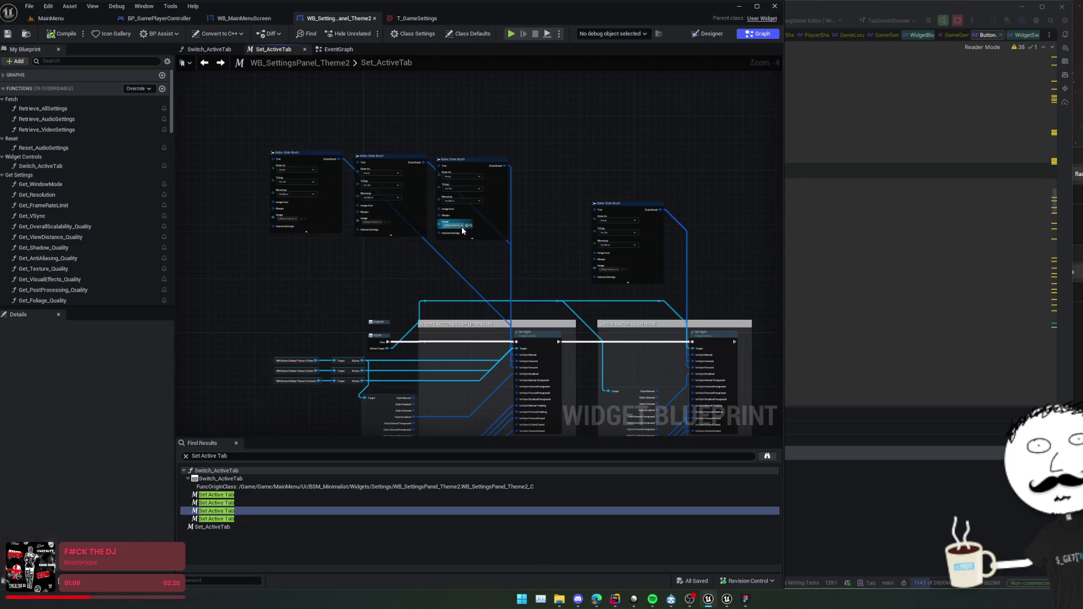
pyautogui.scroll(3, 308, 274)
# Add a Get Button node off the Game sidebar button getter.
pyautogui.moveTo(316, 298)
pyautogui.mouseDown()
pyautogui.moveTo(318, 279)
pyautogui.moveTo(309, 282)
pyautogui.moveTo(372, 275)
pyautogui.mouseUp()
pyautogui.write('get button')
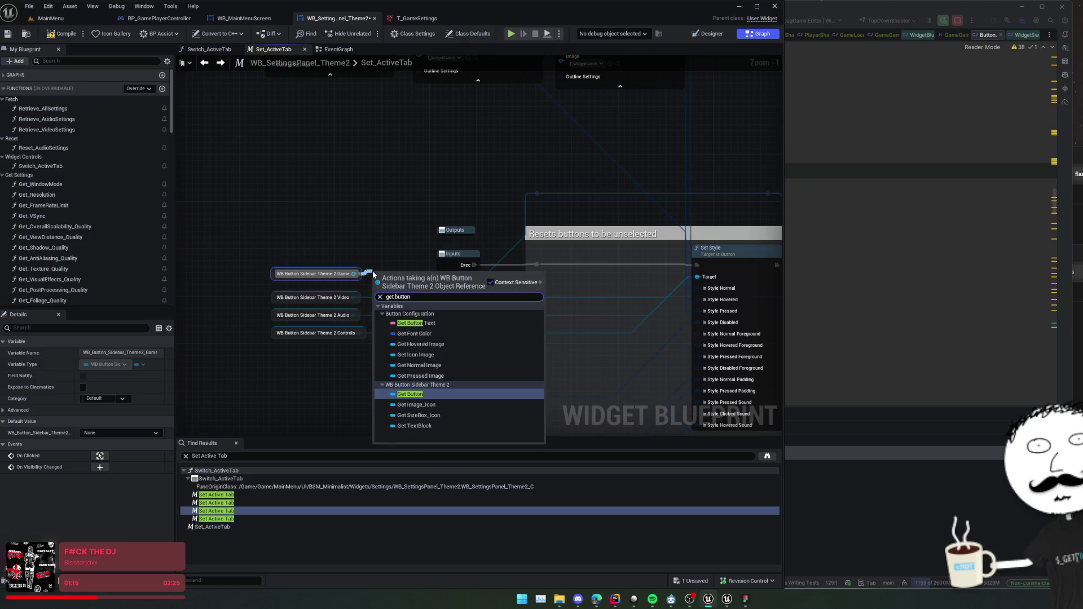
pyautogui.press('Return')
# Wire the Game button's Button output into the reset Set Style node's Target pin.
pyautogui.scroll(1, 455, 283)
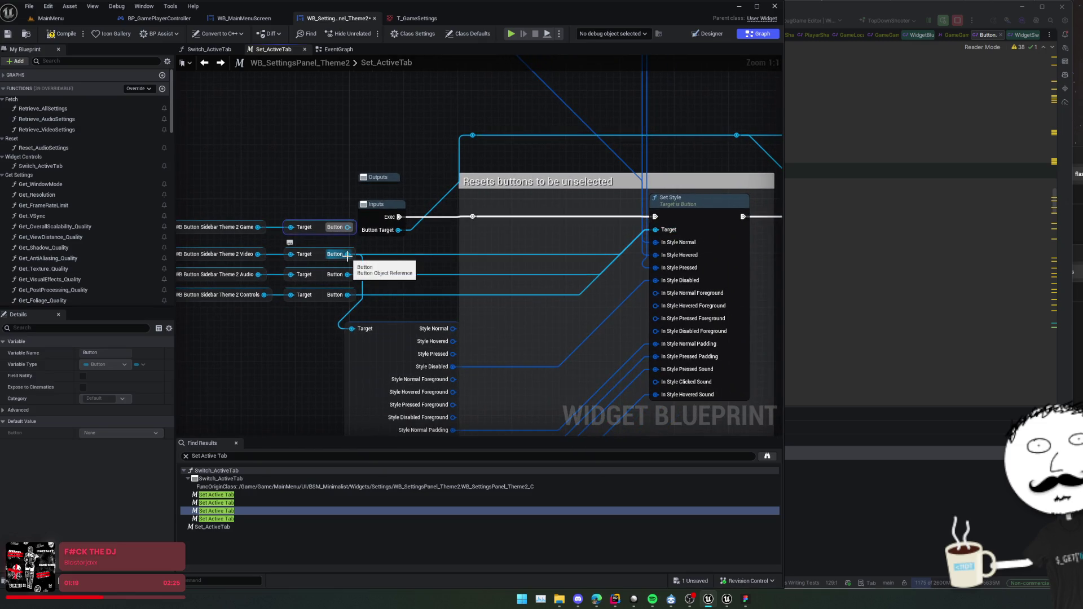
pyautogui.moveTo(347, 227); pyautogui.dragTo(656, 230)
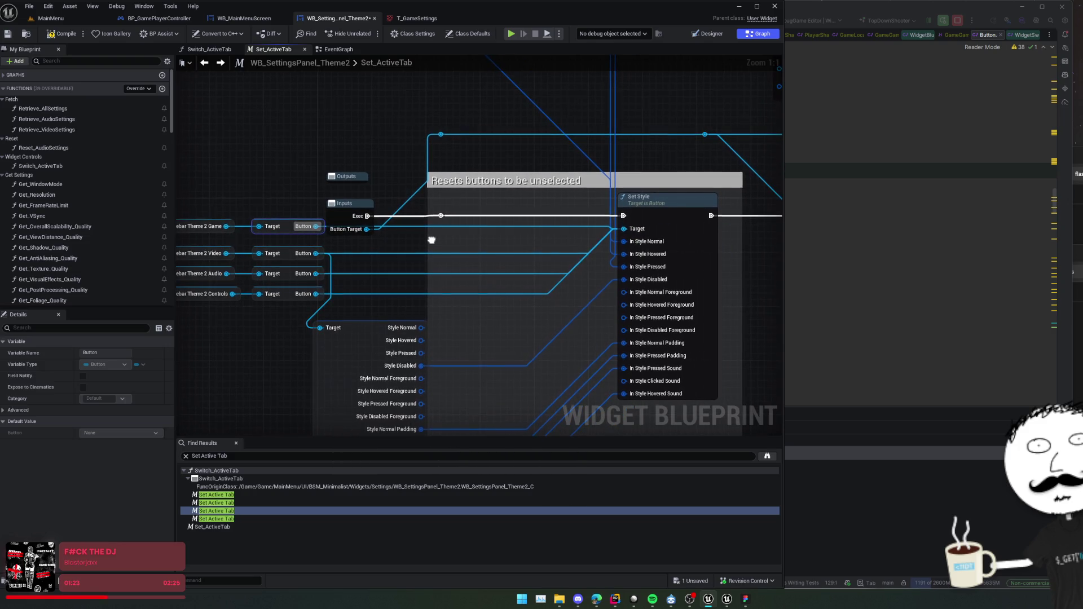
pyautogui.moveTo(432, 240); pyautogui.dragTo(432, 242)
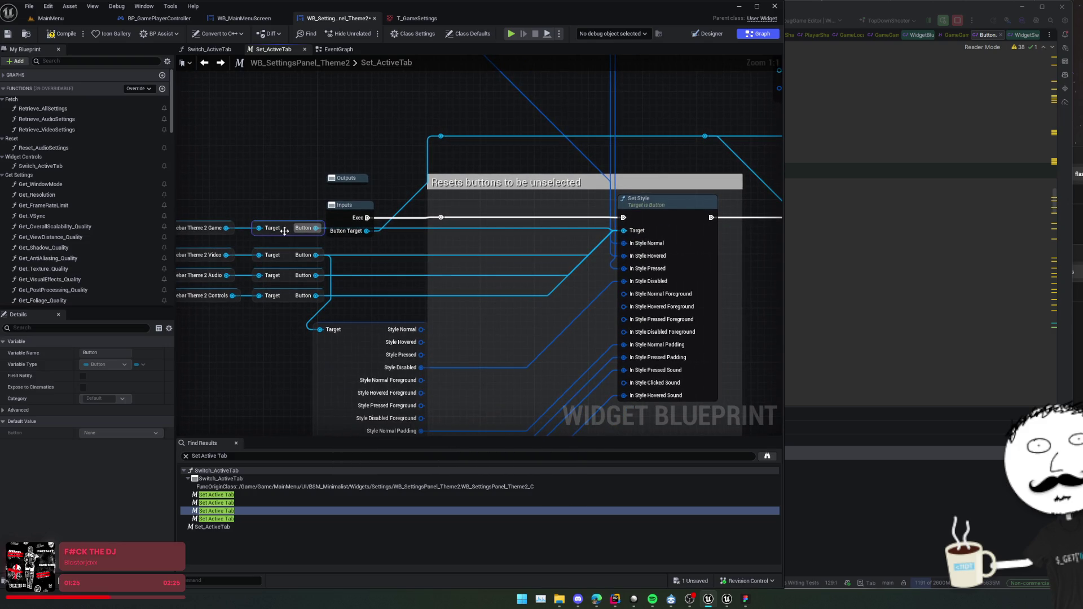
pyautogui.moveTo(284, 231); pyautogui.dragTo(282, 239)
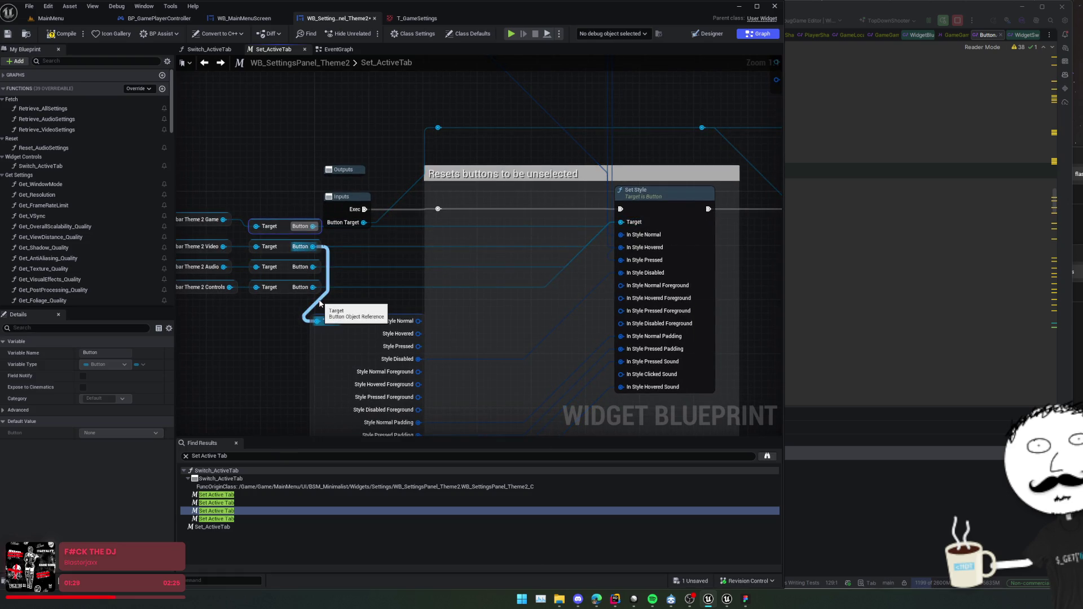
pyautogui.moveTo(386, 300); pyautogui.dragTo(446, 298)
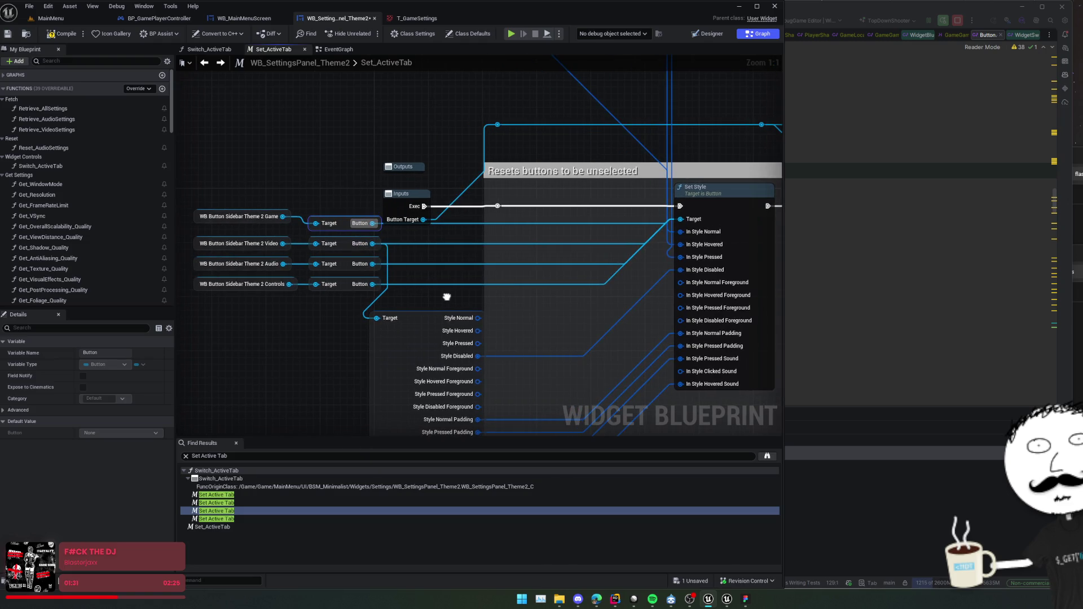
pyautogui.keyDown('alt'); pyautogui.click(393, 319); pyautogui.keyUp('alt')
pyautogui.moveTo(372, 223); pyautogui.dragTo(376, 319)
pyautogui.scroll(-2, 364, 281)
pyautogui.scroll(2, 295, 289)
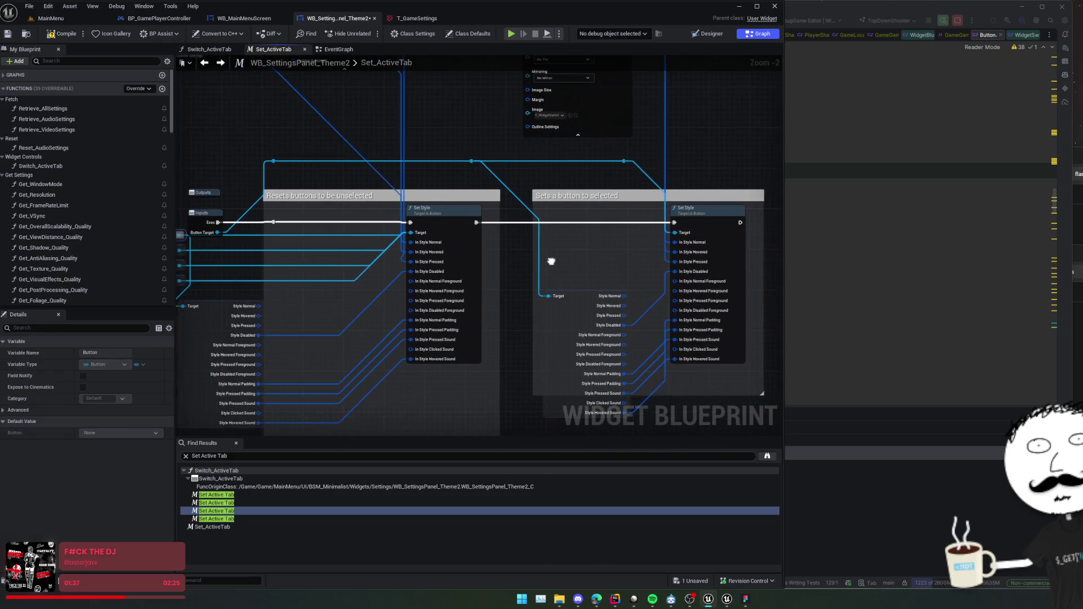
# Move the function's Inputs node up, then save, compile and launch a play preview.
pyautogui.moveTo(259, 222)
pyautogui.mouseDown()
pyautogui.moveTo(258, 209)
pyautogui.moveTo(192, 203)
pyautogui.mouseUp()
pyautogui.scroll(-1, 313, 208)
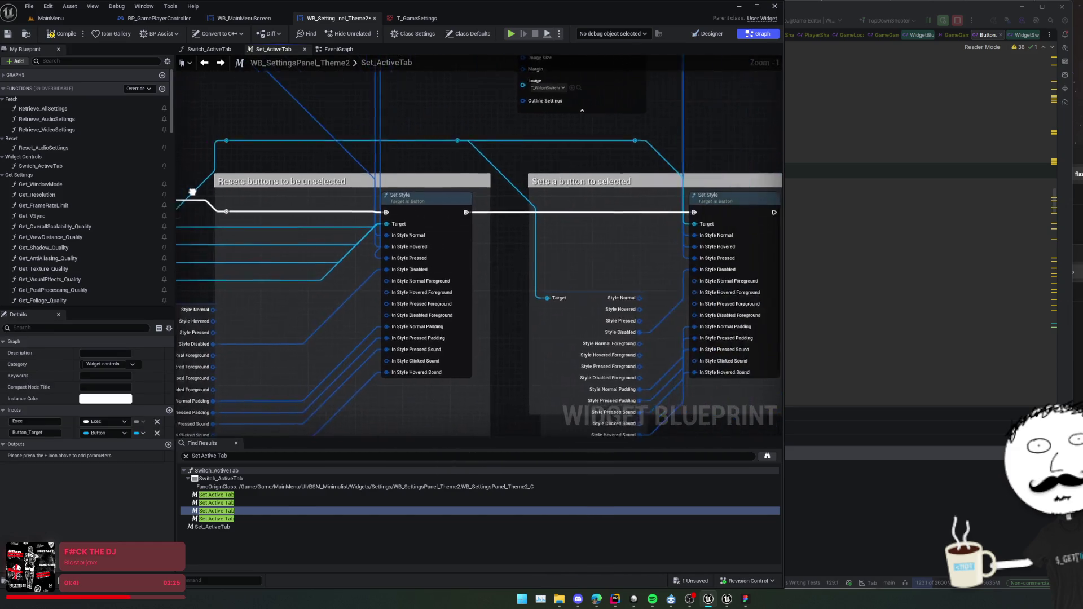
pyautogui.scroll(-1, 183, 195)
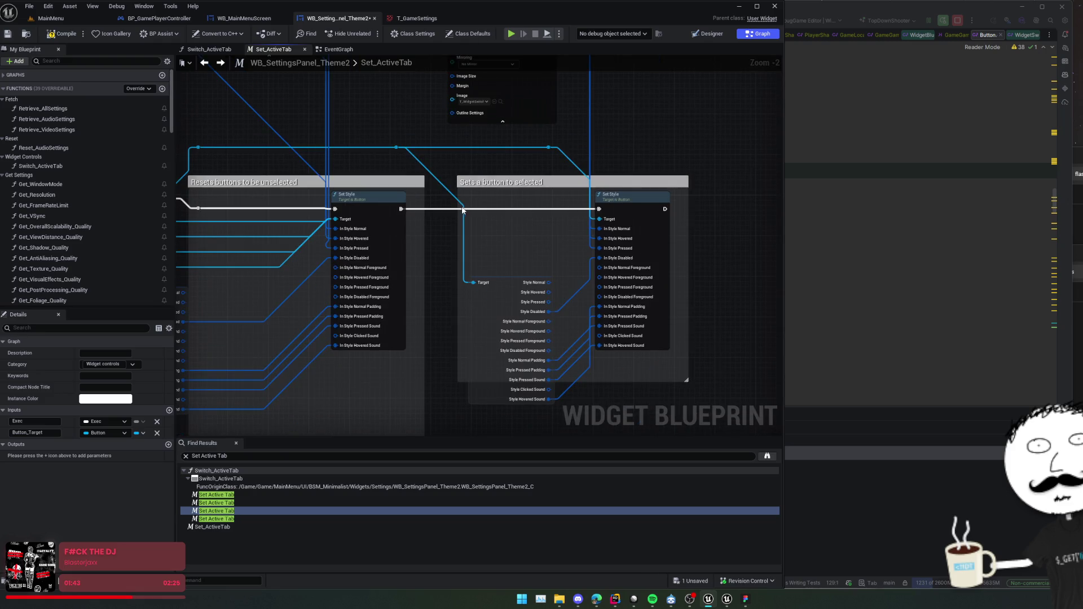
pyautogui.moveTo(439, 196); pyautogui.dragTo(583, 203)
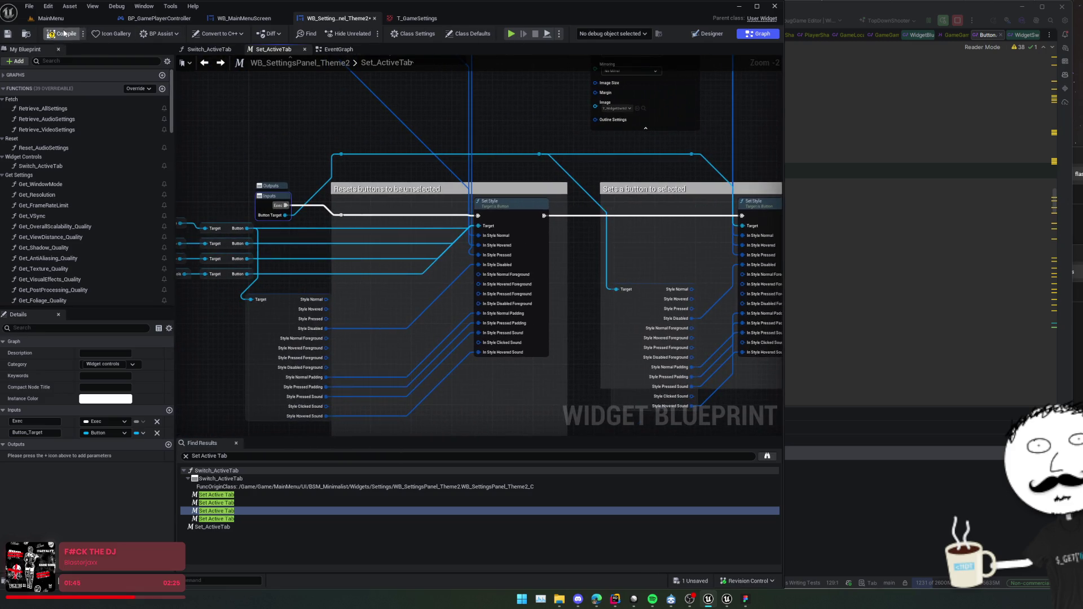
pyautogui.click(511, 33)
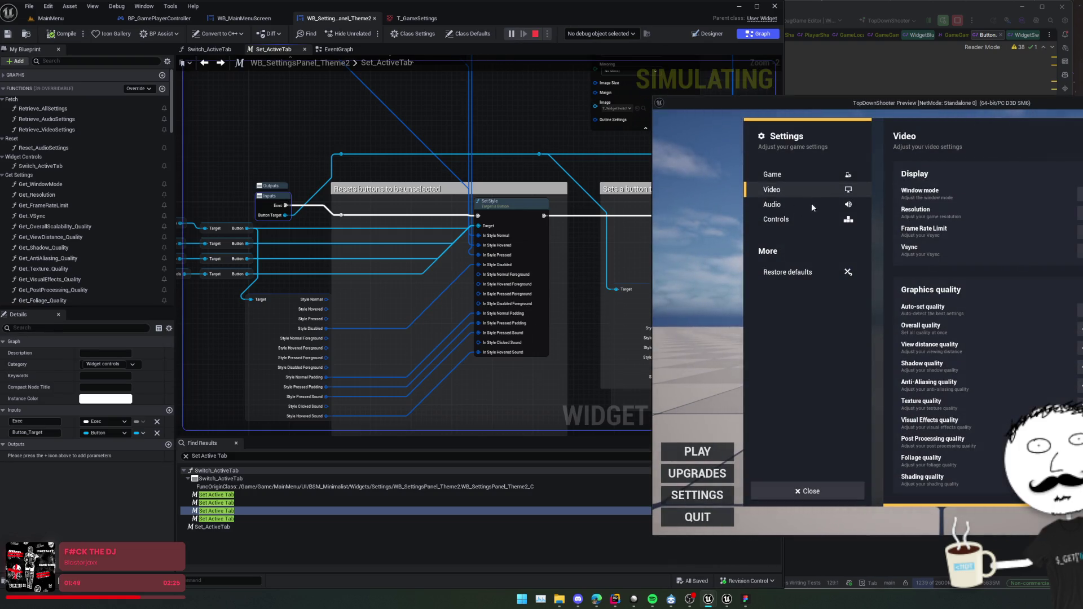
# Try the Audio and another sidebar tab in the preview, then close the preview window.
pyautogui.click(811, 203)
pyautogui.click(797, 179)
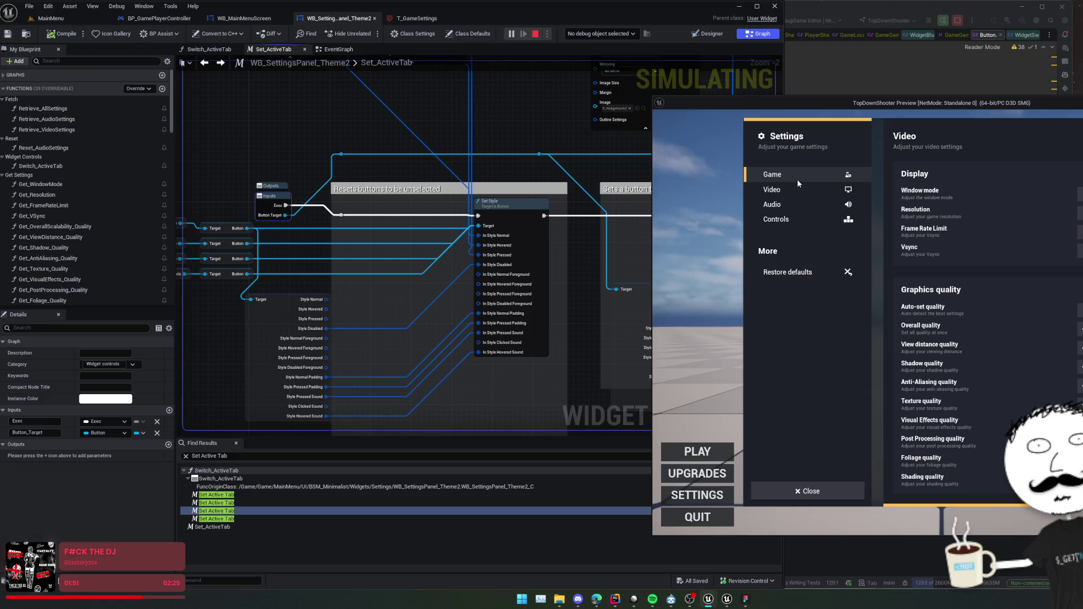
pyautogui.moveTo(855, 101); pyautogui.dragTo(705, 94)
pyautogui.click(1072, 94)
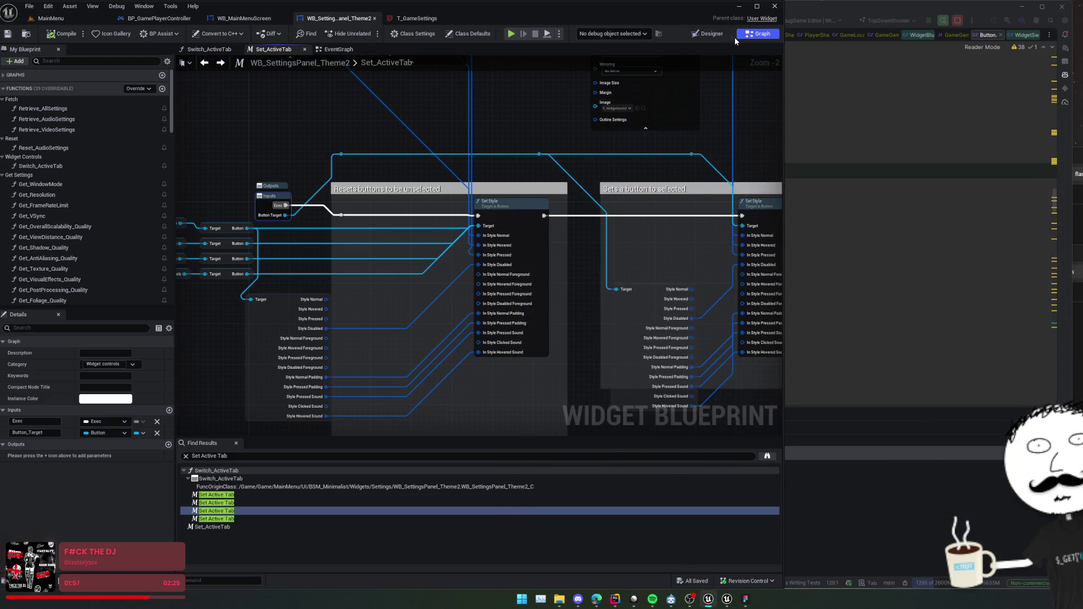
# In the Designer, select and expand Game_Panel in the Hierarchy and frame the Settings sidebar.
pyautogui.click(706, 35)
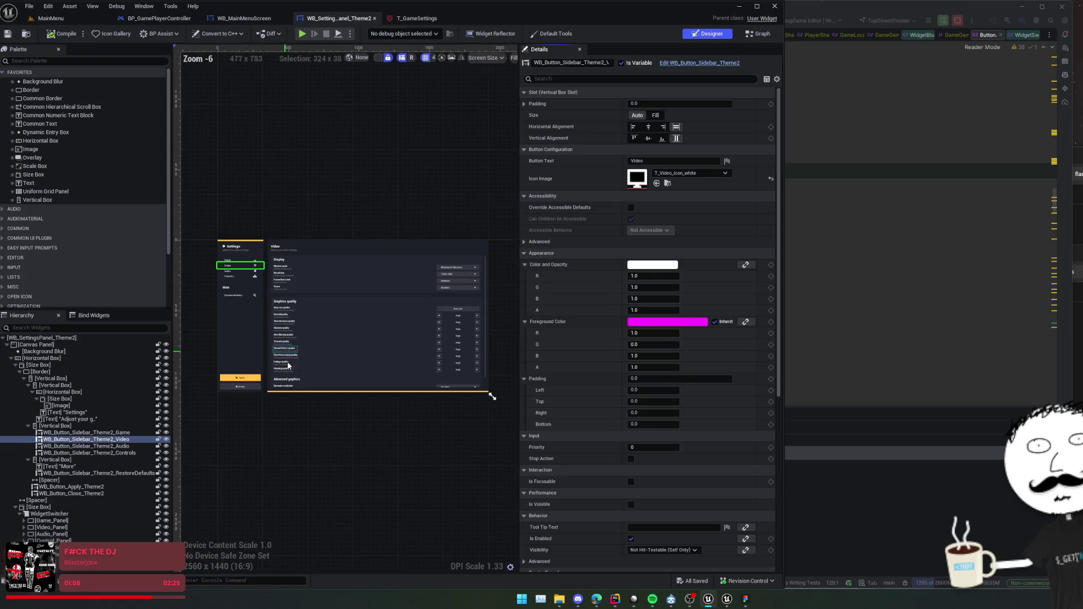
pyautogui.scroll(3, 295, 365)
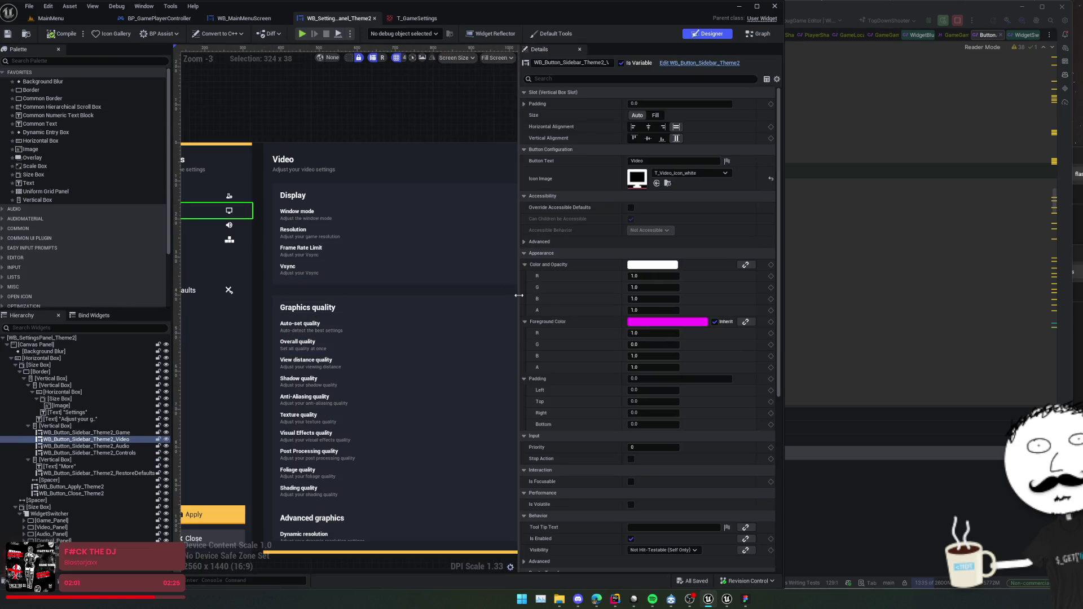
pyautogui.scroll(-2, 429, 172)
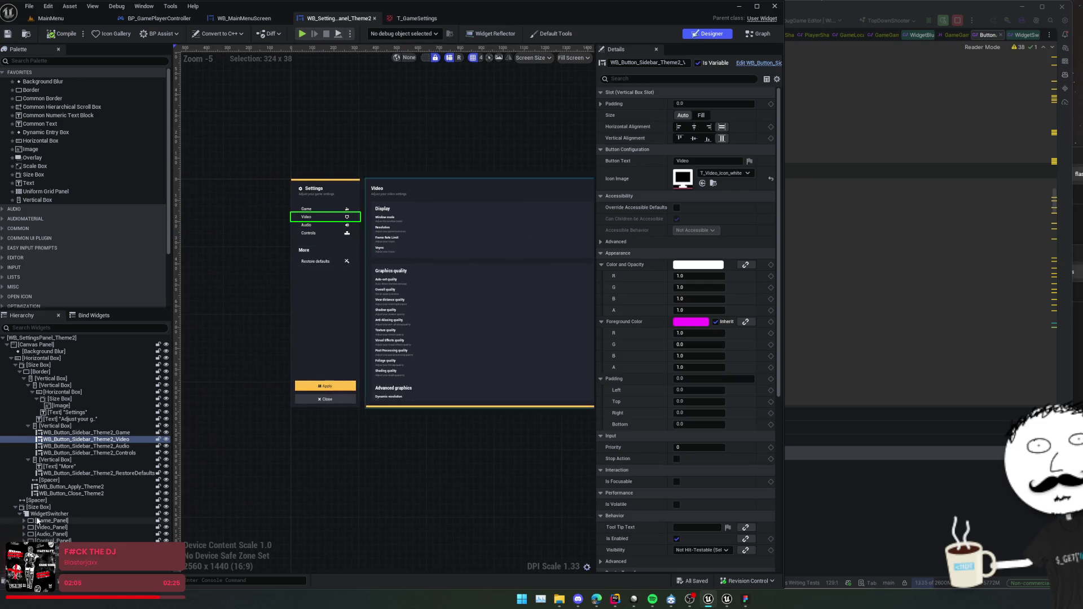
pyautogui.click(45, 520)
pyautogui.click(24, 521)
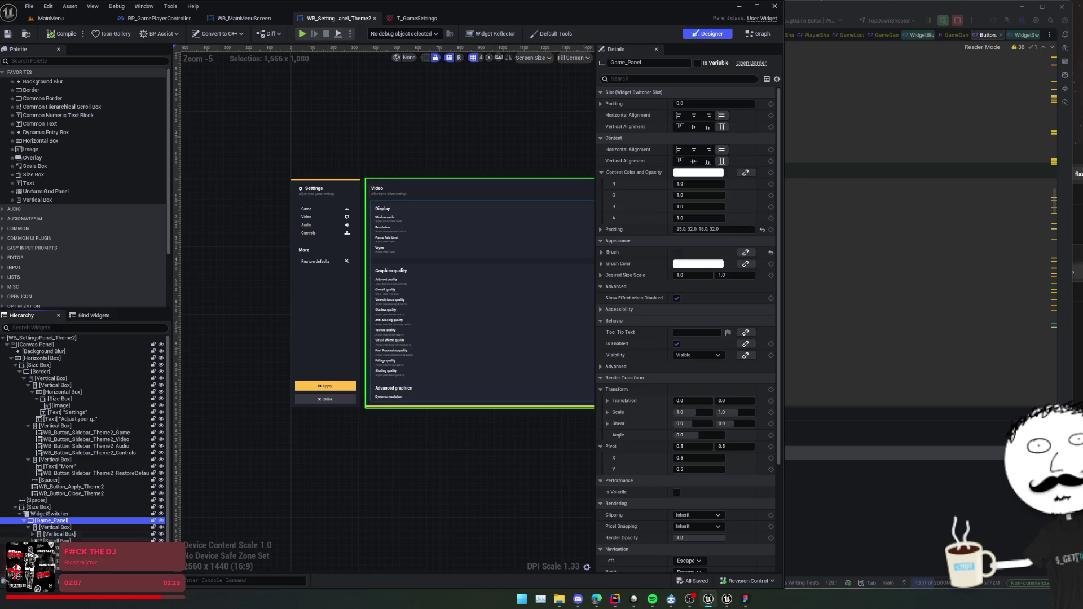
pyautogui.scroll(-1, 249, 468)
pyautogui.scroll(2, 351, 292)
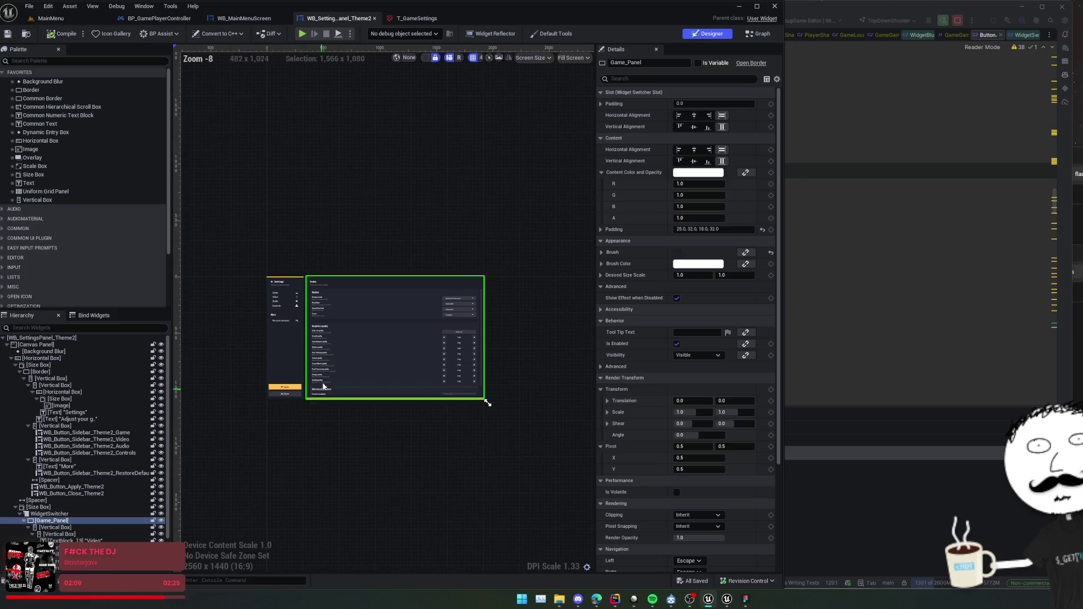
pyautogui.scroll(1, 350, 292)
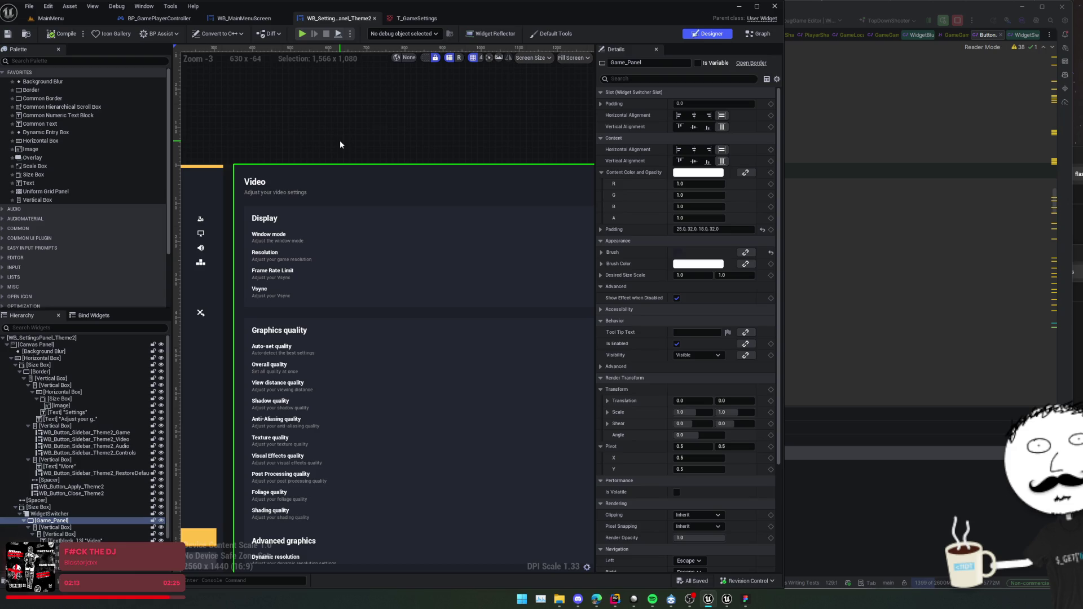
pyautogui.moveTo(343, 150)
pyautogui.mouseDown()
pyautogui.moveTo(334, 140)
pyautogui.moveTo(422, 144)
pyautogui.mouseUp()
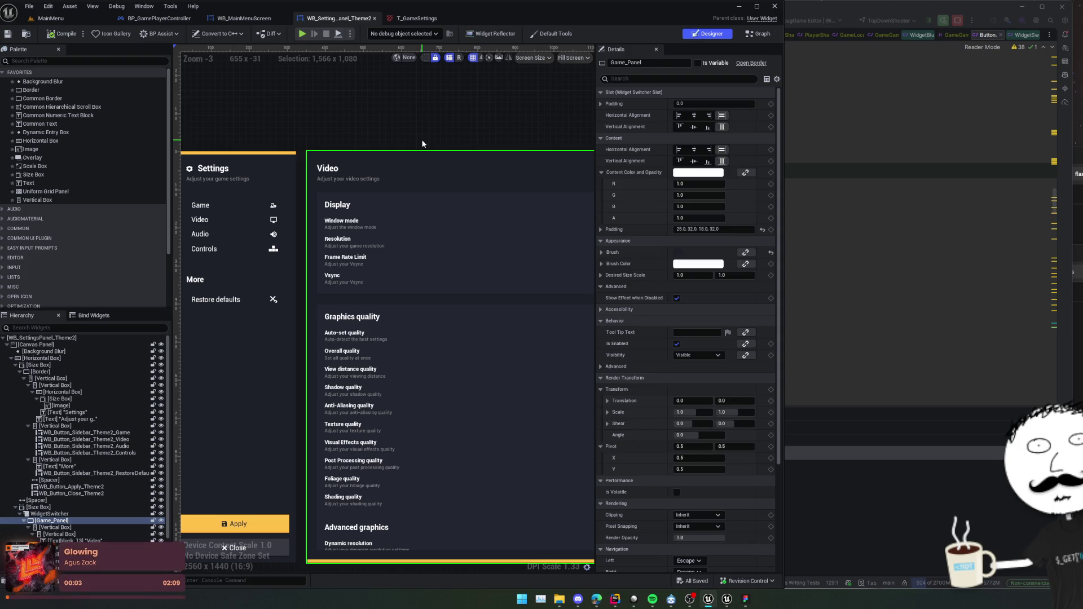
# Bring the web browser forward and go to the Game UI Database site.
pyautogui.moveTo(596, 599)
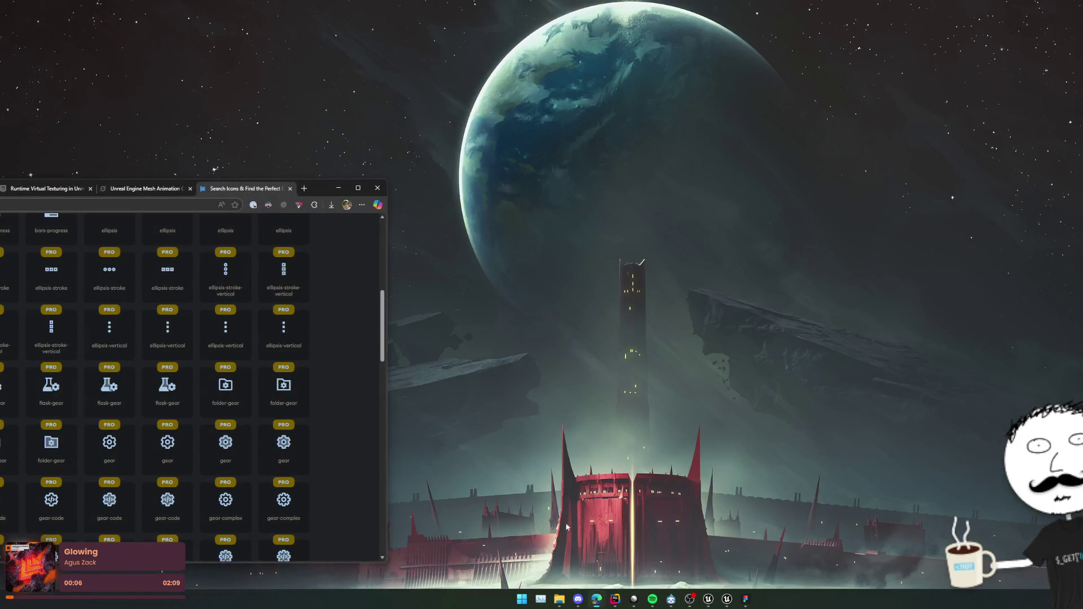
pyautogui.click(562, 558)
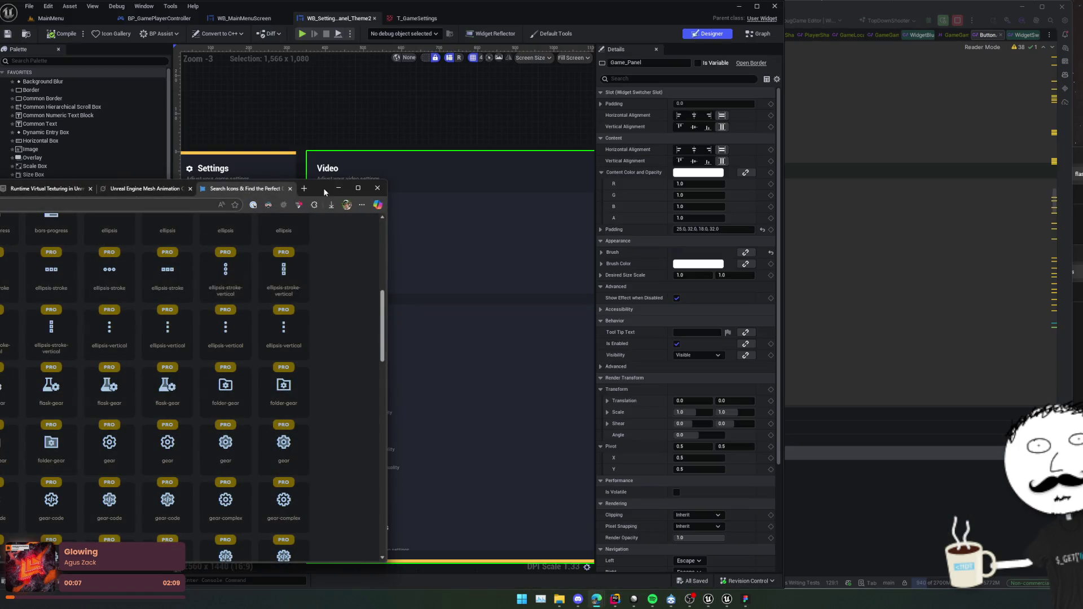
pyautogui.moveTo(325, 191); pyautogui.dragTo(486, 182)
pyautogui.click(299, 196)
pyautogui.write('game')
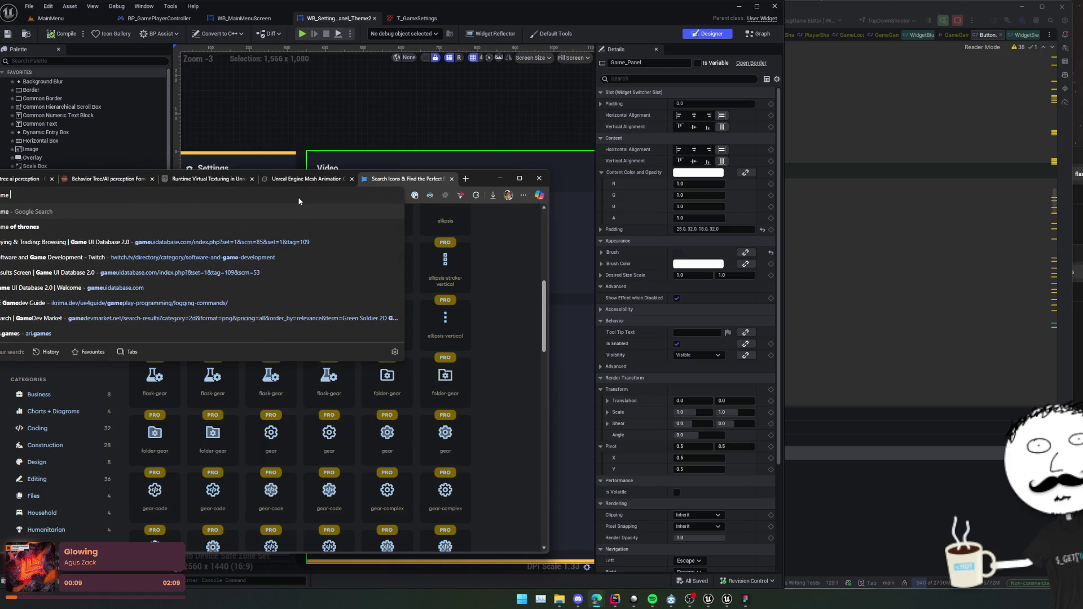
pyautogui.press('Down')
pyautogui.press('Down')
pyautogui.press('Return')
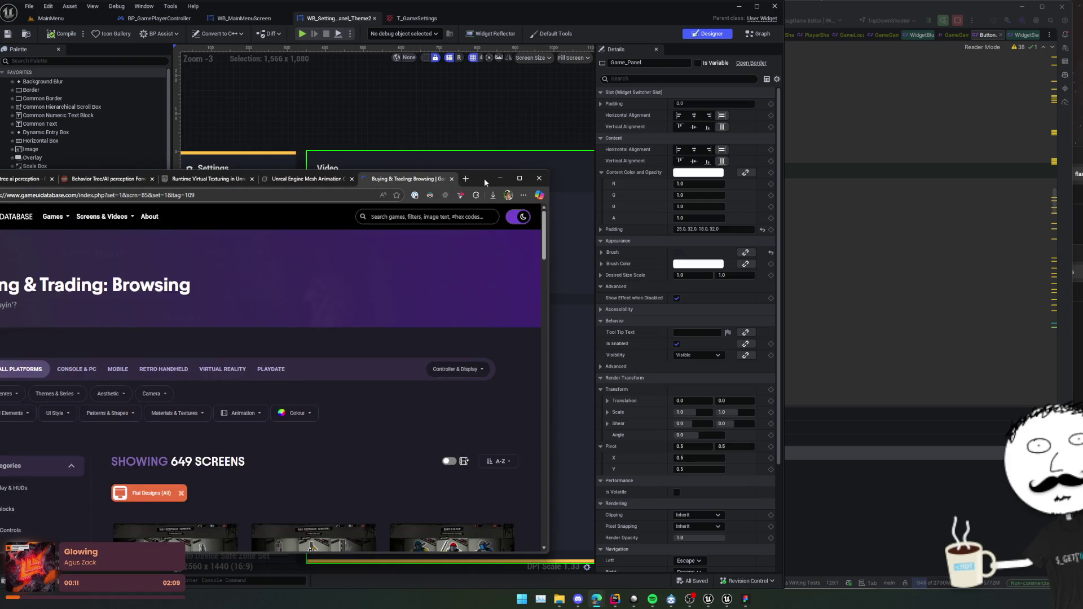
pyautogui.moveTo(484, 178); pyautogui.dragTo(674, 119)
# Filter the gallery to Title & System Menus > Settings Options > Gameplay screens.
pyautogui.scroll(-2, 331, 311)
pyautogui.scroll(-2, 331, 311)
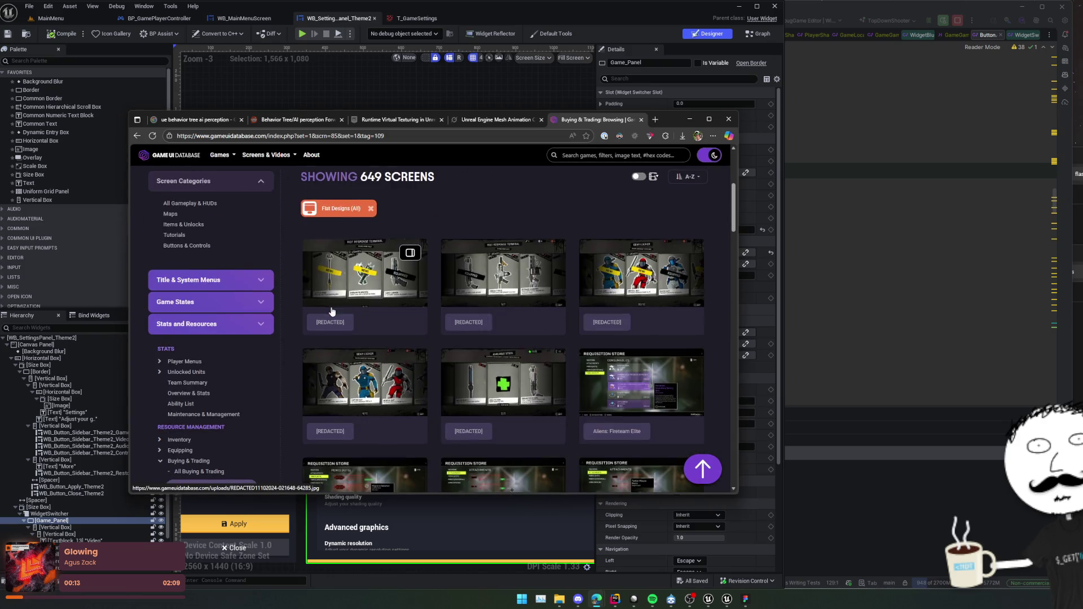
pyautogui.click(239, 285)
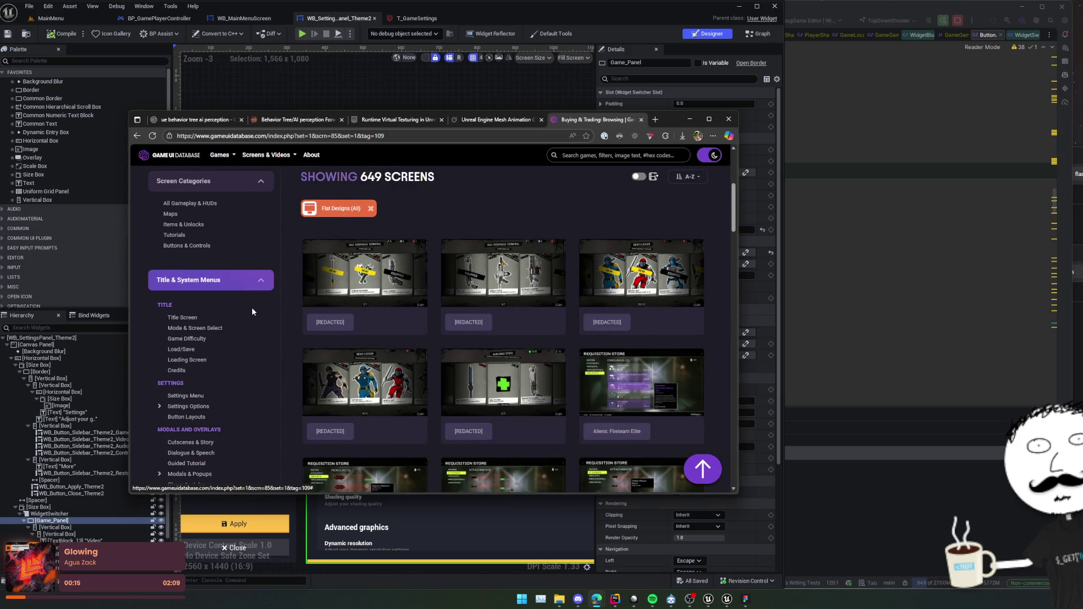
pyautogui.scroll(-2, 251, 307)
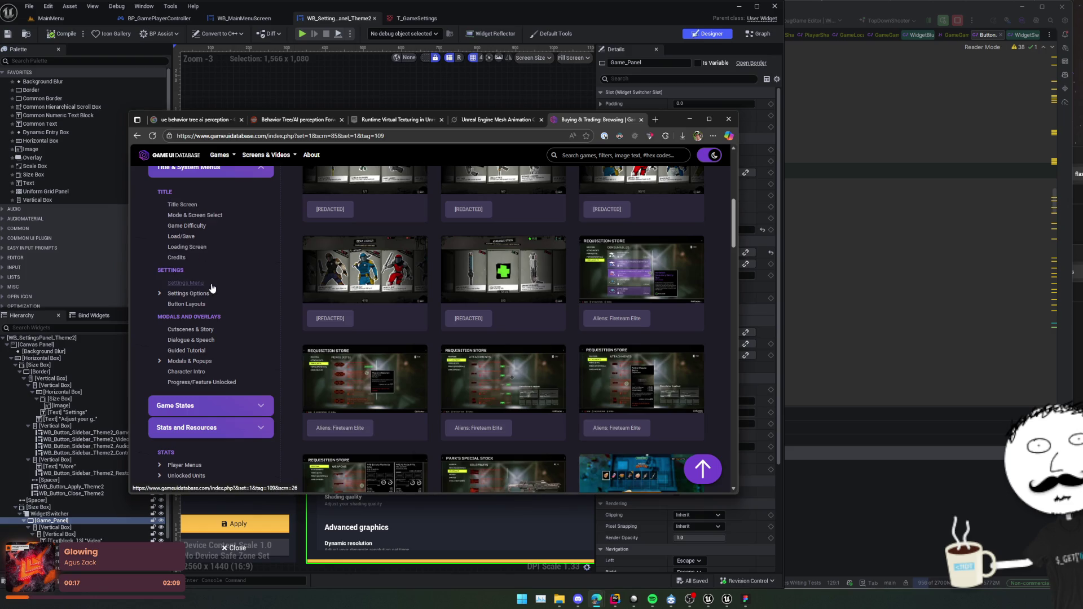
pyautogui.click(159, 294)
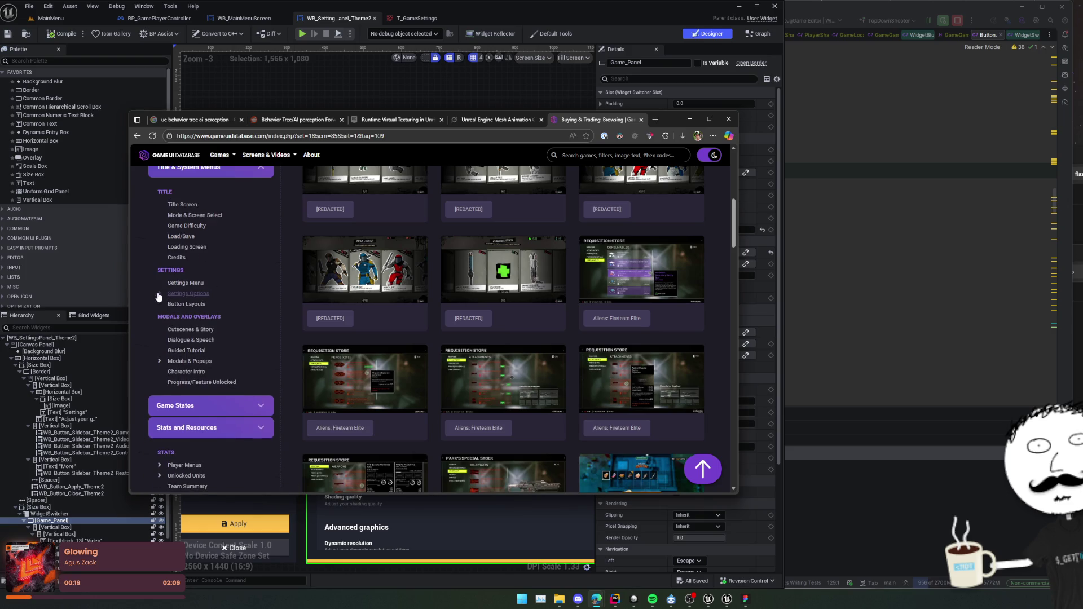
pyautogui.click(188, 316)
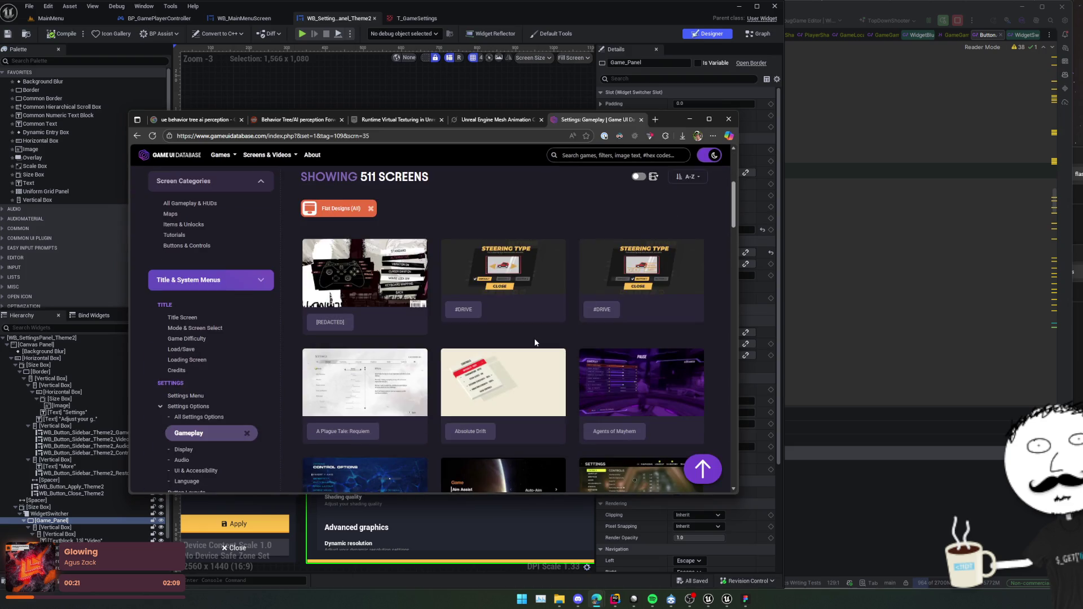
pyautogui.scroll(-3, 534, 342)
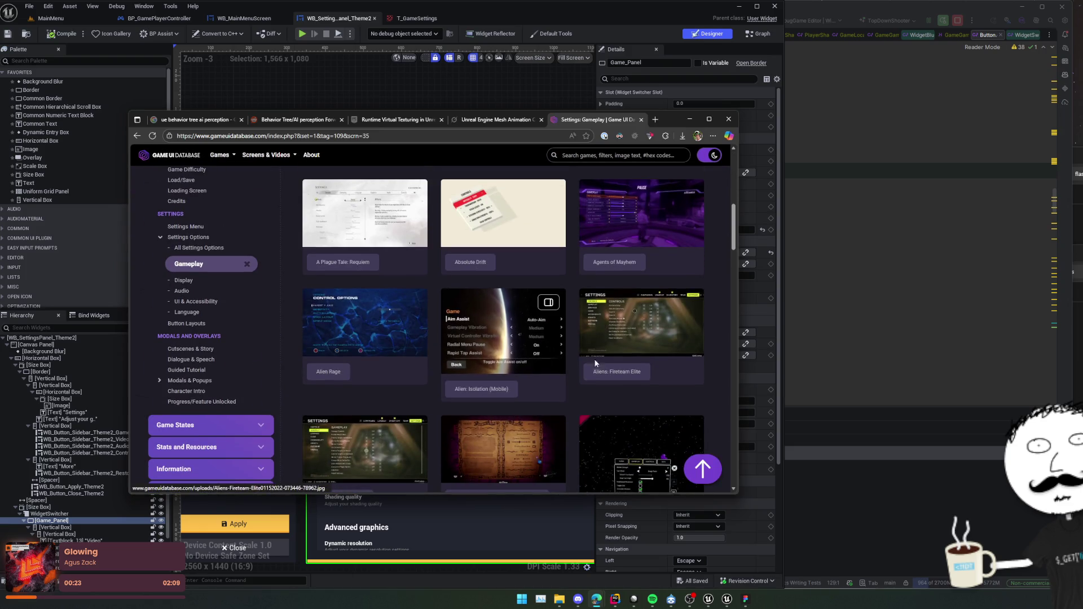
pyautogui.scroll(-1, 651, 387)
# View the Aliens: Fireteam Elite, Among Us VR and Apex Legends settings screenshots.
pyautogui.click(638, 283)
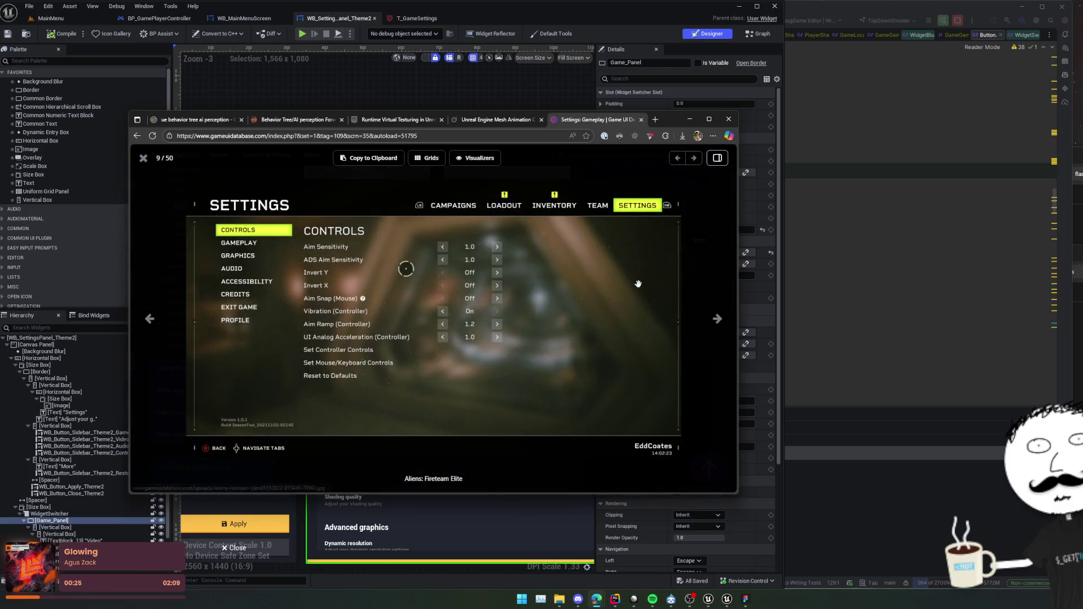
pyautogui.press('Escape')
pyautogui.scroll(-1, 418, 333)
pyautogui.click(418, 333)
pyautogui.press('Escape')
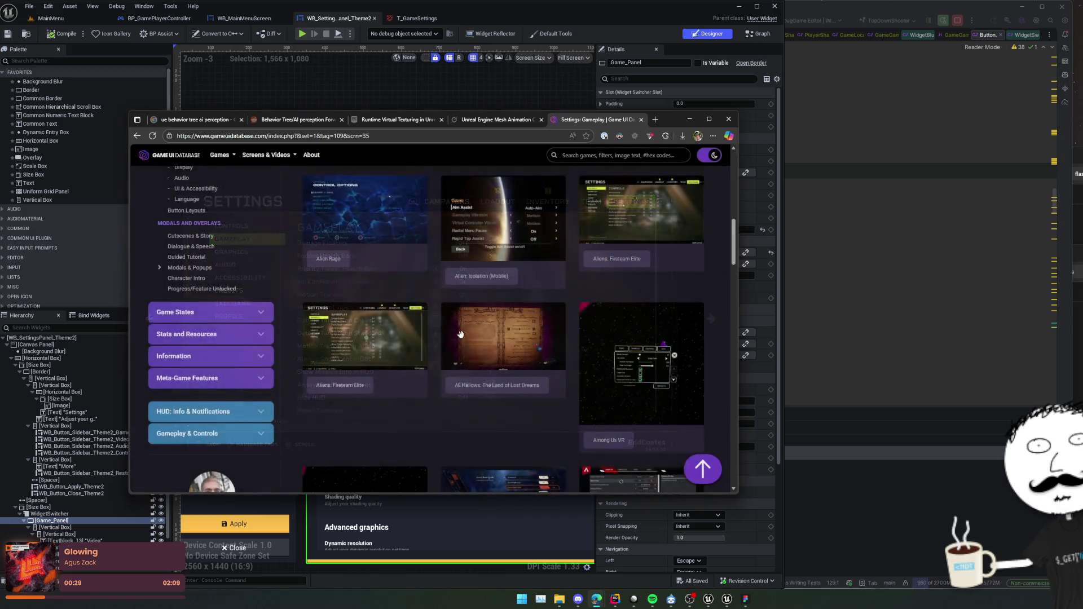
pyautogui.scroll(-4, 461, 335)
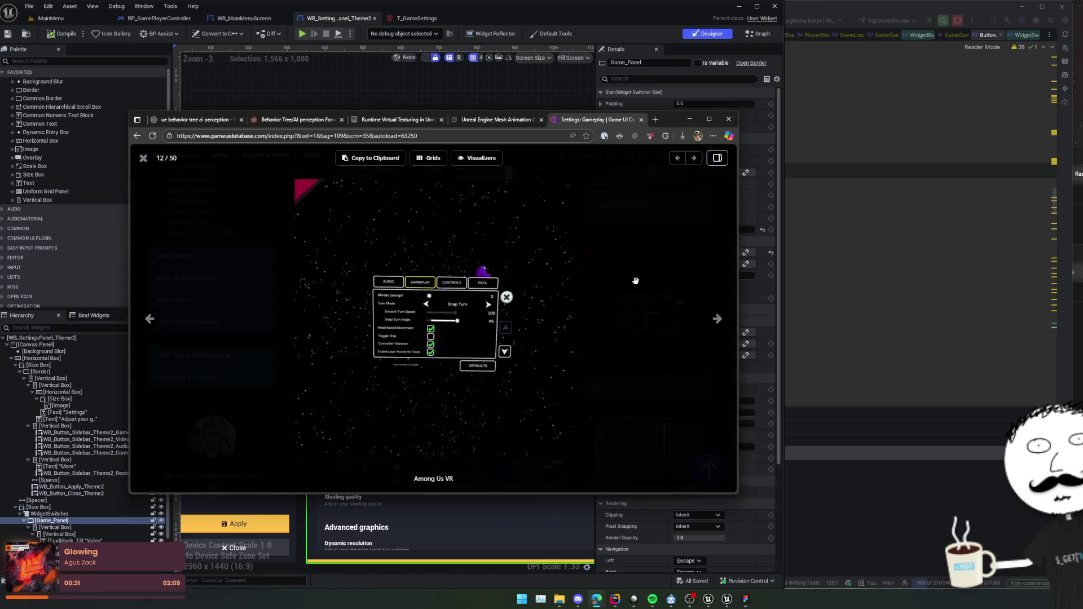
pyautogui.click(634, 281)
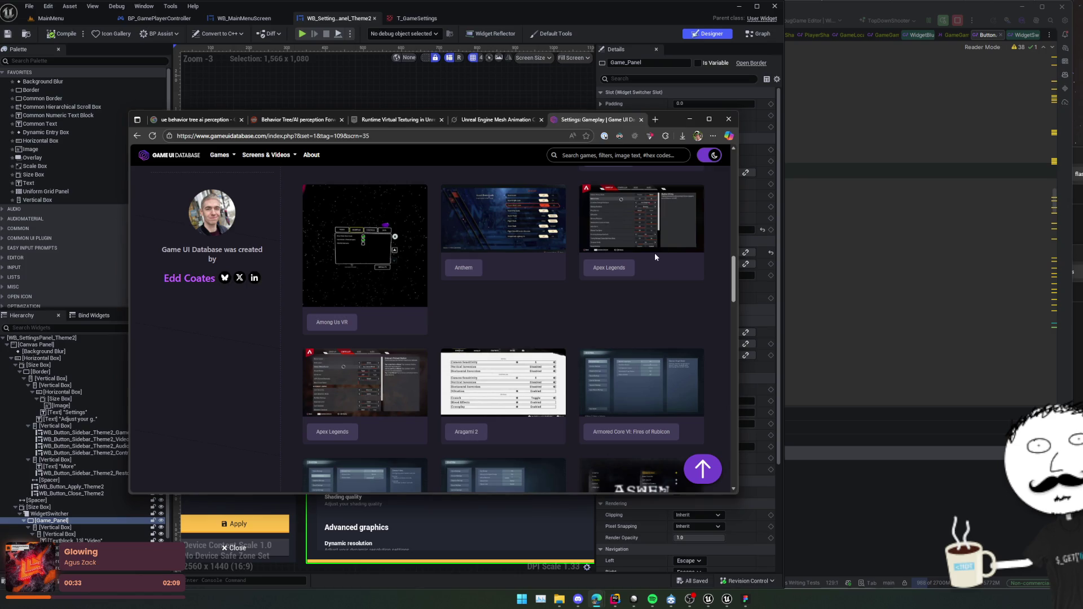
pyautogui.click(654, 251)
pyautogui.click(634, 265)
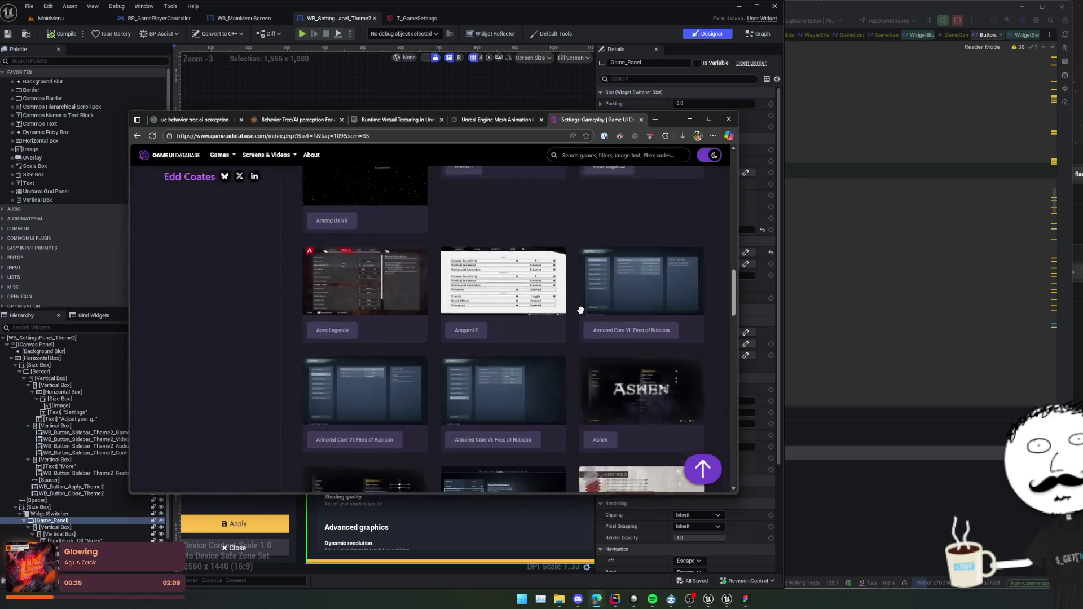
# View the Atelier Yumia and Avowed gameplay settings screenshots.
pyautogui.scroll(-3, 581, 315)
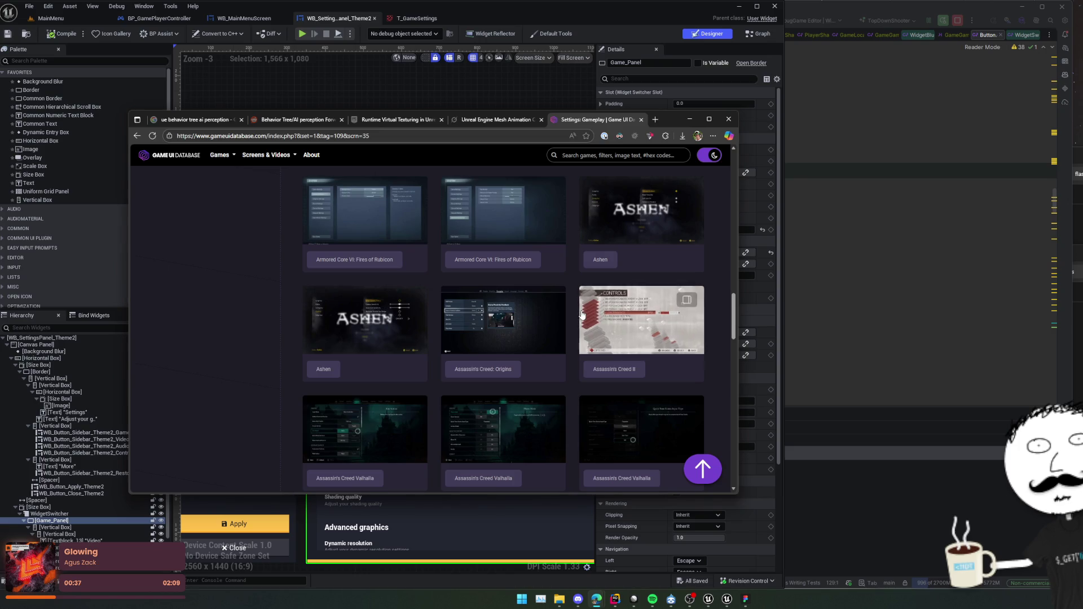
pyautogui.scroll(-3, 582, 314)
pyautogui.scroll(-5, 581, 314)
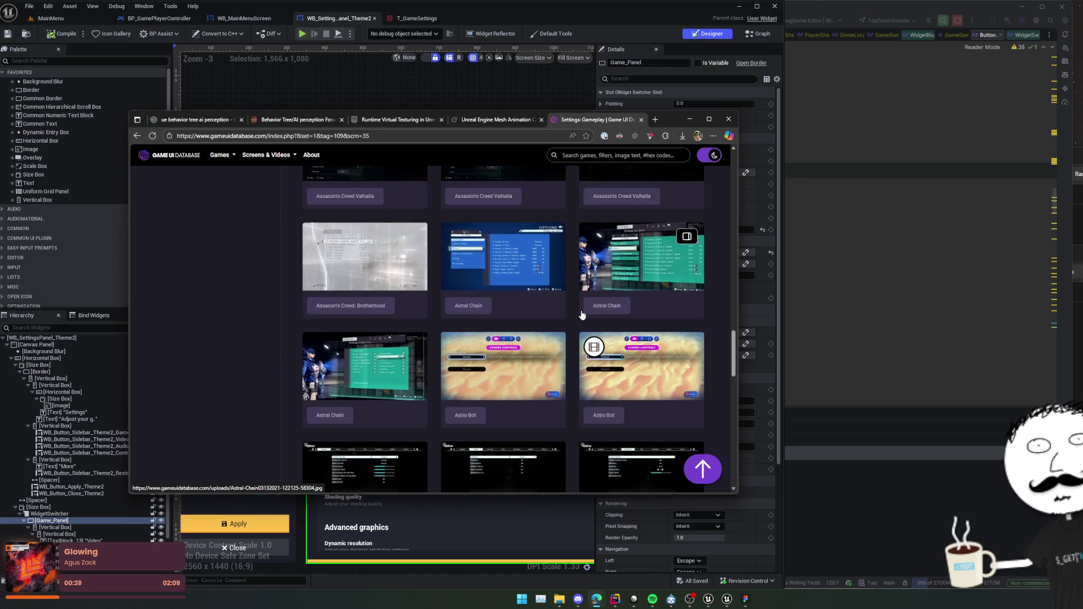
pyautogui.click(489, 307)
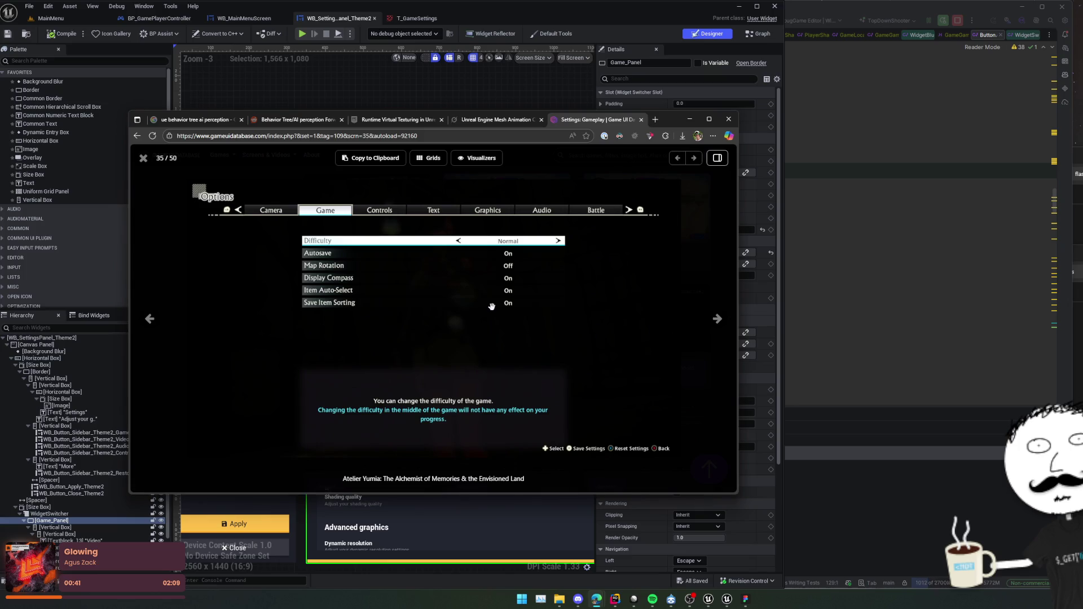
pyautogui.click(632, 314)
pyautogui.scroll(-2, 577, 324)
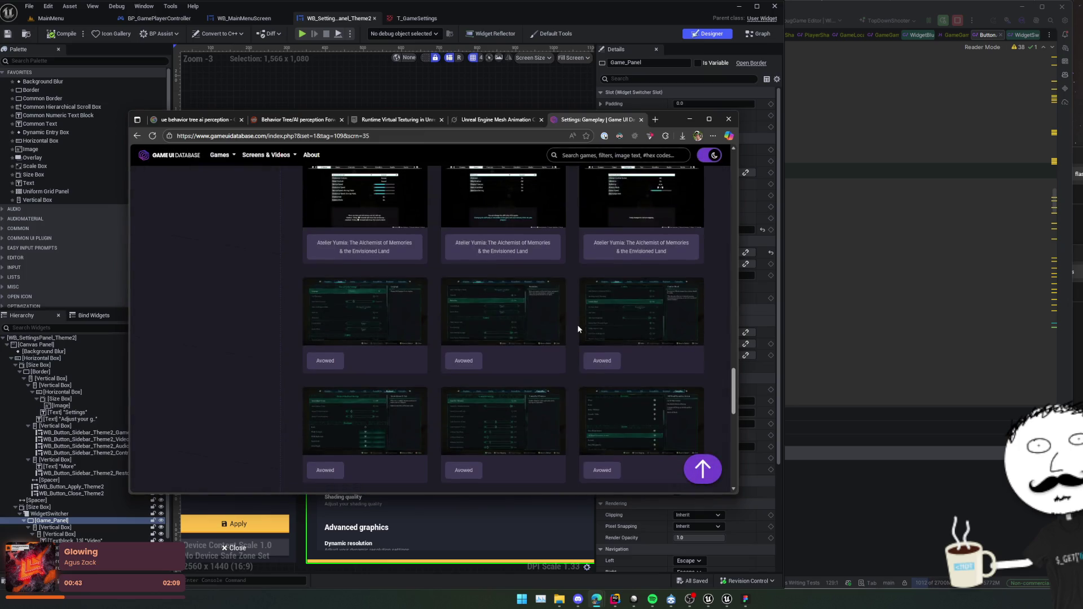
pyautogui.click(481, 316)
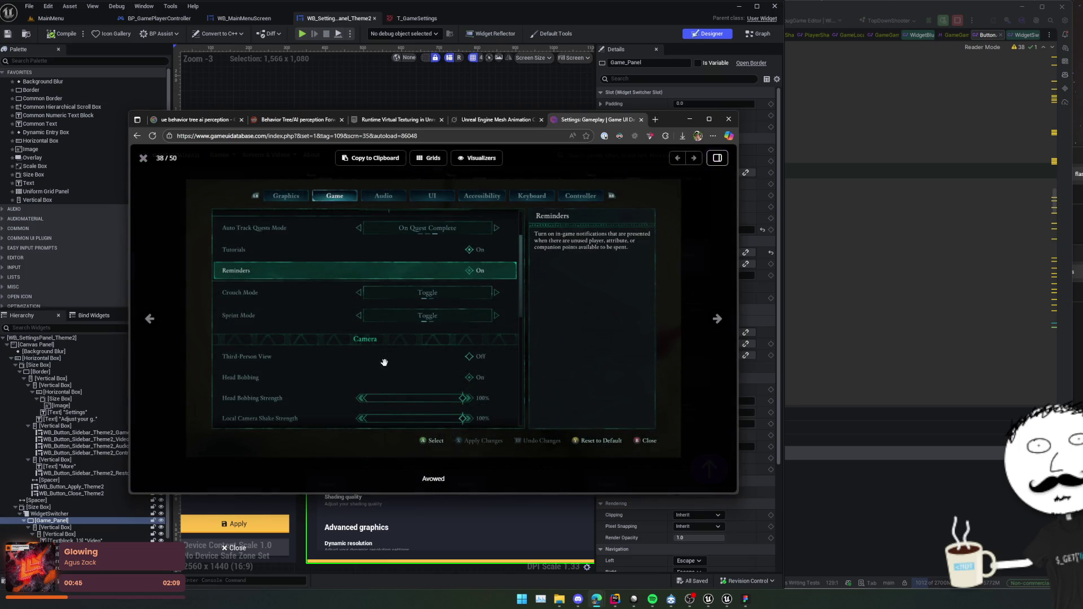
pyautogui.click(541, 357)
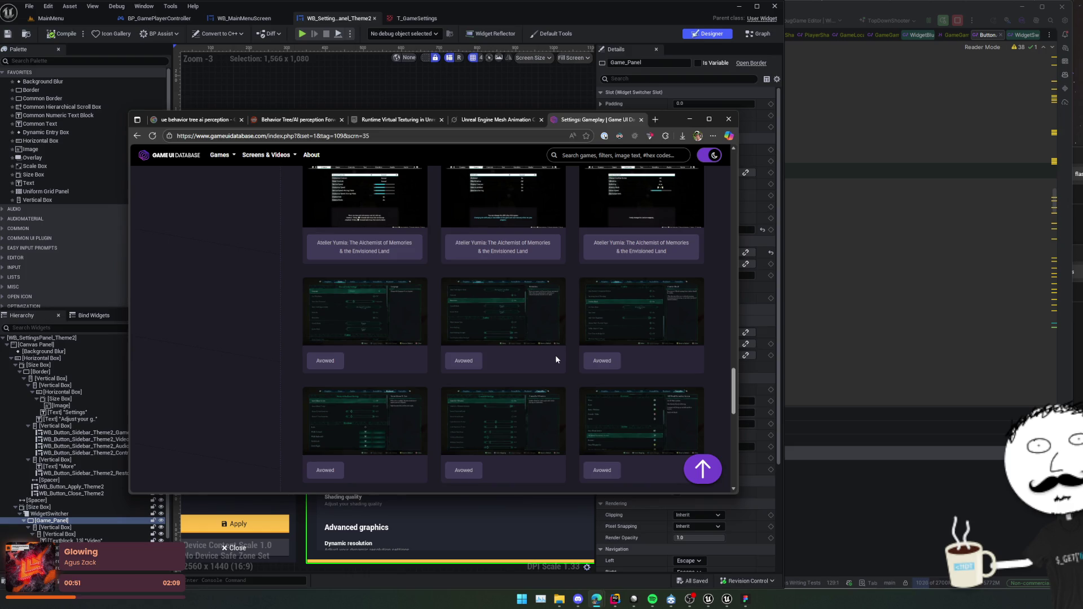
pyautogui.scroll(-10, 555, 356)
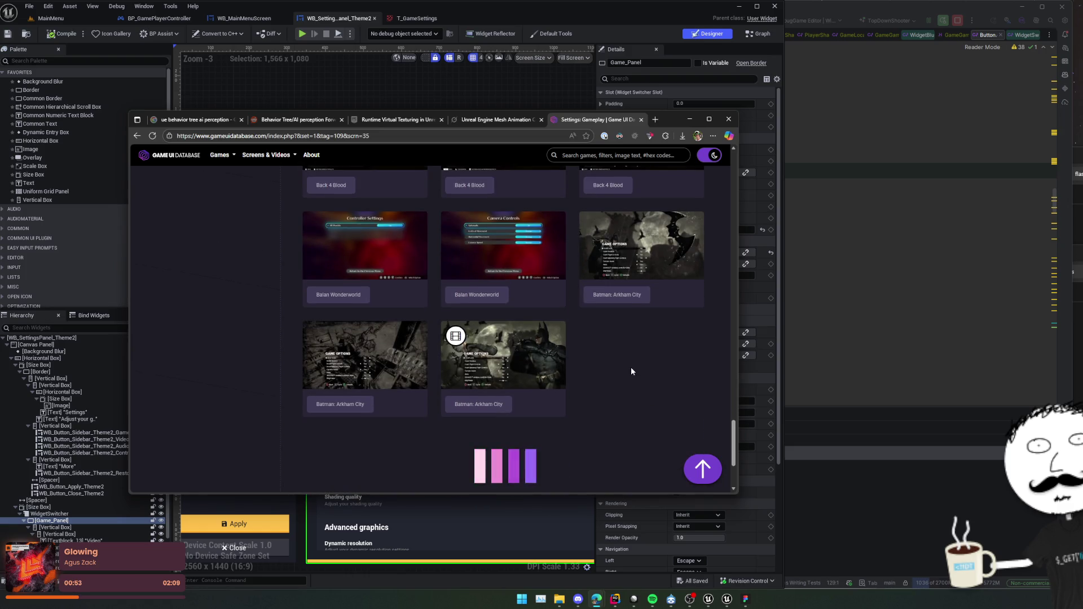
pyautogui.scroll(-1, 631, 366)
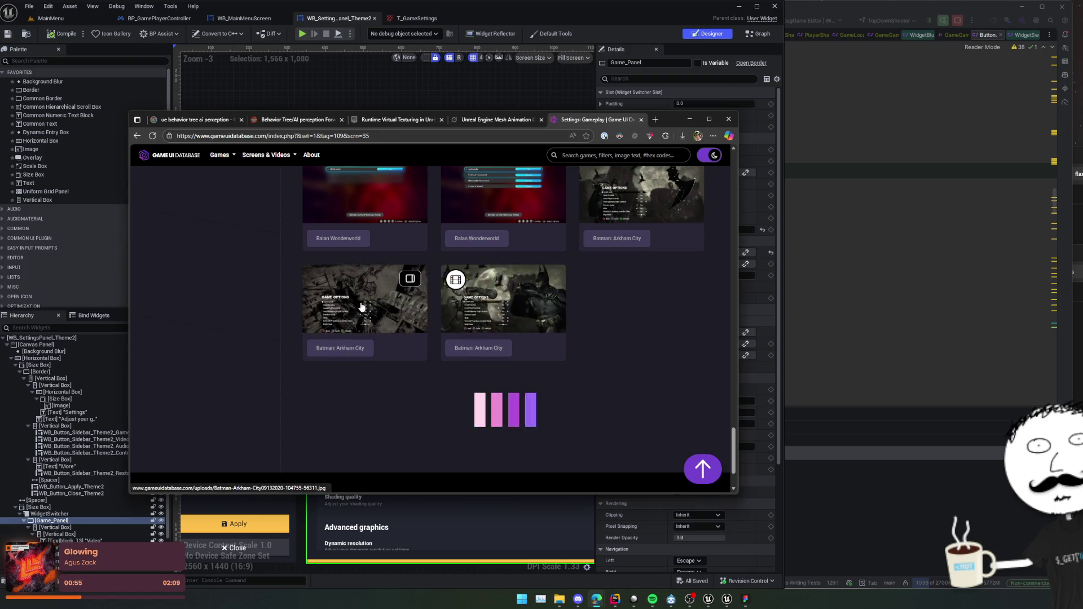
# View the Batman: Arkham City, Battlefield 4, Black Myth: Wukong and Black Ops III screenshots.
pyautogui.click(364, 301)
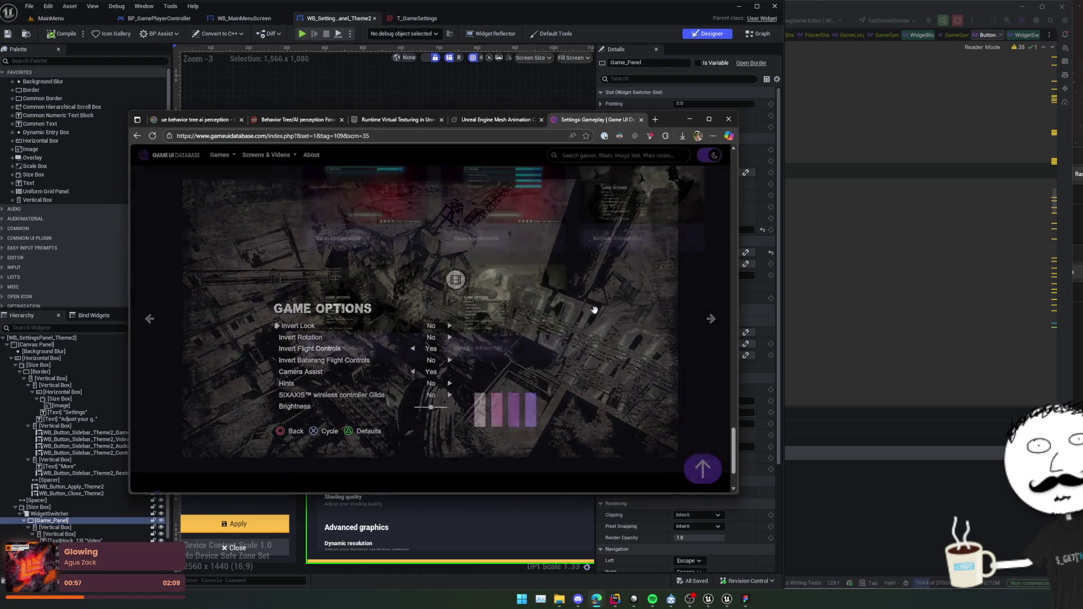
pyautogui.press('Escape')
pyautogui.scroll(-2, 608, 347)
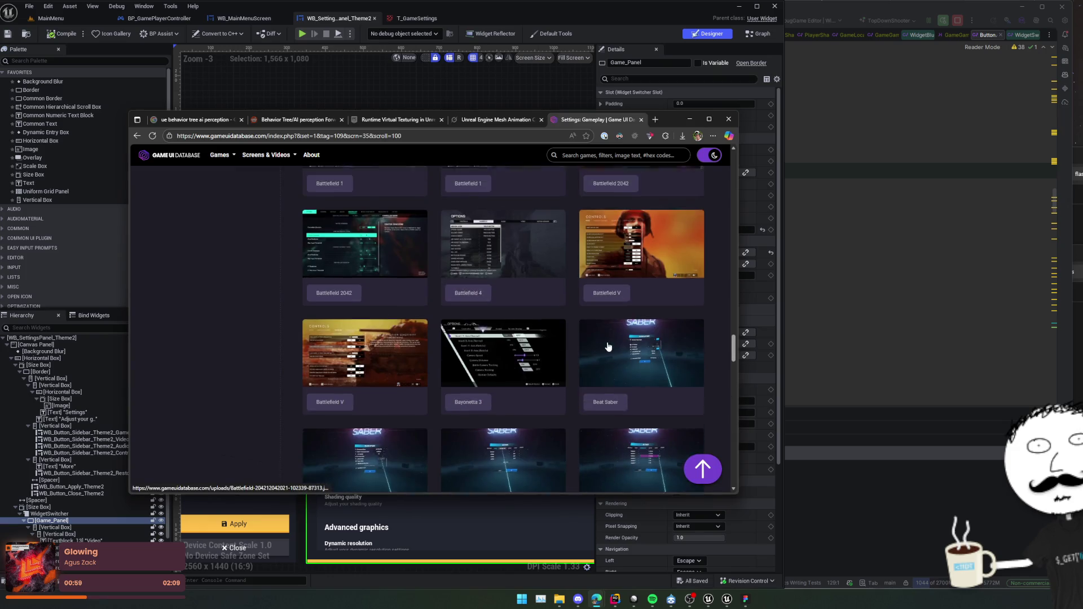
pyautogui.click(487, 296)
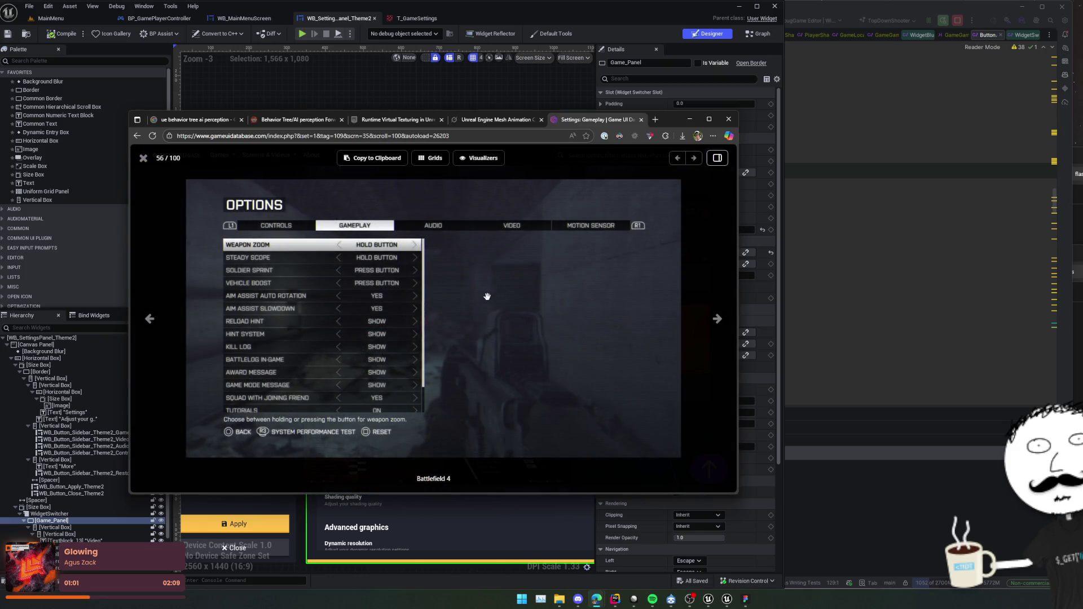
pyautogui.press('Escape')
pyautogui.scroll(-6, 507, 325)
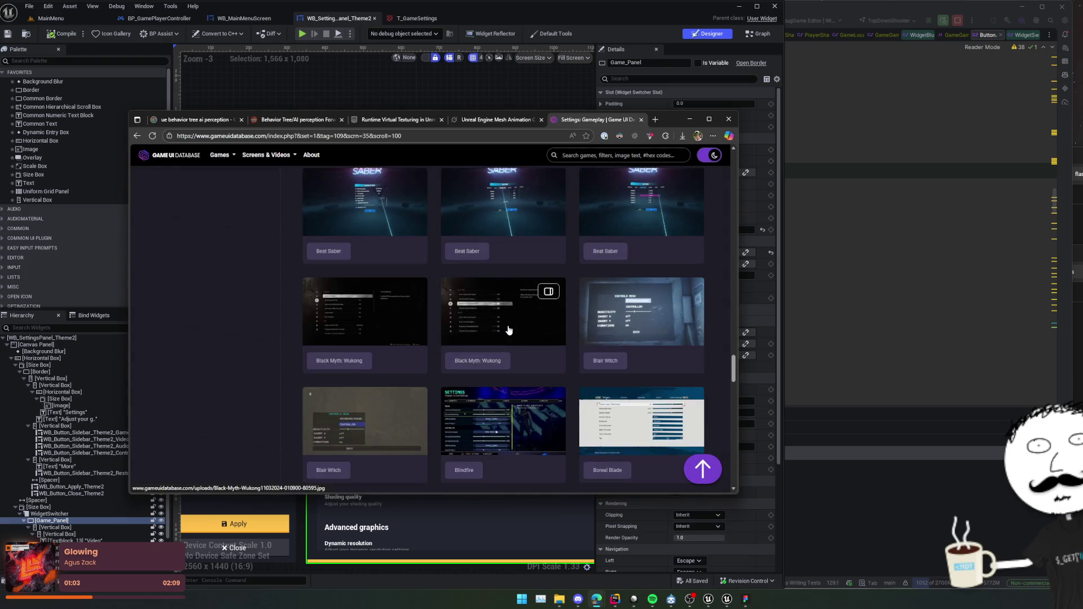
pyautogui.click(379, 275)
pyautogui.press('Escape')
pyautogui.scroll(-5, 536, 348)
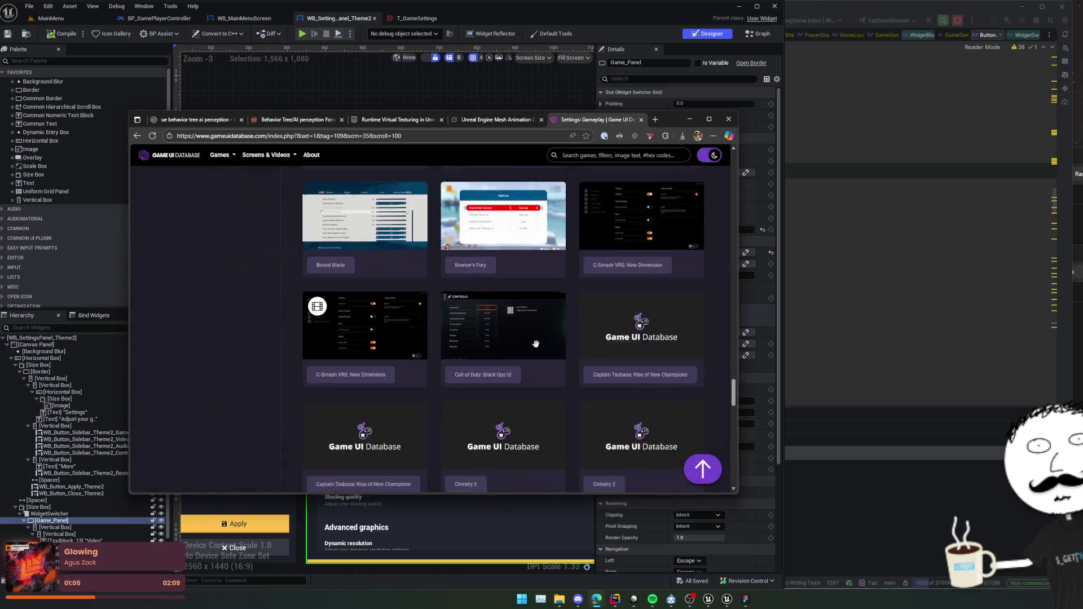
pyautogui.click(505, 304)
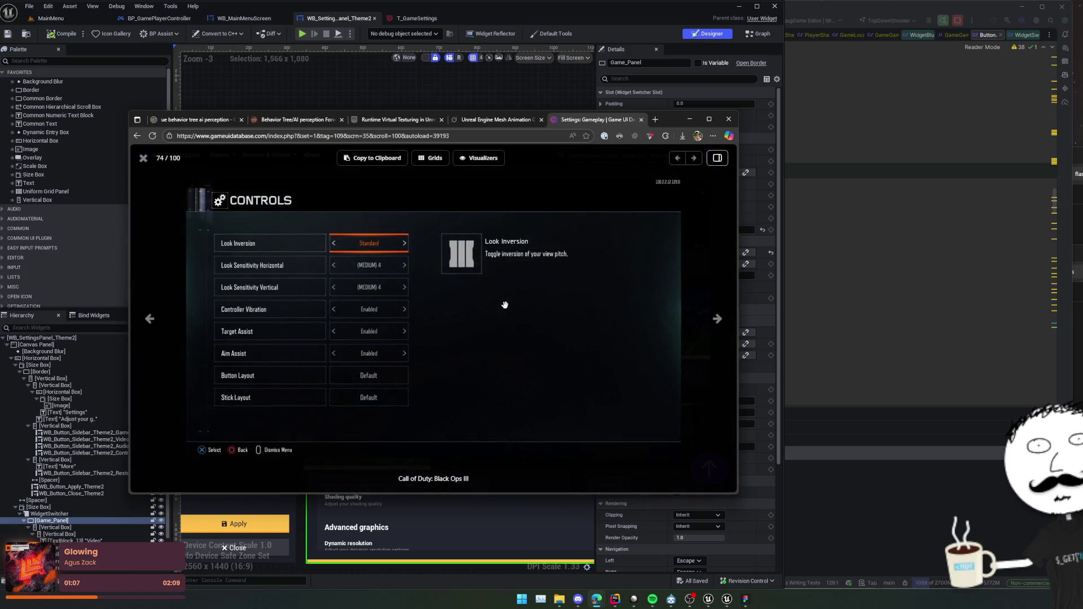
pyautogui.press('Escape')
# View the C-Smash VRS, Chorus and Crisis Core settings screenshots.
pyautogui.click(499, 327)
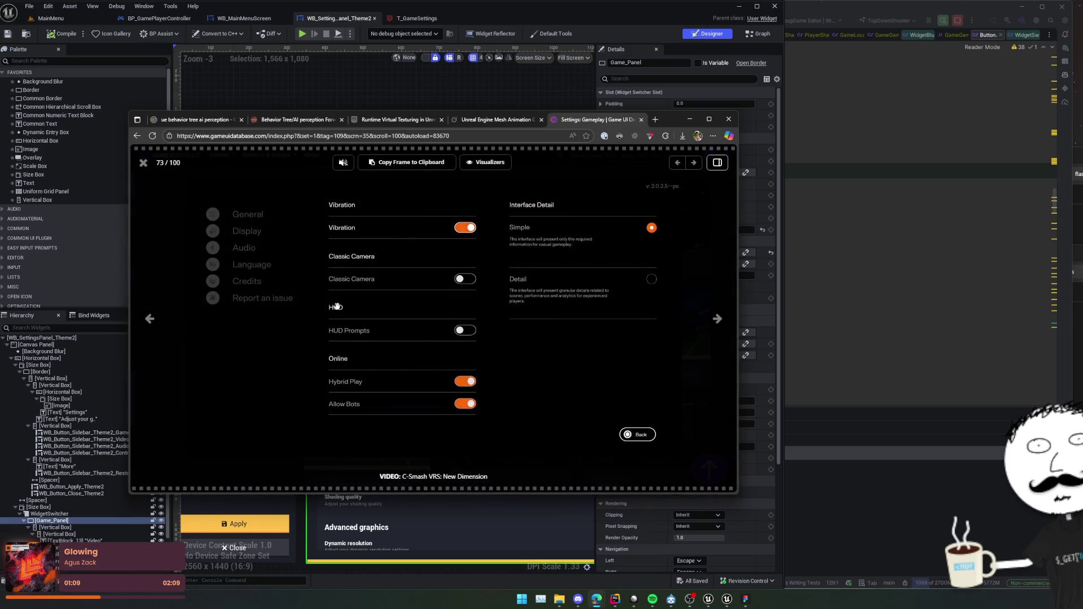
pyautogui.press('Escape')
pyautogui.scroll(-3, 500, 330)
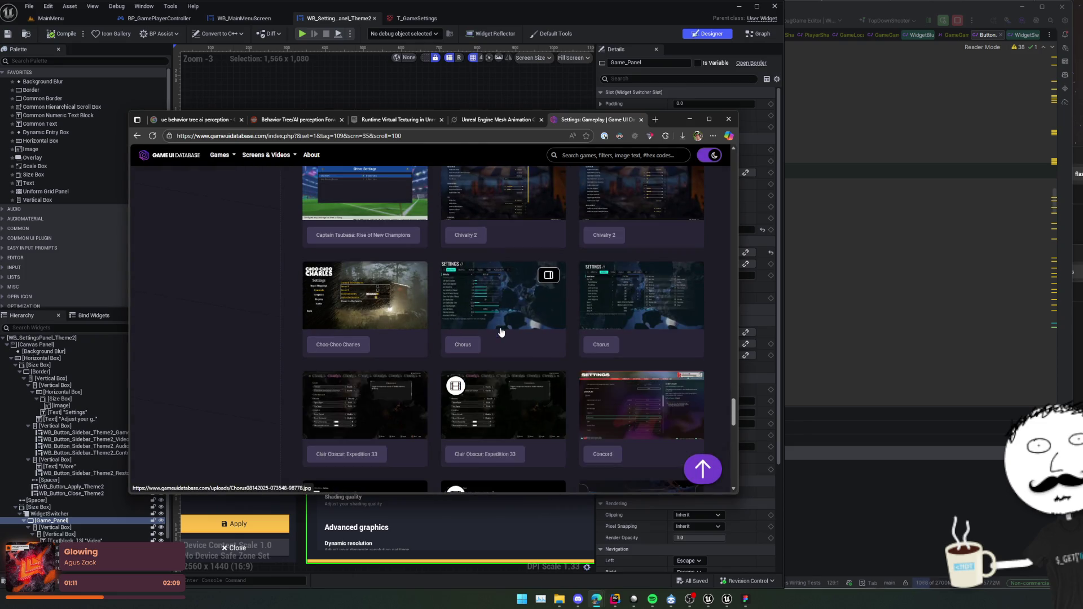
pyautogui.click(504, 315)
pyautogui.press('Escape')
pyautogui.scroll(-4, 490, 332)
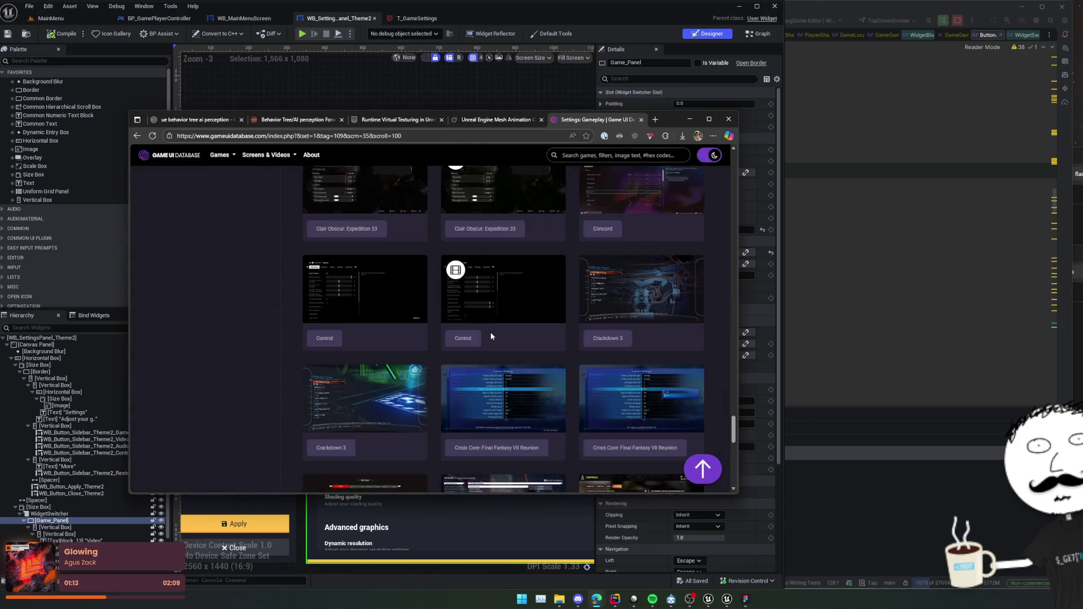
pyautogui.scroll(-2, 489, 344)
pyautogui.click(510, 306)
pyautogui.press('Escape')
pyautogui.scroll(-3, 510, 306)
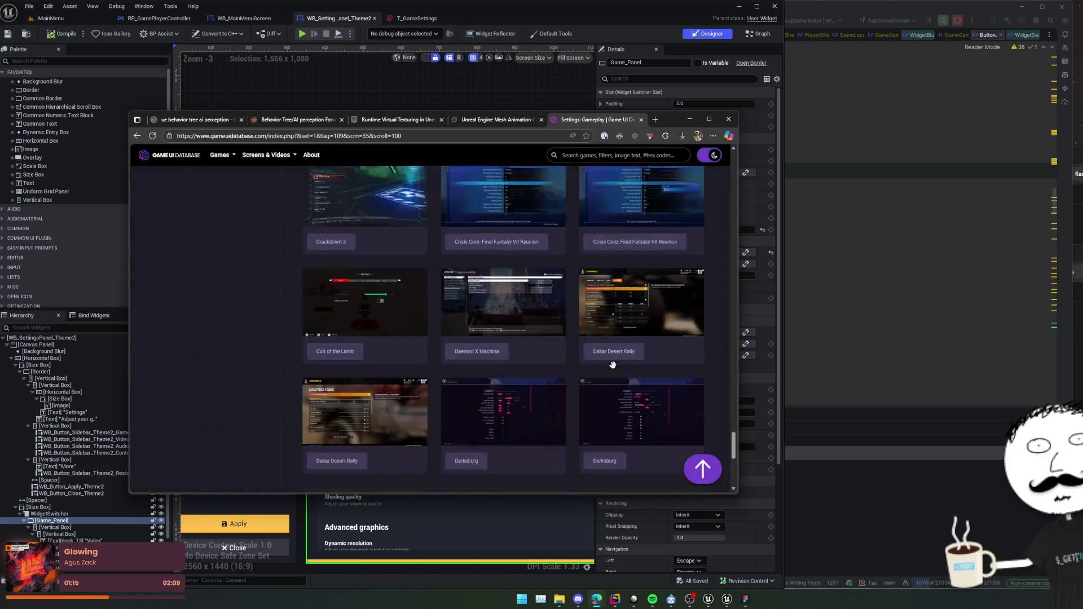
# View the Darksburg, Darksiders Genesis and Dead Rising Deluxe Remaster settings screenshots.
pyautogui.click(520, 338)
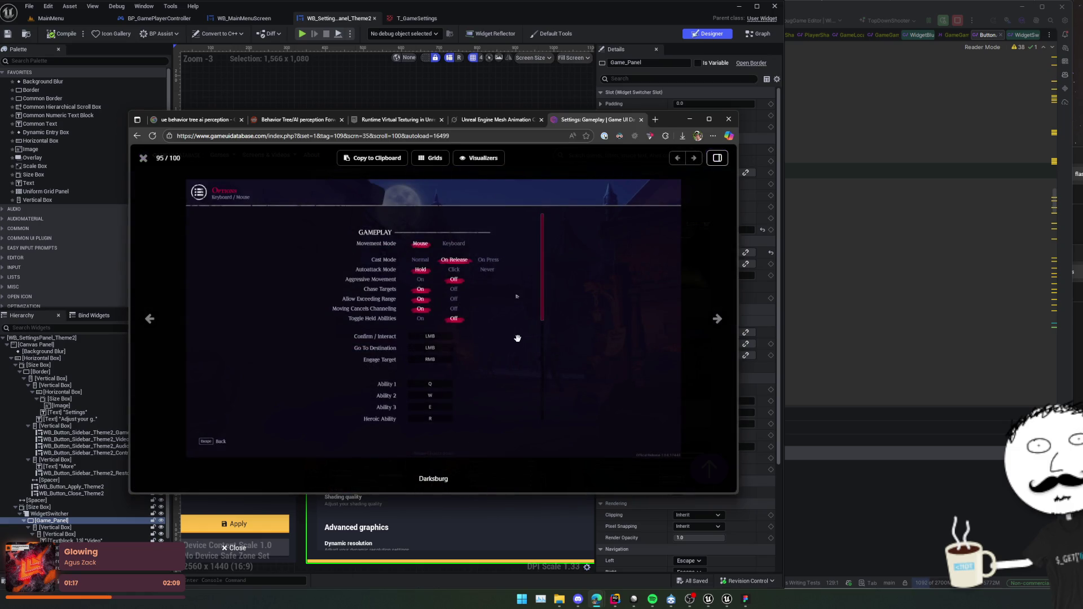
pyautogui.press('Escape')
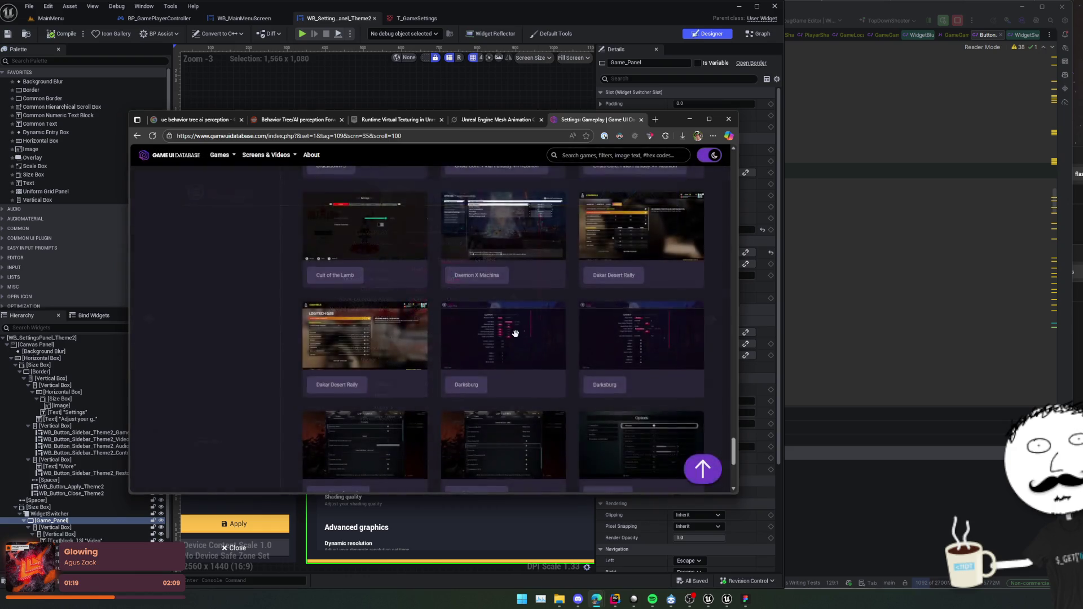
pyautogui.scroll(-3, 515, 324)
pyautogui.click(372, 280)
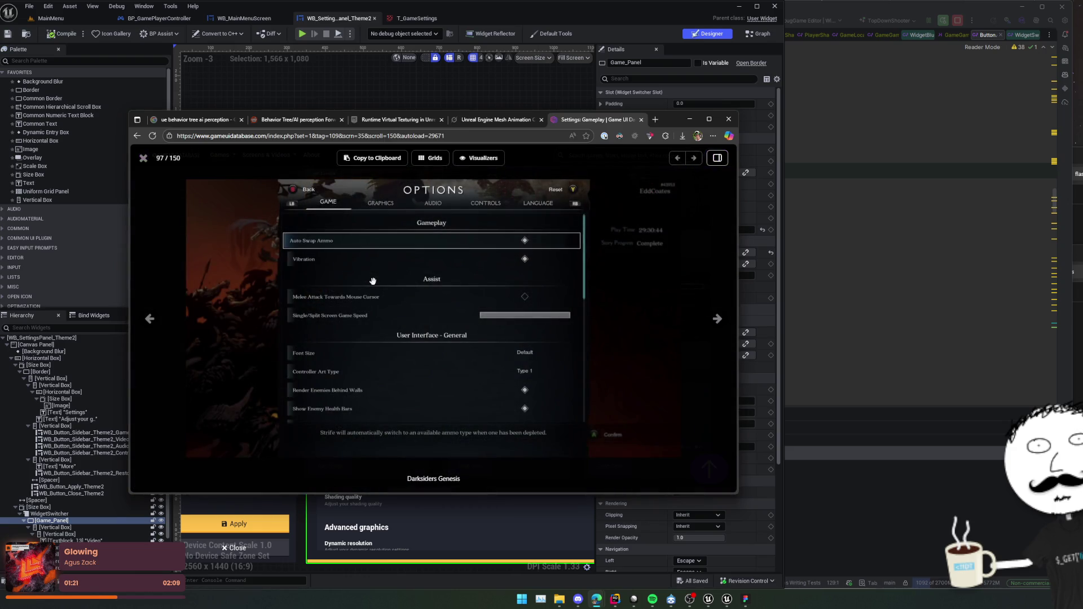
pyautogui.press('Escape')
pyautogui.scroll(-5, 426, 333)
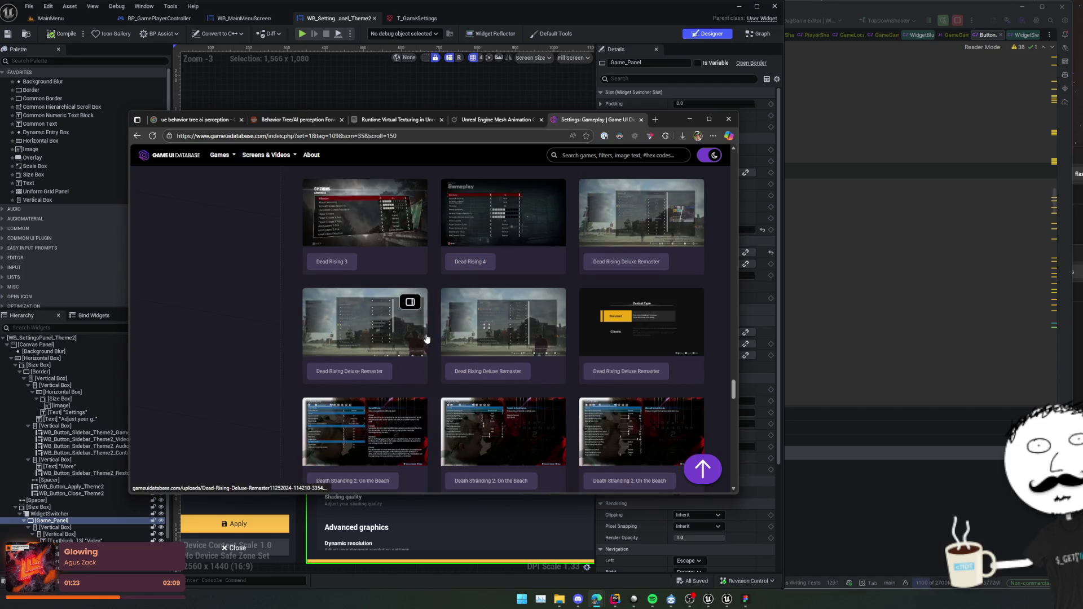
pyautogui.click(380, 330)
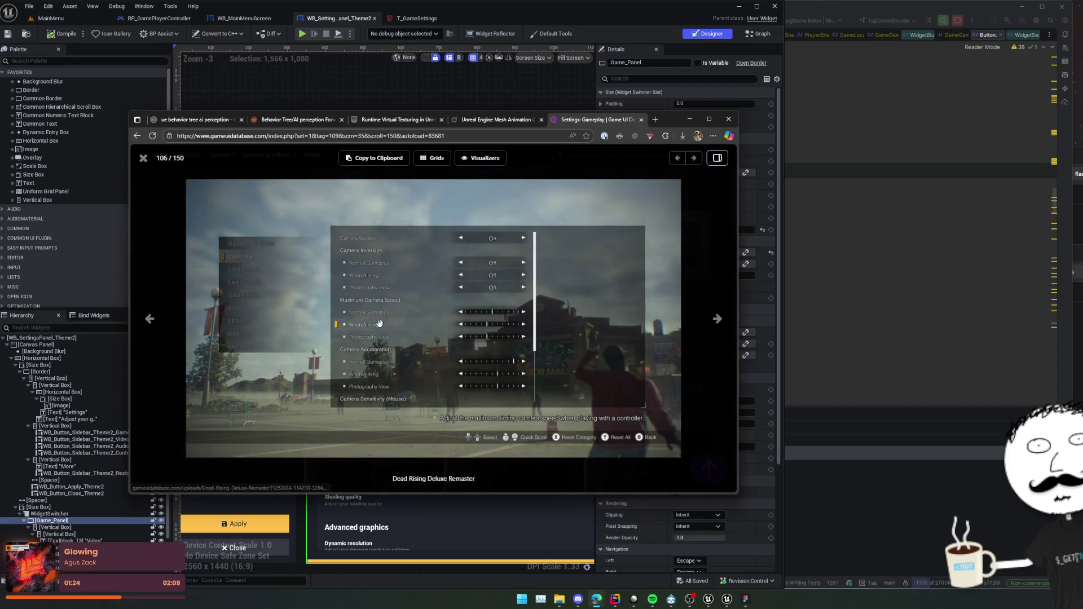
pyautogui.press('Escape')
pyautogui.click(631, 308)
pyautogui.press('Escape')
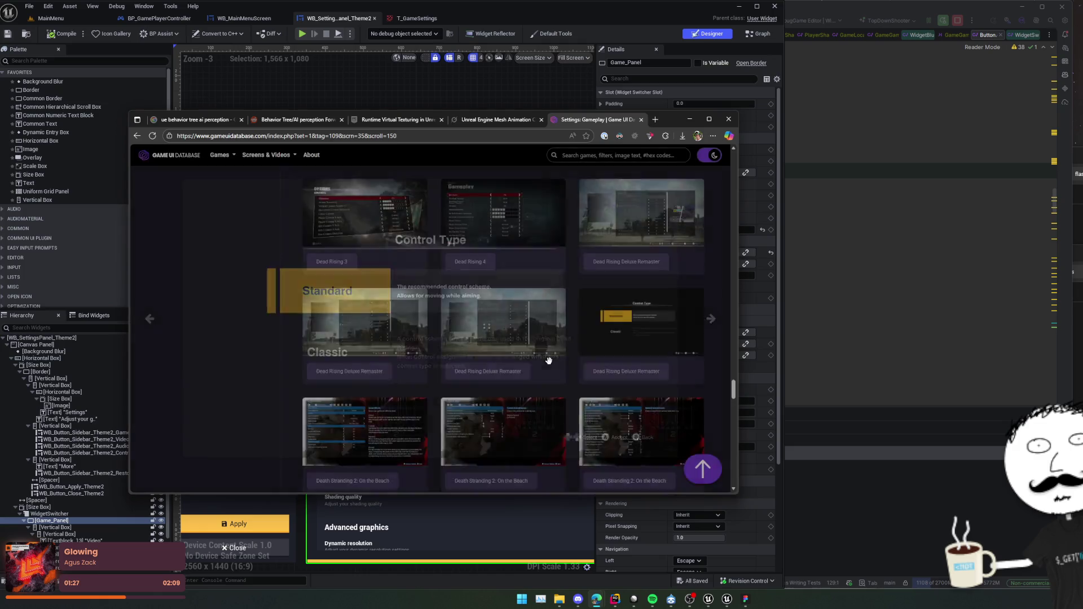
# Check the Demon's Souls (2020) settings video, then minimize the browser.
pyautogui.scroll(-3, 604, 365)
pyautogui.scroll(-4, 604, 365)
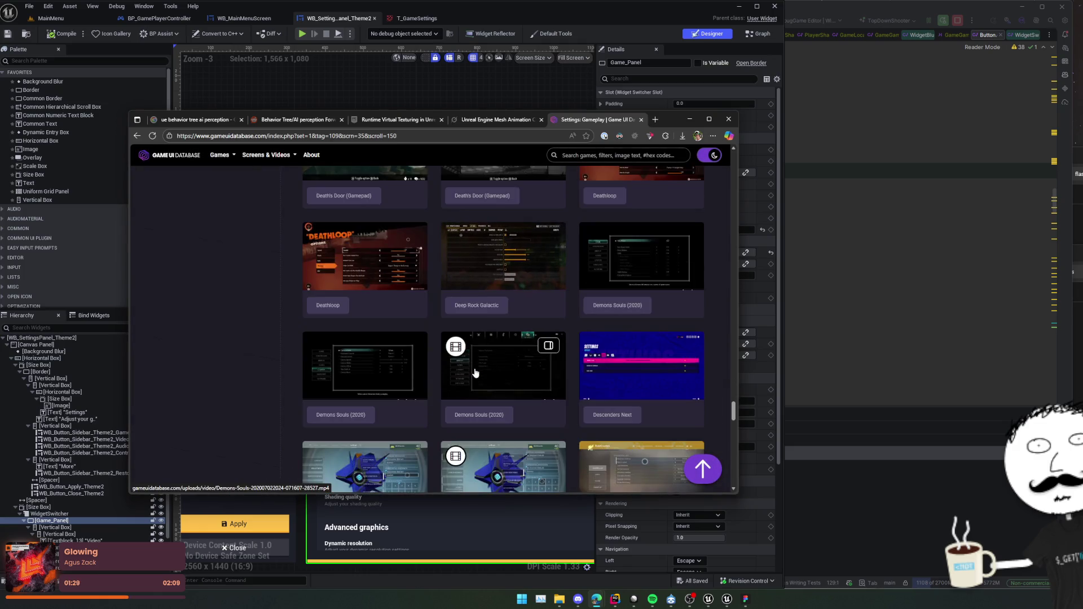
pyautogui.click(473, 365)
pyautogui.press('Escape')
pyautogui.scroll(-5, 475, 364)
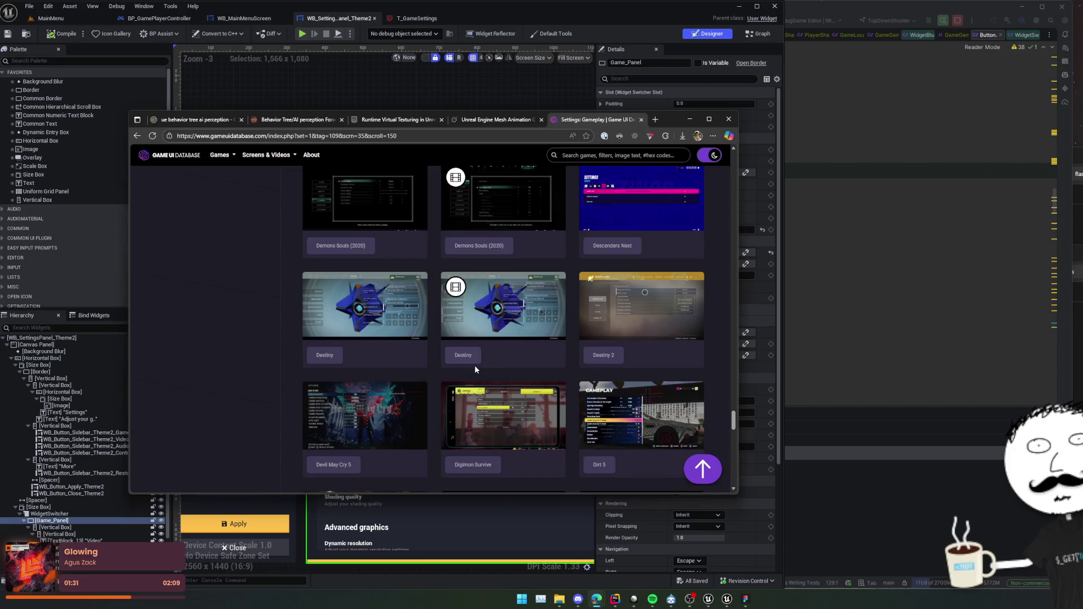
pyautogui.scroll(-5, 475, 369)
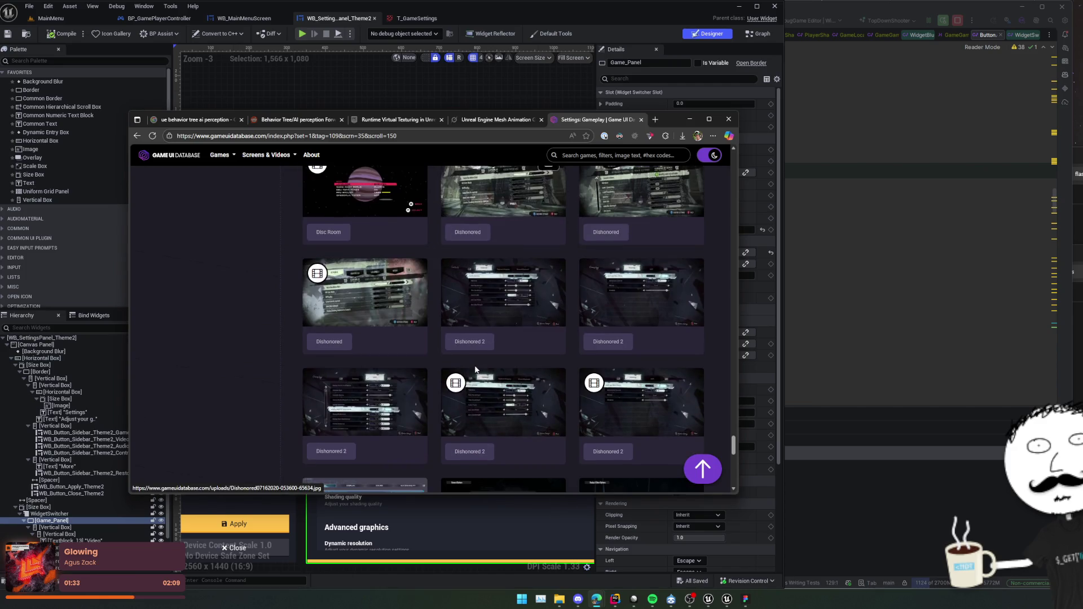
pyautogui.click(689, 119)
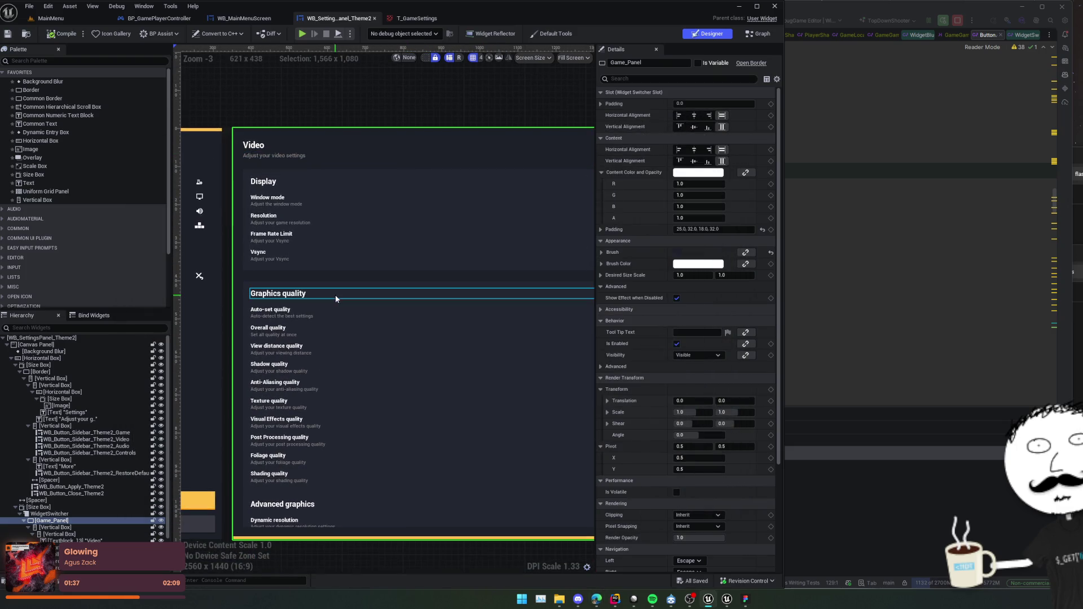
# Paste the copied Audio quality row into the Gameplay panel's General container.
pyautogui.click(335, 294)
pyautogui.click(86, 453)
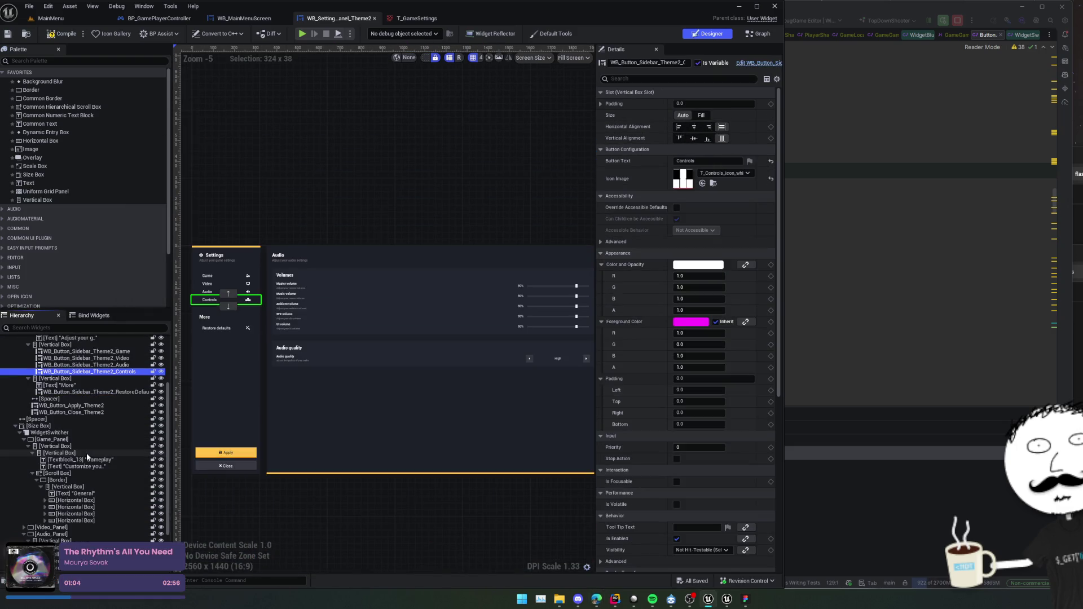
pyautogui.scroll(-1, 86, 453)
pyautogui.click(75, 480)
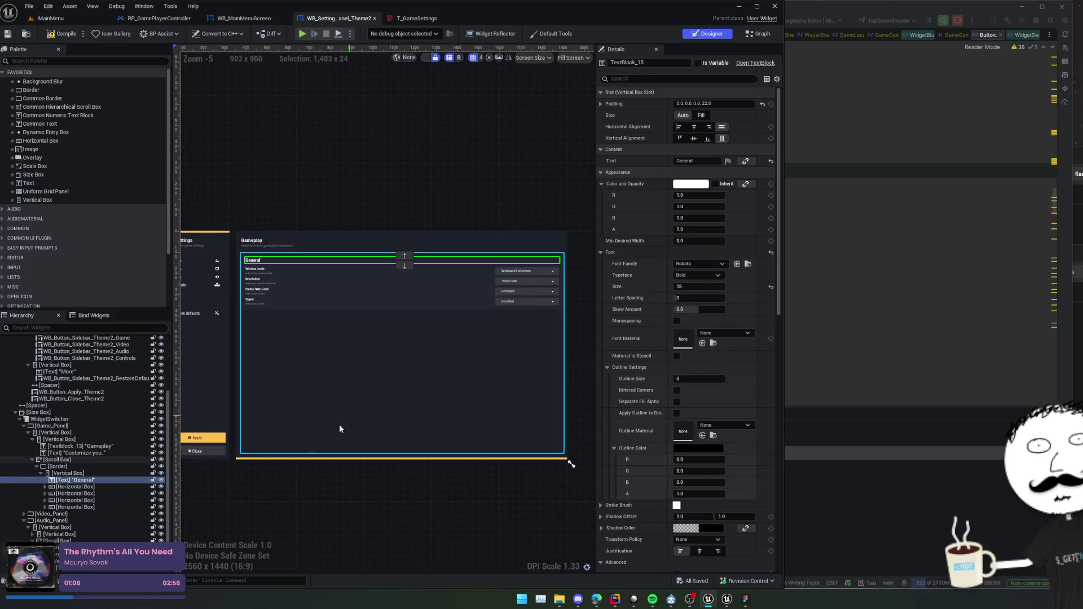
pyautogui.click(75, 475)
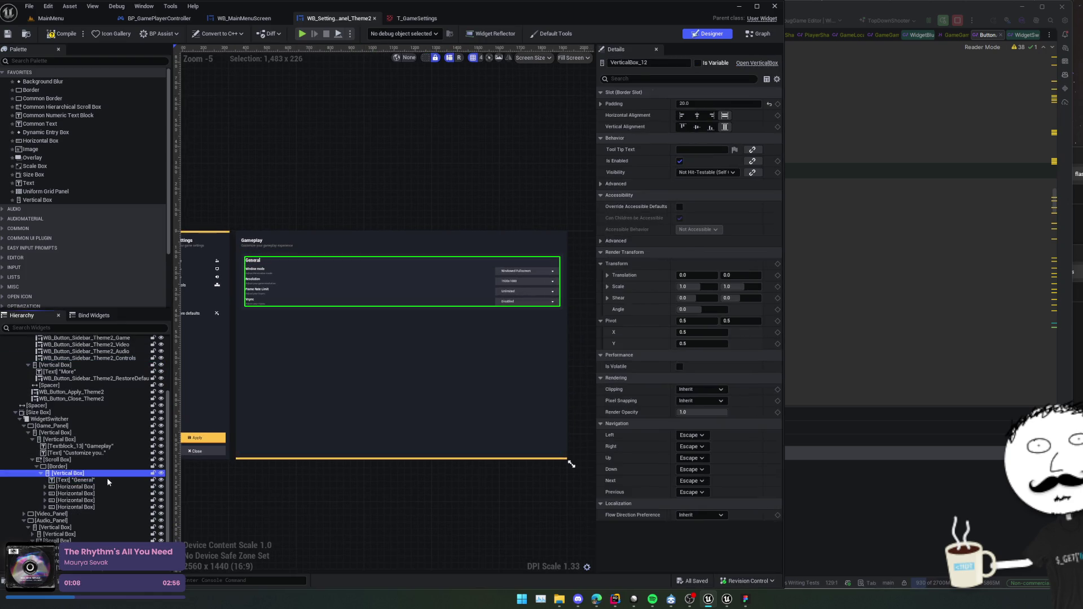
pyautogui.hotkey('ctrl', 'v')
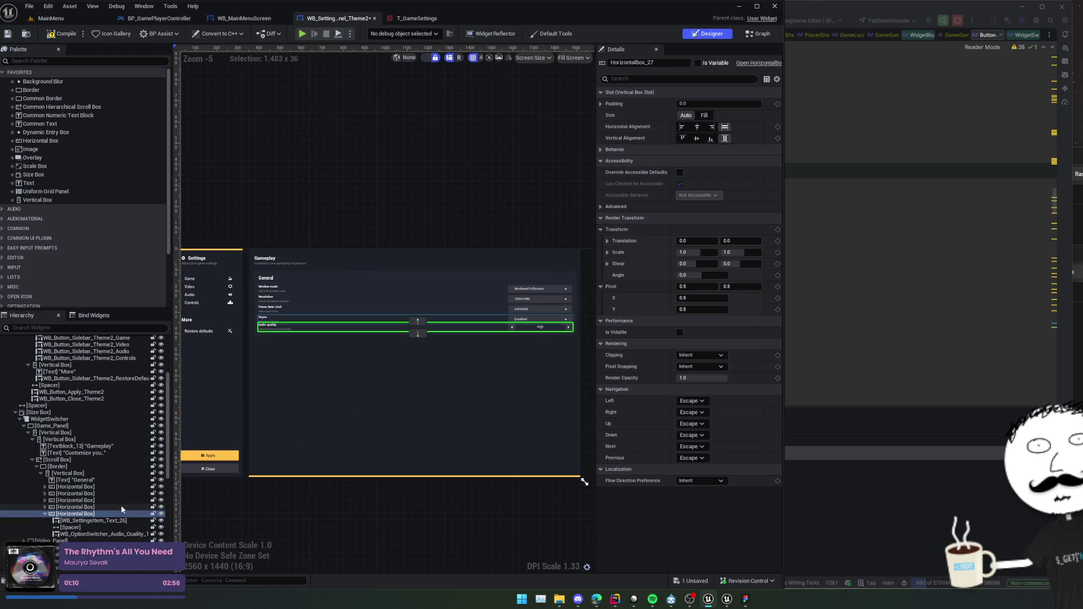
# Delete the four old setting rows from General, leaving the Audio quality row centered.
pyautogui.click(108, 506)
pyautogui.keyDown('shift'); pyautogui.click(92, 487); pyautogui.keyUp('shift')
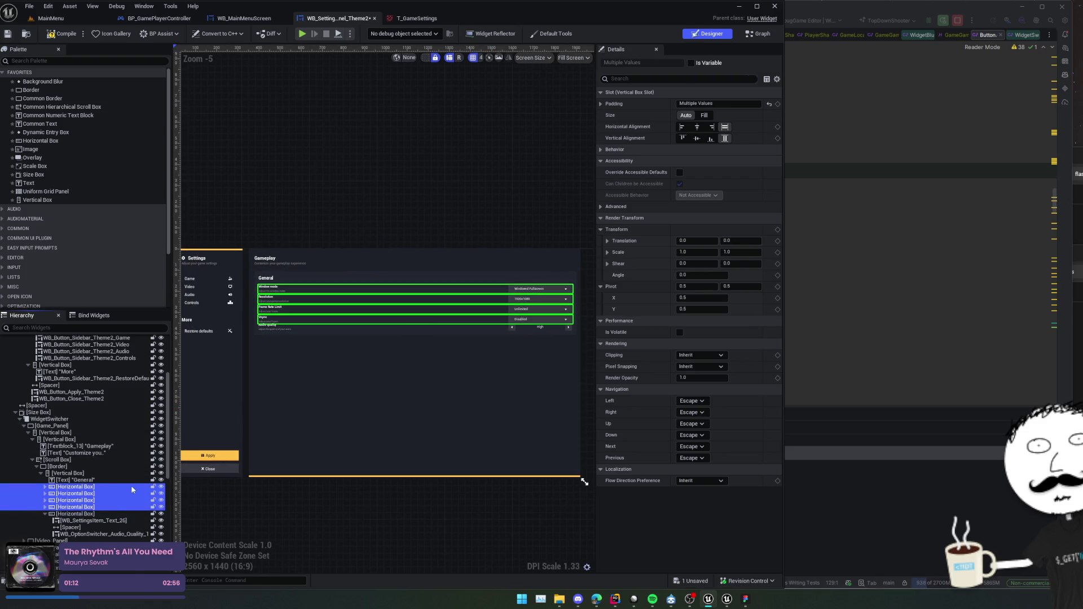
pyautogui.press('Delete')
pyautogui.click(271, 289)
pyautogui.scroll(4, 279, 299)
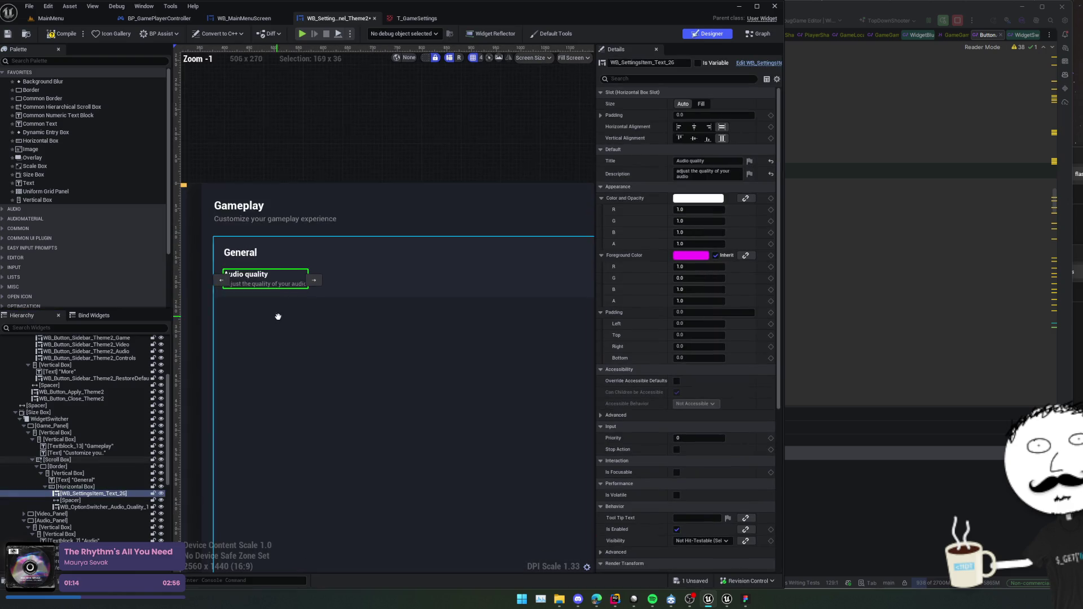
pyautogui.moveTo(278, 316); pyautogui.dragTo(299, 320)
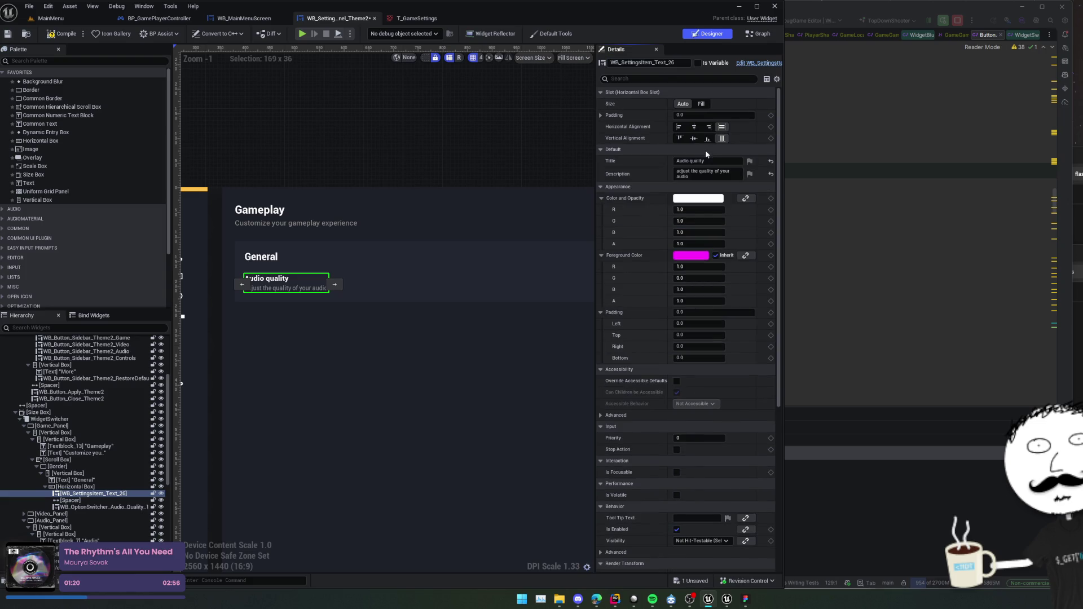
# Set the row's Title to "Damage Numbers" and Description to "Med Performance Impact".
pyautogui.click(716, 161)
pyautogui.write('Damage Numbe')
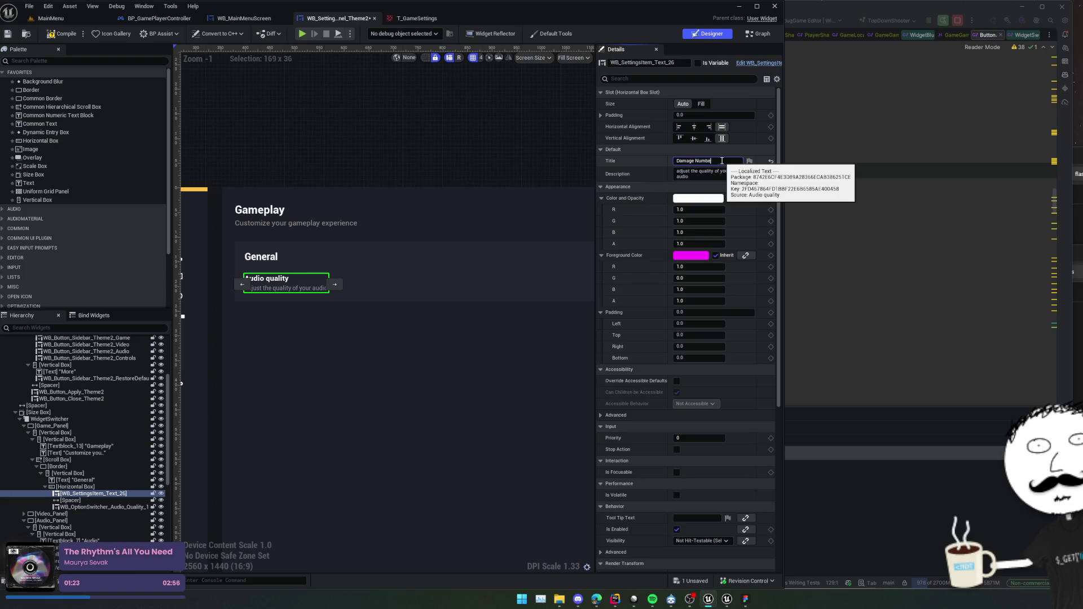
pyautogui.write('rs')
pyautogui.press('Return')
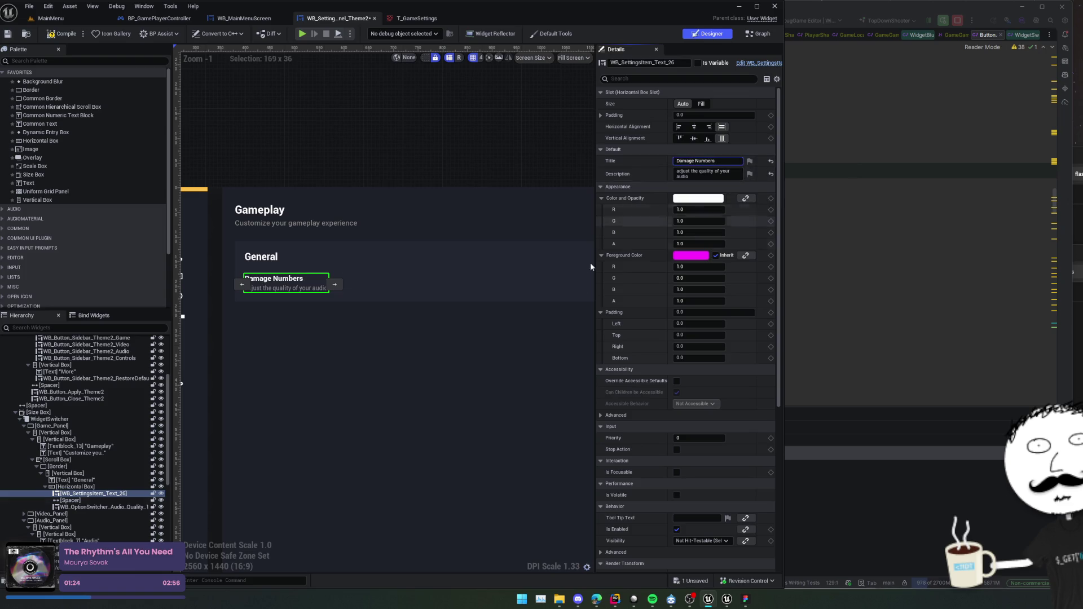
pyautogui.scroll(-1, 383, 321)
pyautogui.scroll(-1, 384, 323)
pyautogui.moveTo(384, 323)
pyautogui.mouseDown()
pyautogui.moveTo(299, 340)
pyautogui.moveTo(355, 350)
pyautogui.moveTo(256, 343)
pyautogui.moveTo(422, 344)
pyautogui.mouseUp()
pyautogui.click(723, 178)
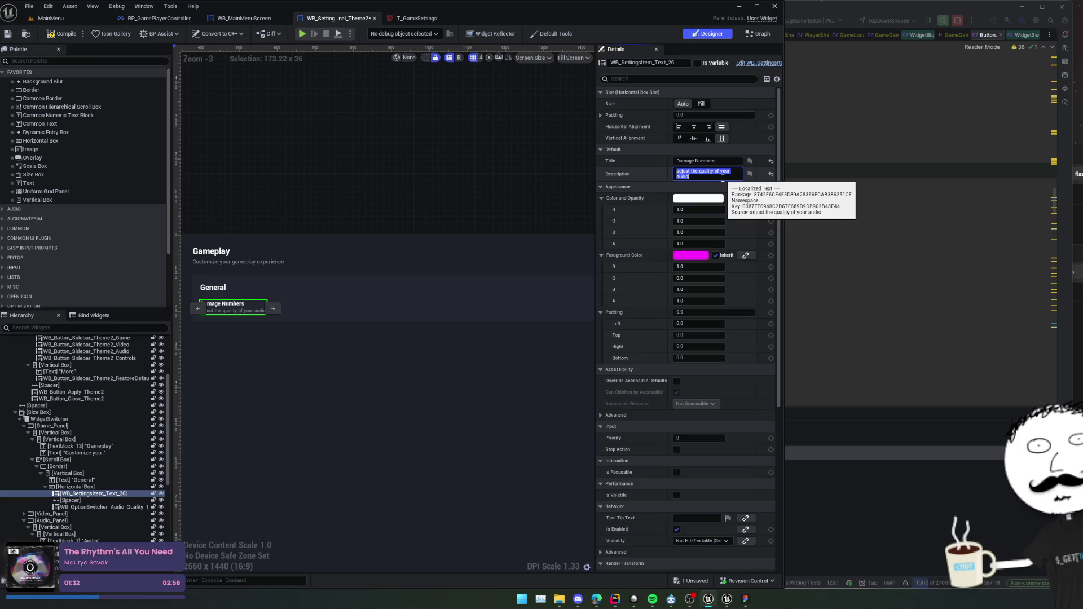
pyautogui.write('Med Perf')
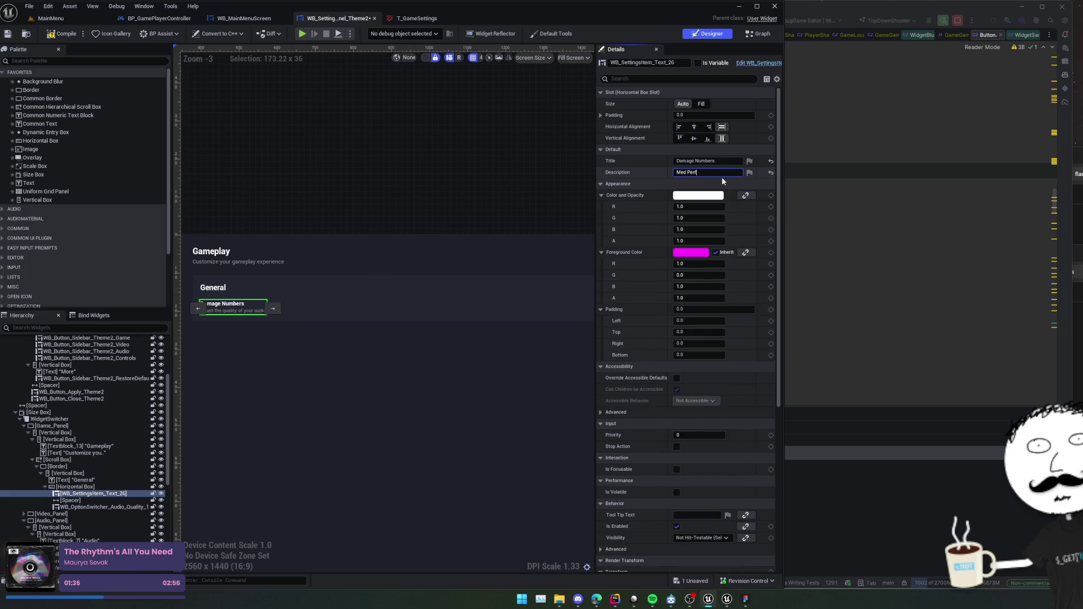
pyautogui.write('pact')
pyautogui.press('Return')
pyautogui.scroll(3, 430, 309)
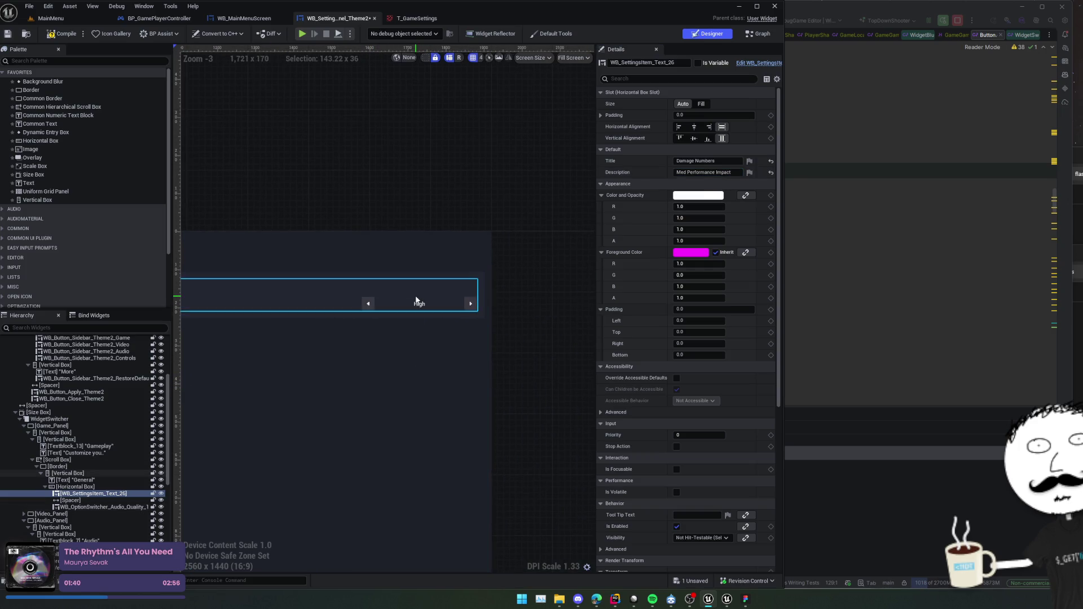
pyautogui.click(415, 304)
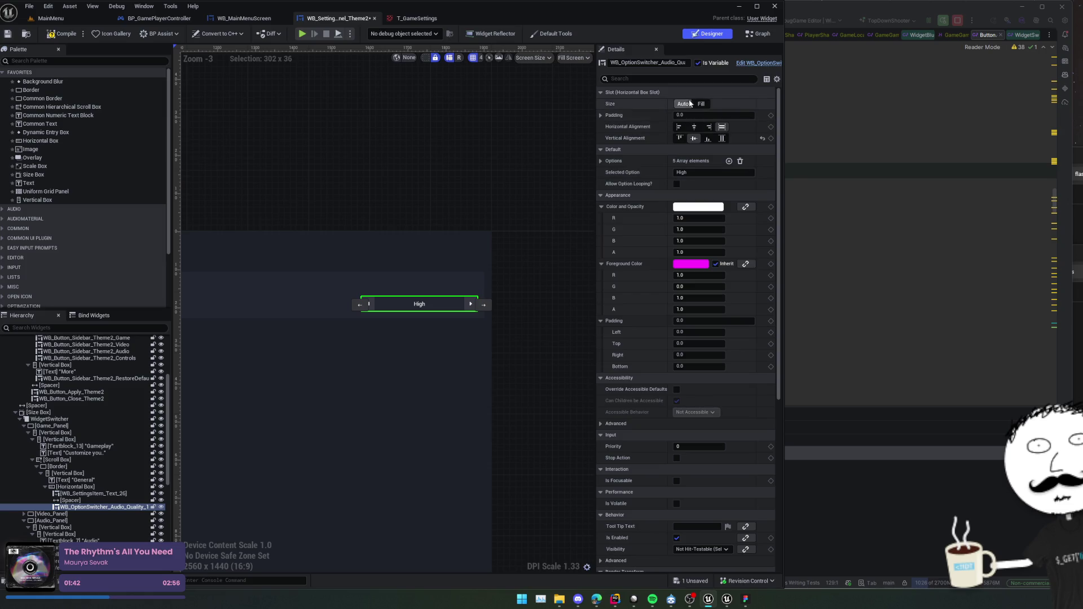
# Rename the option switcher from Audio_Quality to Gameplay_DamageNumbers and save the widget.
pyautogui.click(648, 62)
pyautogui.press('BackSpace')
pyautogui.press('BackSpace')
pyautogui.press('BackSpace')
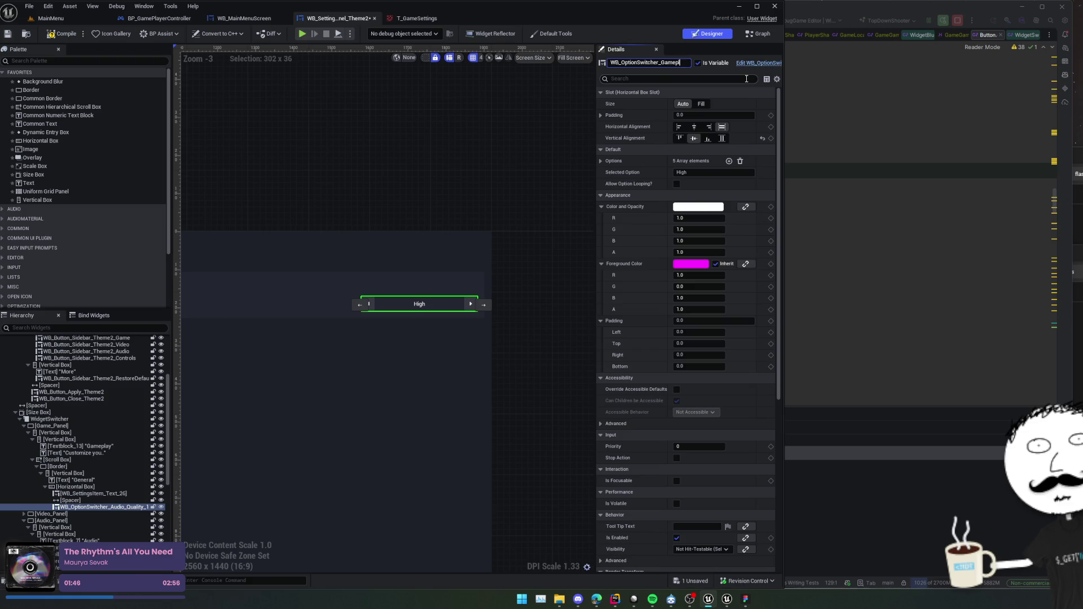
pyautogui.write('DamageNumbers')
pyautogui.press('Return')
pyautogui.hotkey('ctrl', 's')
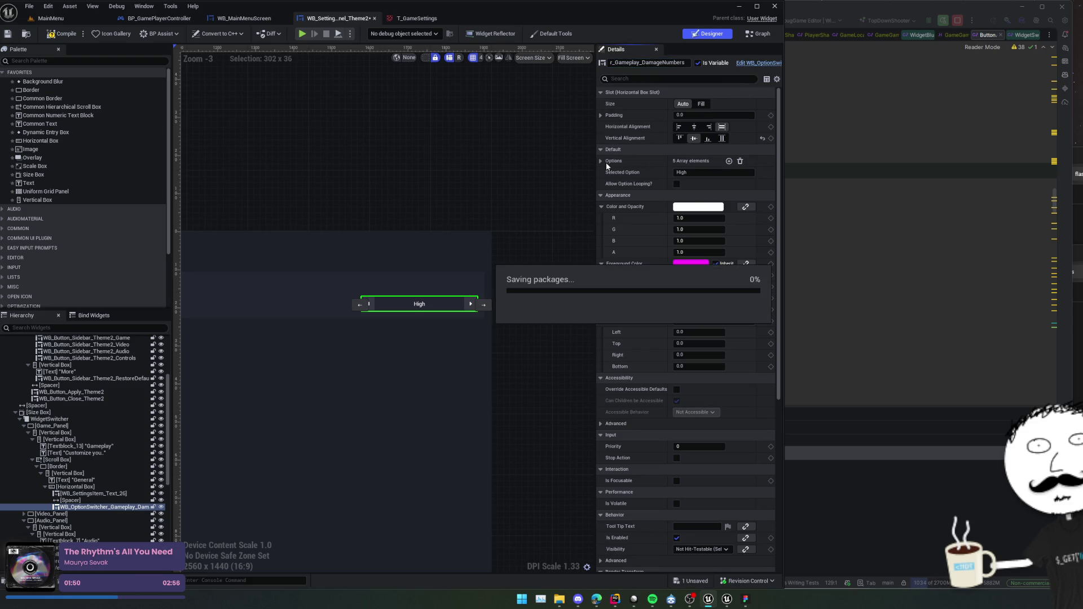
# Delete the Medium, High, Epic and Ultra entries from the switcher's options list.
pyautogui.click(602, 161)
pyautogui.scroll(-1, 649, 172)
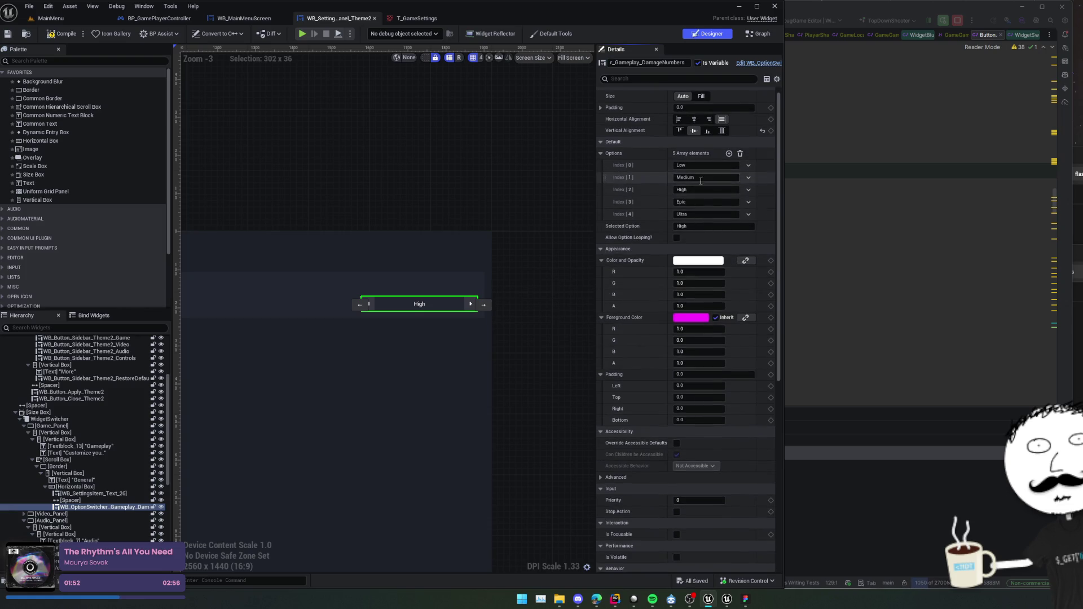
pyautogui.click(749, 177)
pyautogui.click(760, 201)
pyautogui.click(749, 178)
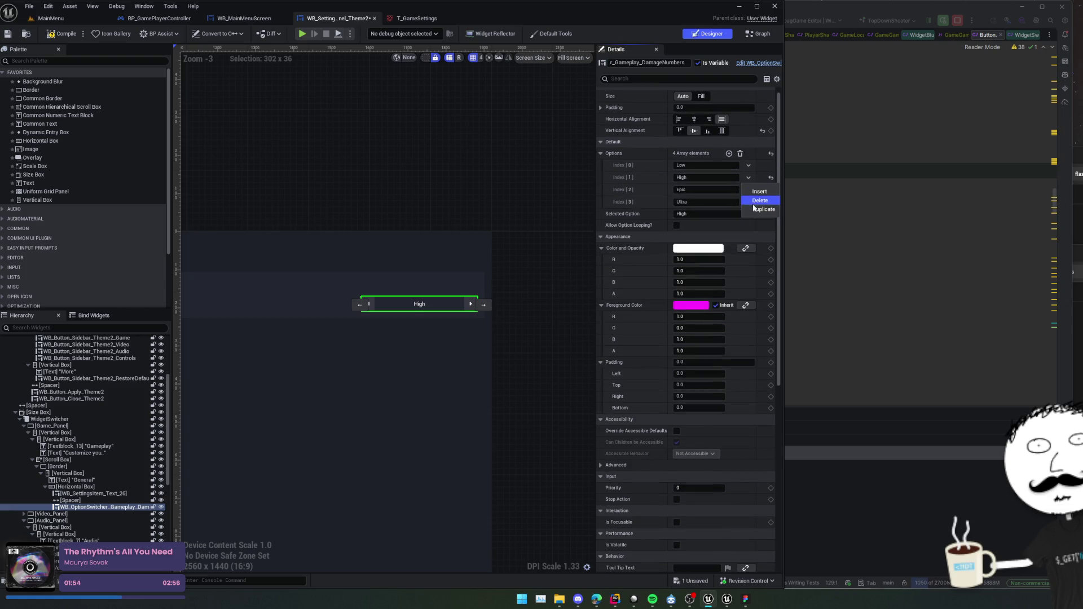
pyautogui.click(759, 200)
pyautogui.click(749, 177)
pyautogui.click(760, 201)
pyautogui.click(749, 179)
pyautogui.click(760, 200)
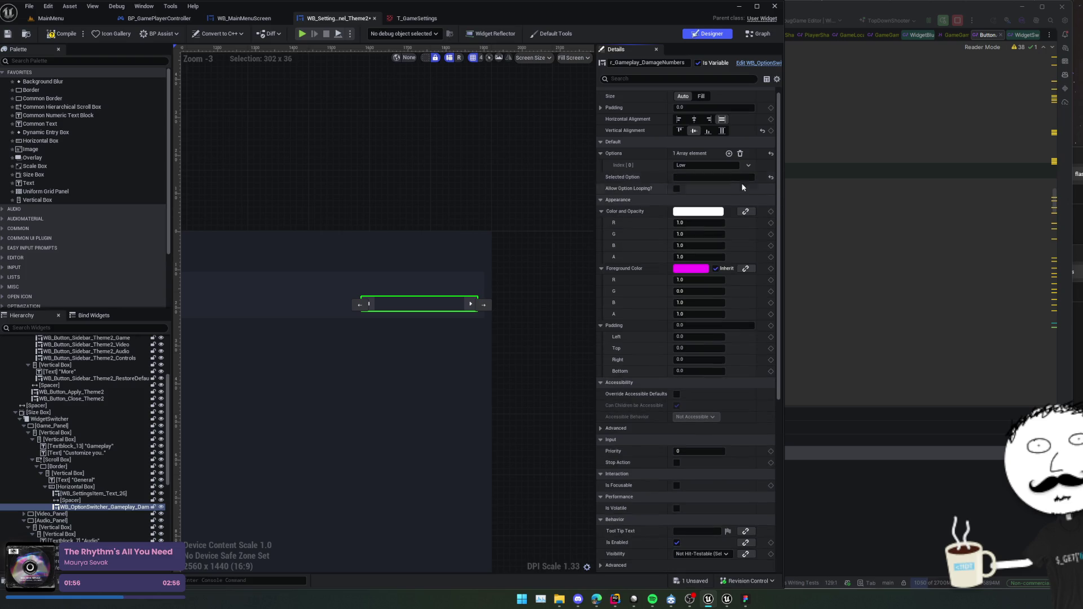
# Set the two options to Disabled and Enabled, make Enabled the selected option, and save.
pyautogui.click(729, 153)
pyautogui.write('Off')
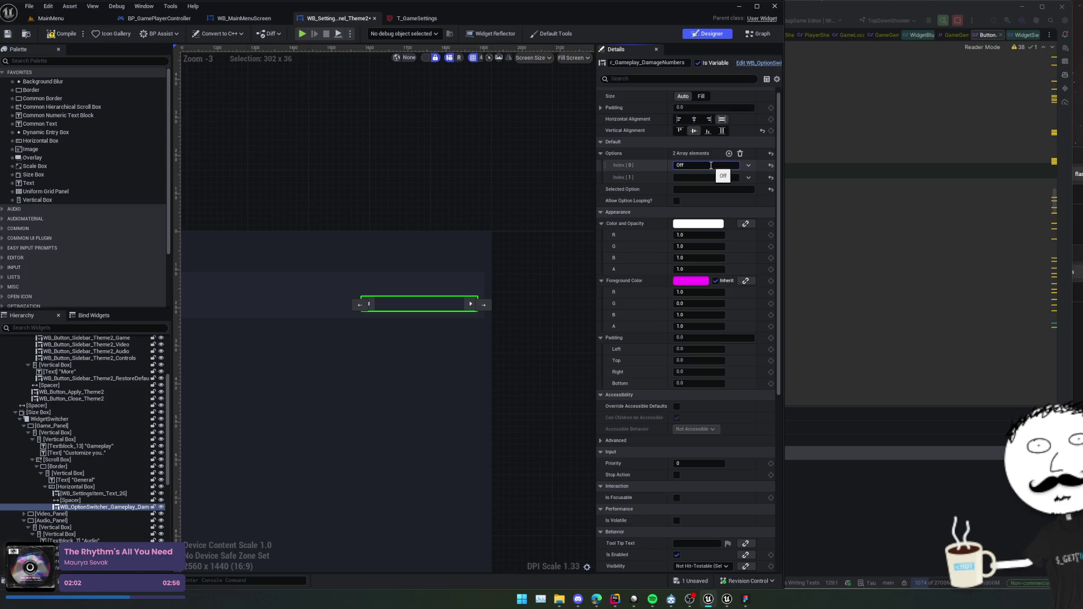
pyautogui.click(699, 177)
pyautogui.write('On')
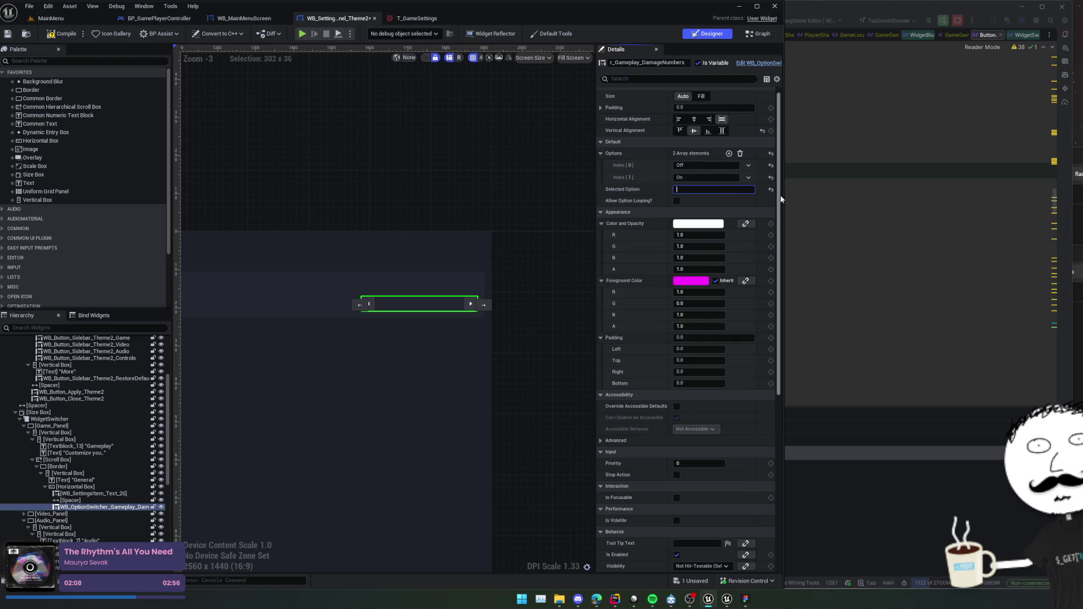
pyautogui.hotkey('shift', 'Tab')
pyautogui.write('Disabl')
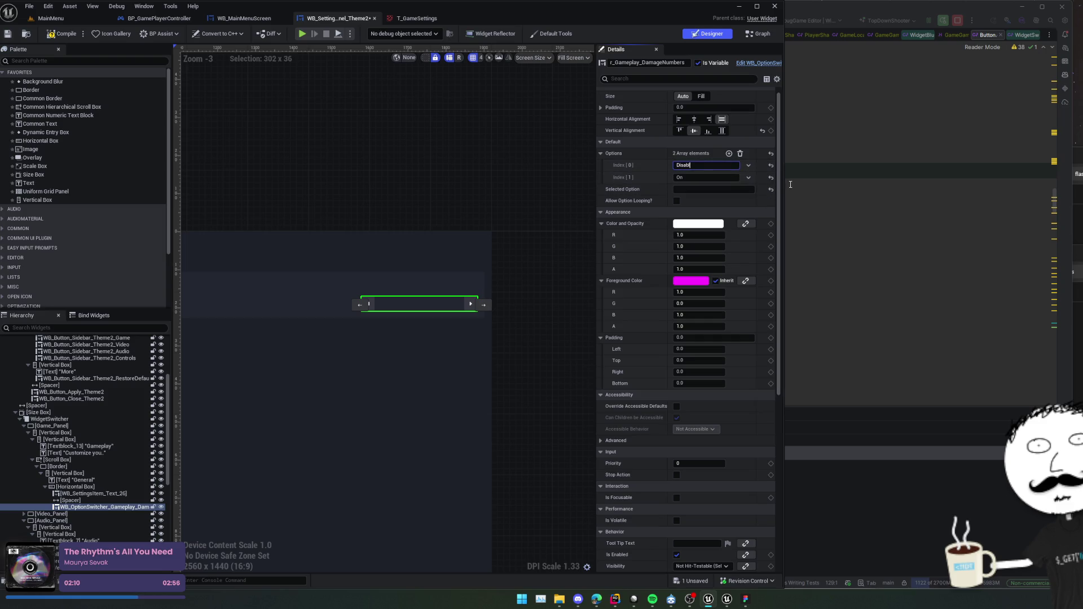
pyautogui.write('ed')
pyautogui.press('Tab')
pyautogui.press('Tab')
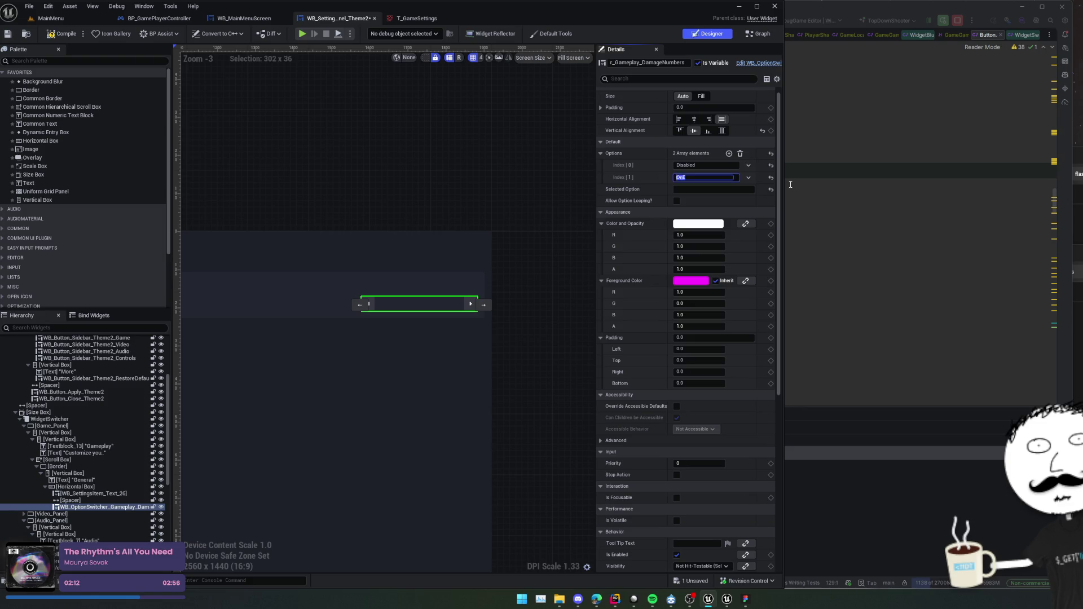
pyautogui.write('Enabled')
pyautogui.press('Tab')
pyautogui.press('Tab')
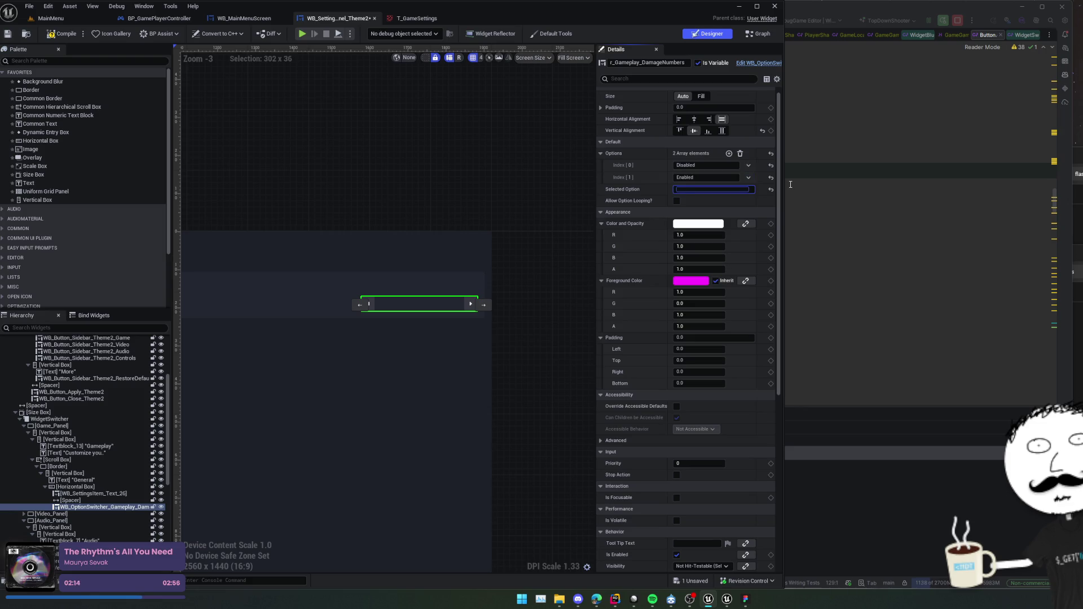
pyautogui.write('Enabled')
pyautogui.hotkey('ctrl', 's')
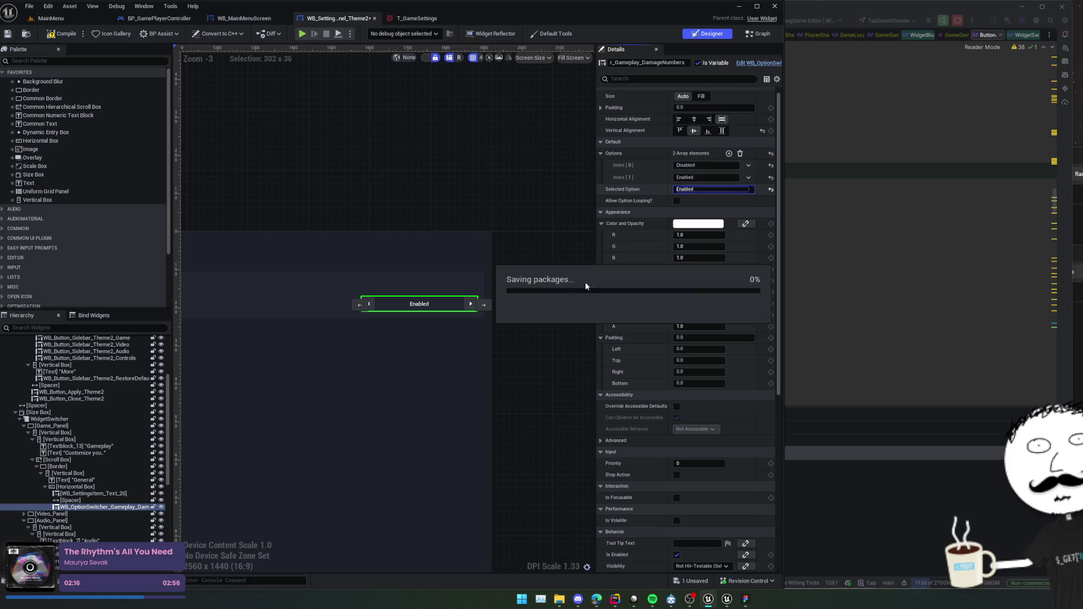
# Tick Allow Option Looping on the damage-numbers switcher, save, and deselect the widget.
pyautogui.scroll(-1, 640, 201)
pyautogui.hotkey('ctrl', 's')
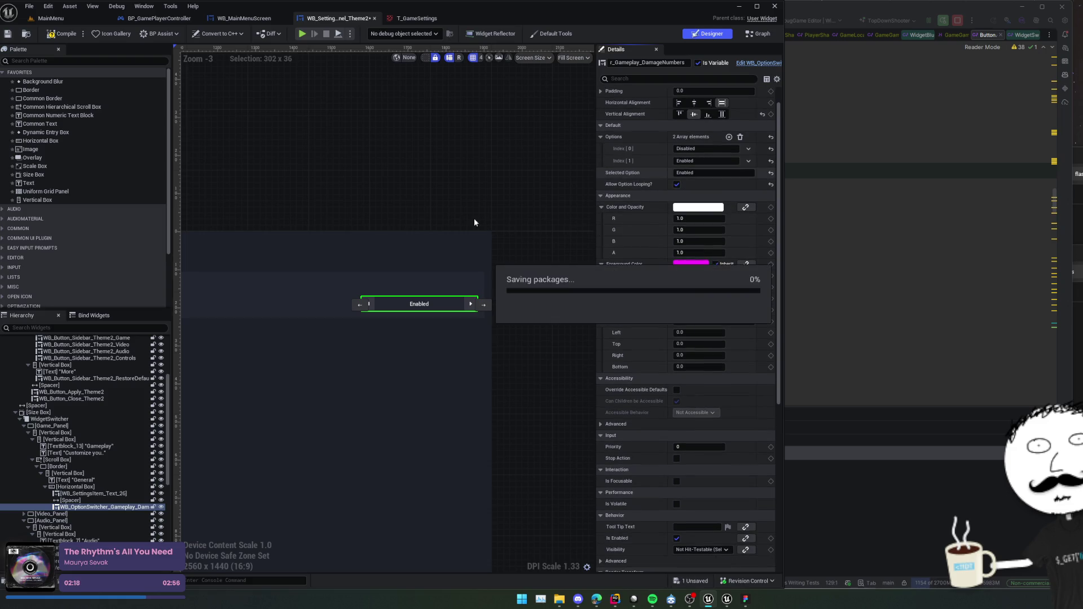
pyautogui.moveTo(383, 197)
pyautogui.mouseDown()
pyautogui.moveTo(412, 189)
pyautogui.moveTo(390, 184)
pyautogui.mouseUp()
pyautogui.click(434, 207)
# Run a play preview showing Damage Numbers as Enabled on the Gameplay tab, then stop it.
pyautogui.scroll(-1, 382, 201)
pyautogui.scroll(-1, 393, 175)
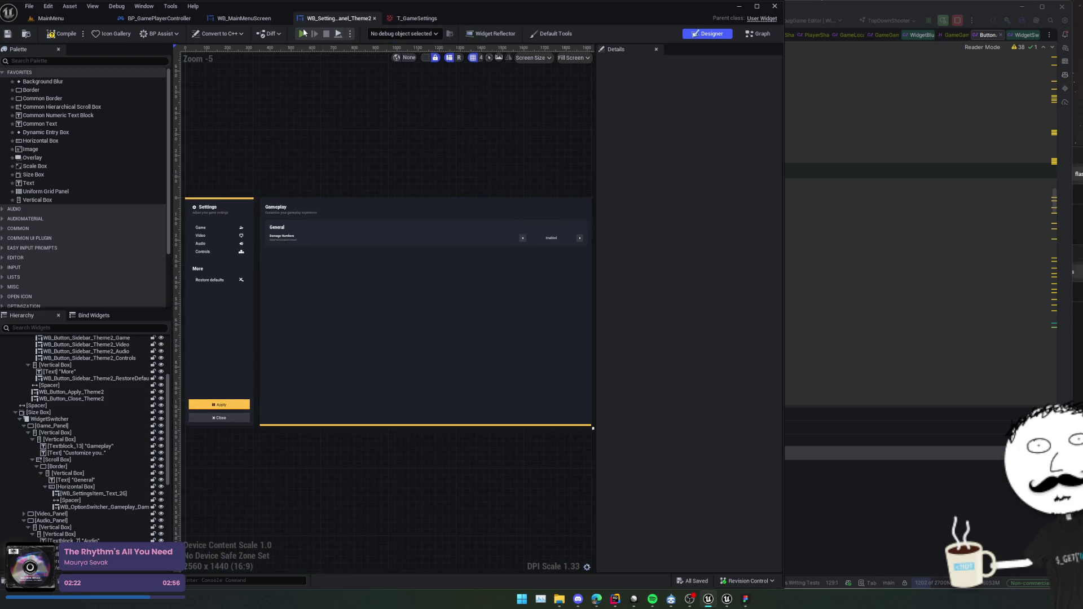
pyautogui.hotkey('alt', 'p')
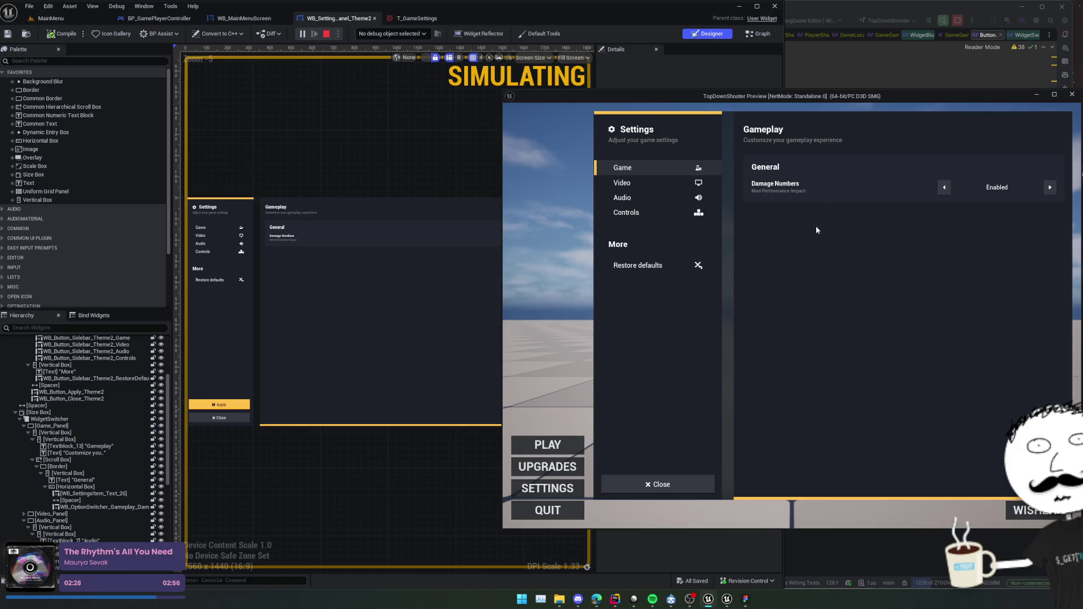
pyautogui.click(1072, 94)
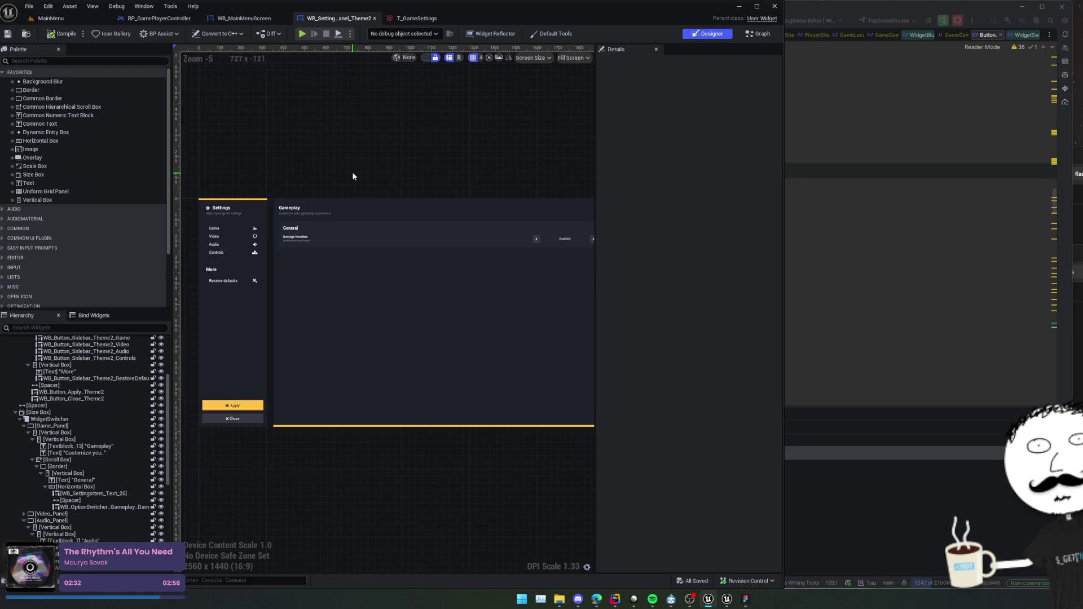
pyautogui.scroll(-1, 365, 173)
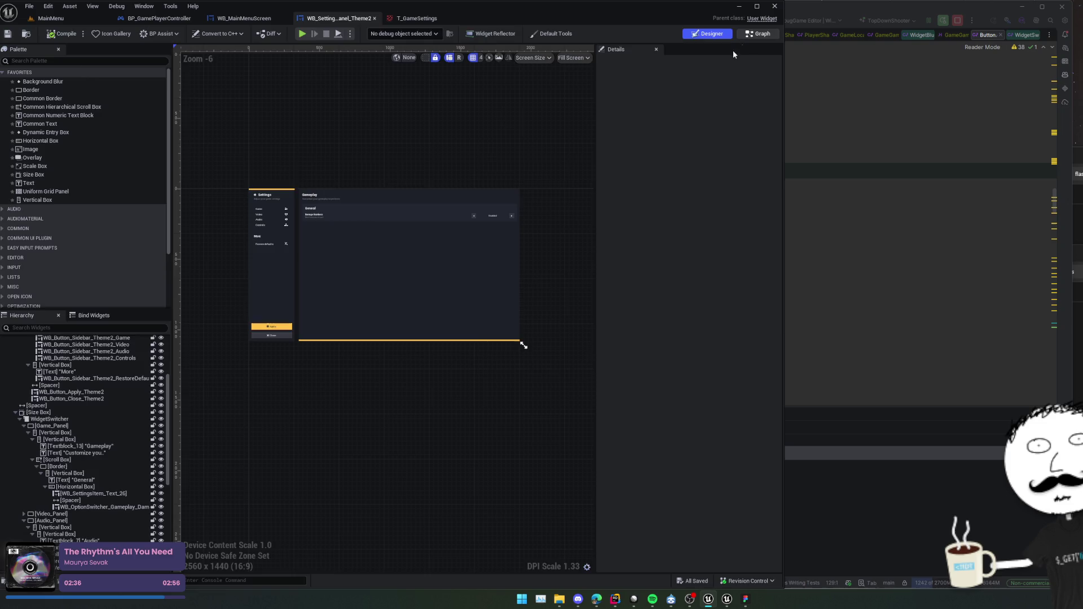
# Open the Retrieve_AllSettings function graph and centre its nodes in view.
pyautogui.click(758, 34)
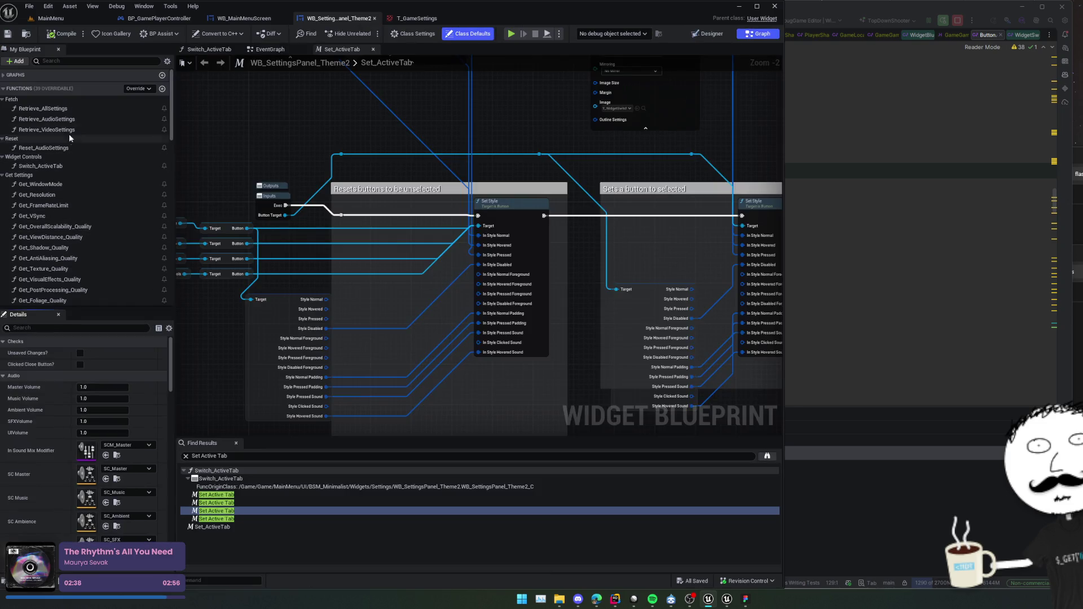
pyautogui.doubleClick(68, 109)
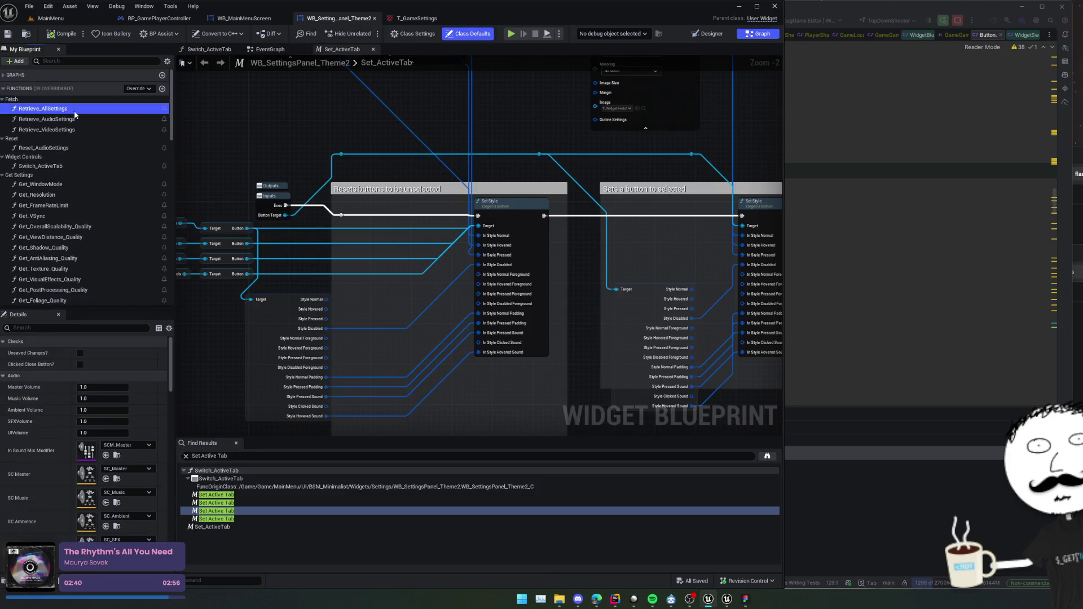
pyautogui.moveTo(432, 306)
pyautogui.mouseDown()
pyautogui.moveTo(397, 307)
pyautogui.moveTo(398, 297)
pyautogui.mouseUp()
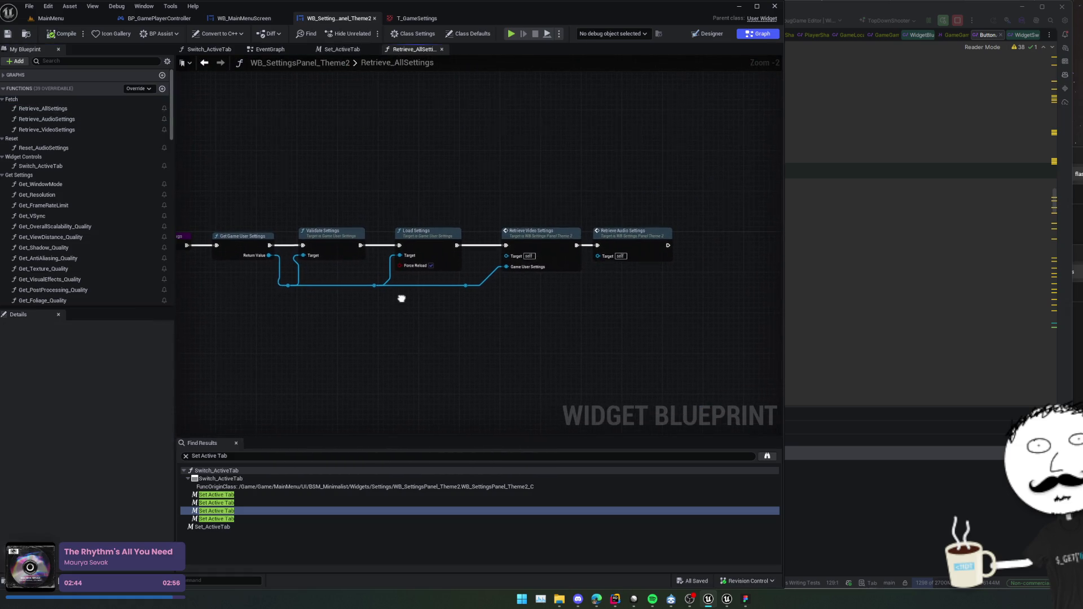
pyautogui.scroll(1, 401, 299)
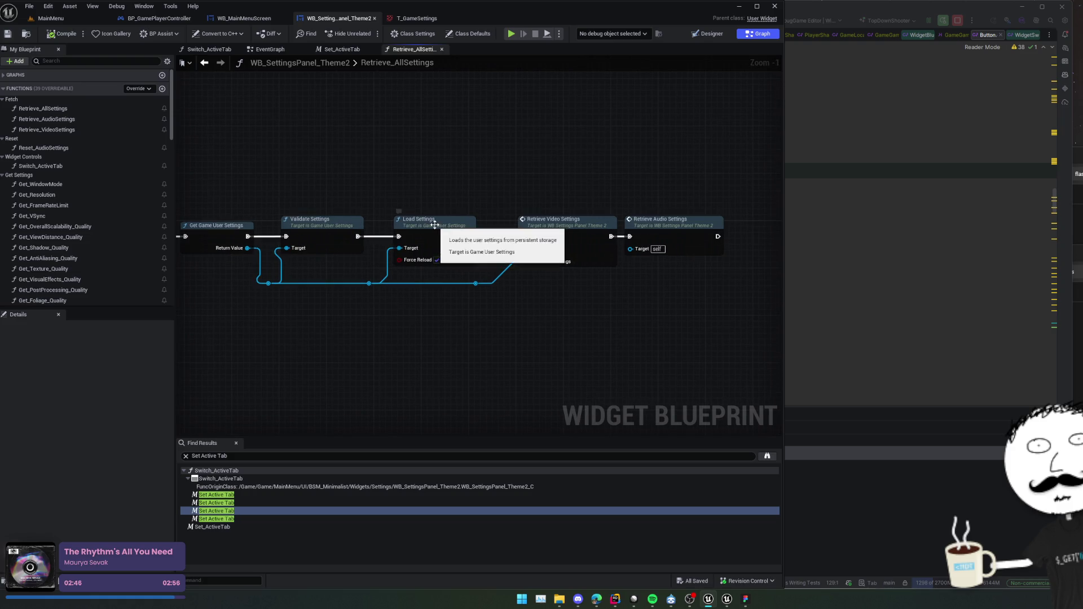
pyautogui.moveTo(602, 341); pyautogui.dragTo(551, 331)
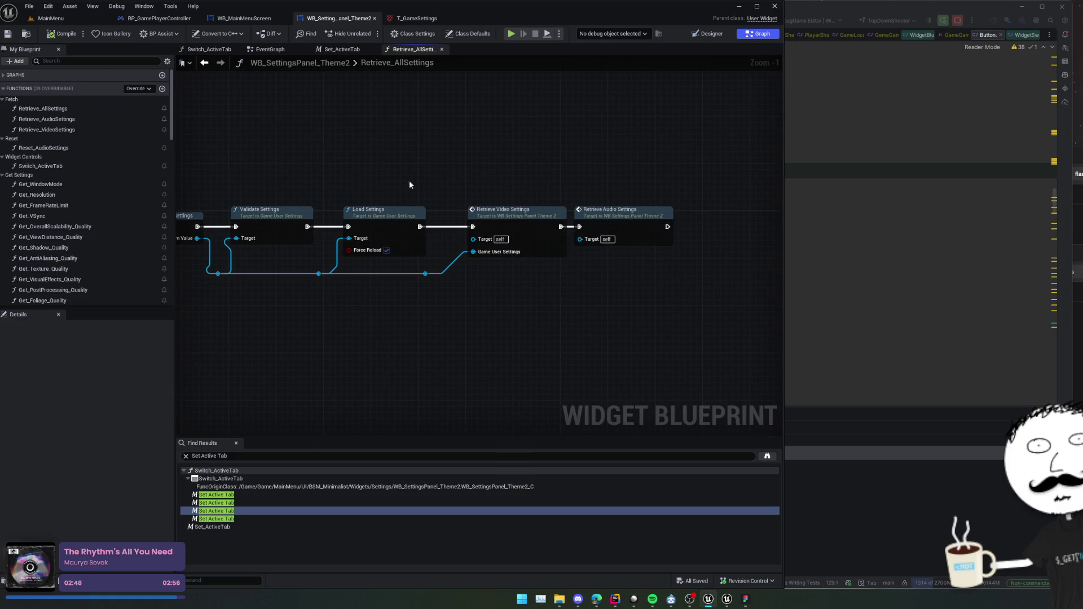
# Look over Retrieve_VideoSettings and Retrieve_AudioSettings, then bring up add-new options for the Fetch category.
pyautogui.doubleClick(54, 128)
pyautogui.scroll(2, 405, 305)
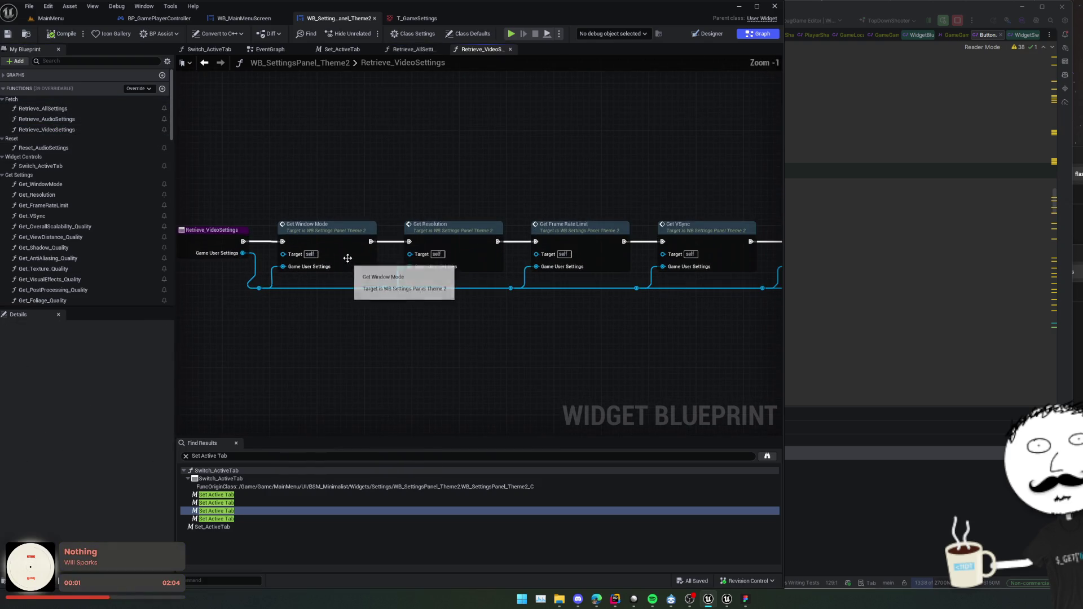
pyautogui.scroll(-1, 356, 265)
pyautogui.doubleClick(36, 119)
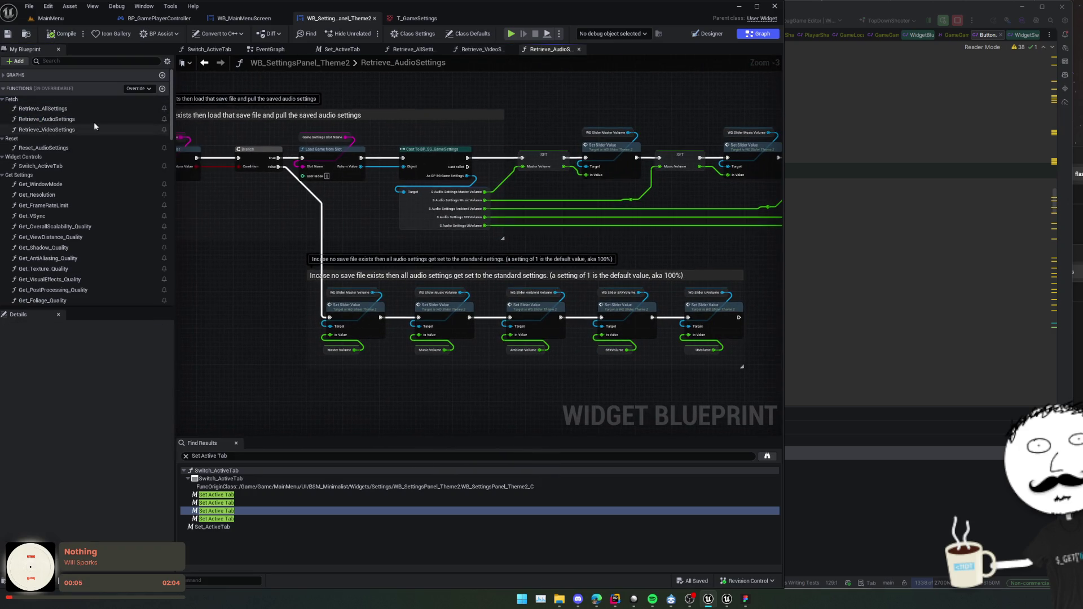
pyautogui.doubleClick(43, 108)
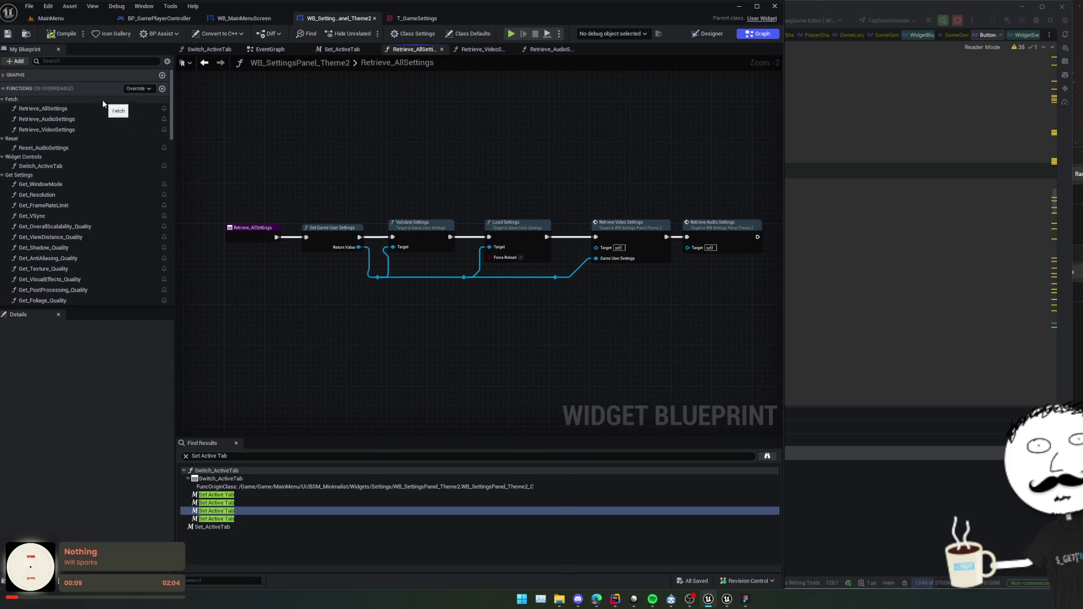
pyautogui.click(50, 100)
pyautogui.rightClick(50, 102)
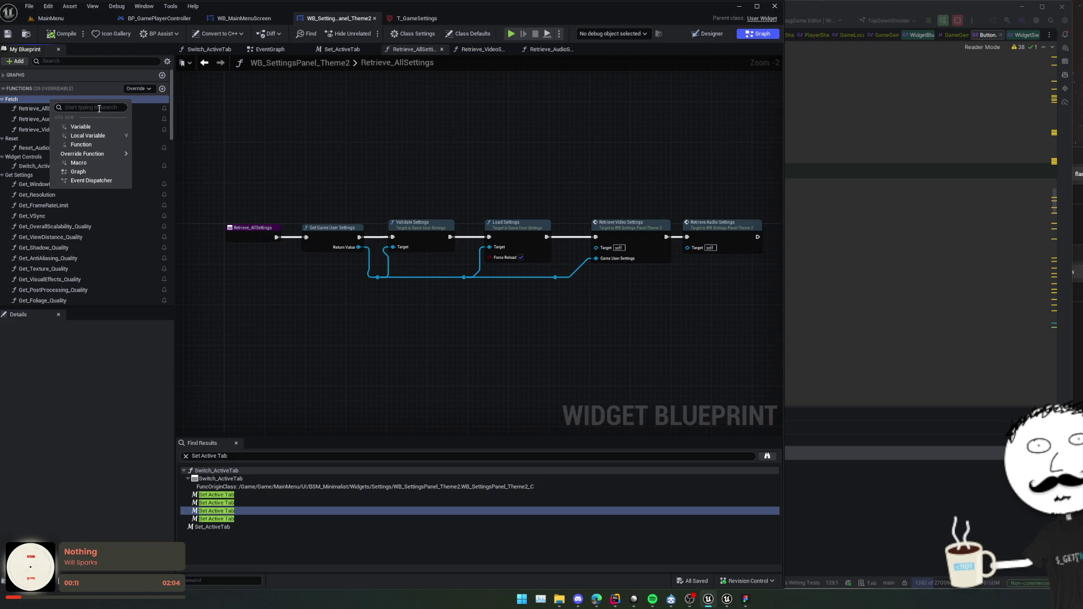
# Create a new function named Retrieve_SharedPlayerSettings and file it under the Fetch category.
pyautogui.click(100, 144)
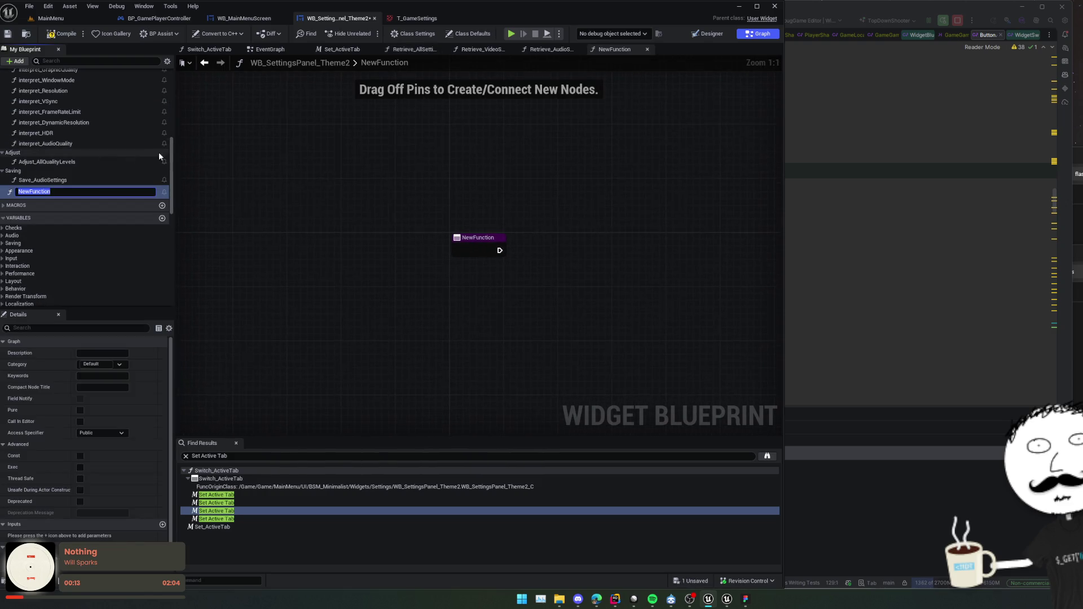
pyautogui.write('Retr')
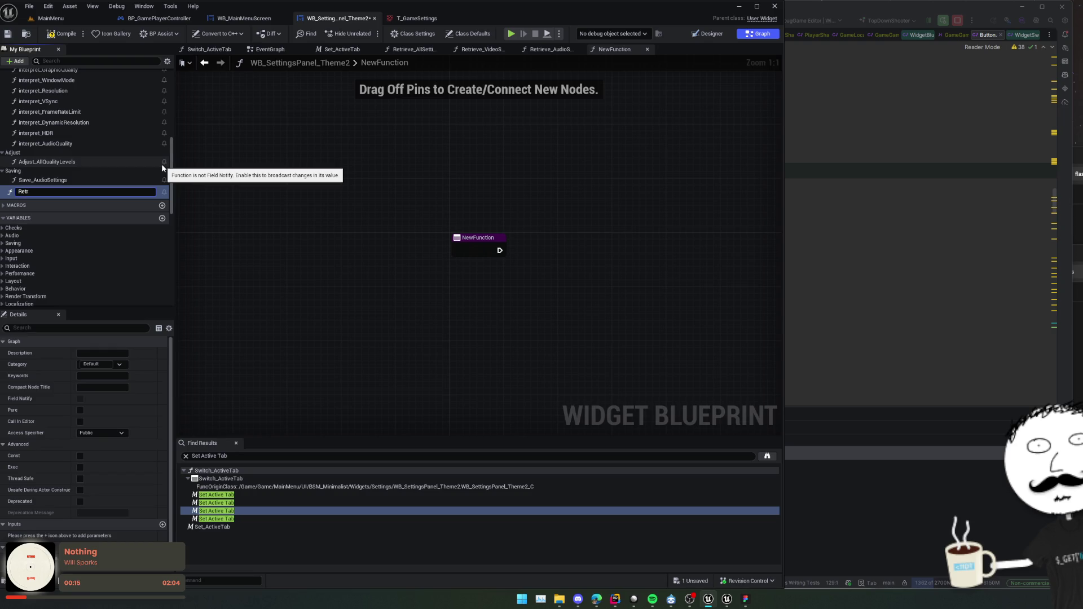
pyautogui.write('ieve_')
pyautogui.write('SharedPl')
pyautogui.write('ayerSettings')
pyautogui.press('Return')
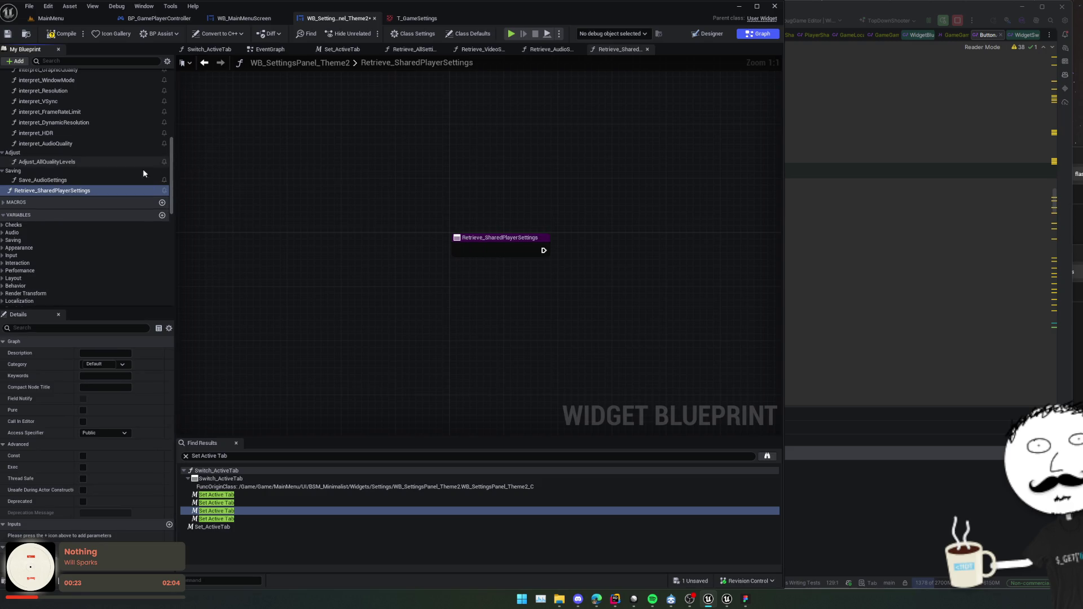
pyautogui.moveTo(112, 190)
pyautogui.mouseDown()
pyautogui.moveTo(70, 178)
pyautogui.moveTo(80, 148)
pyautogui.mouseUp()
pyautogui.moveTo(71, 148)
pyautogui.mouseDown()
pyautogui.moveTo(53, 154)
pyautogui.moveTo(12, 102)
pyautogui.mouseUp()
# Collapse the Reset, Widget Controls, Get Settings, Interpreters, Adjust and Saving function groups.
pyautogui.click(2, 149)
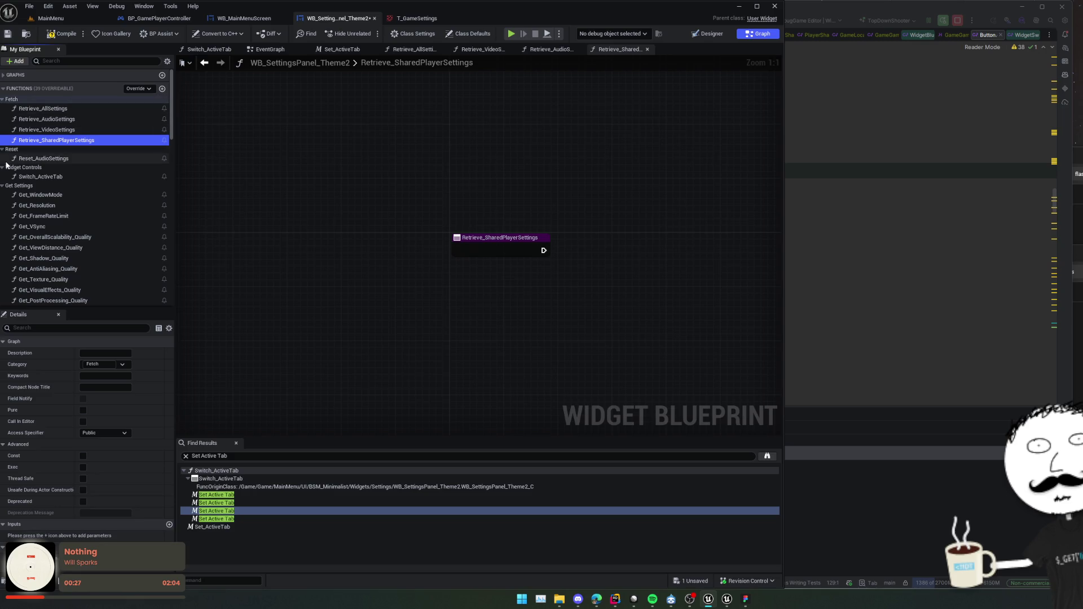
pyautogui.click(2, 157)
pyautogui.click(2, 164)
pyautogui.click(2, 172)
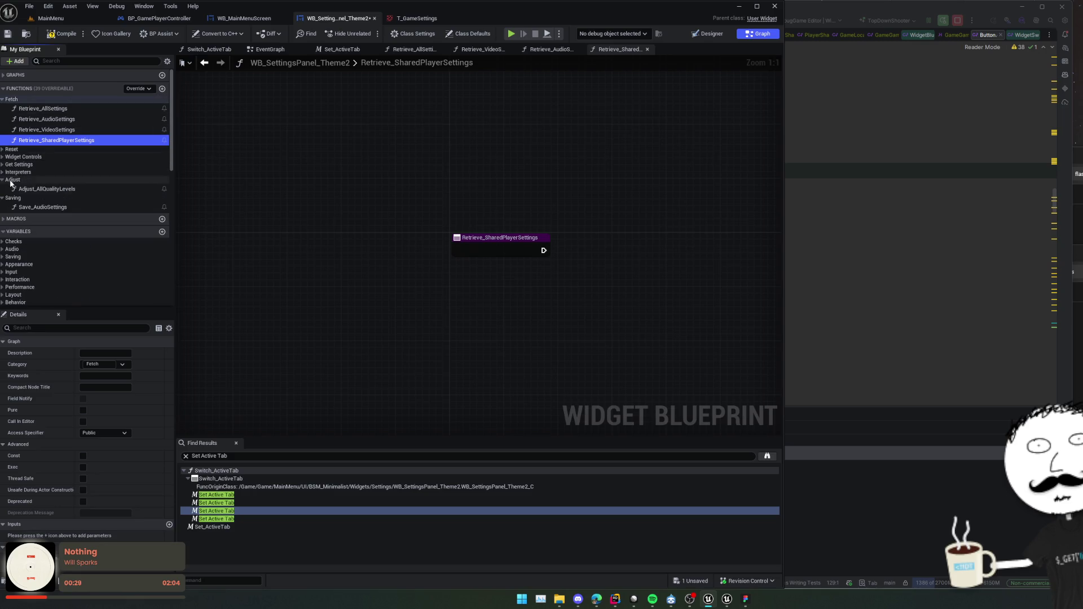
pyautogui.click(2, 180)
pyautogui.click(2, 188)
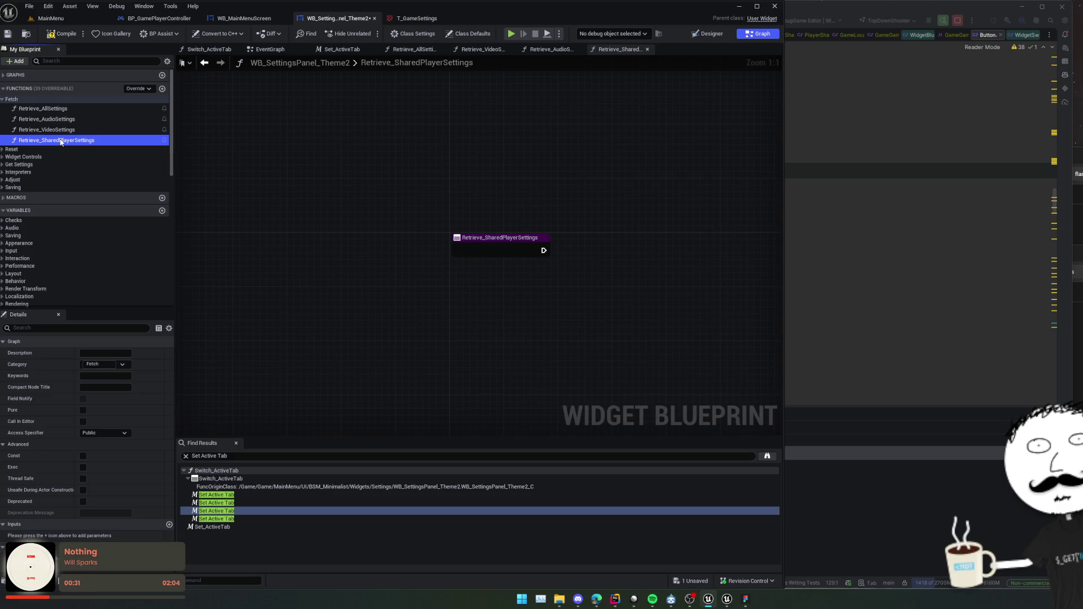
pyautogui.press('F2')
# Review the Retrieve_AudioSettings graph, then open the new Retrieve_SharedPlayerSettings graph.
pyautogui.click(68, 111)
pyautogui.click(66, 120)
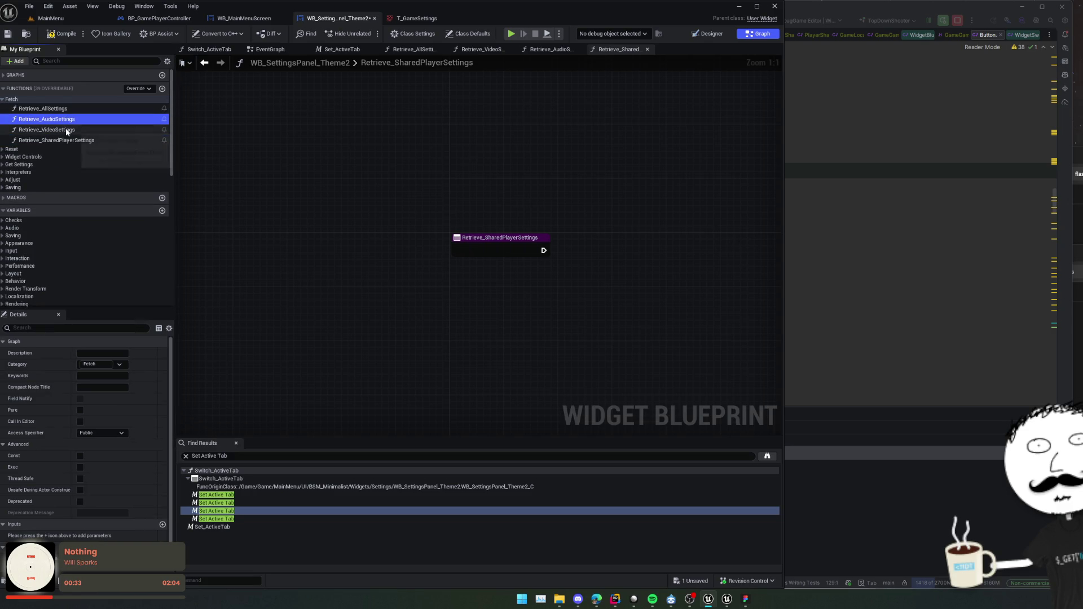
pyautogui.doubleClick(70, 120)
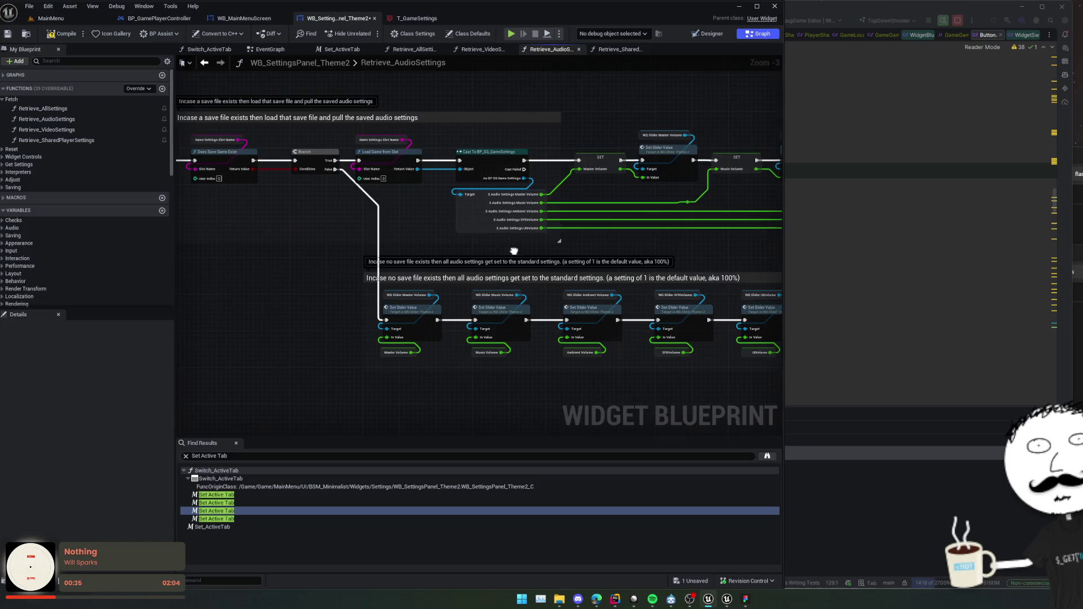
pyautogui.doubleClick(57, 140)
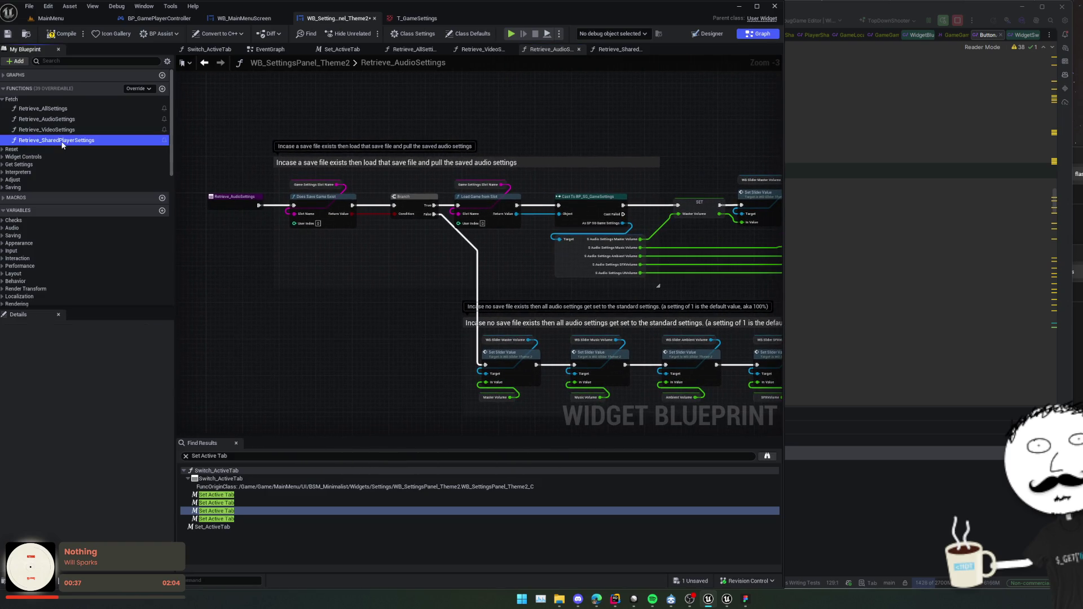
# Search the graph's action menu for 'local playerShared', then switch over to Rider.
pyautogui.rightClick(463, 268)
pyautogui.write('local')
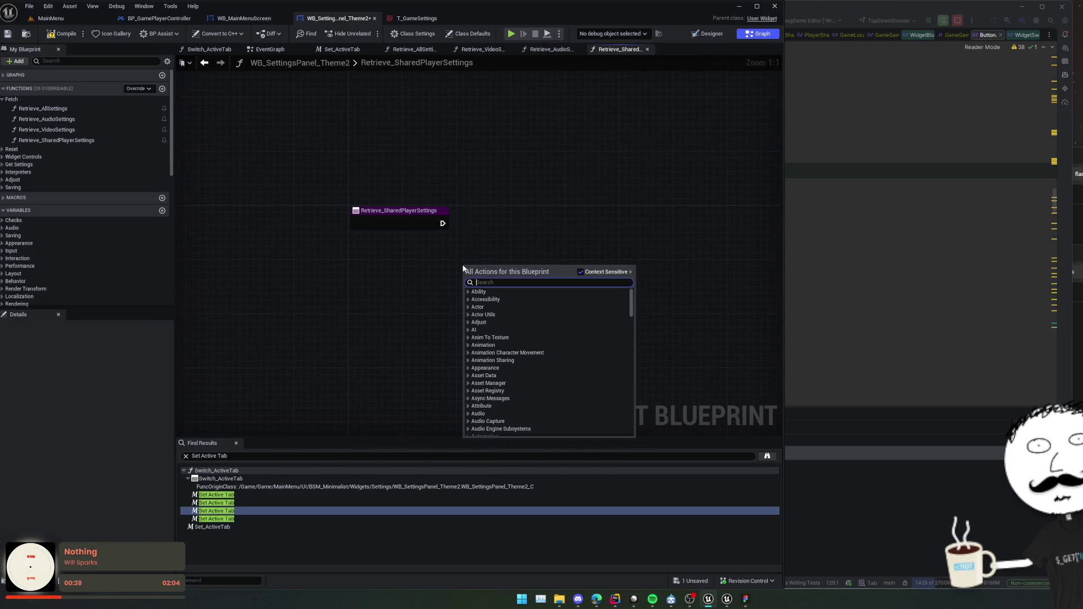
pyautogui.write(' player')
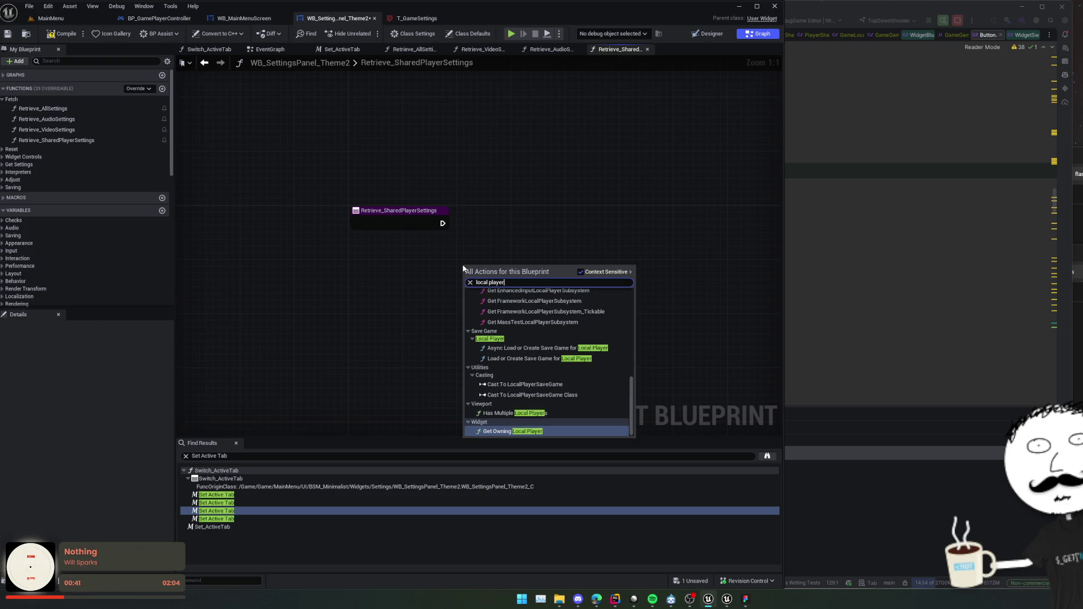
pyautogui.write('Shared')
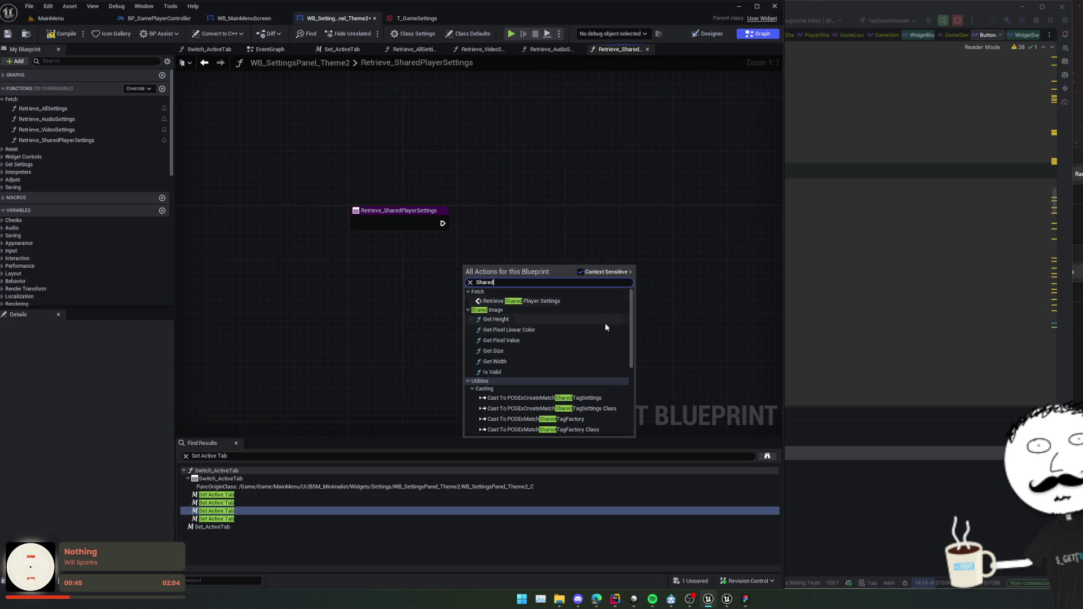
pyautogui.scroll(-5, 554, 326)
pyautogui.hotkey('alt', 'Tab')
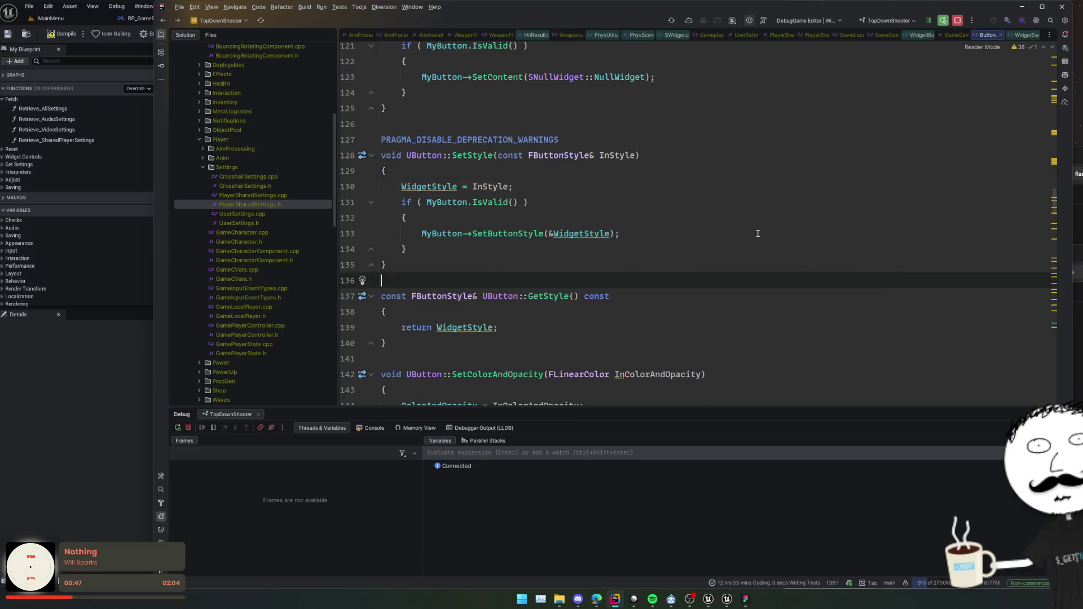
# Browse the game instance source and the GameLocalPlayer LoadSharedSettings code and header.
pyautogui.hotkey('alt', 'o')
pyautogui.hotkey('alt', 'o')
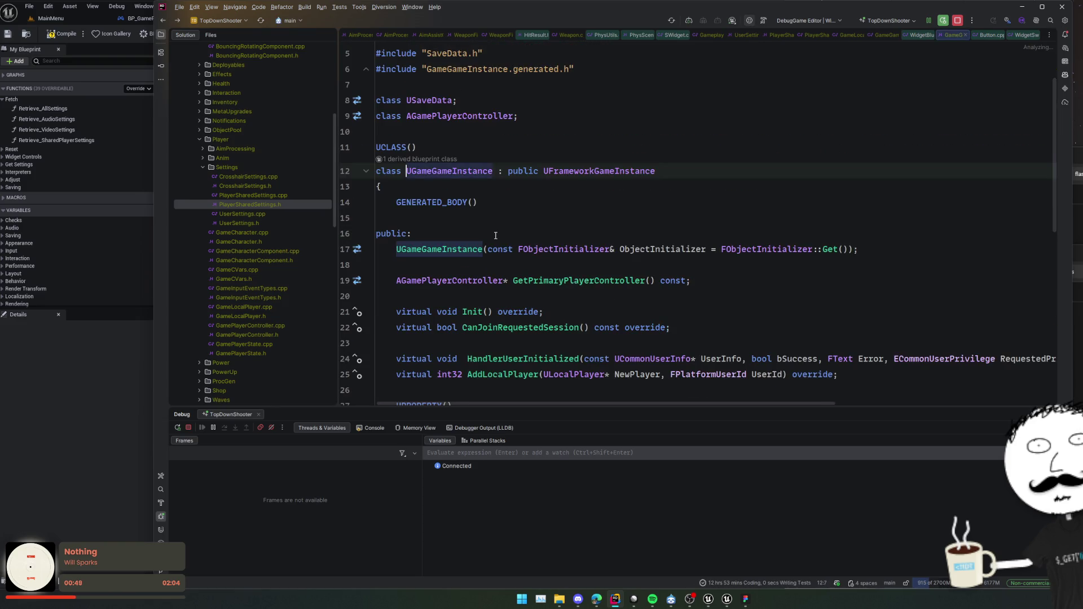
pyautogui.hotkey('alt', 'o')
pyautogui.keyDown('ctrl'); pyautogui.click(571, 294); pyautogui.keyUp('ctrl')
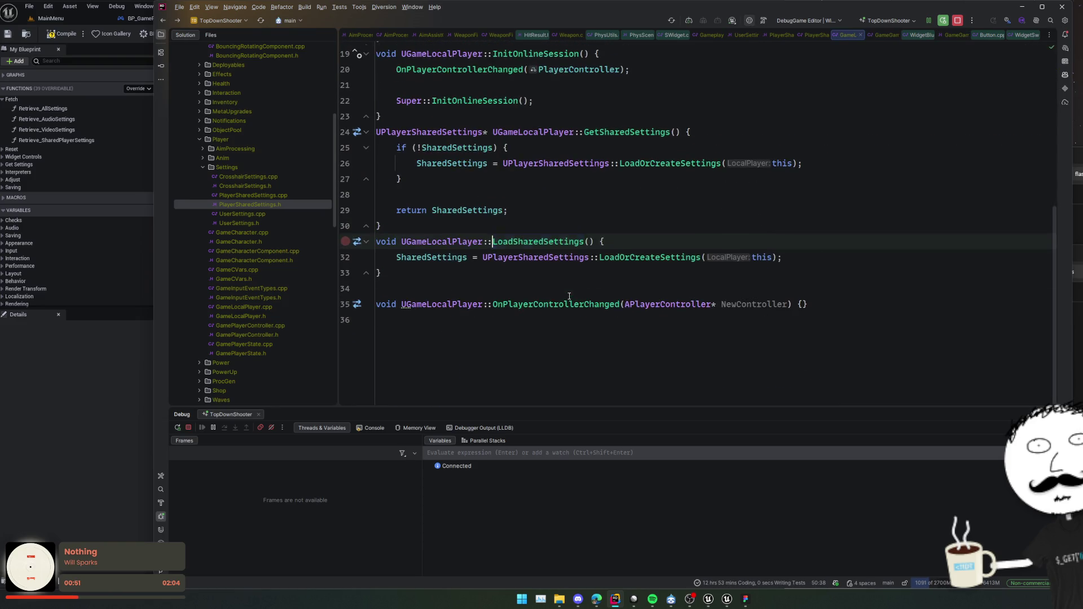
pyautogui.hotkey('alt', 'o')
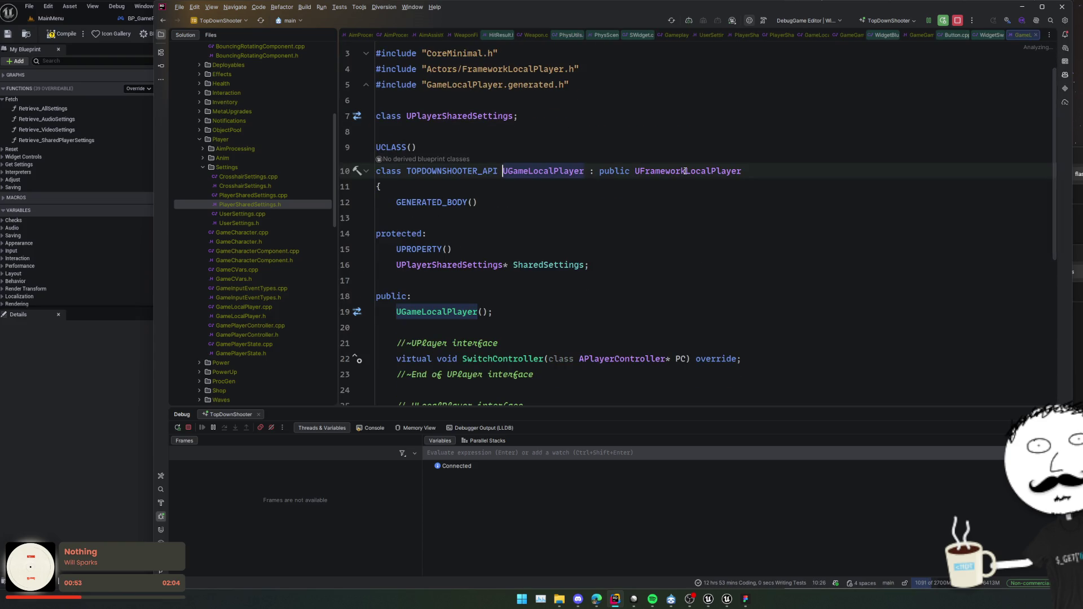
pyautogui.scroll(-4, 676, 166)
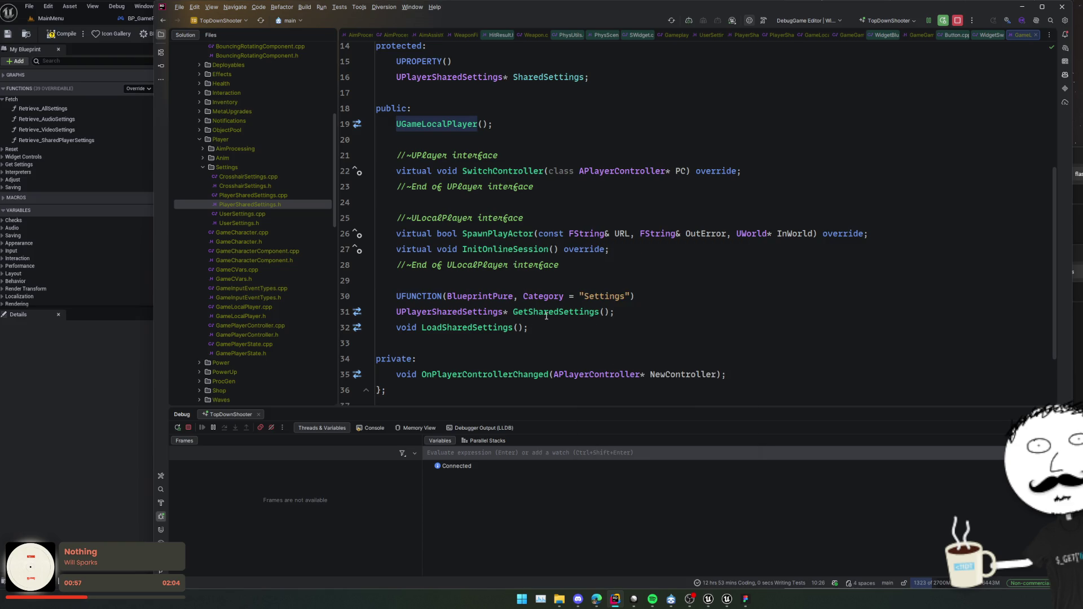
# Inspect the UPlayerSharedSettings declaration and its ULocalPlayerSaveGame base class in PlayerSharedSettings.h.
pyautogui.keyDown('ctrl'); pyautogui.click(474, 312); pyautogui.keyUp('ctrl')
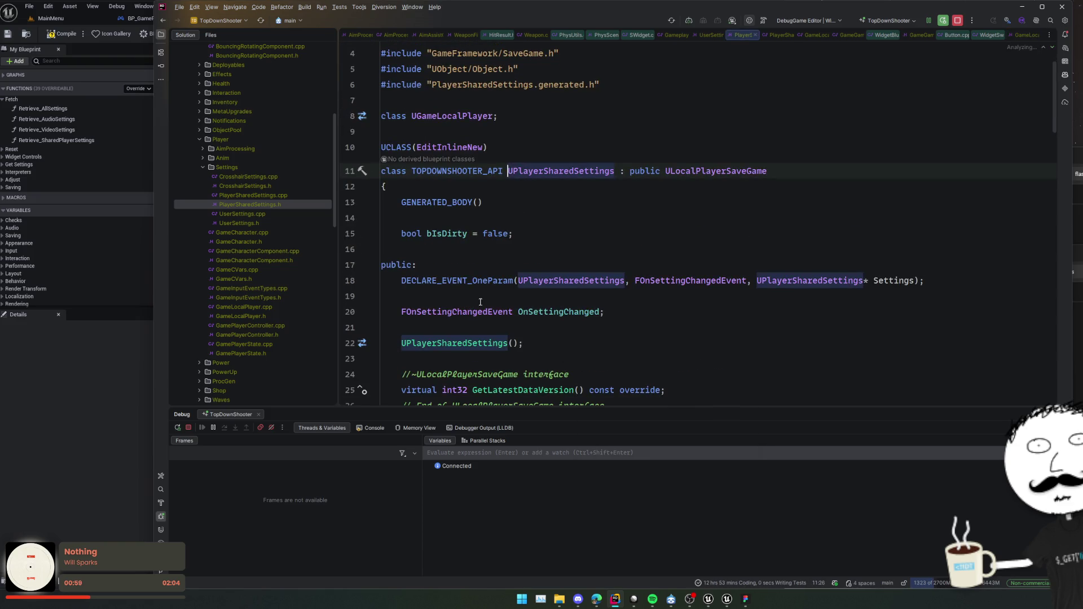
pyautogui.keyDown('ctrl'); pyautogui.click(684, 171); pyautogui.keyUp('ctrl')
pyautogui.hotkey('ctrl', 'alt', 'Left')
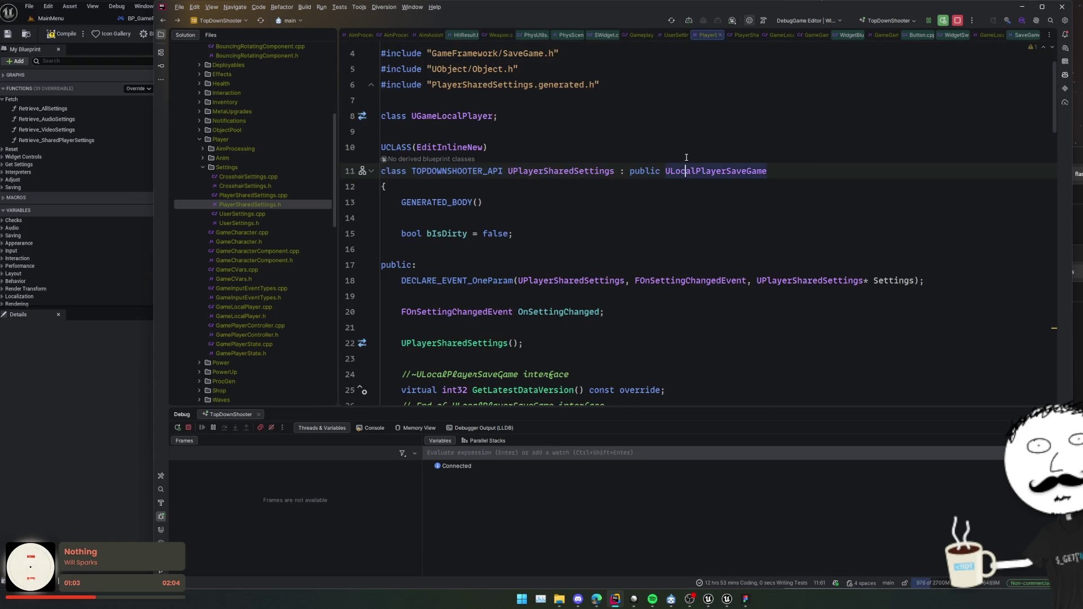
pyautogui.doubleClick(571, 170)
pyautogui.scroll(-5, 556, 201)
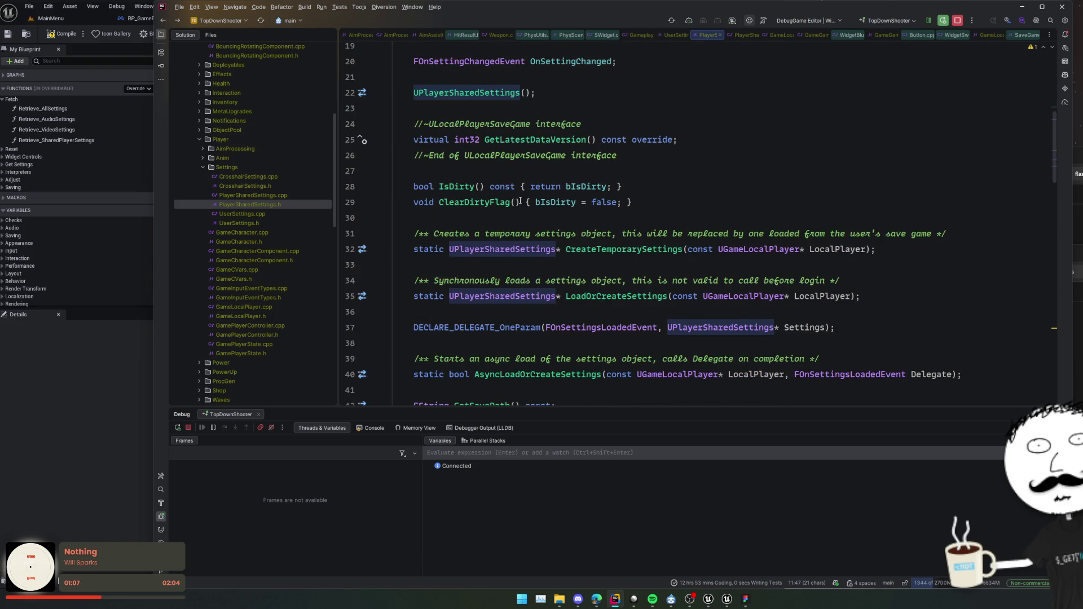
pyautogui.scroll(-2, 576, 282)
pyautogui.click(576, 280)
pyautogui.scroll(-2, 575, 284)
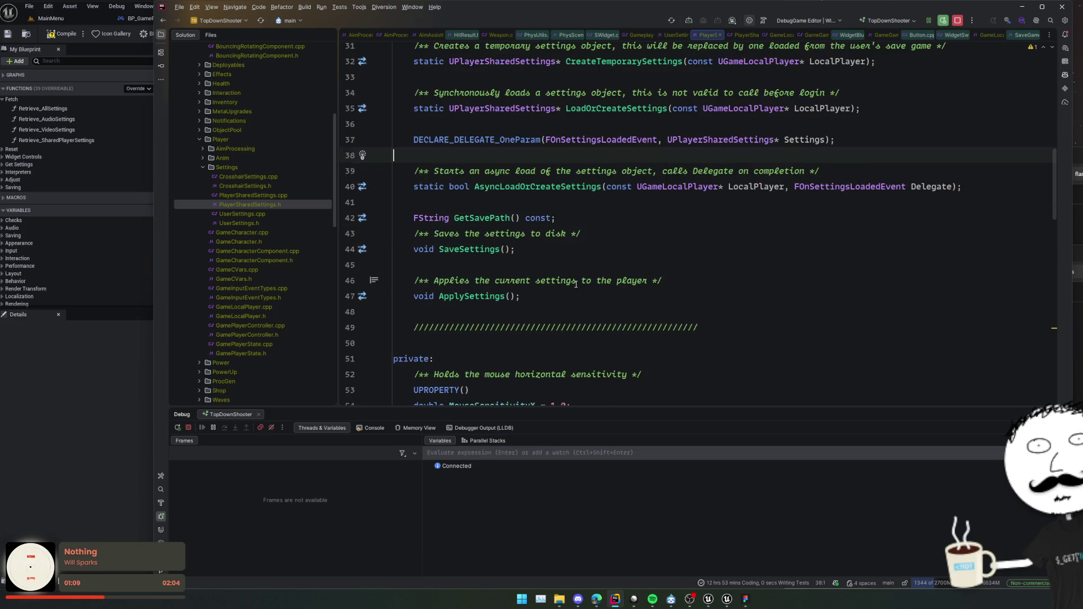
# Return to the UGameLocalPlayer declaration, then open the Blueprint graph's action list in Unreal.
pyautogui.hotkey('ctrl', 'alt', 'Left')
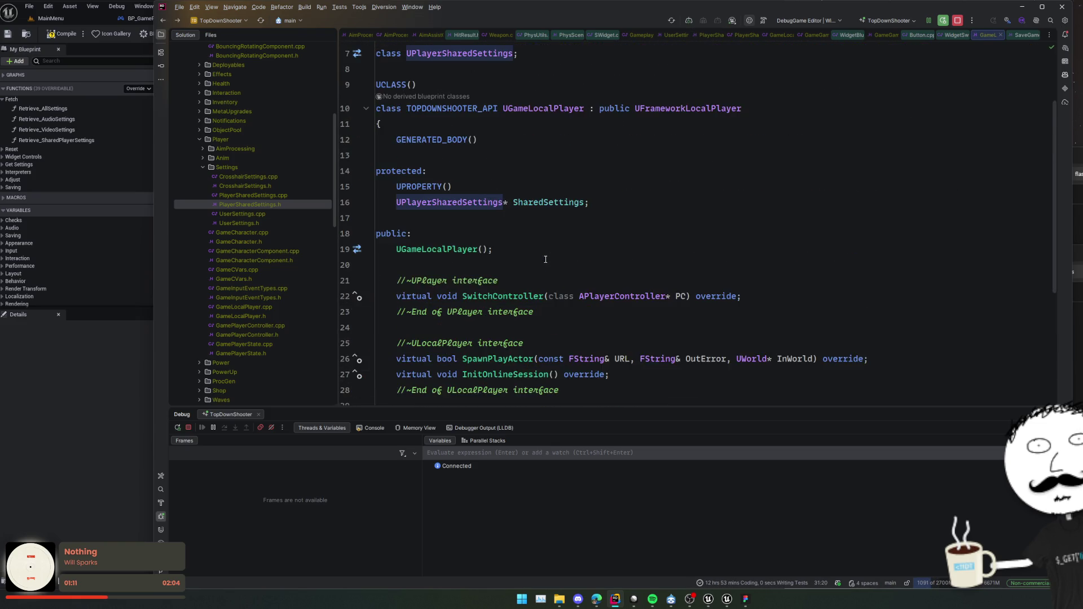
pyautogui.hotkey('ctrl', 'alt', 'Left')
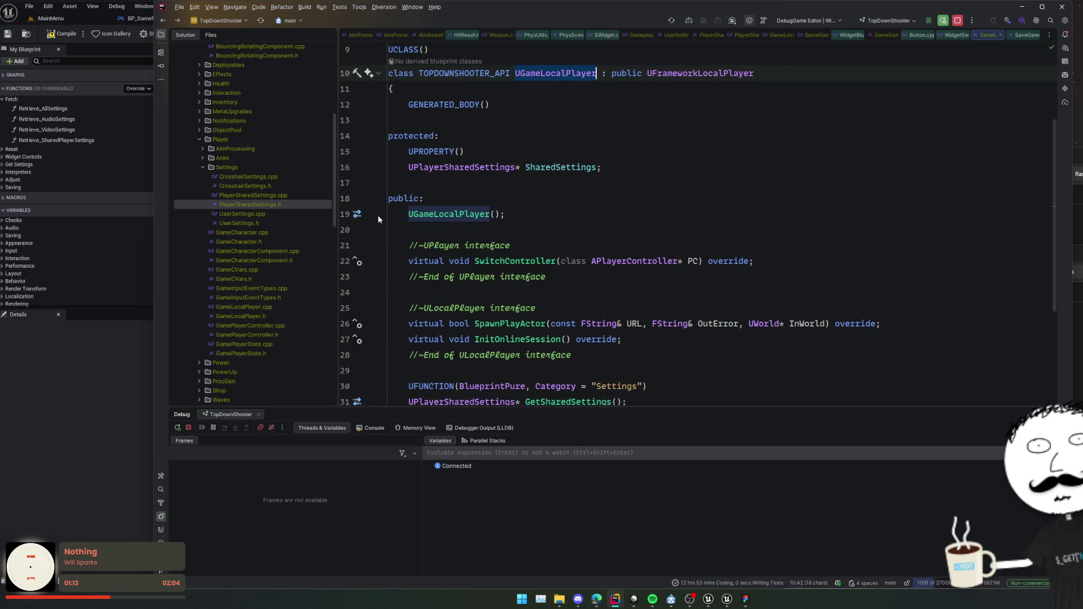
pyautogui.hotkey('alt', 'Tab')
pyautogui.rightClick(301, 309)
# Add a Get Owning Local Player node and search its Return Value actions for a GameLocalPlayer cast.
pyautogui.write('local player')
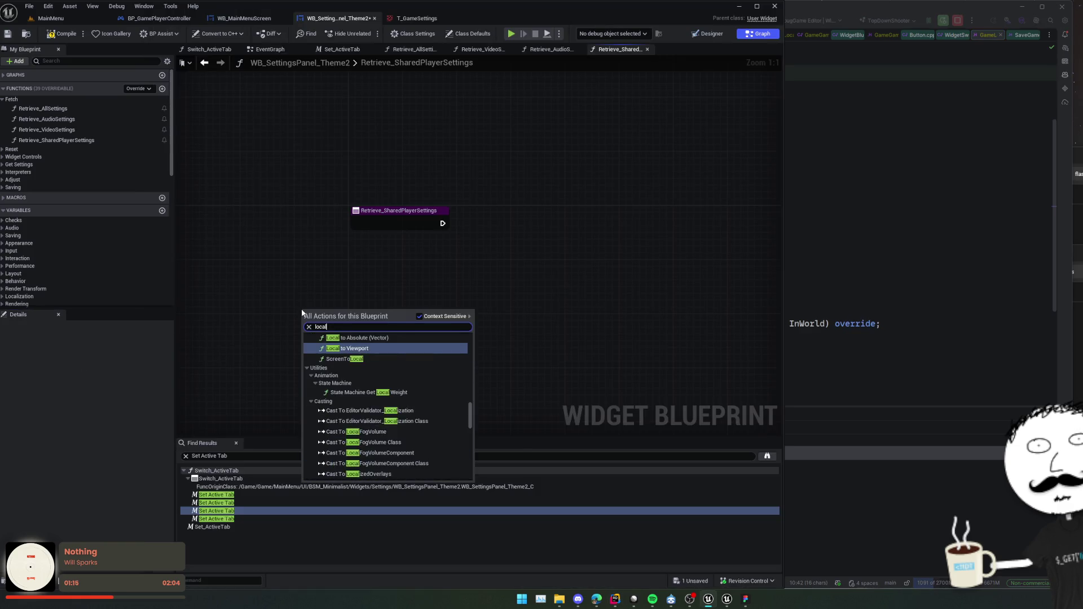
pyautogui.press('Return')
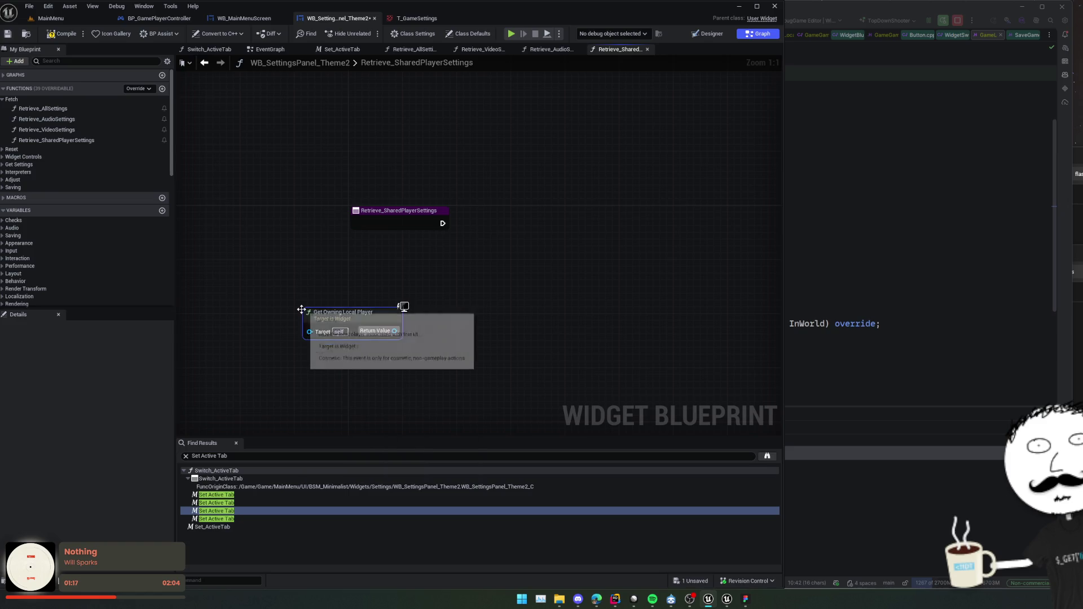
pyautogui.moveTo(394, 331); pyautogui.dragTo(448, 332)
pyautogui.write('ast to')
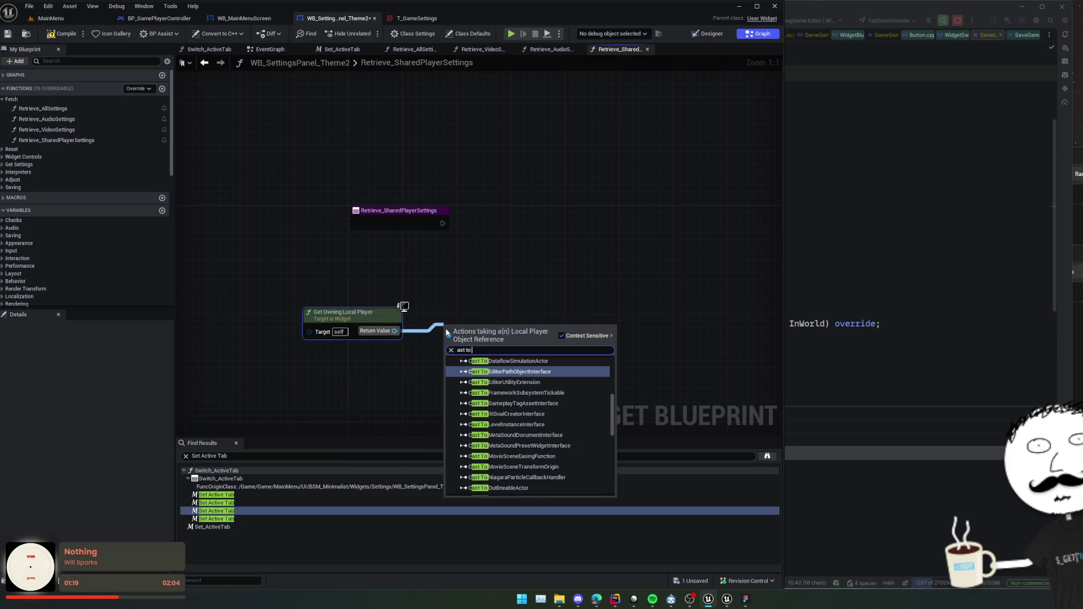
pyautogui.press('Home')
pyautogui.write('c')
pyautogui.write(' UGameLocalPlayer')
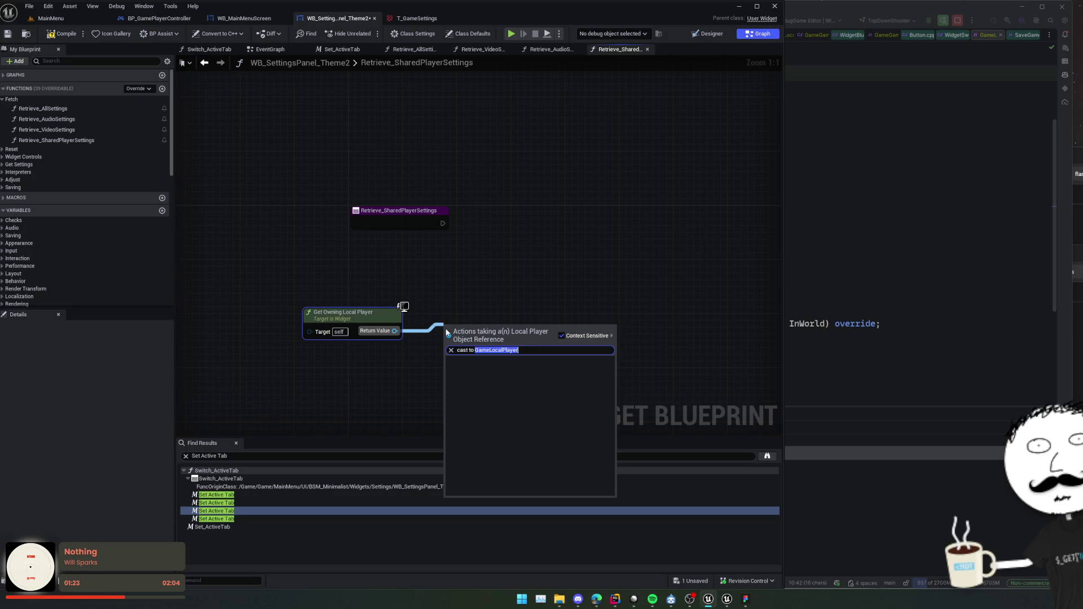
pyautogui.write('game')
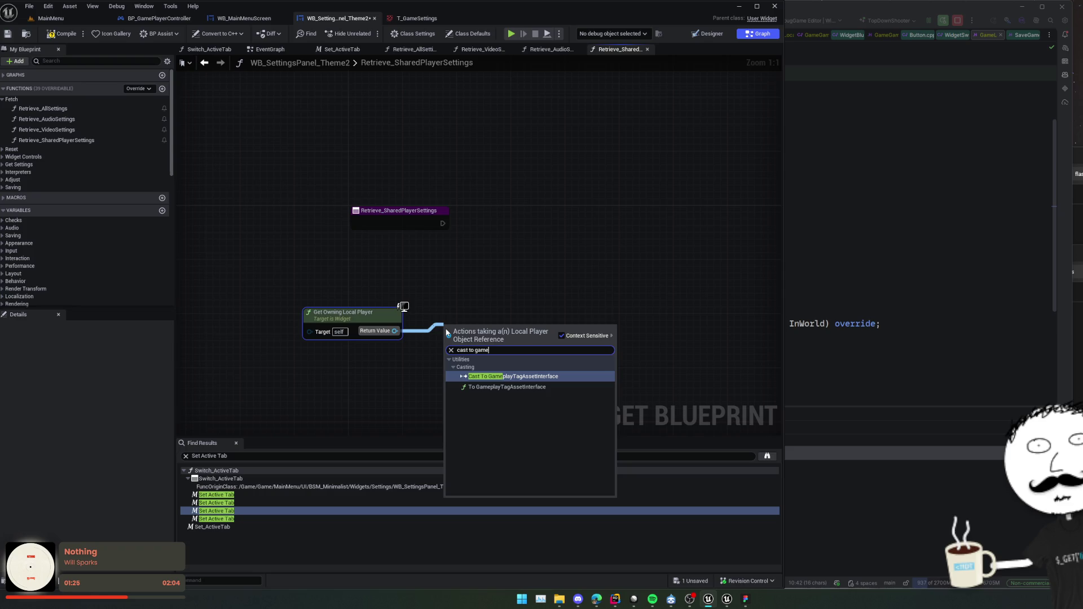
pyautogui.click(858, 250)
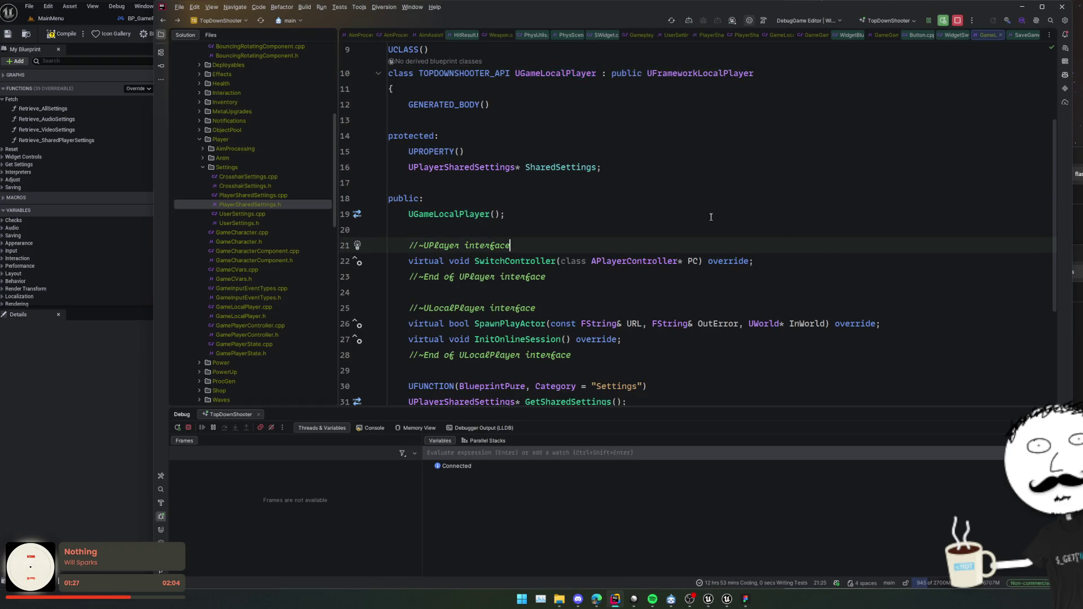
# Change UGameLocalPlayer's UCLASS() to UCLASS(BlueprintType, Blueprintable) in GameLocalPlayer.h.
pyautogui.scroll(2, 542, 139)
pyautogui.click(556, 112)
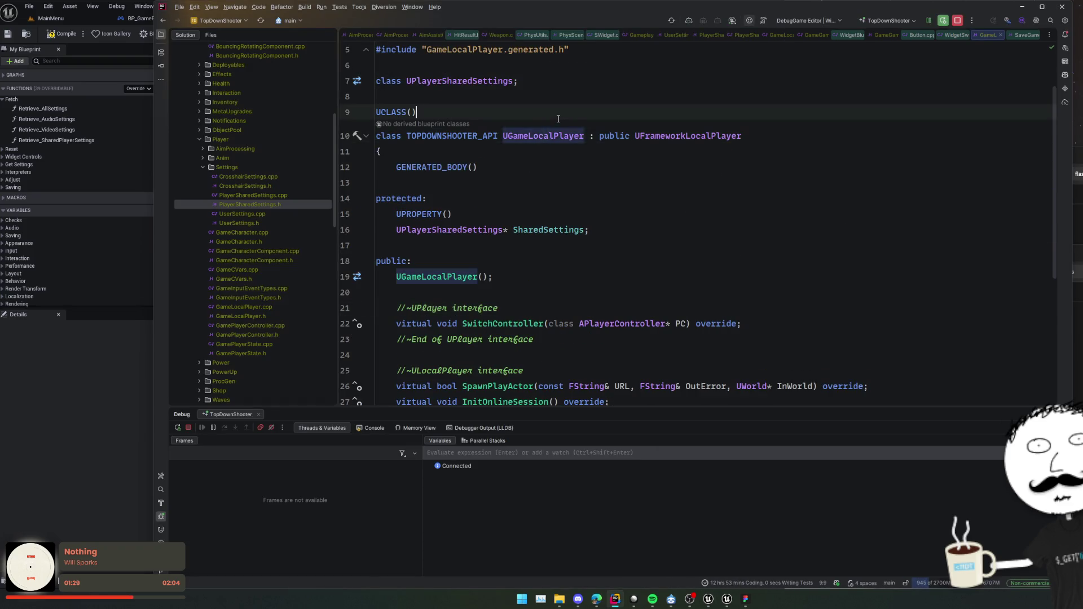
pyautogui.press('Left')
pyautogui.write('Blueprint')
pyautogui.write('Type, Bl')
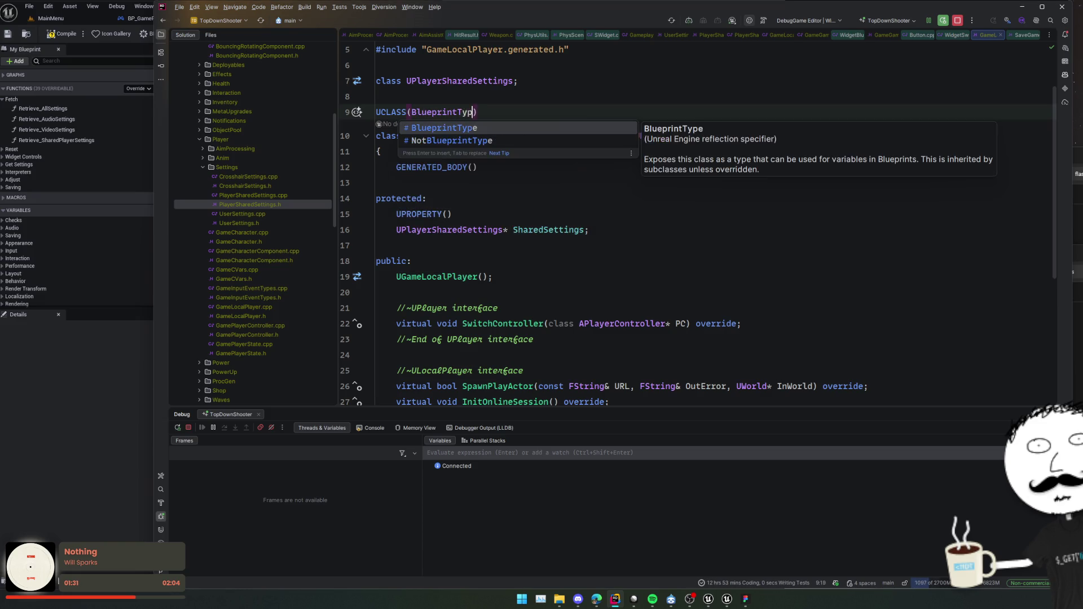
pyautogui.write('ueprinta')
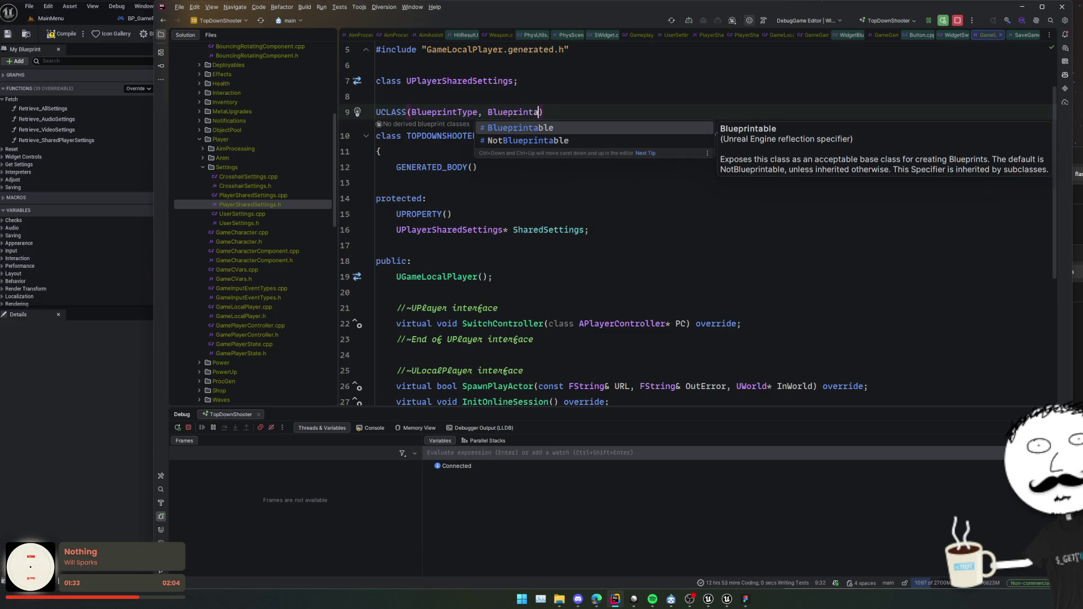
pyautogui.press('Return')
# Add a blank line after the GetSharedSettings declaration and run a Live Coding compile.
pyautogui.click(641, 226)
pyautogui.click(643, 258)
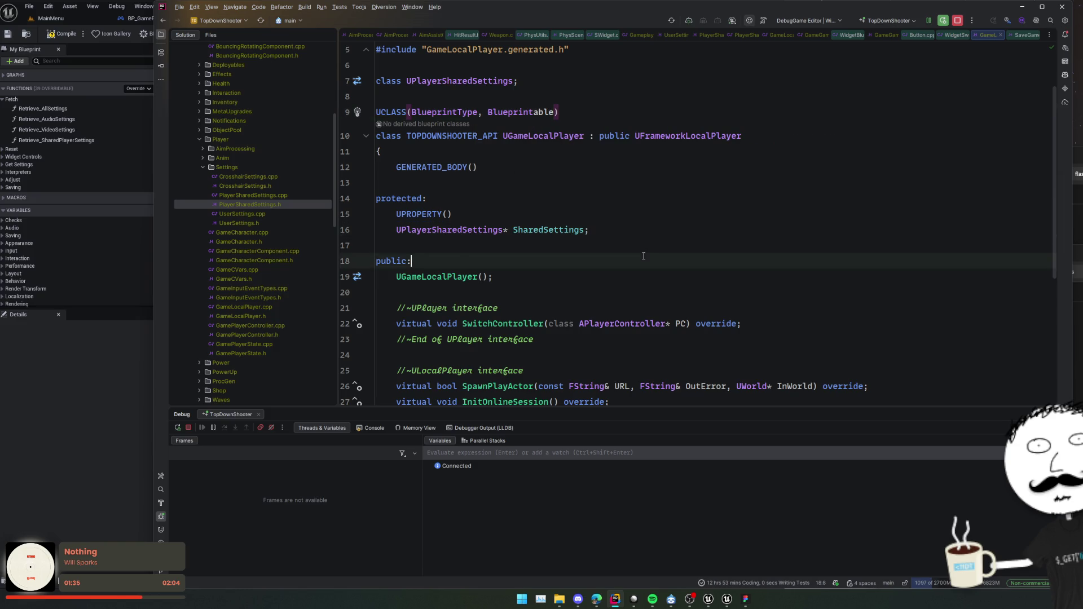
pyautogui.scroll(-3, 643, 258)
pyautogui.click(598, 214)
pyautogui.click(567, 293)
pyautogui.scroll(-2, 567, 295)
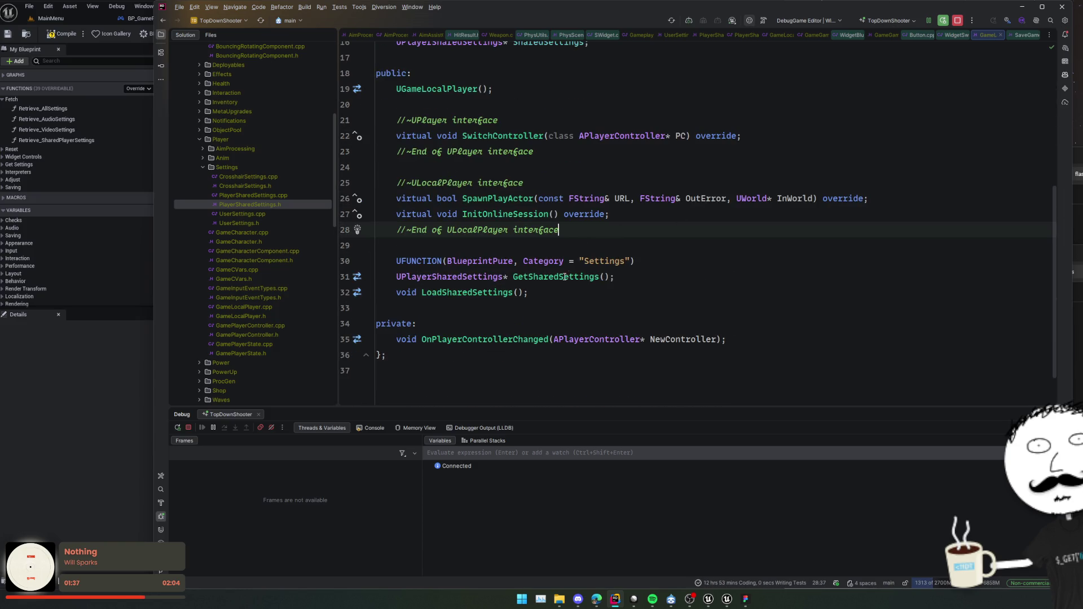
pyautogui.click(684, 277)
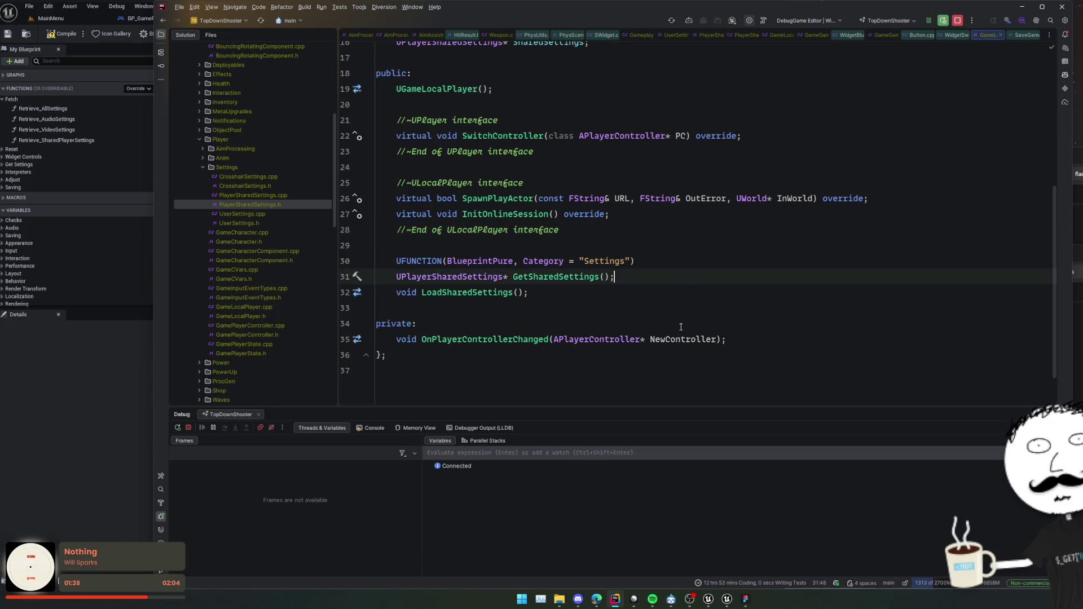
pyautogui.press('Return')
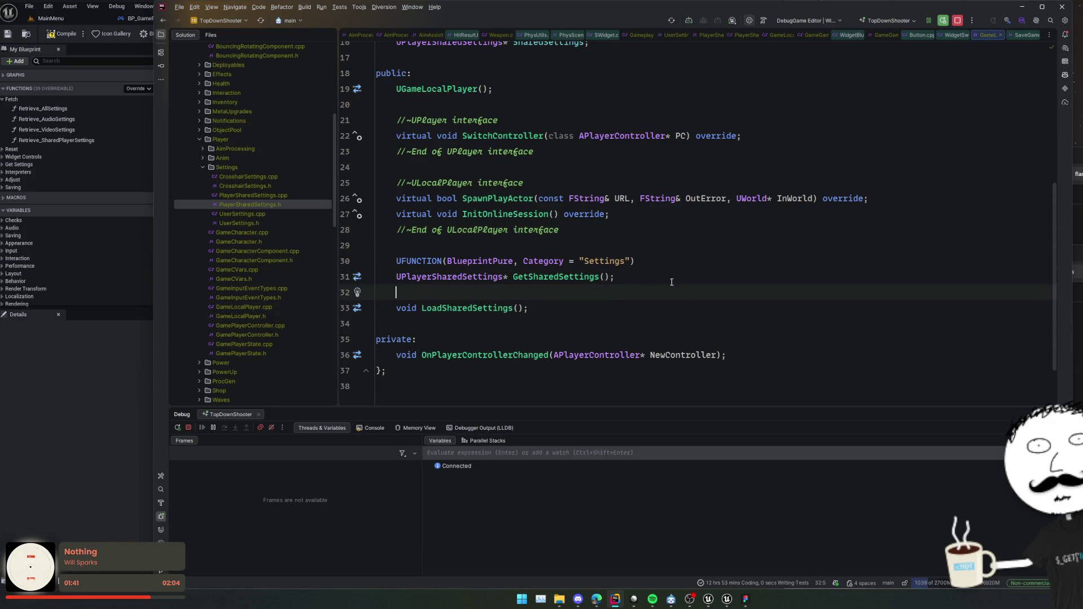
pyautogui.click(644, 252)
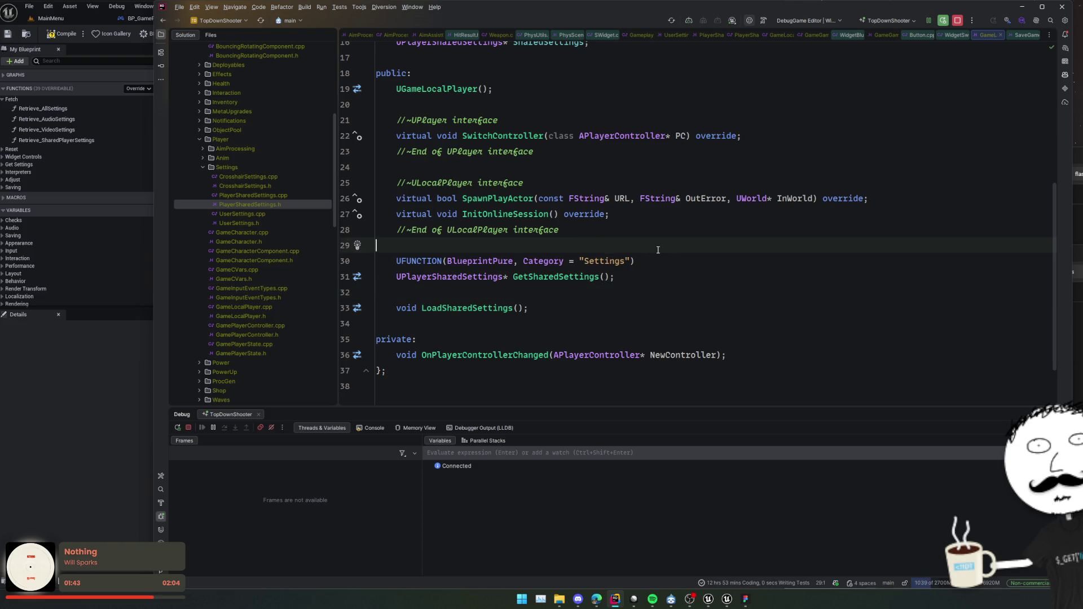
pyautogui.hotkey('ctrl', 'alt', 'F11')
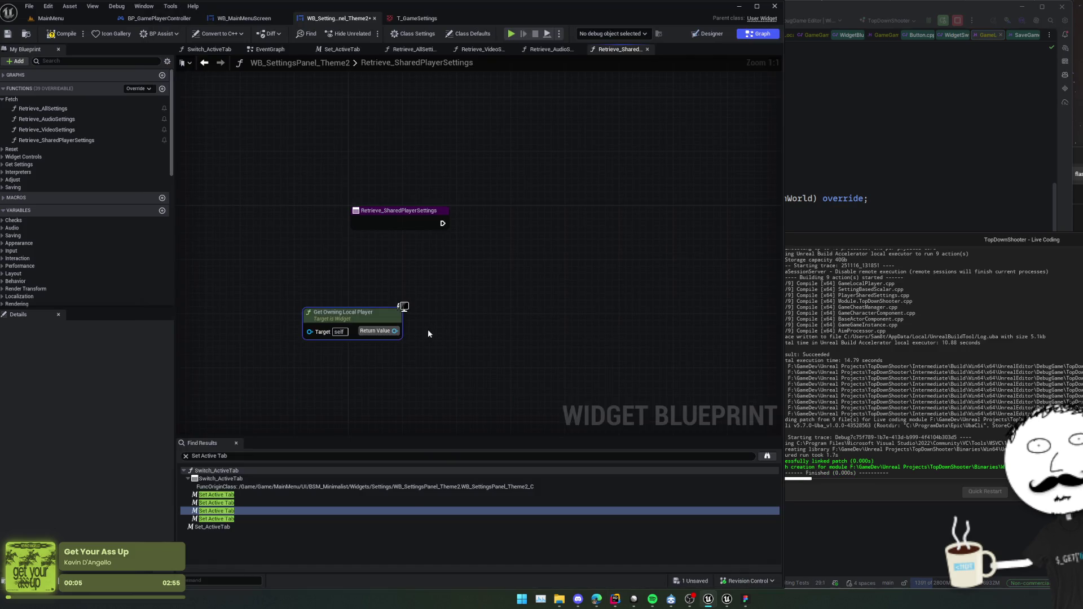
# Cast the owning local player's Return Value to GameLocalPlayer and place the cast beside the entry node.
pyautogui.moveTo(394, 331)
pyautogui.mouseDown()
pyautogui.moveTo(454, 330)
pyautogui.moveTo(448, 323)
pyautogui.mouseUp()
pyautogui.write('cast to')
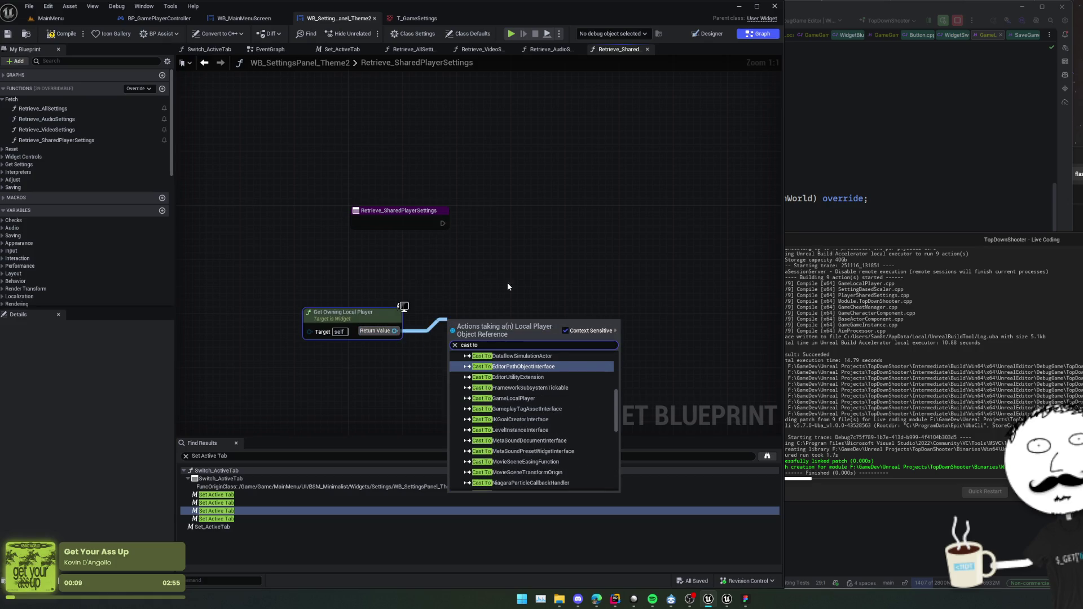
pyautogui.click(808, 184)
pyautogui.scroll(5, 808, 184)
pyautogui.click(151, 376)
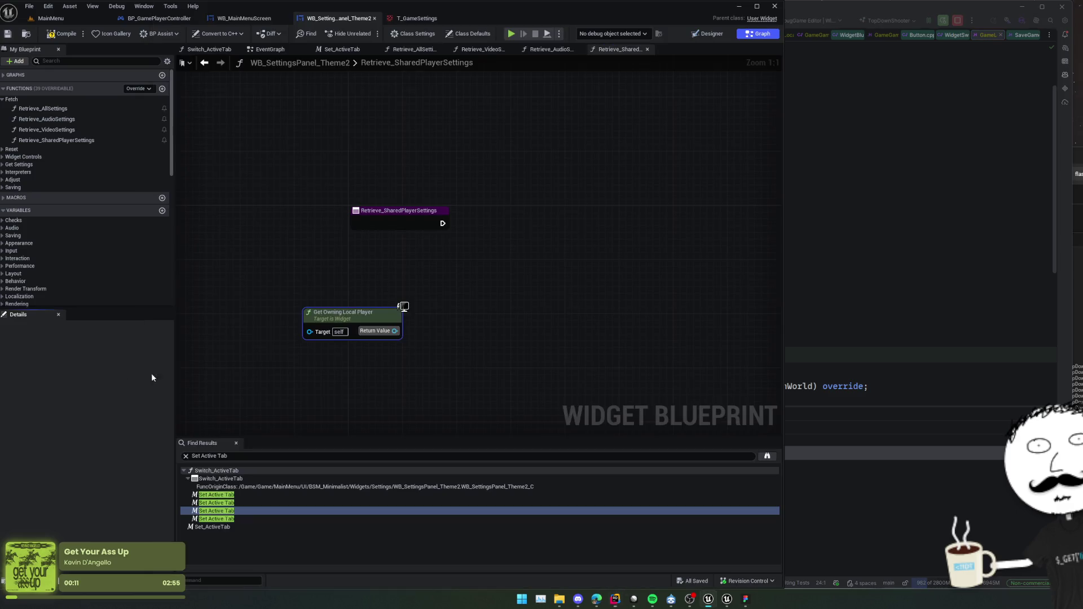
pyautogui.moveTo(395, 332); pyautogui.dragTo(475, 334)
pyautogui.write('cast to g')
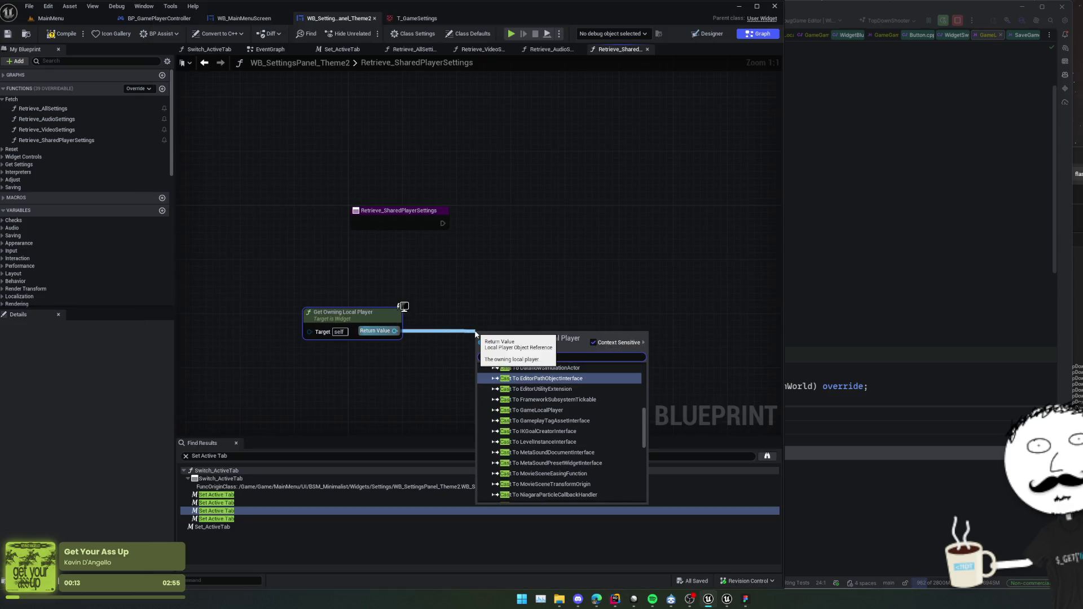
pyautogui.write('ame')
pyautogui.press('Return')
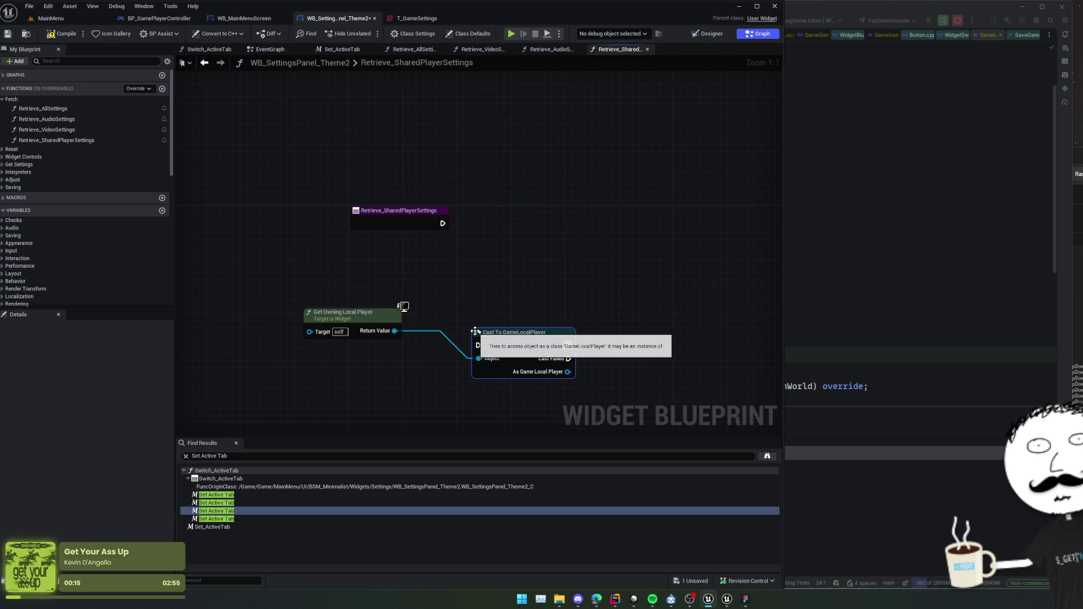
pyautogui.moveTo(496, 334); pyautogui.dragTo(496, 256)
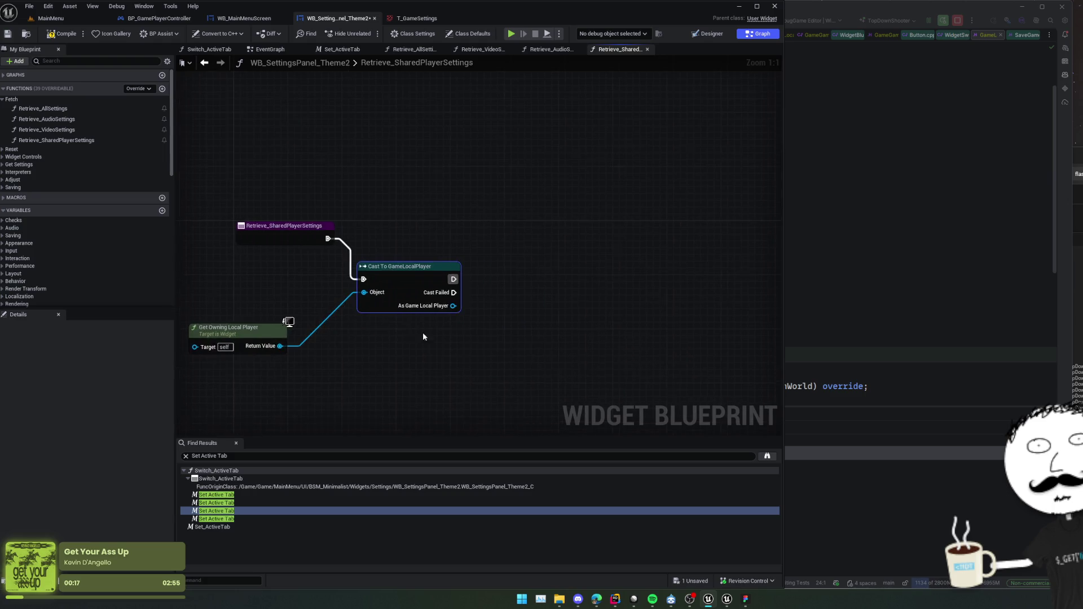
# Add Get Shared Settings from the cast and promote its result to a PlayerSharedSettings variable.
pyautogui.scroll(-1, 422, 332)
pyautogui.moveTo(418, 306); pyautogui.dragTo(440, 303)
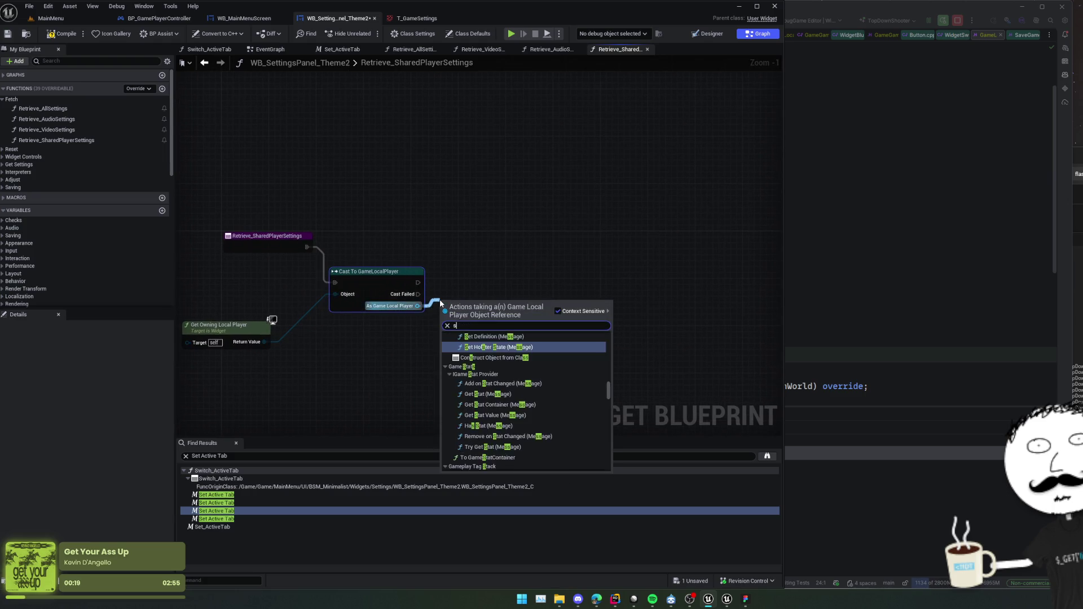
pyautogui.write('get shared')
pyautogui.press('Return')
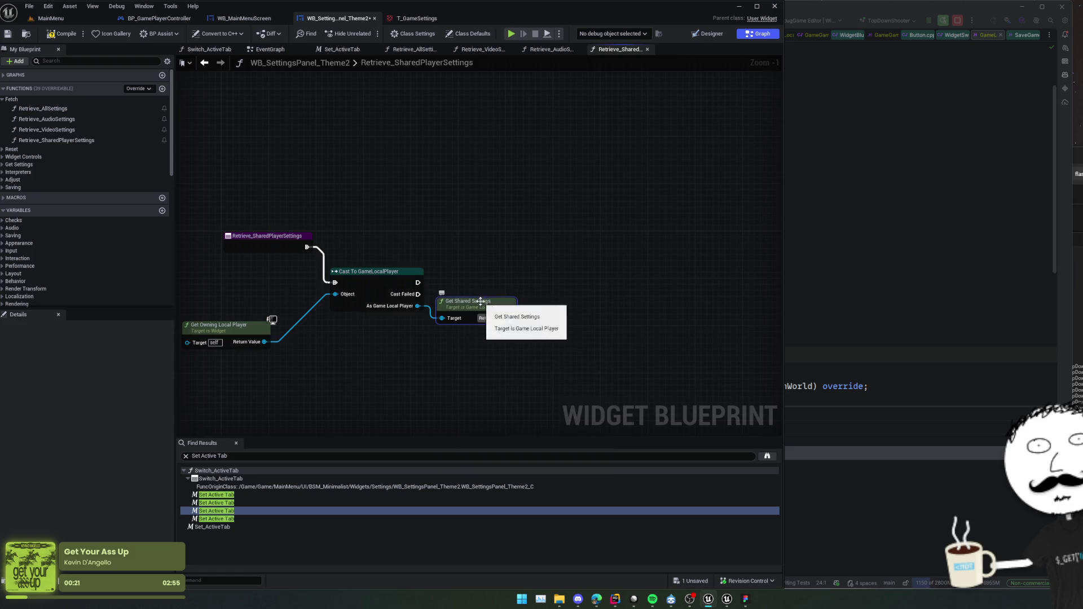
pyautogui.rightClick(510, 318)
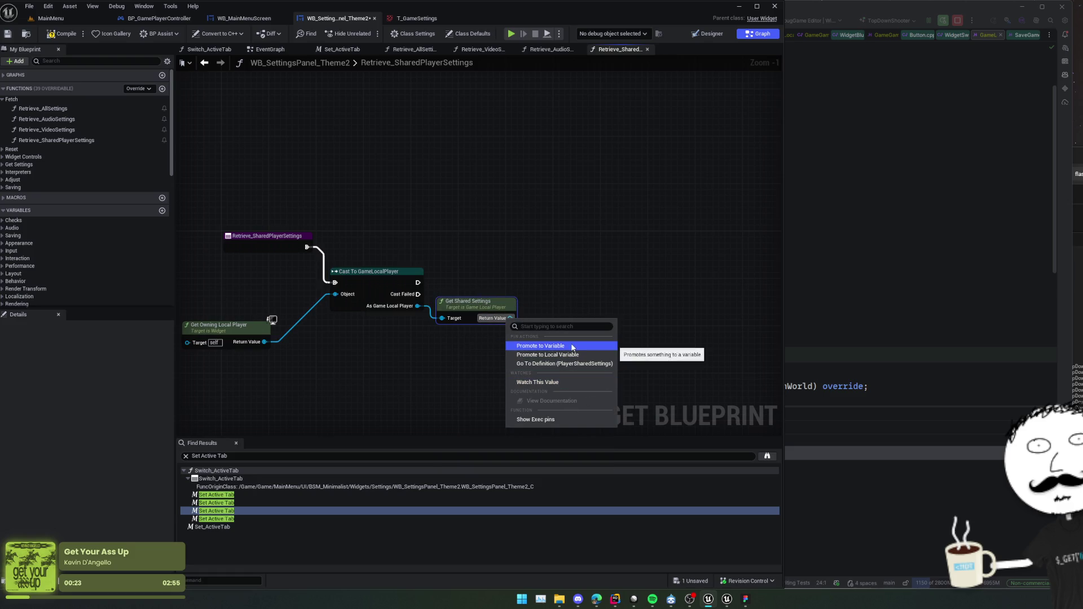
pyautogui.click(542, 346)
pyautogui.write('PlayerSharedSettings')
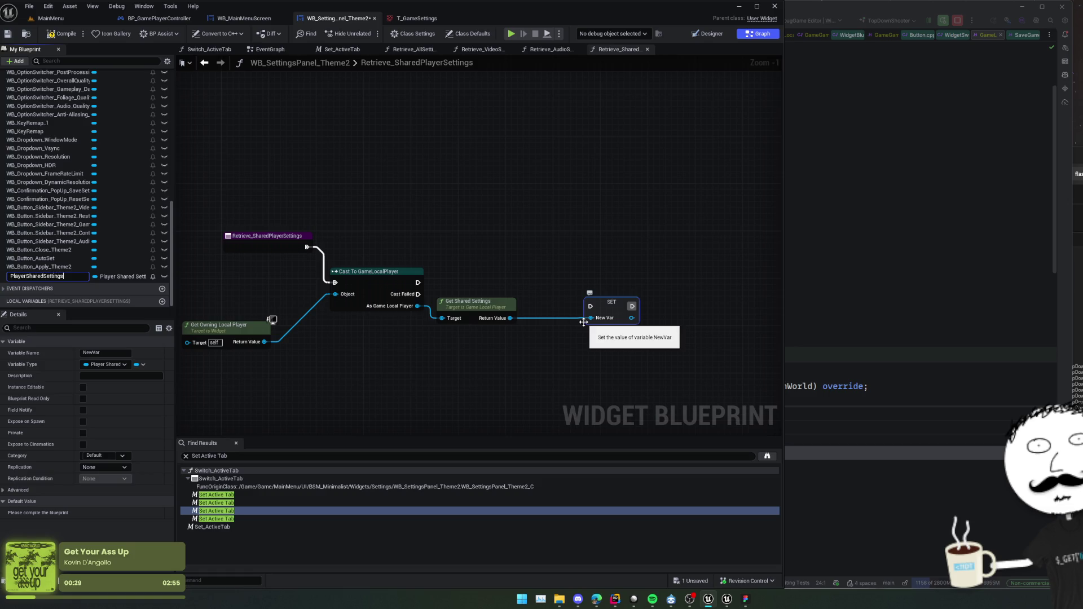
pyautogui.press('Return')
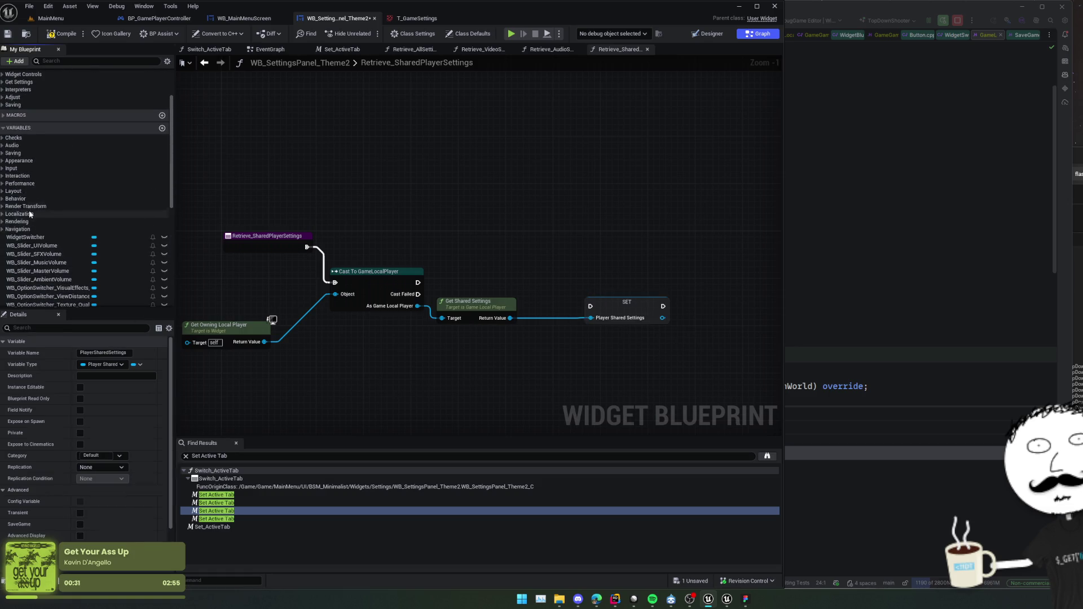
pyautogui.click(5, 155)
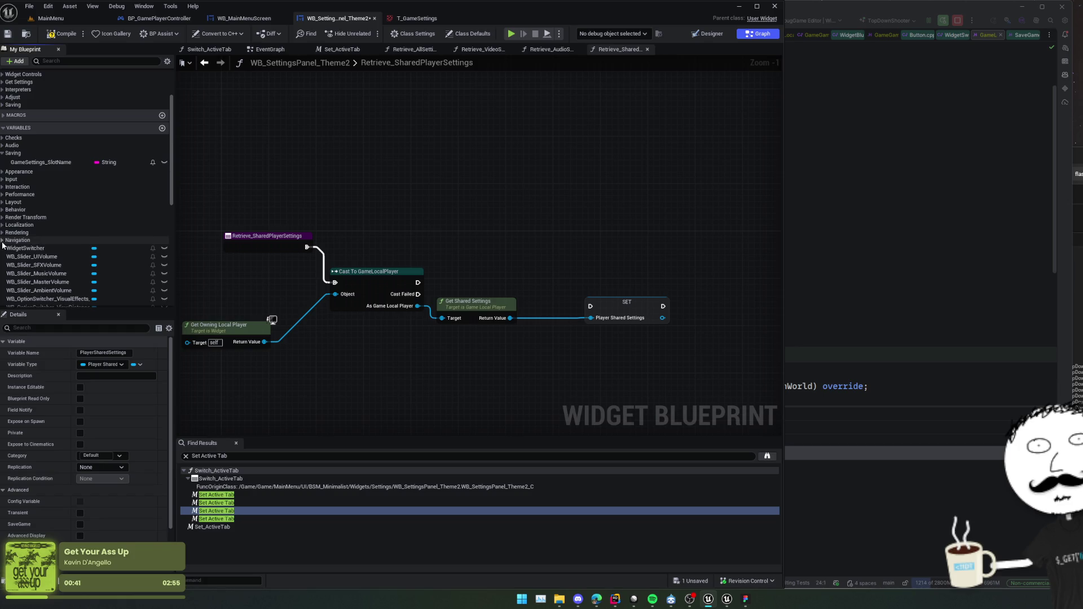
# Expand the Checks and Audio variable categories and open the Retrieve_AllSettings graph.
pyautogui.scroll(-5, 4, 245)
pyautogui.scroll(5, 6, 245)
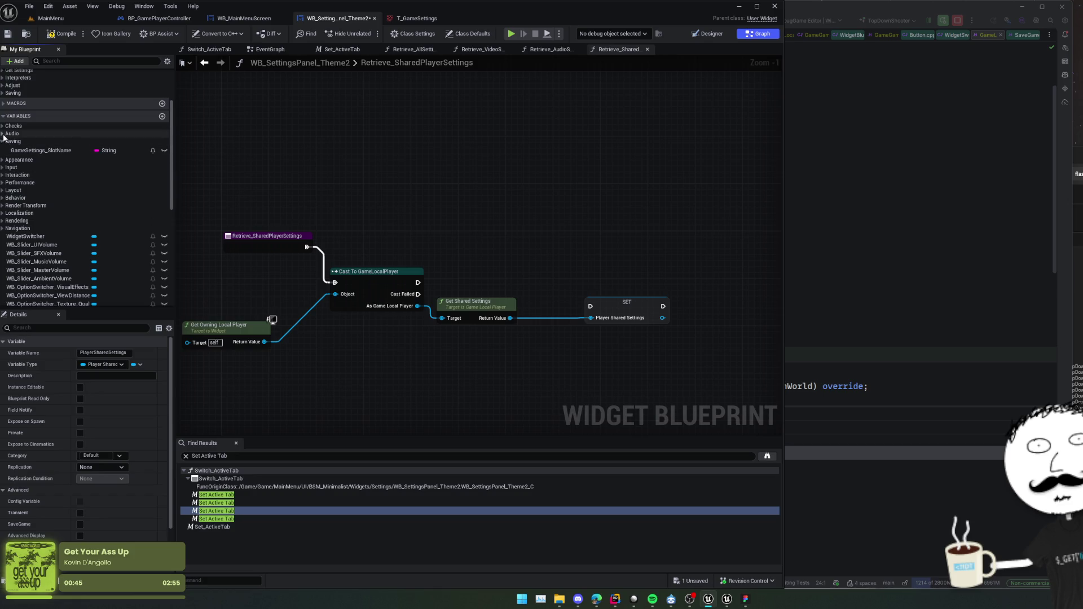
pyautogui.click(3, 128)
pyautogui.click(3, 156)
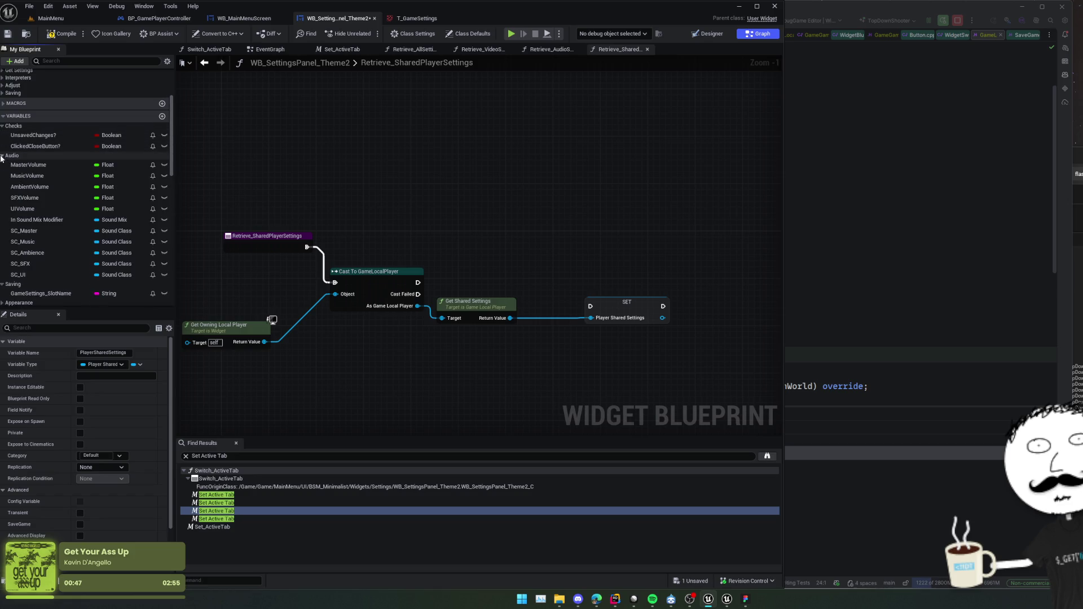
pyautogui.scroll(-2, 66, 217)
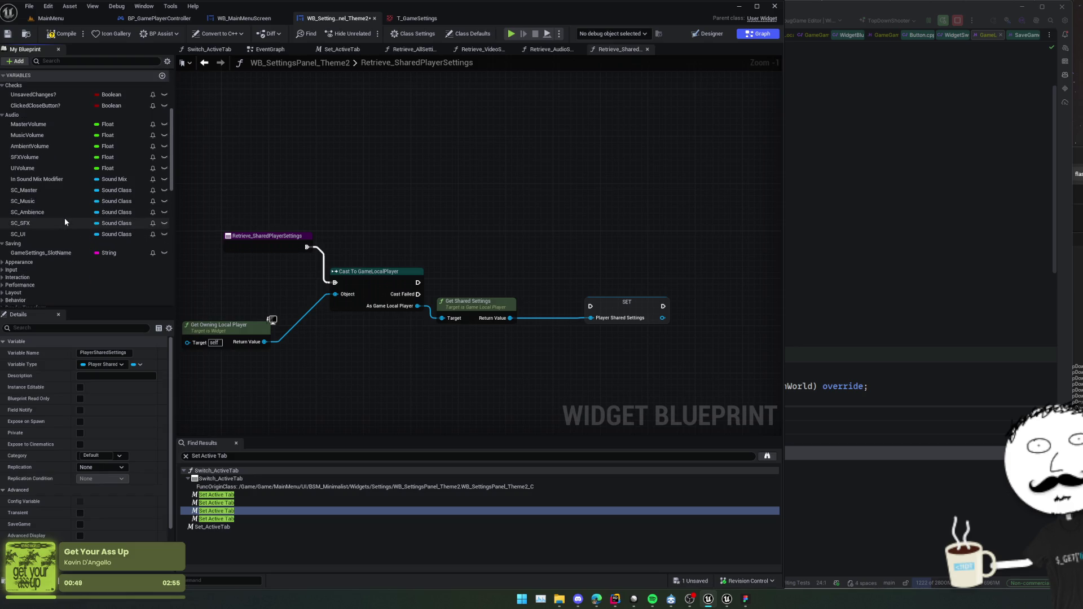
pyautogui.scroll(5, 64, 217)
pyautogui.doubleClick(43, 108)
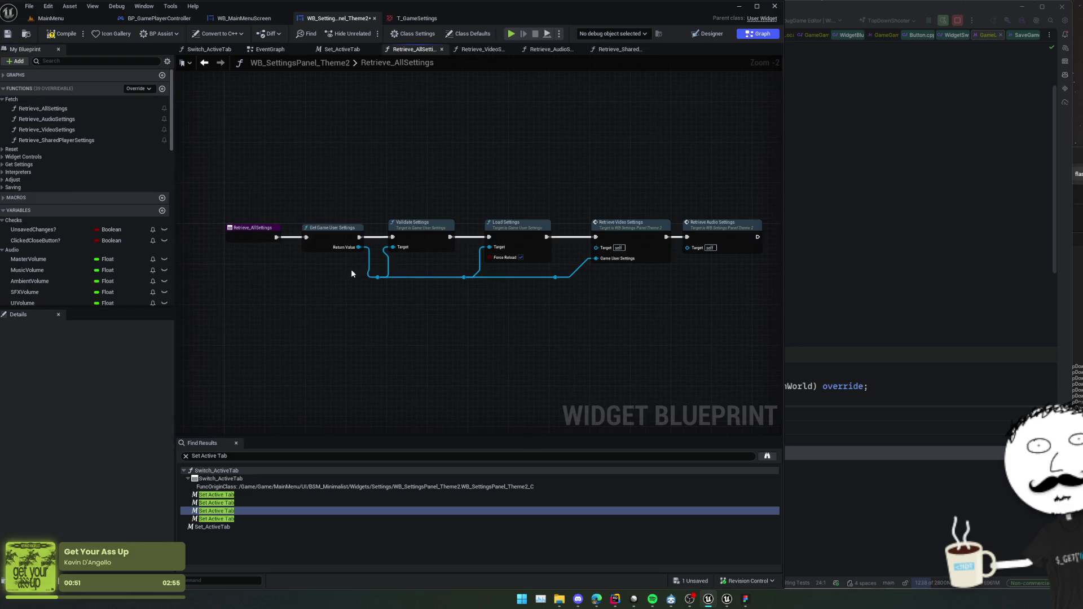
pyautogui.scroll(1, 352, 274)
pyautogui.moveTo(350, 269)
pyautogui.mouseDown()
pyautogui.moveTo(309, 274)
pyautogui.moveTo(415, 274)
pyautogui.mouseUp()
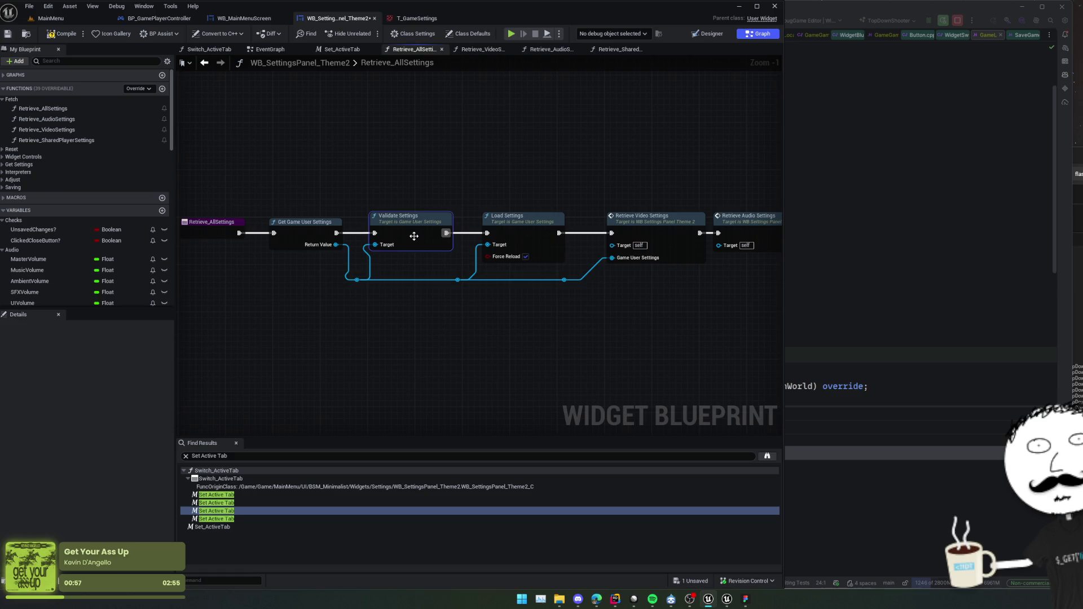
pyautogui.doubleClick(414, 236)
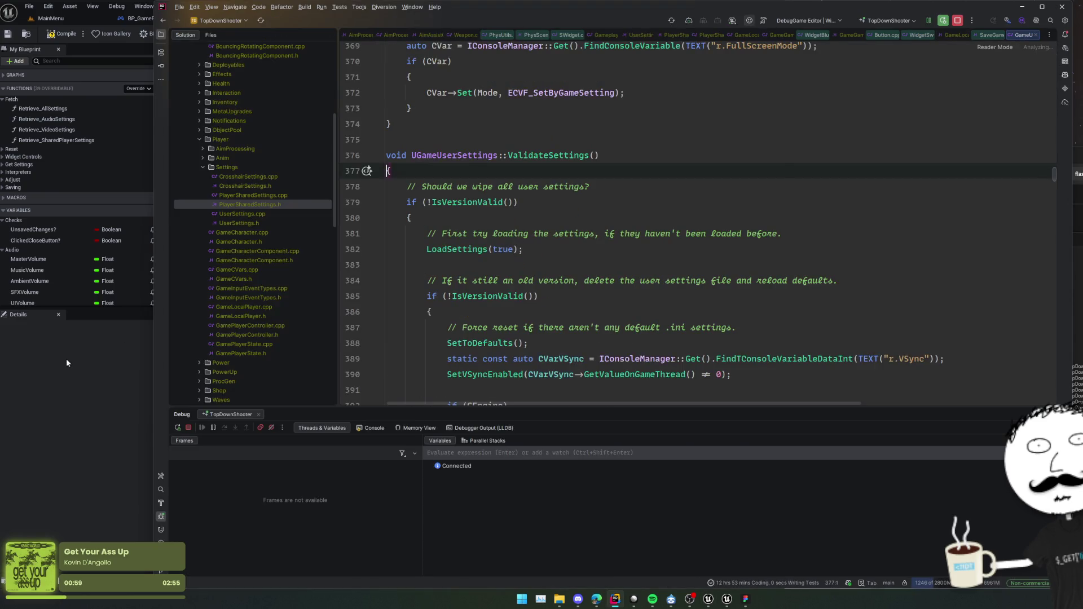
pyautogui.click(67, 362)
pyautogui.doubleClick(527, 227)
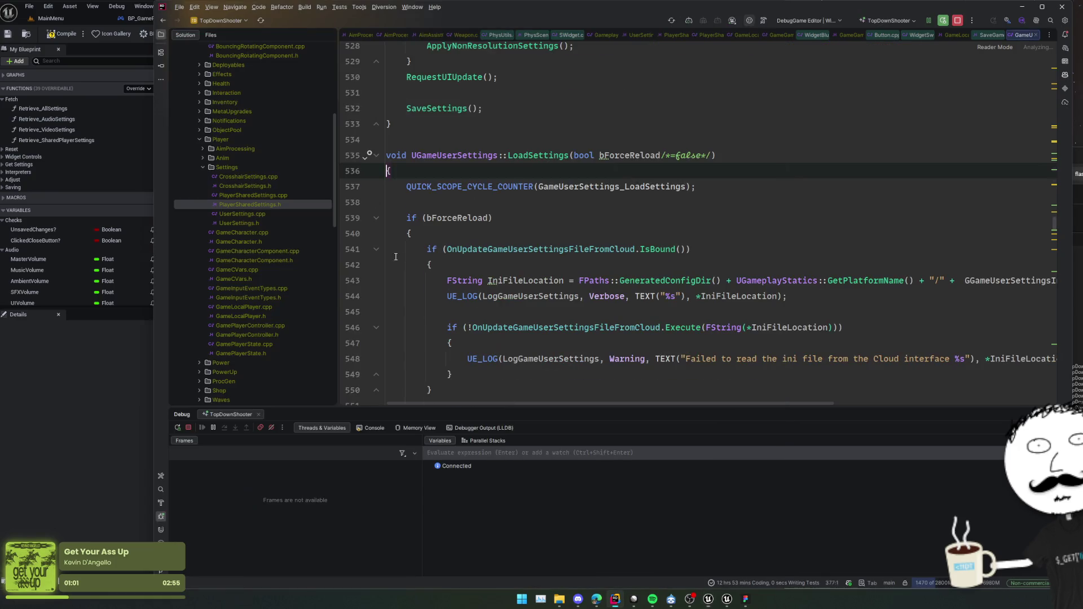
pyautogui.click(94, 343)
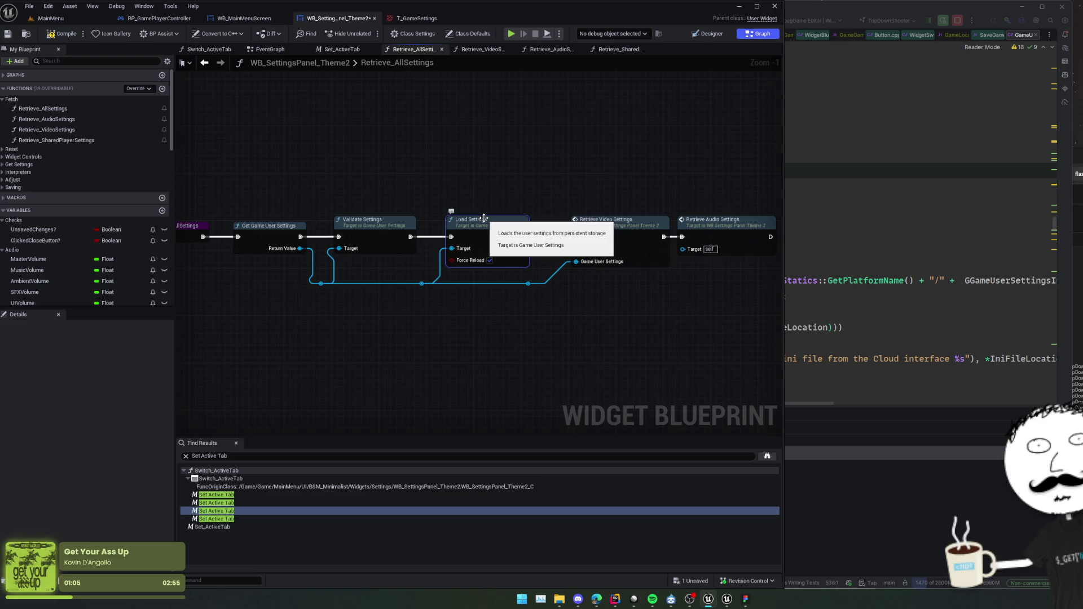
pyautogui.moveTo(635, 299)
pyautogui.mouseDown()
pyautogui.moveTo(533, 298)
pyautogui.moveTo(625, 303)
pyautogui.mouseUp()
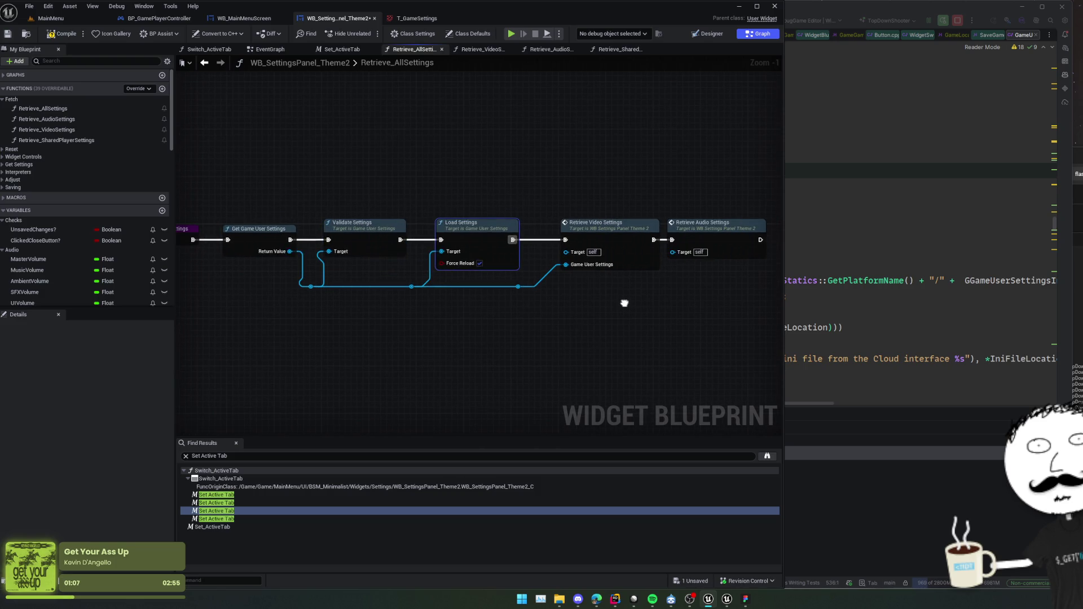
pyautogui.doubleClick(603, 231)
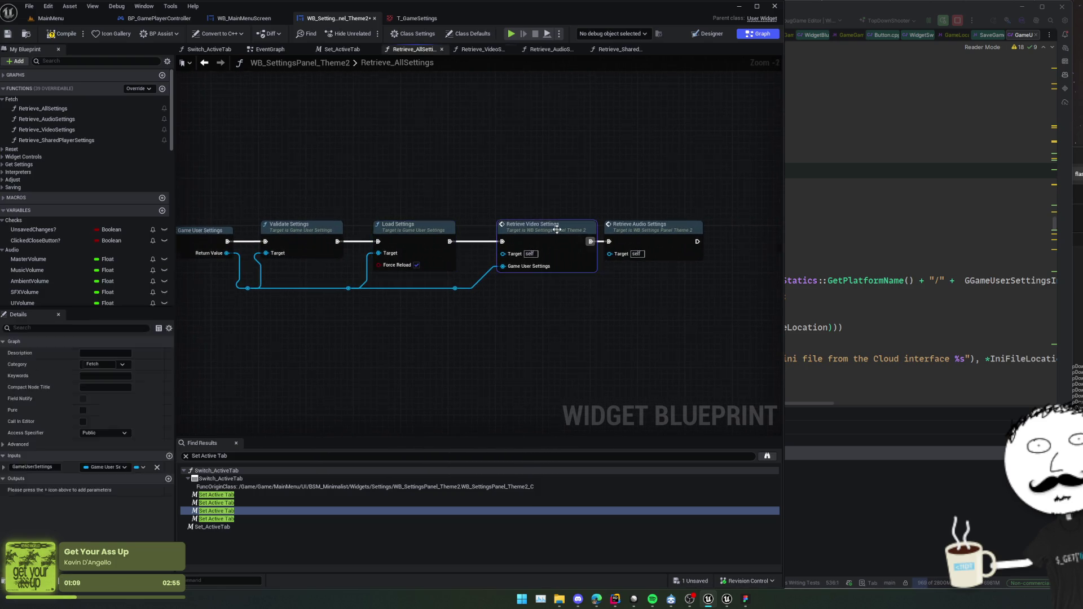
pyautogui.moveTo(472, 269); pyautogui.dragTo(432, 296)
pyautogui.hotkey('alt', 'Left')
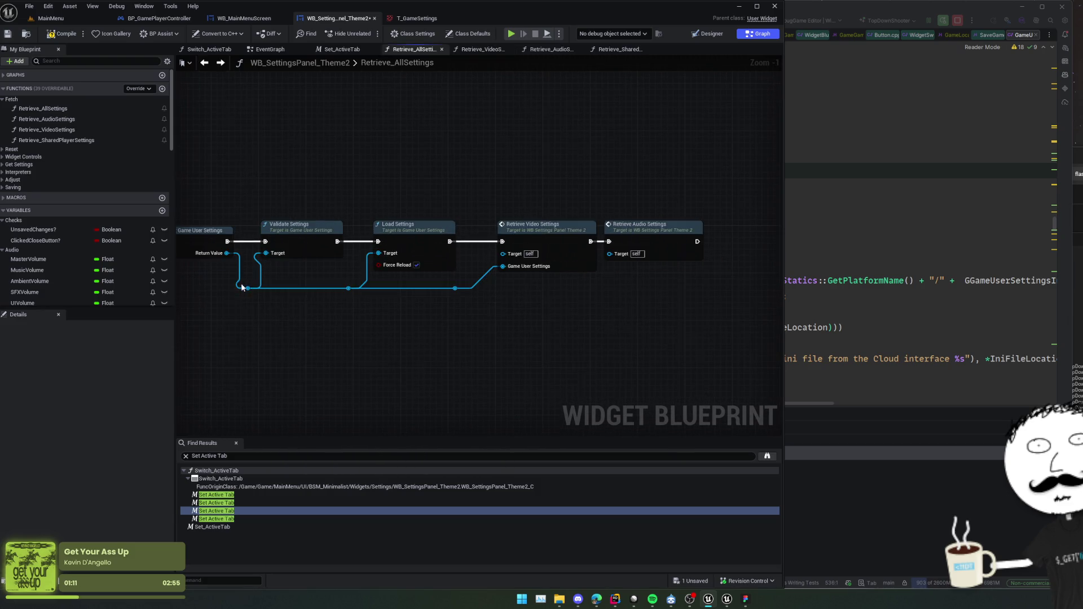
pyautogui.scroll(-5, 52, 272)
pyautogui.scroll(-10, 52, 272)
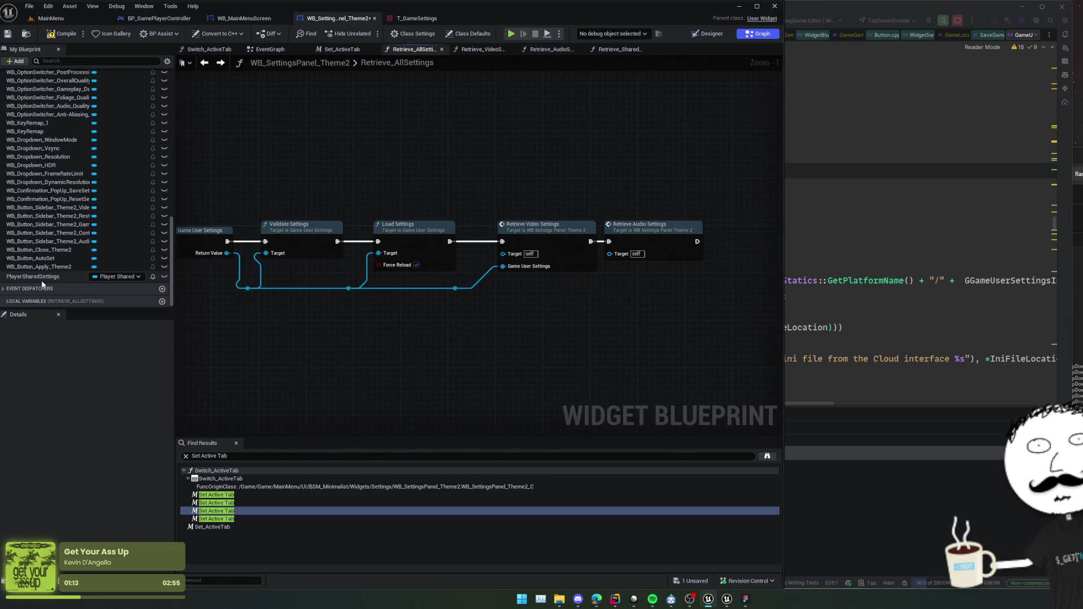
# Auto-arrange the Retrieve_SharedPlayerSettings nodes and wire the successful cast into the PlayerSharedSettings set.
pyautogui.doubleClick(53, 276)
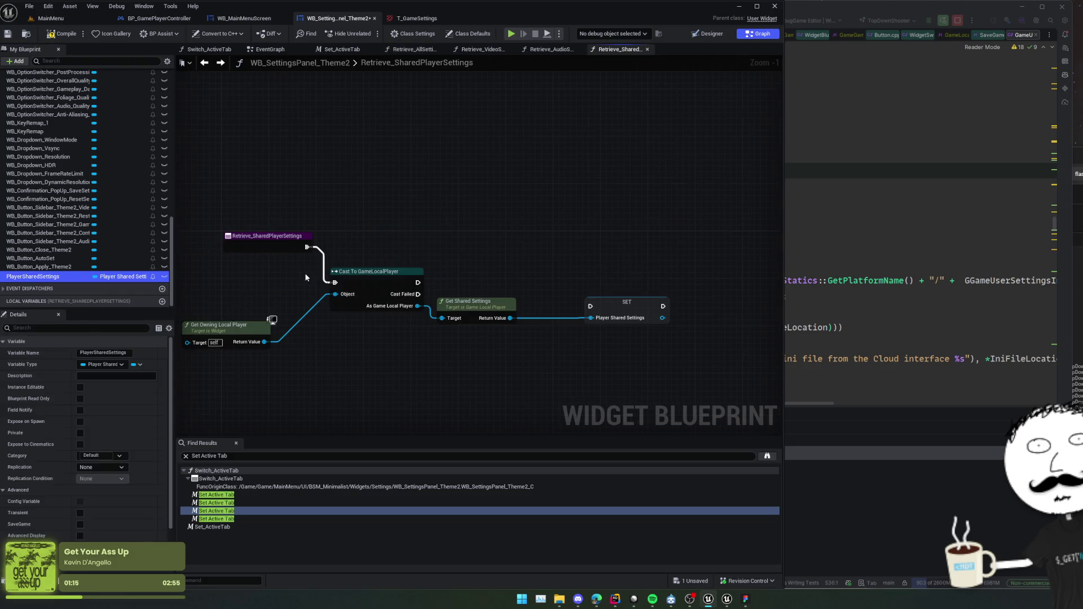
pyautogui.moveTo(269, 238); pyautogui.dragTo(293, 229)
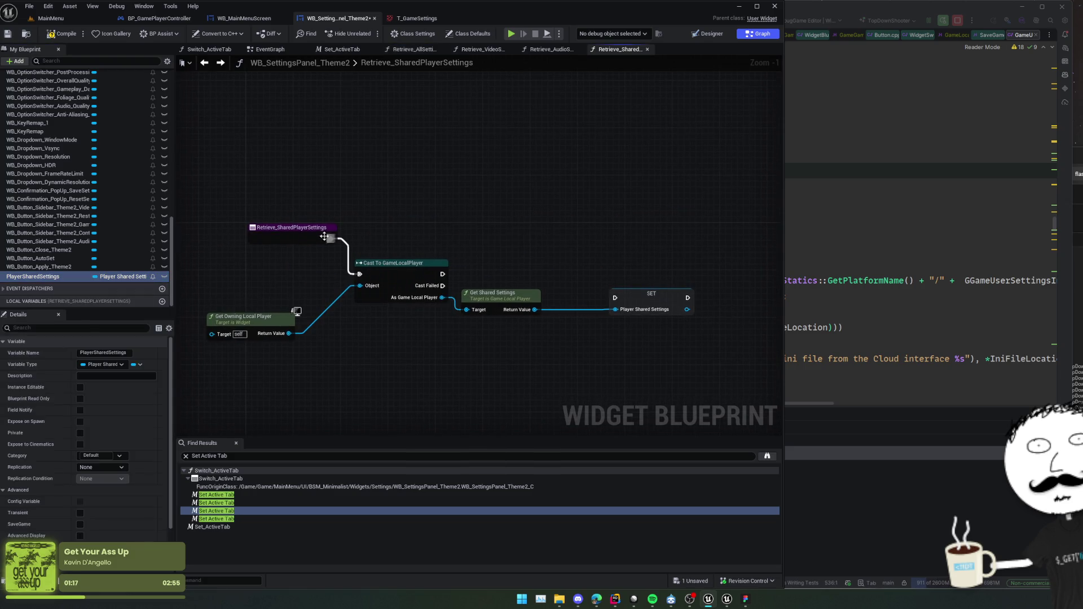
pyautogui.click(293, 229)
pyautogui.press('f')
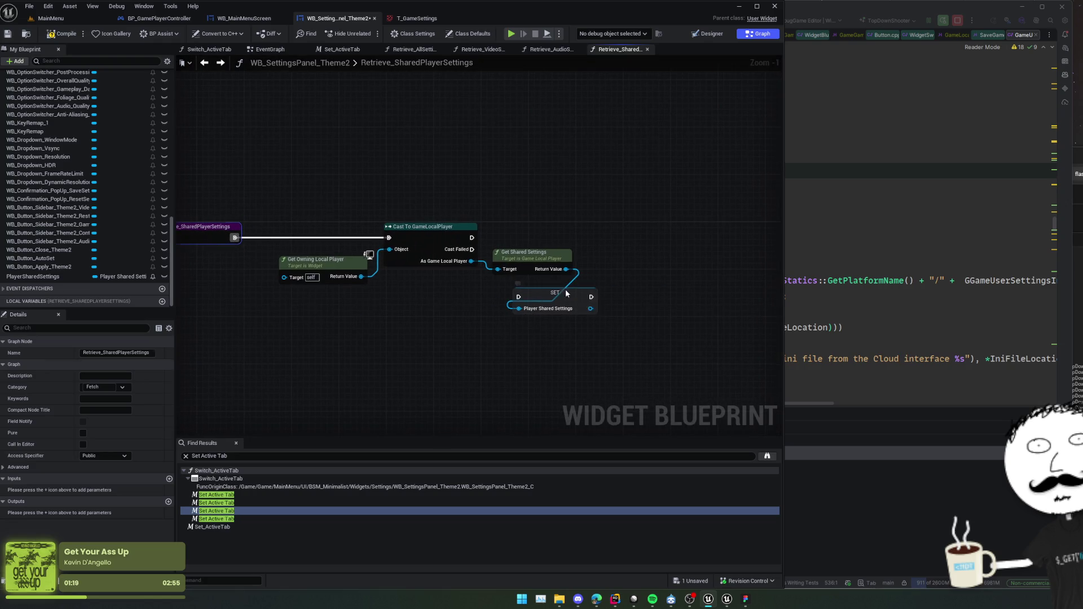
pyautogui.click(566, 293)
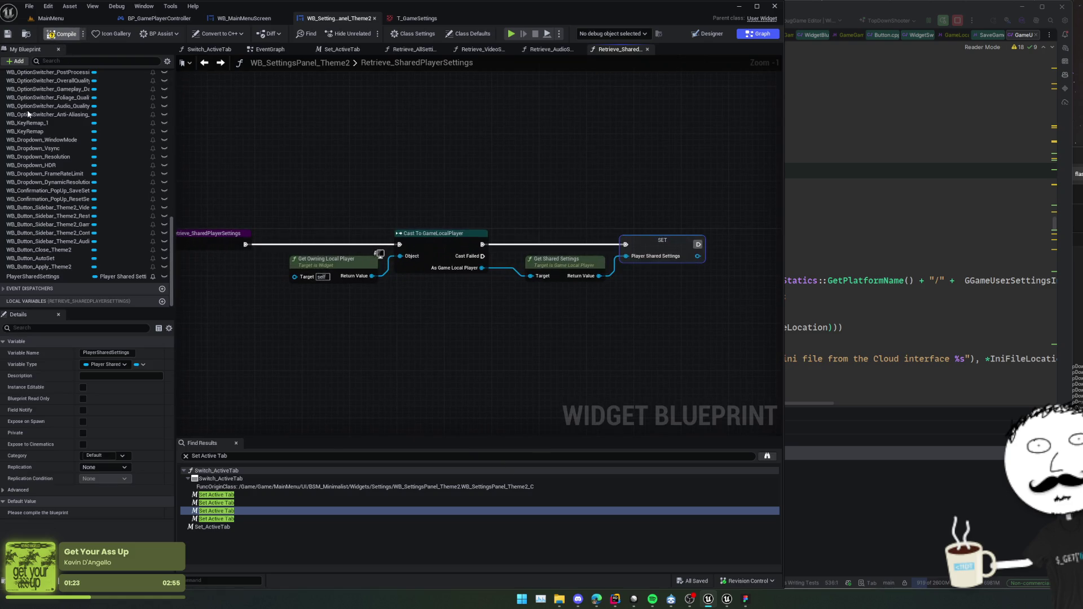
pyautogui.click(897, 246)
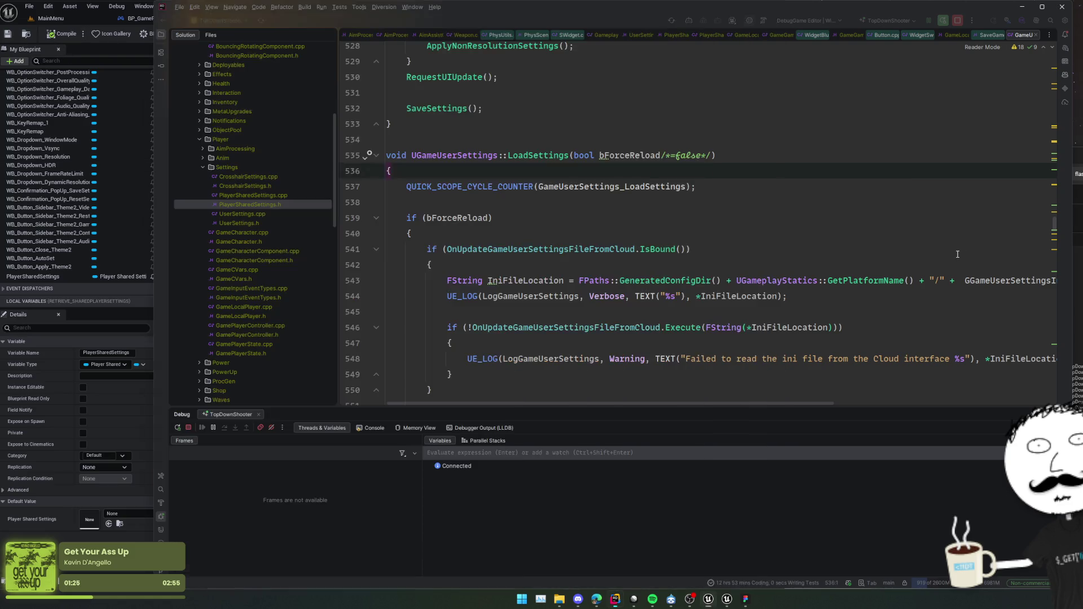
# Switch to Rider and jump to the UPlayerSharedSettings class declaration in PlayerSharedSettings.h.
pyautogui.hotkey('ctrl', 'Tab')
pyautogui.press('Up')
pyautogui.press('Up')
pyautogui.press('Up')
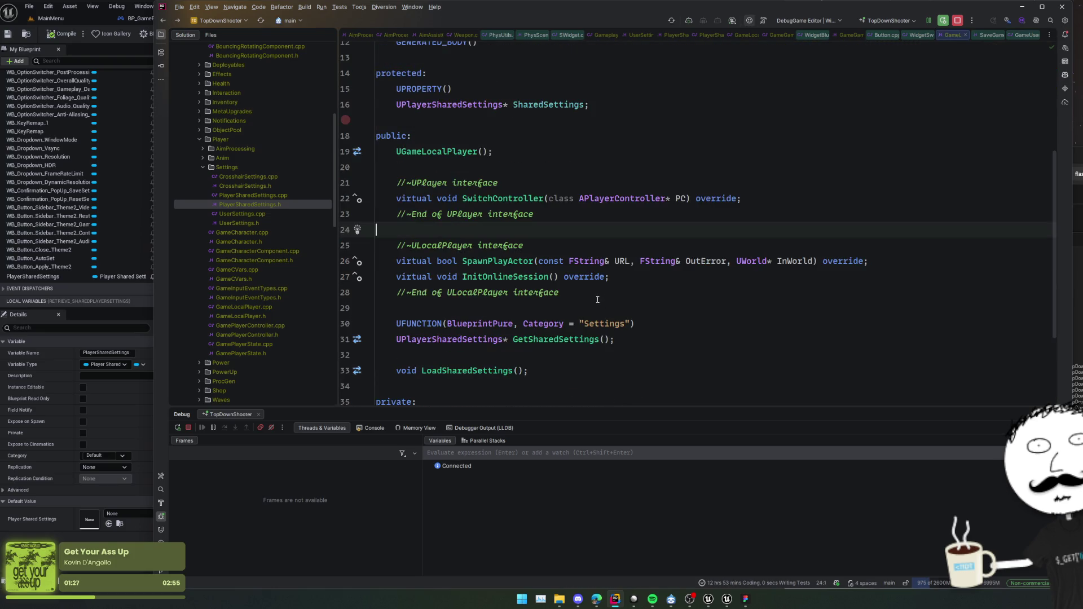
pyautogui.press('Down')
pyautogui.scroll(-3, 553, 242)
pyautogui.press('Down')
pyautogui.press('Down')
pyautogui.press('Down')
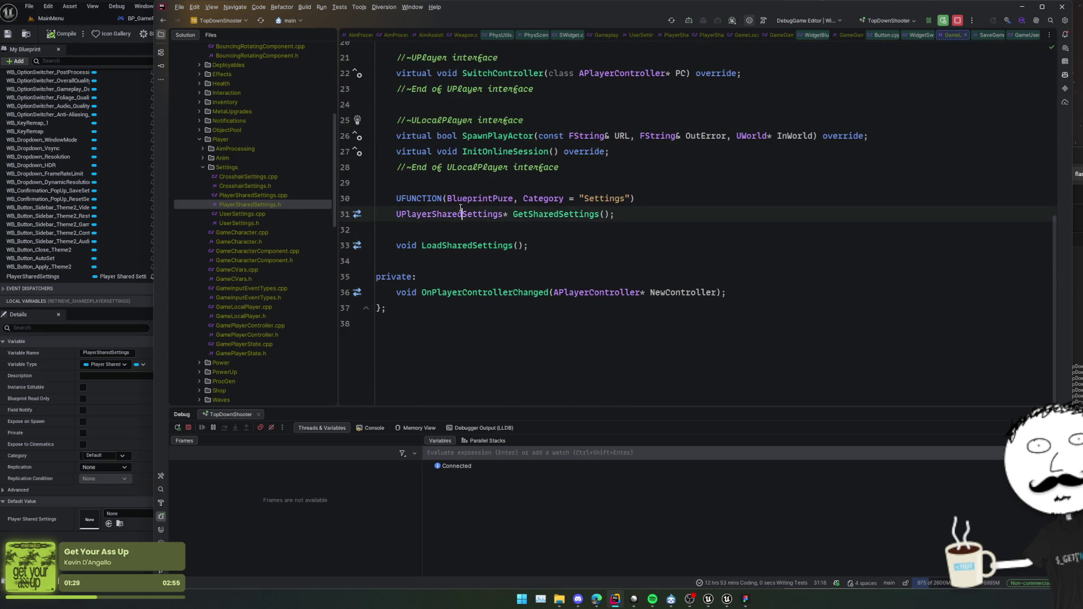
pyautogui.hotkey('ctrl', 'b')
pyautogui.scroll(-3, 550, 217)
pyautogui.press('Down')
pyautogui.press('Down')
pyautogui.press('Down')
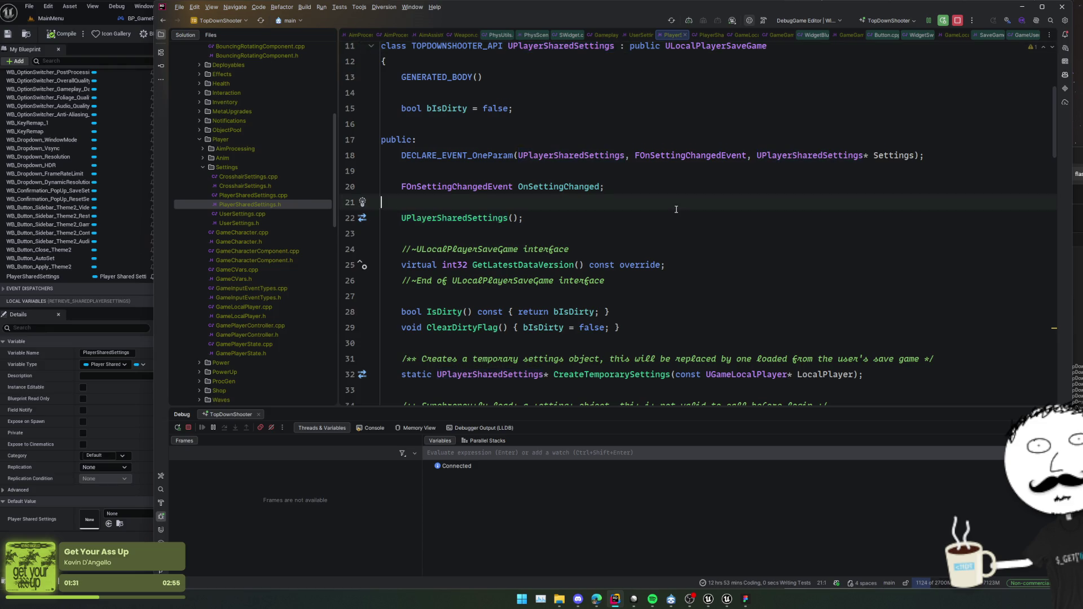
pyautogui.scroll(-3, 671, 213)
# Scroll through the UPlayerSharedSettings declarations for its save, load and apply functions.
pyautogui.click(677, 220)
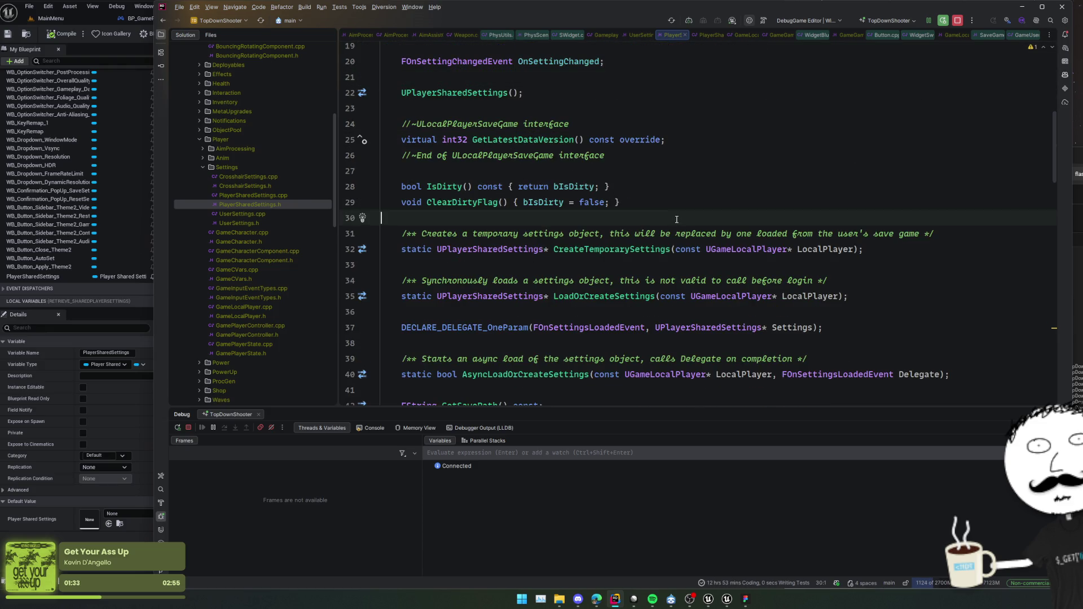
pyautogui.scroll(-2, 678, 218)
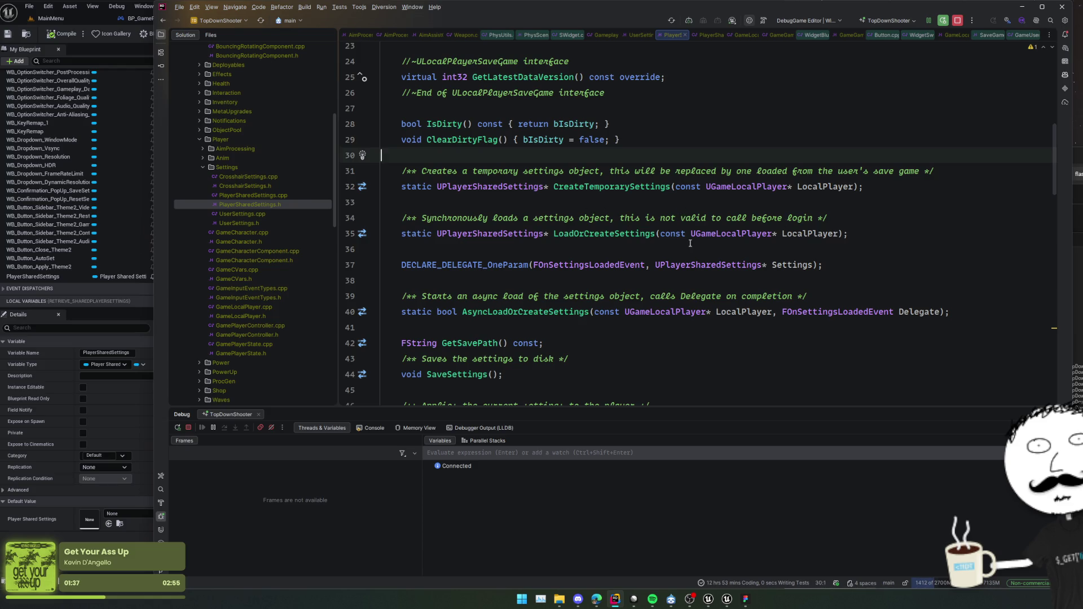
pyautogui.scroll(-2, 537, 214)
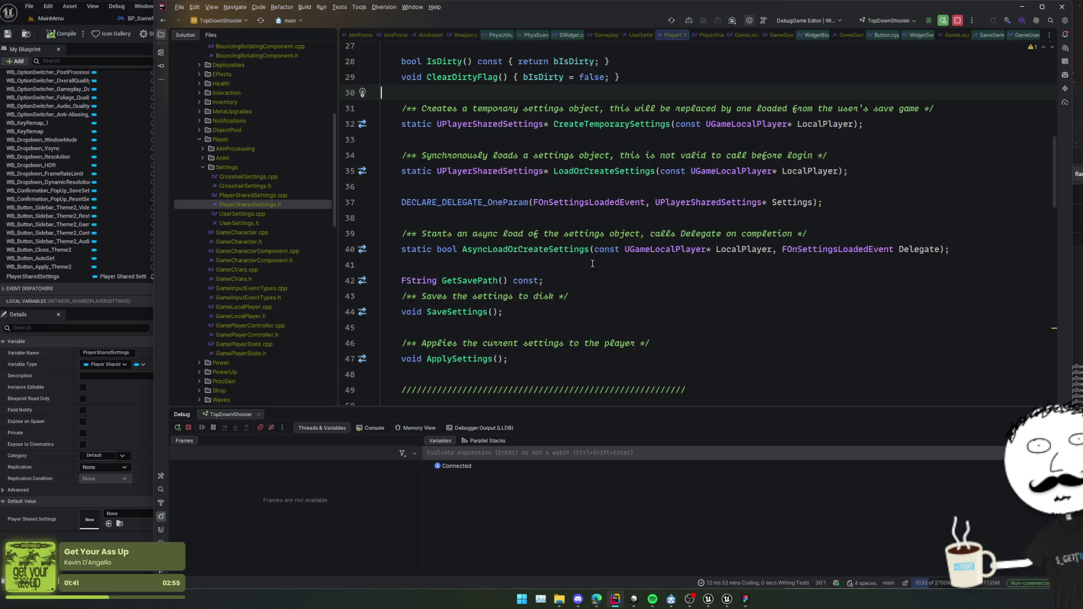
pyautogui.scroll(-6, 574, 248)
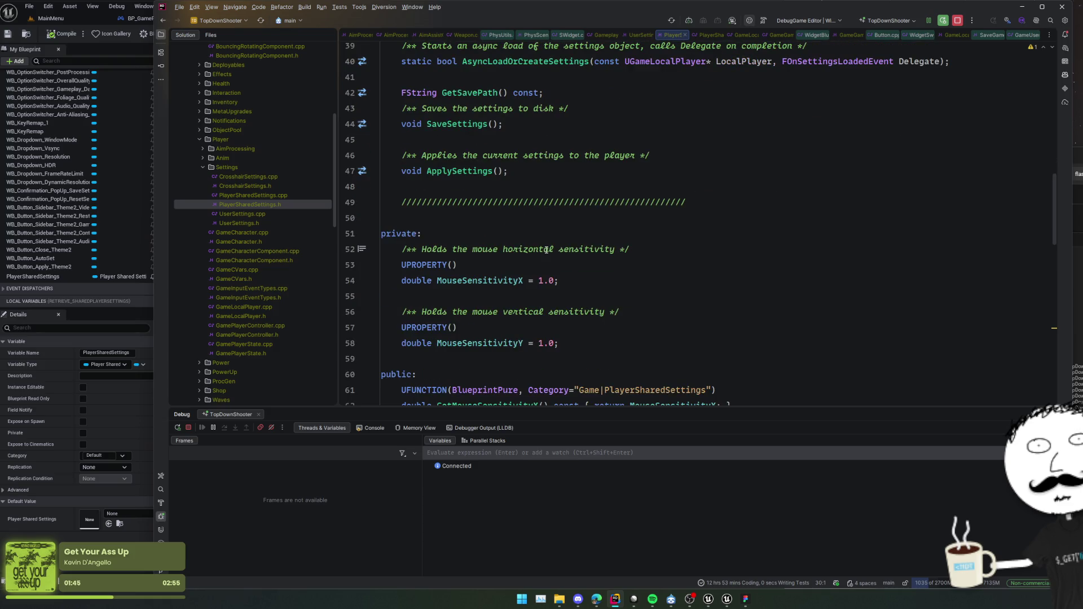
pyautogui.scroll(-7, 547, 249)
pyautogui.scroll(9, 508, 226)
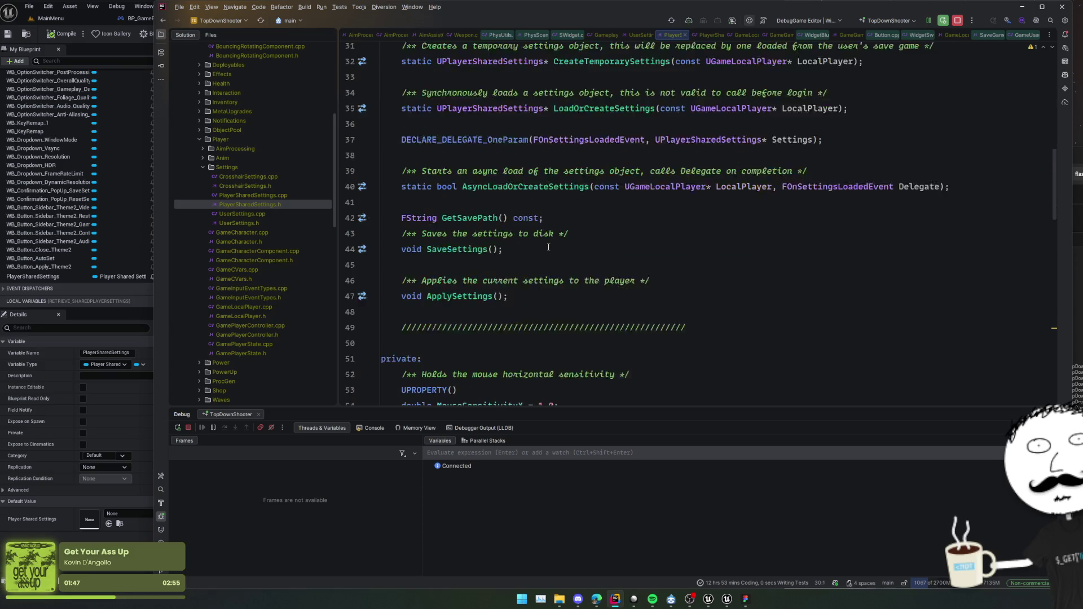
pyautogui.scroll(-1, 468, 209)
# Peek at the SaveSettings implementation with F12, then return to the header.
pyautogui.click(467, 187)
pyautogui.press('F12')
pyautogui.hotkey('ctrl', '-')
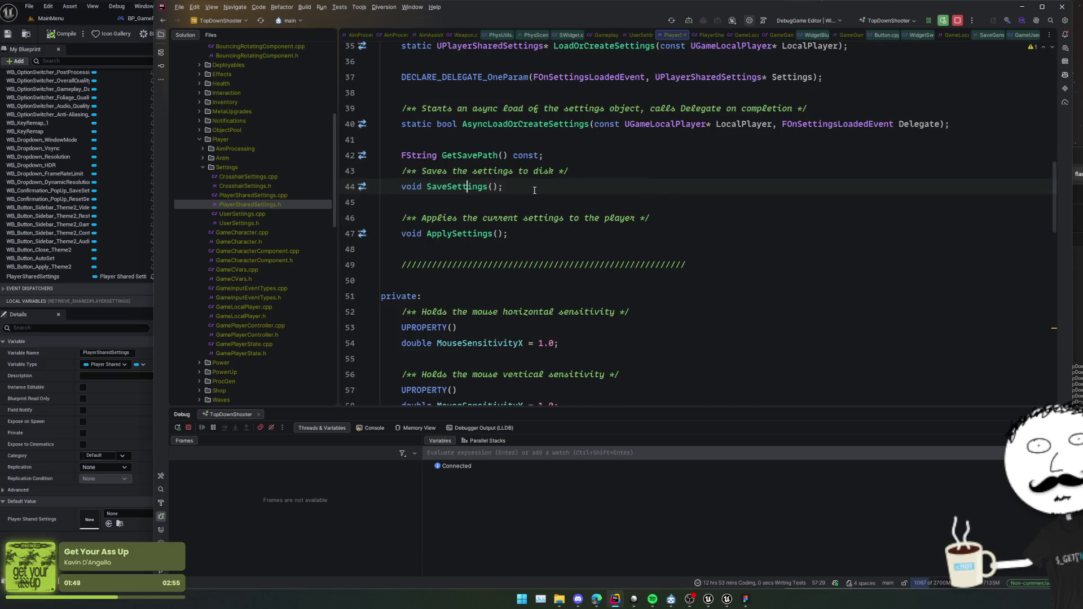
pyautogui.scroll(9, 590, 180)
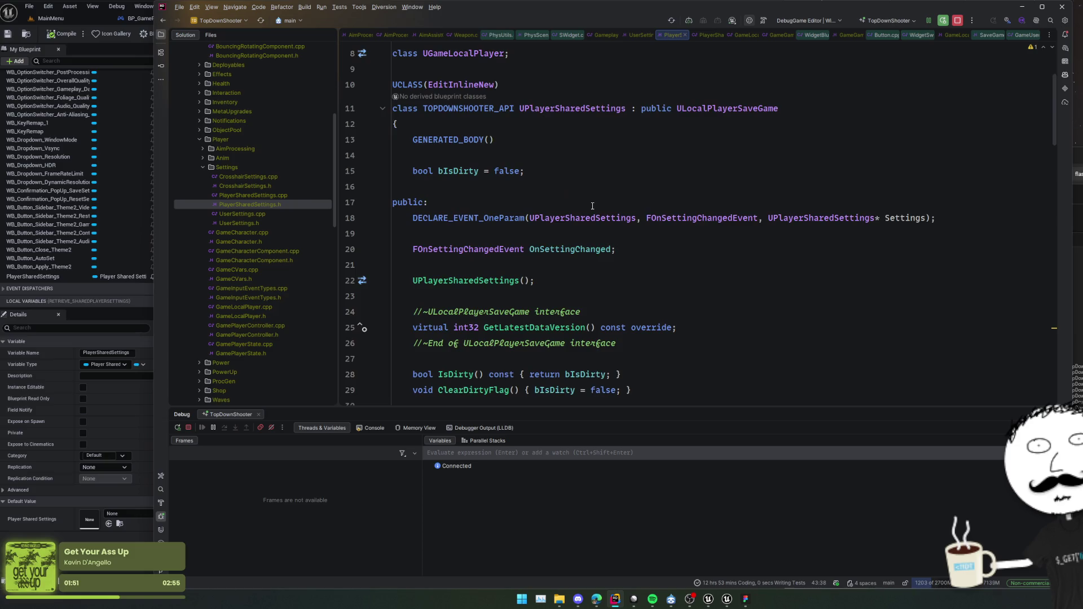
# Add UFUNCTION(BlueprintCallable) above the SaveSettings declaration.
pyautogui.scroll(-6, 592, 206)
pyautogui.scroll(-3, 592, 206)
pyautogui.press('Return')
pyautogui.write('UFUNC')
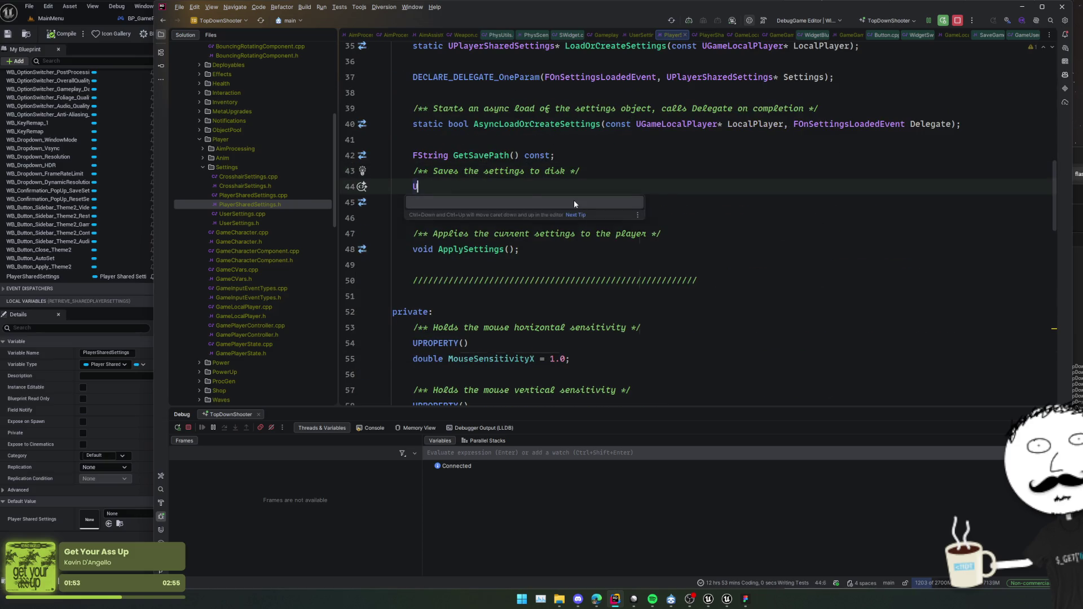
pyautogui.press('Return')
pyautogui.write('Bl')
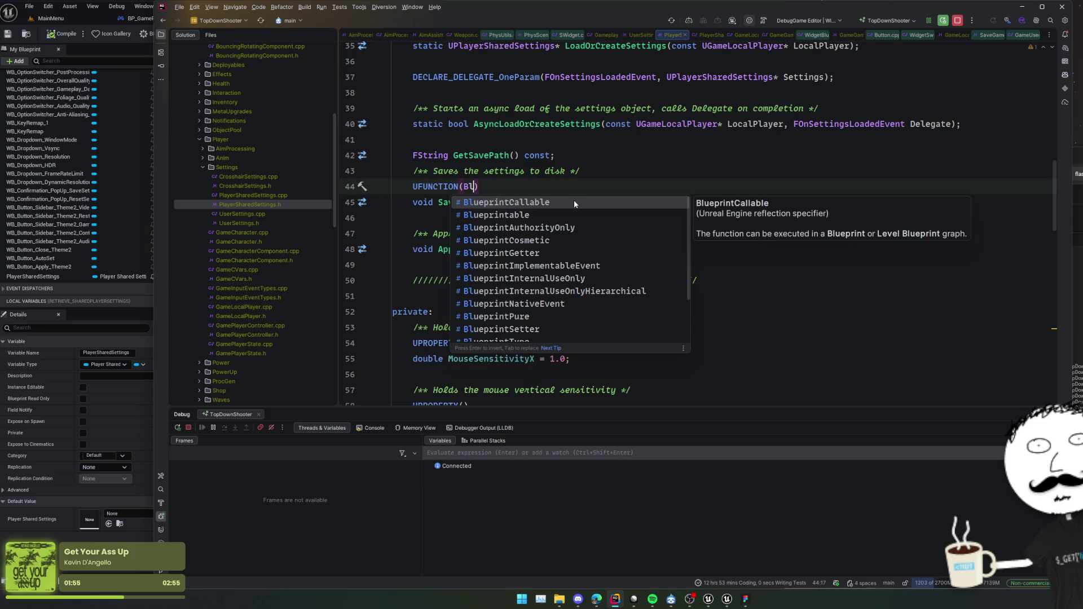
pyautogui.press('Return')
pyautogui.press('Home')
pyautogui.press('Return')
# Add UFUNCTION(BlueprintCallable) above ApplySettings, correcting a mistyped UGameLocalPl.
pyautogui.press('Down')
pyautogui.press('Down')
pyautogui.press('Down')
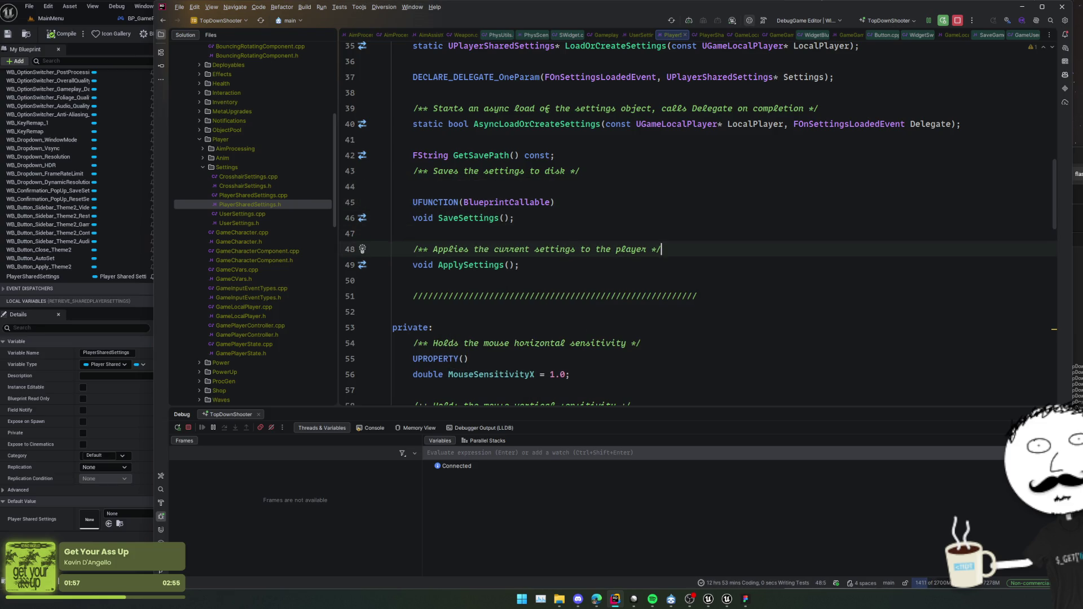
pyautogui.press('End')
pyautogui.press('Return')
pyautogui.write('UGameLocalPl')
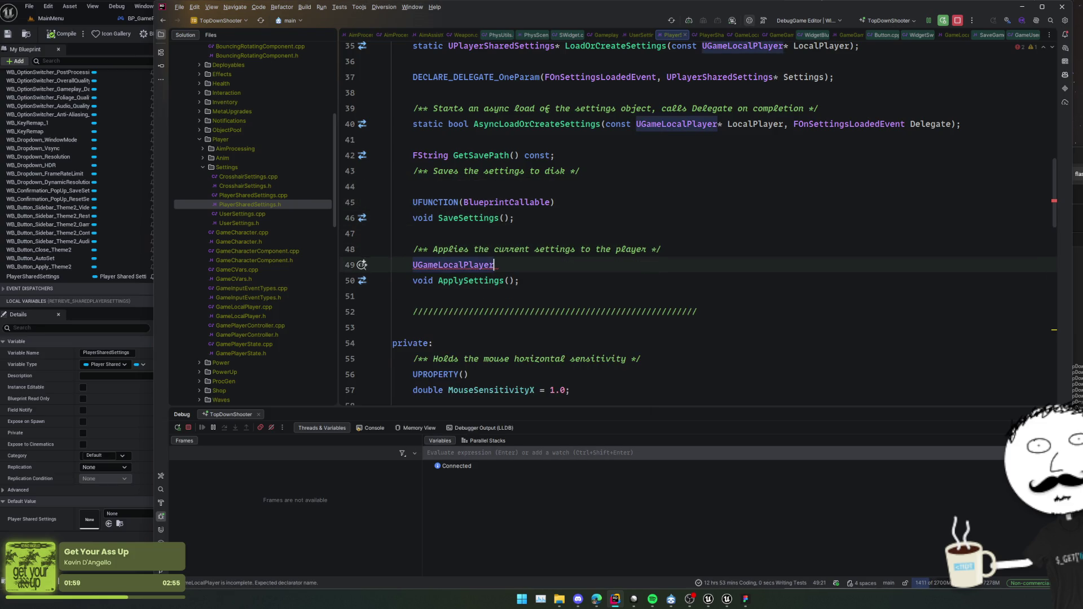
pyautogui.hotkey('ctrl', 'BackSpace')
pyautogui.write('UF')
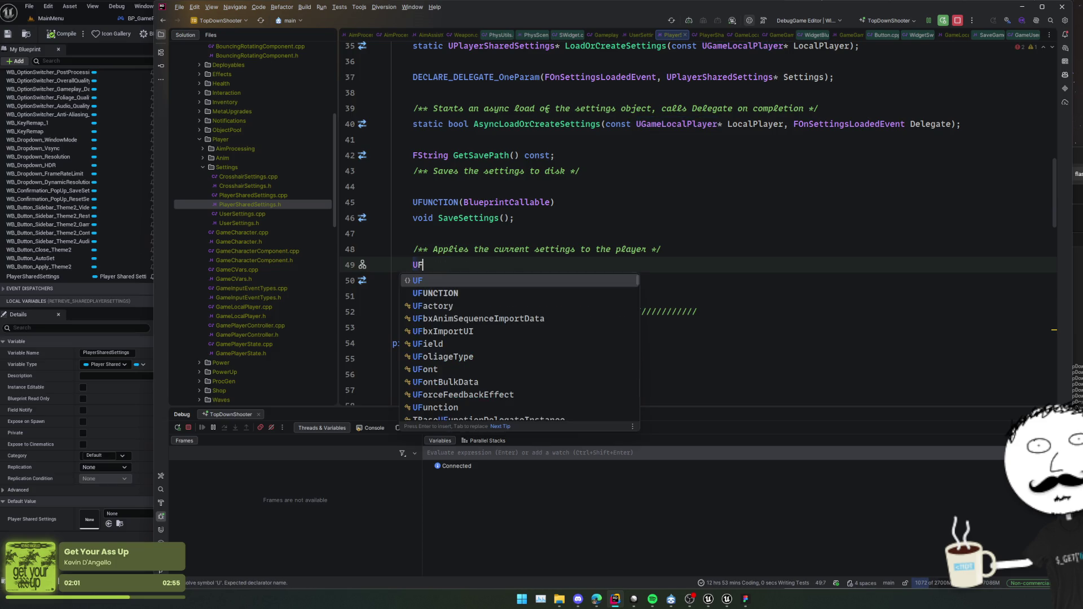
pyautogui.press('Return')
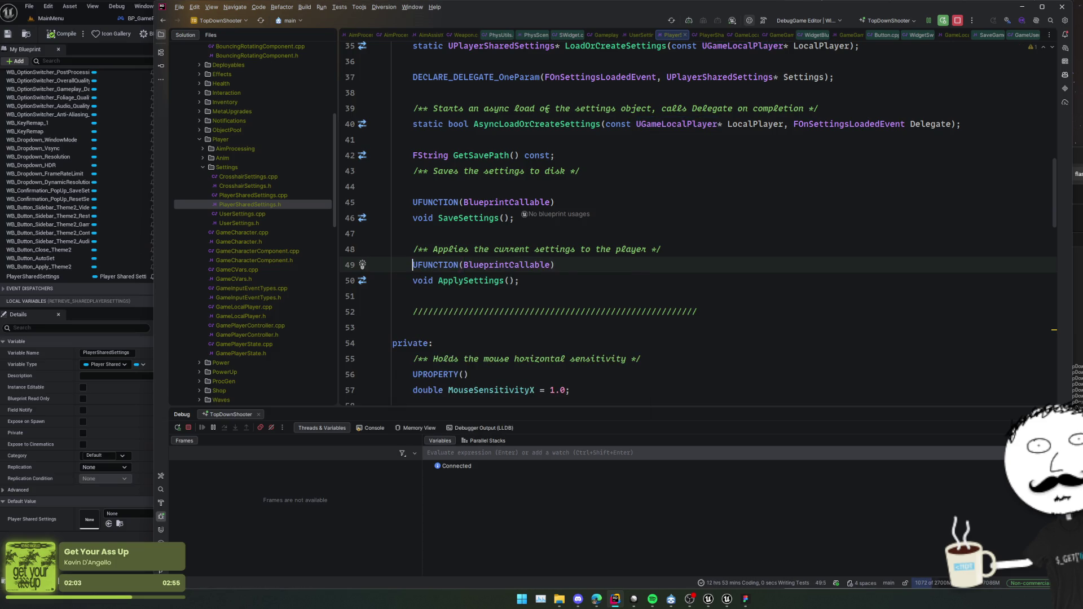
pyautogui.click(413, 249)
pyautogui.click(632, 230)
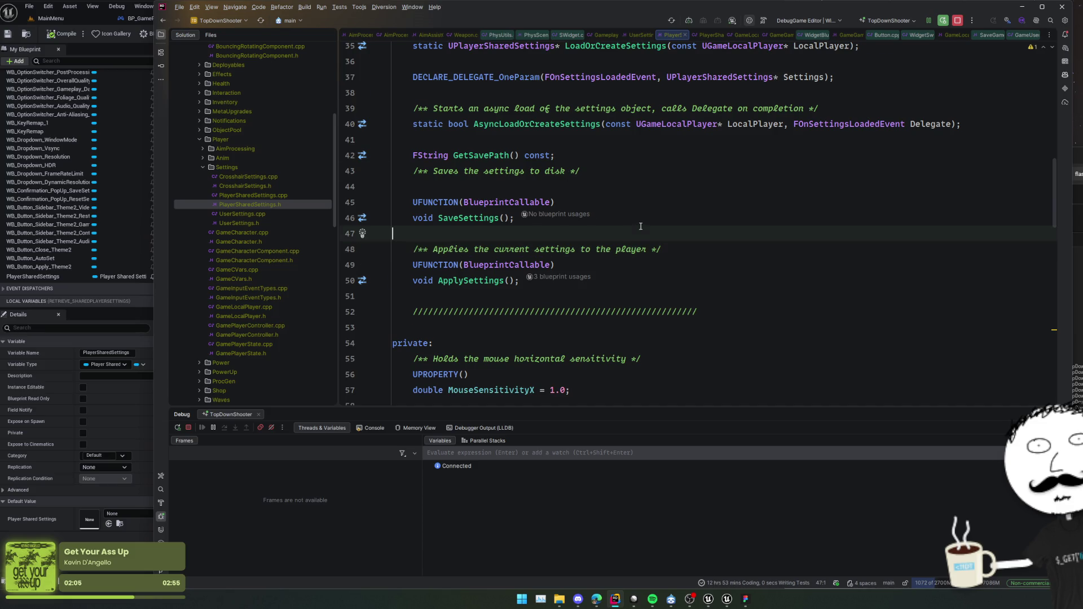
# Review the bShowDamageNumbers UPROPERTY and sensitivity setters, then trigger a Live Coding rebuild.
pyautogui.scroll(-8, 638, 225)
pyautogui.scroll(-8, 644, 220)
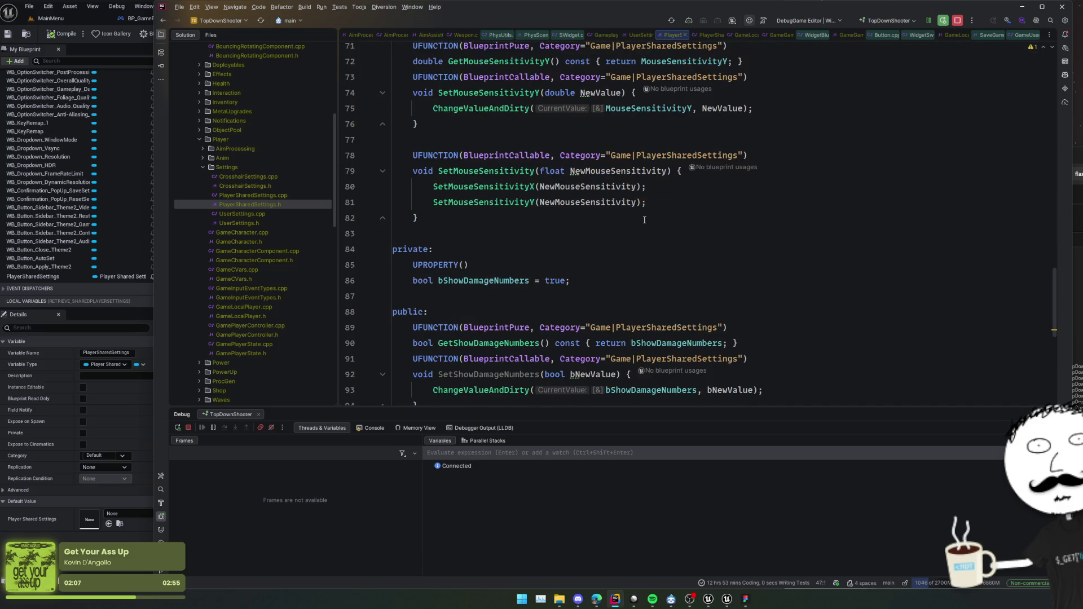
pyautogui.scroll(-3, 645, 217)
pyautogui.scroll(5, 671, 197)
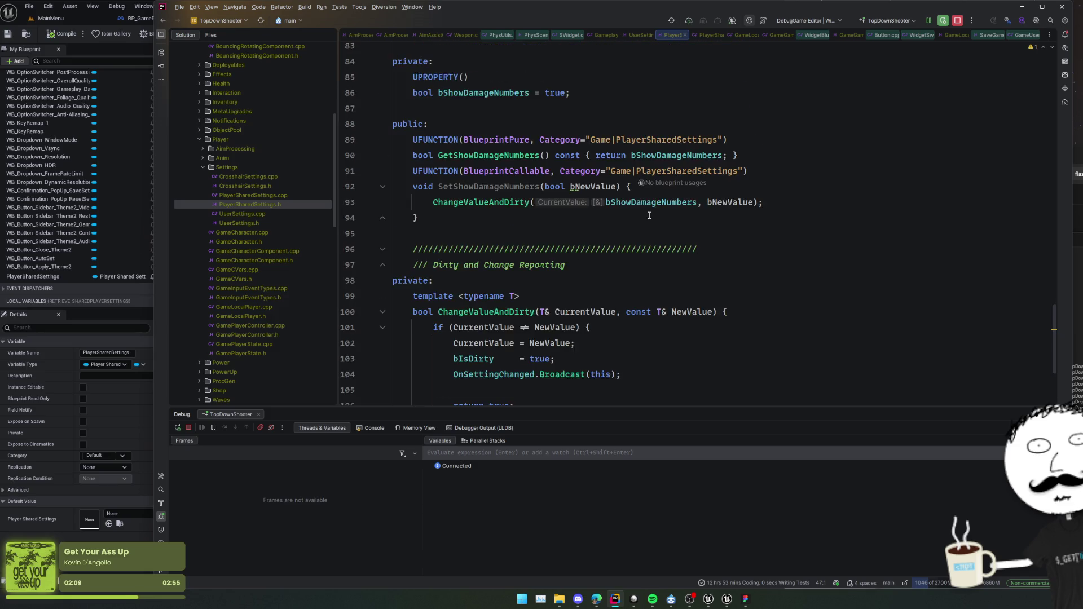
pyautogui.scroll(3, 795, 191)
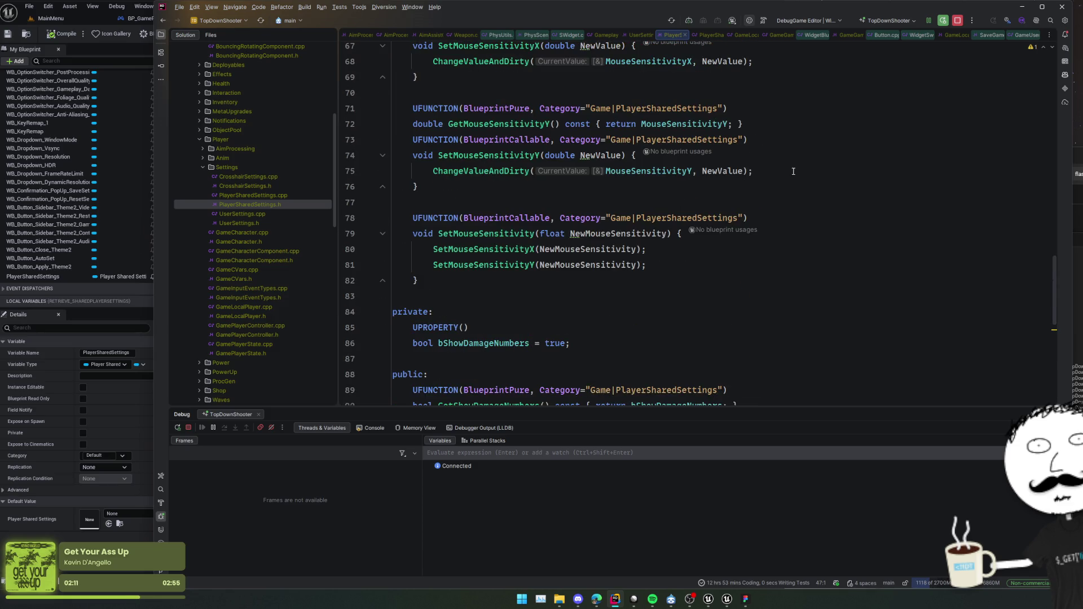
pyautogui.scroll(-4, 793, 171)
pyautogui.click(801, 171)
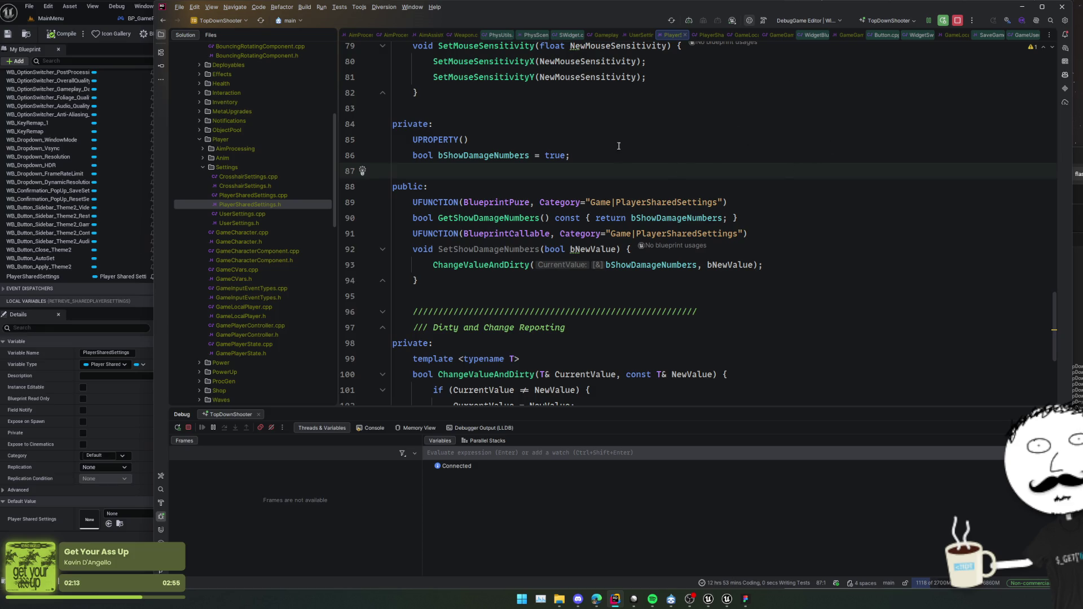
pyautogui.click(811, 140)
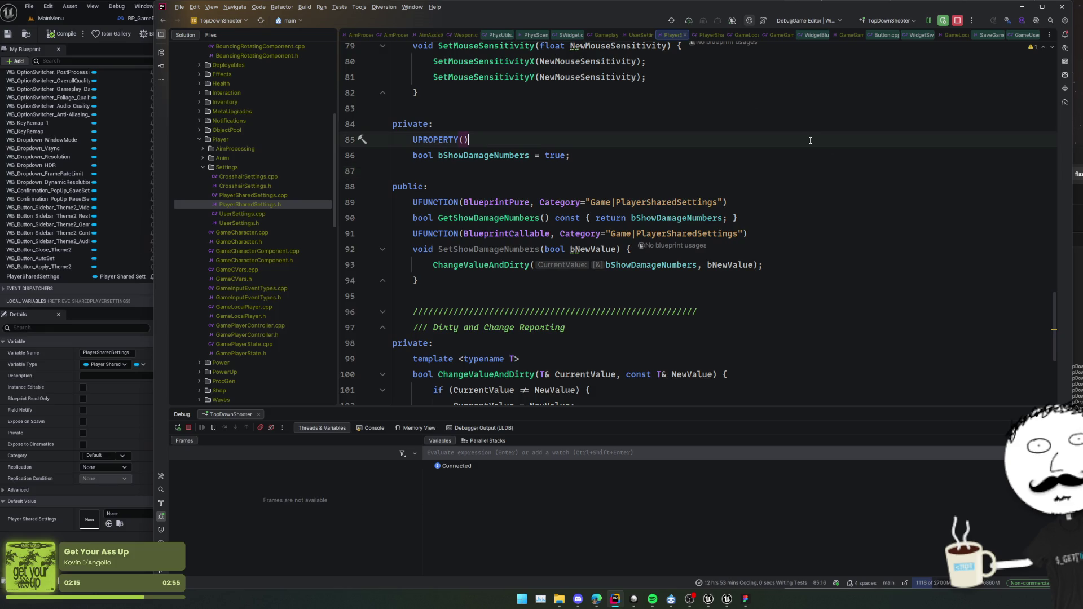
pyautogui.scroll(3, 793, 135)
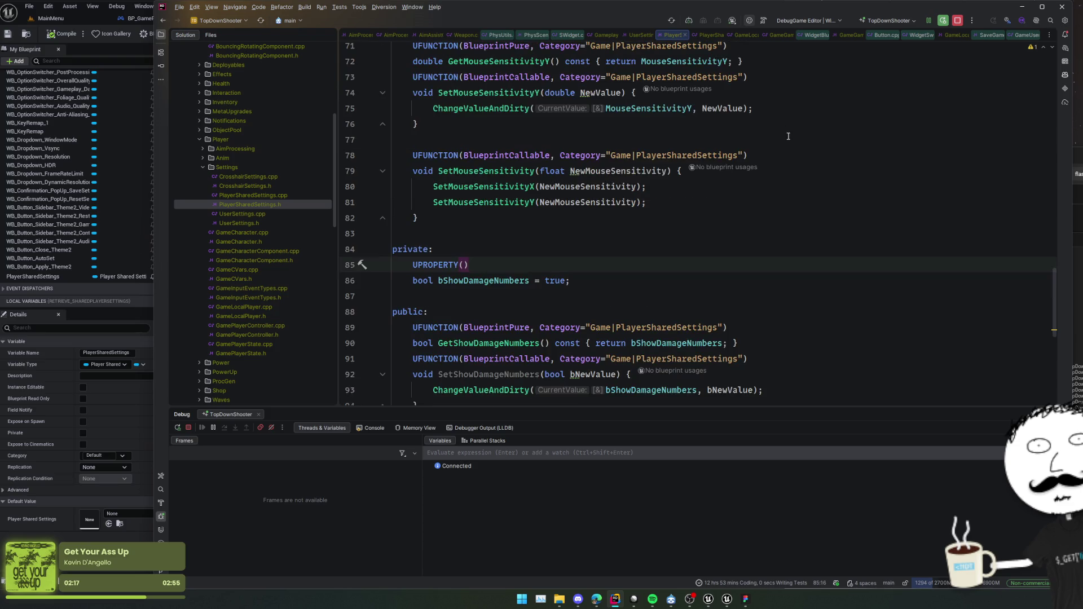
pyautogui.click(785, 128)
pyautogui.scroll(4, 795, 159)
pyautogui.click(794, 159)
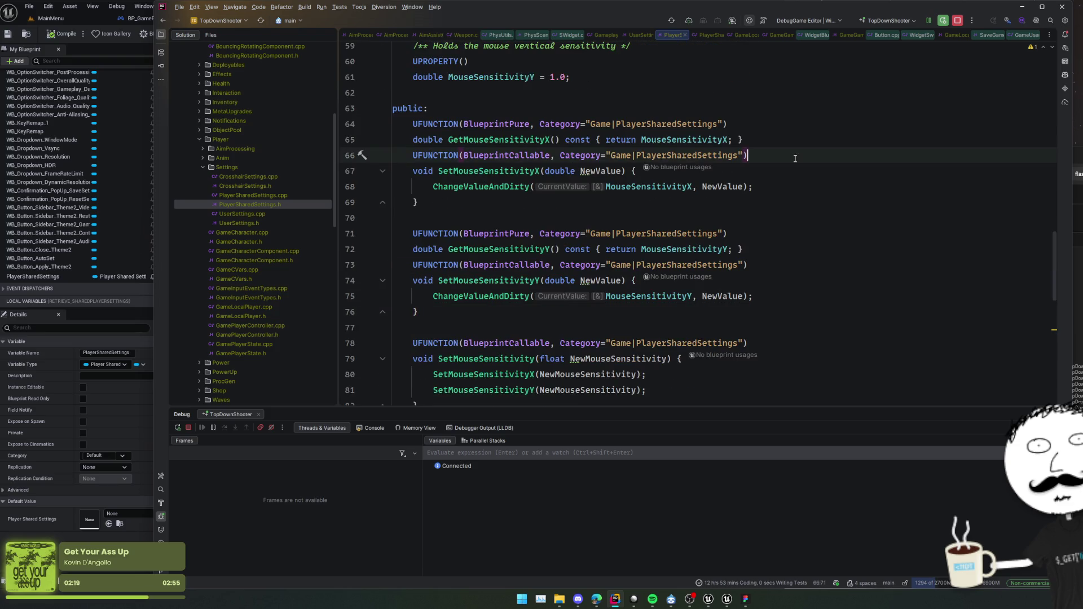
pyautogui.hotkey('ctrl', 'alt', 'F11')
pyautogui.click(48, 277)
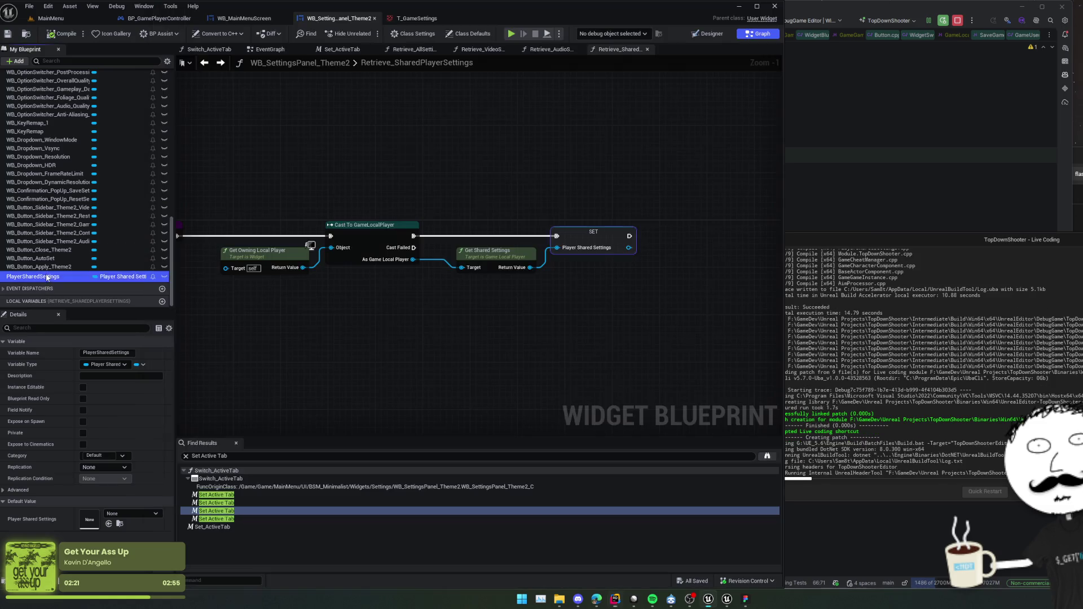
# Collapse the Audio variable group and open the Retrieve_AllSettings function graph.
pyautogui.scroll(-1, 406, 320)
pyautogui.moveTo(362, 321); pyautogui.dragTo(533, 332)
pyautogui.scroll(5, 97, 233)
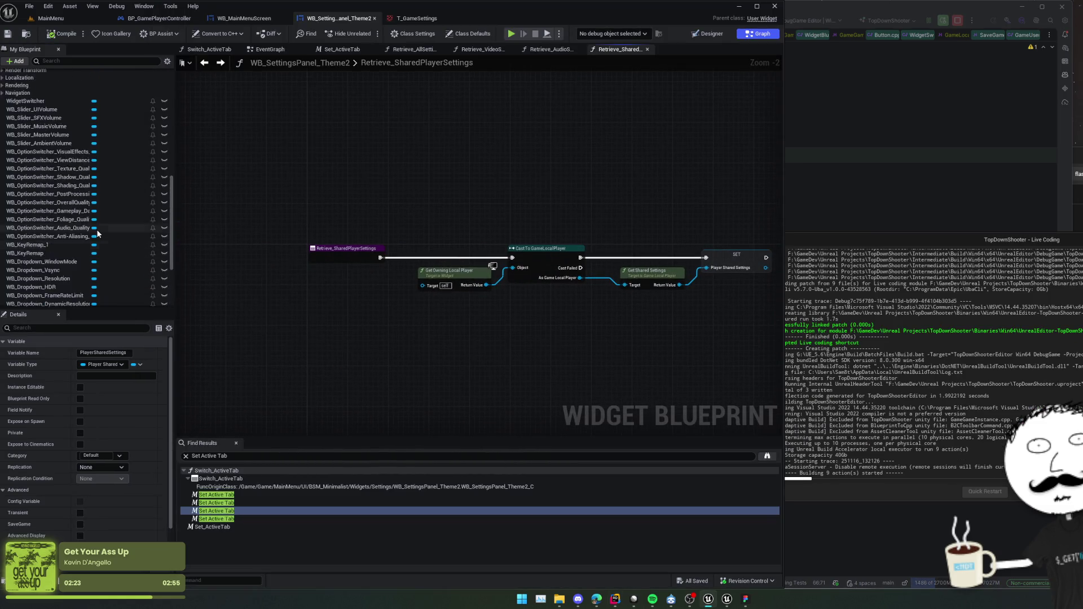
pyautogui.scroll(10, 93, 233)
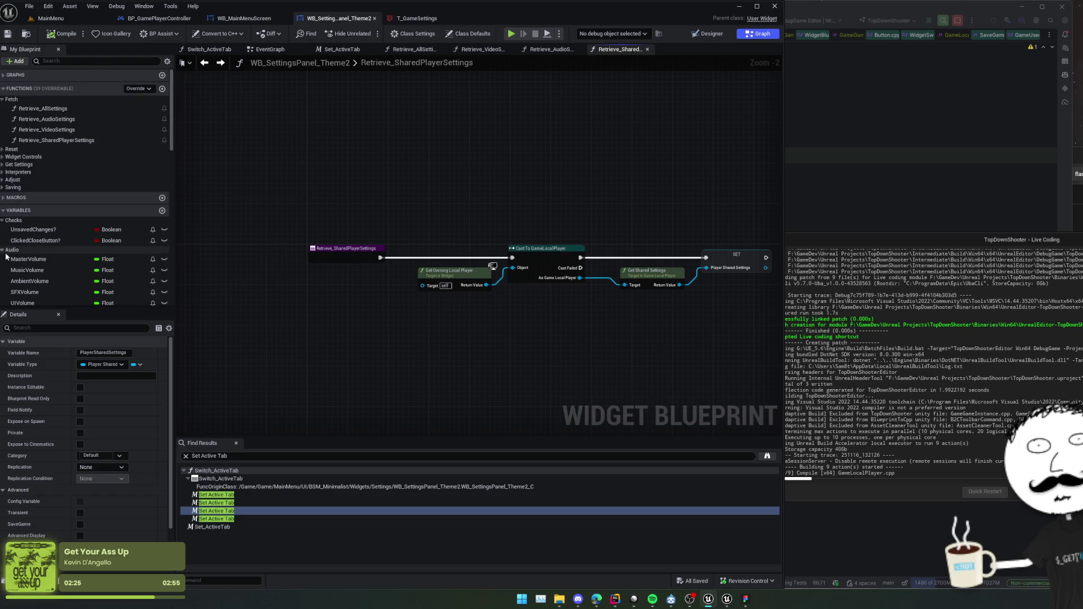
pyautogui.click(6, 253)
pyautogui.click(5, 253)
pyautogui.click(39, 109)
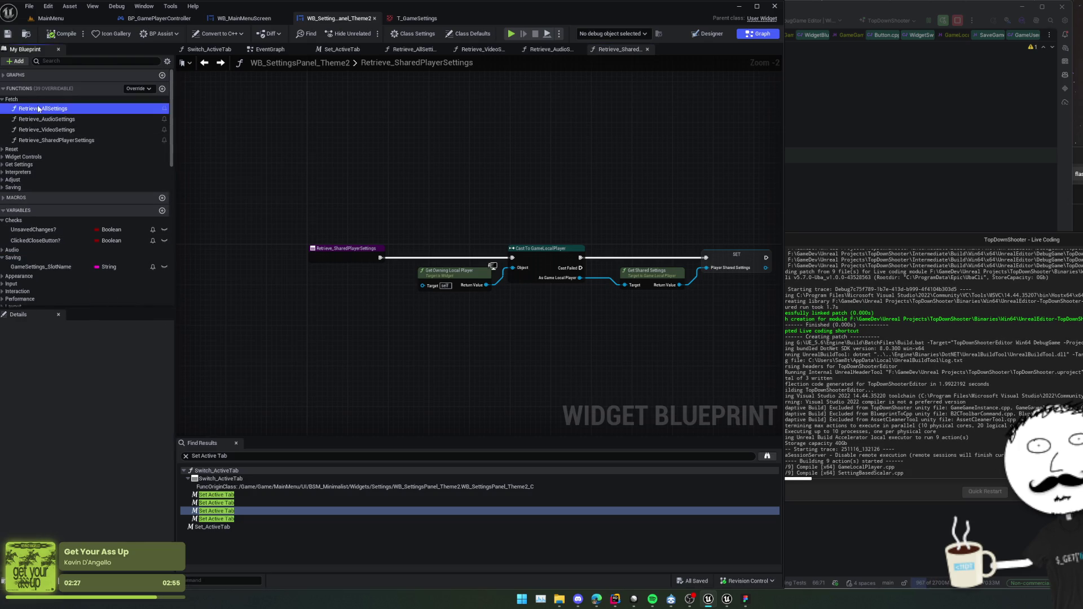
pyautogui.doubleClick(38, 109)
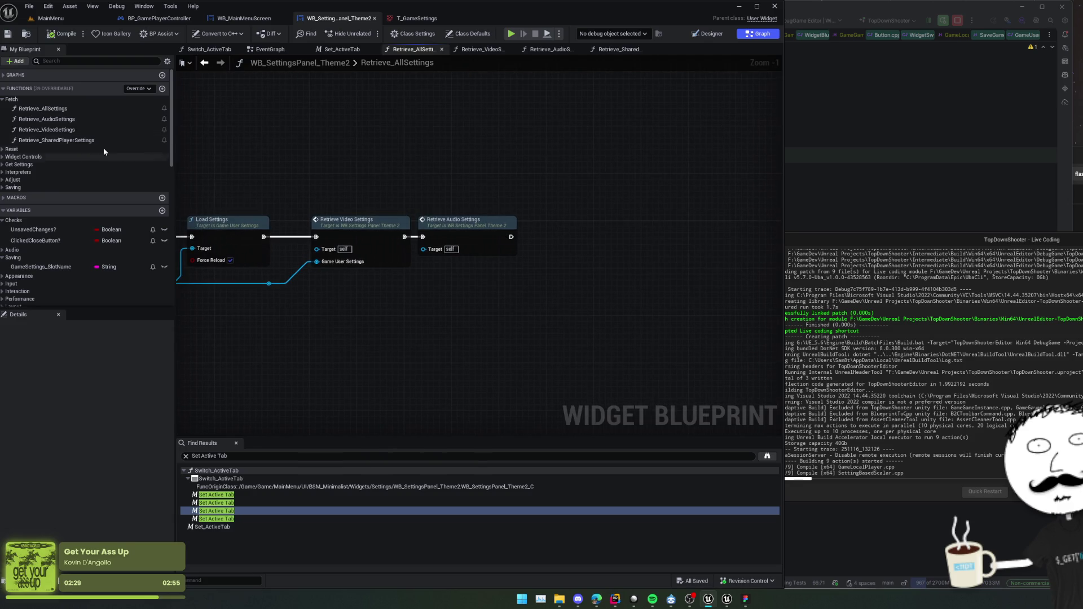
# Add a Retrieve_SharedPlayerSettings call wired after Retrieve Audio Settings.
pyautogui.moveTo(57, 140)
pyautogui.mouseDown()
pyautogui.moveTo(202, 187)
pyautogui.moveTo(527, 324)
pyautogui.moveTo(580, 252)
pyautogui.mouseUp()
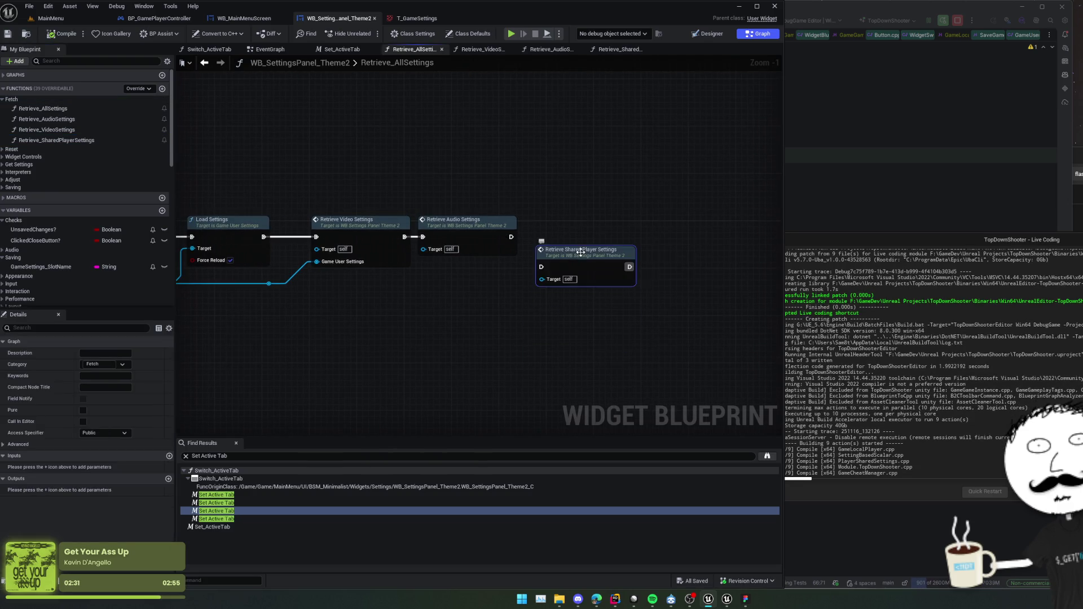
pyautogui.moveTo(511, 237); pyautogui.dragTo(542, 267)
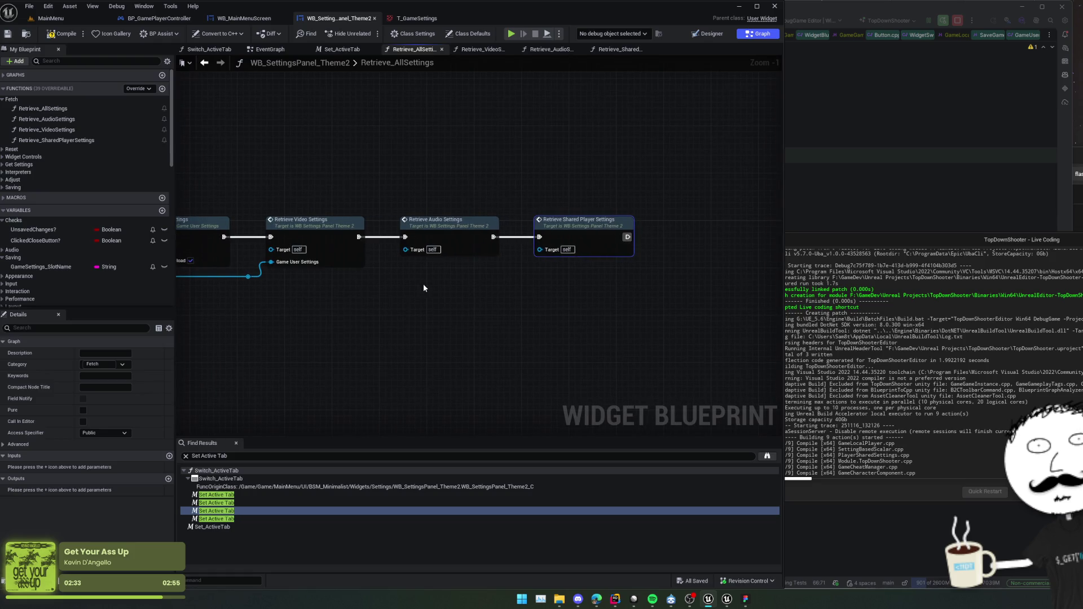
pyautogui.scroll(-3, 292, 299)
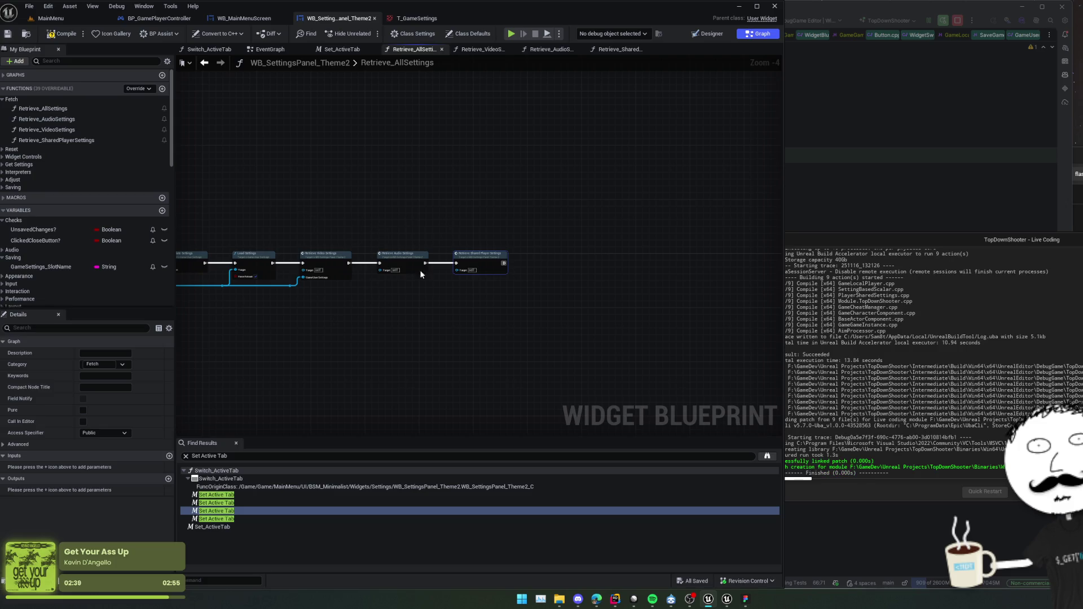
pyautogui.doubleClick(431, 242)
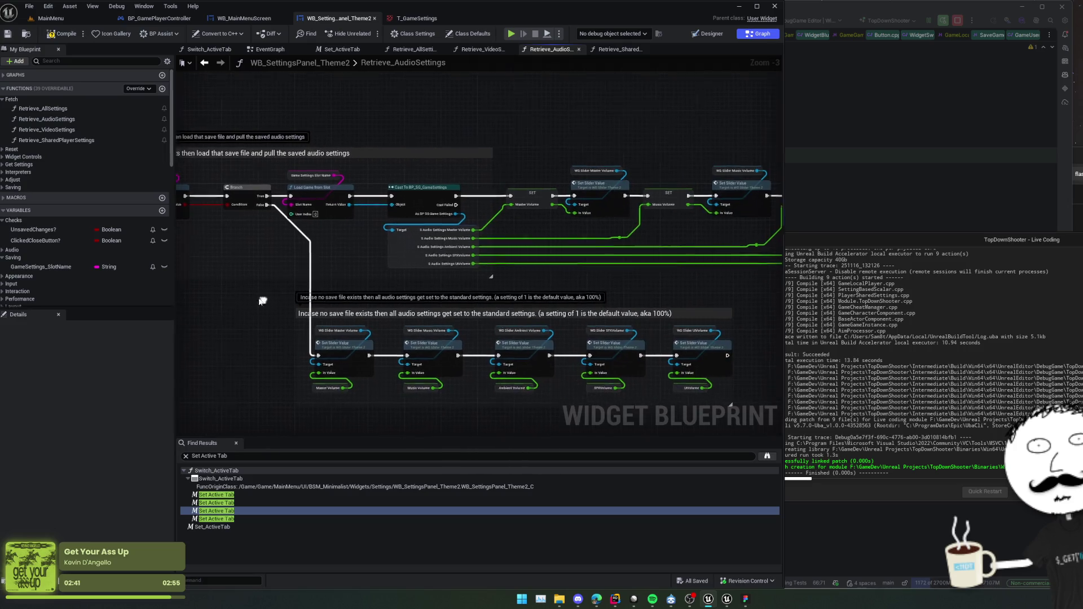
# Pan the Retrieve_AudioSettings graph to inspect its cast and volume SET nodes.
pyautogui.scroll(2, 263, 301)
pyautogui.moveTo(263, 300)
pyautogui.mouseDown()
pyautogui.moveTo(658, 295)
pyautogui.moveTo(419, 293)
pyautogui.moveTo(312, 275)
pyautogui.moveTo(383, 269)
pyautogui.mouseUp()
pyautogui.scroll(-1, 311, 274)
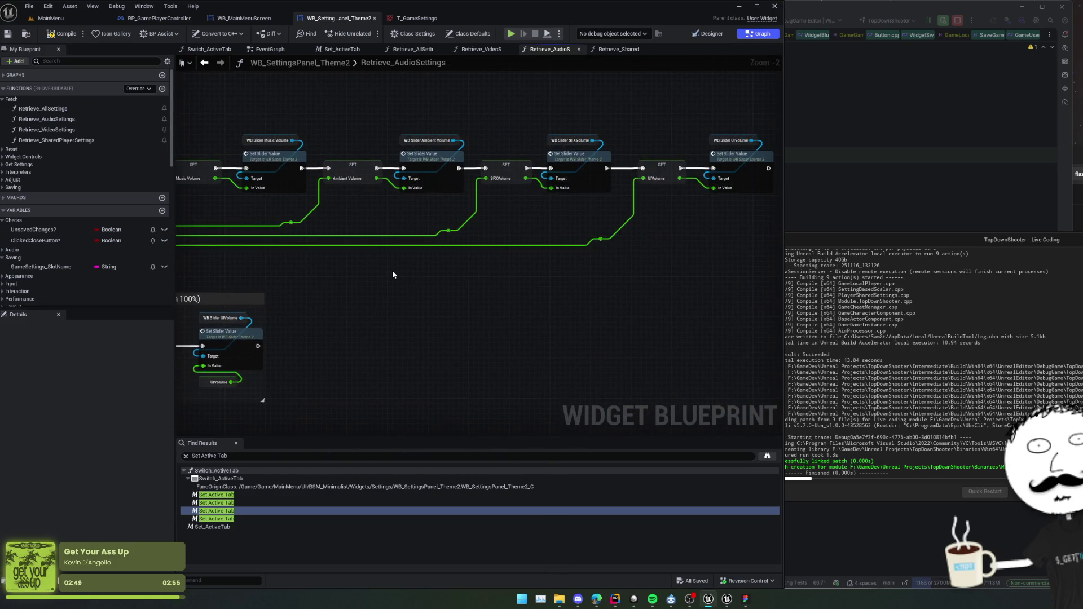
pyautogui.scroll(1, 391, 270)
pyautogui.rightClick(423, 266)
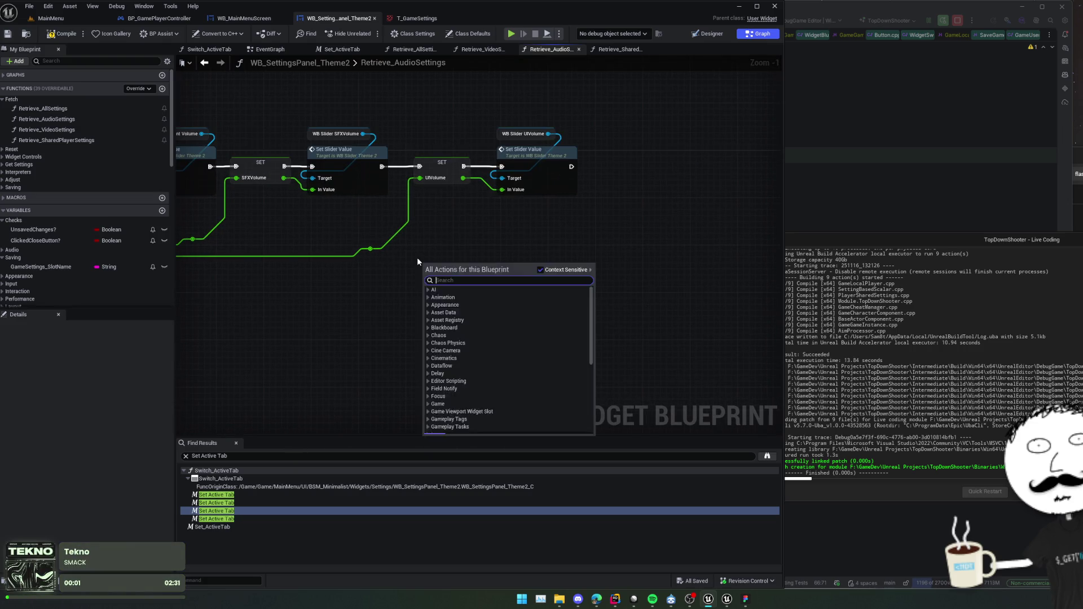
pyautogui.press('Escape')
pyautogui.moveTo(402, 277); pyautogui.dragTo(546, 270)
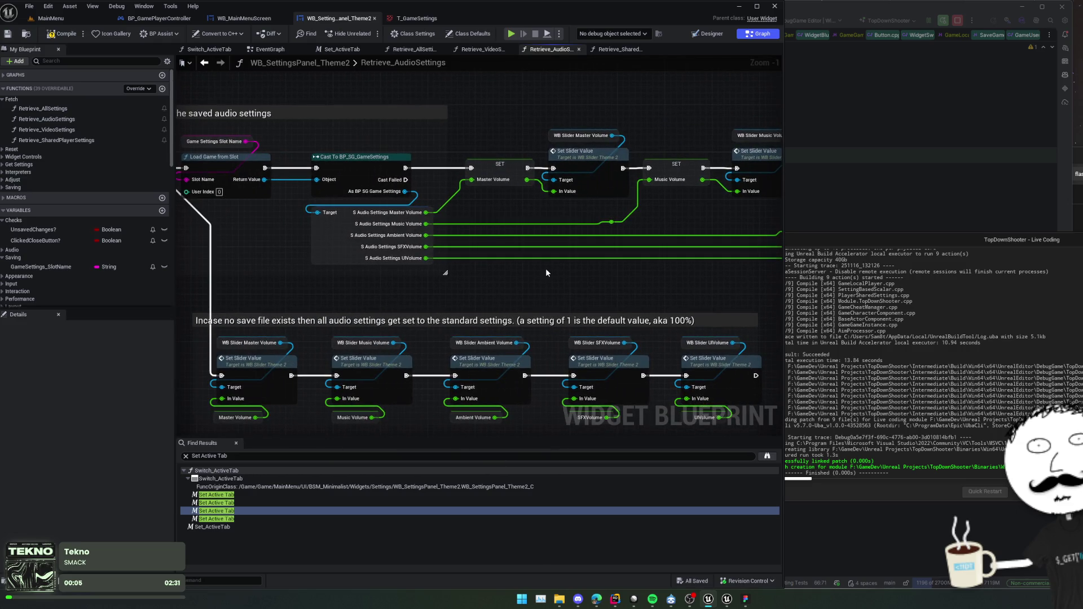
# Return to Retrieve_AllSettings and open the Retrieve Shared Player Settings function.
pyautogui.hotkey('alt', 'Left')
pyautogui.click(473, 246)
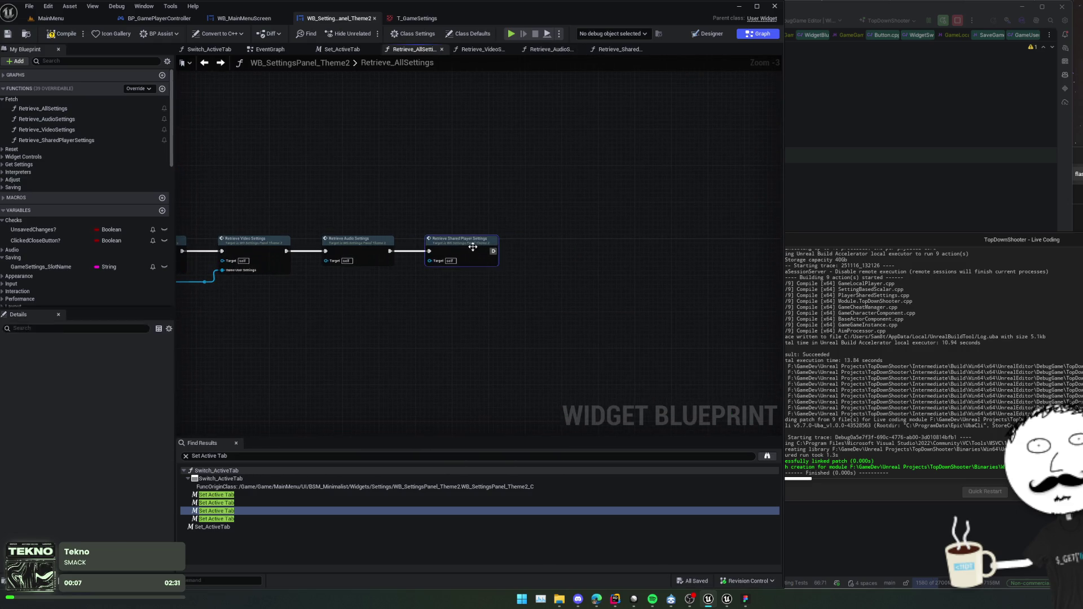
pyautogui.doubleClick(473, 247)
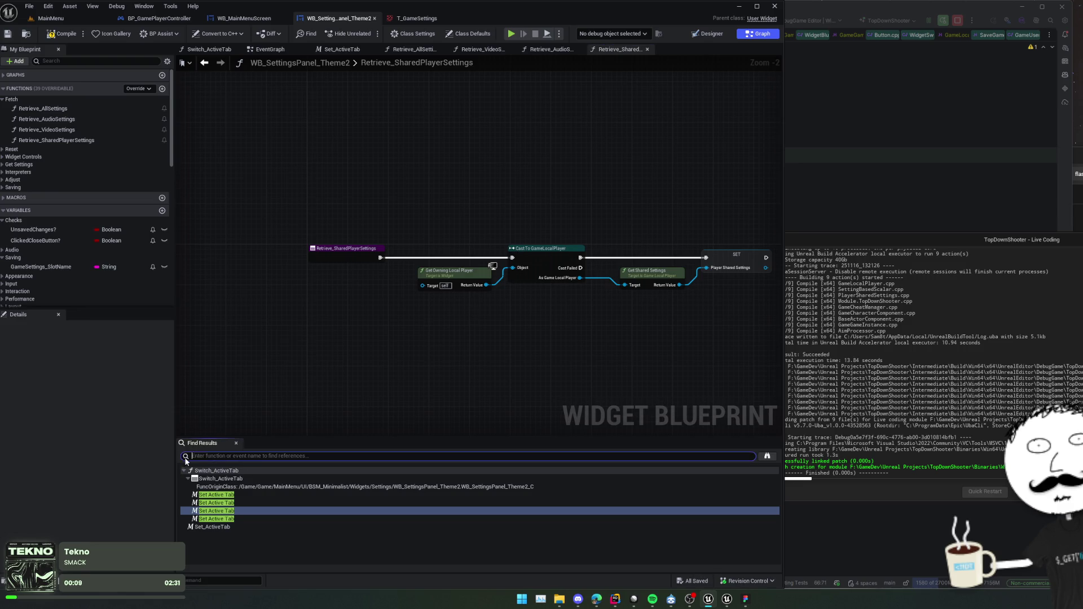
# Place a Get Show Damage Numbers node below the PlayerSharedSettings SET, then save and compile.
pyautogui.click(235, 443)
pyautogui.moveTo(588, 339)
pyautogui.mouseDown()
pyautogui.moveTo(490, 360)
pyautogui.moveTo(430, 350)
pyautogui.moveTo(510, 343)
pyautogui.moveTo(452, 347)
pyautogui.mouseUp()
pyautogui.scroll(-1, 454, 346)
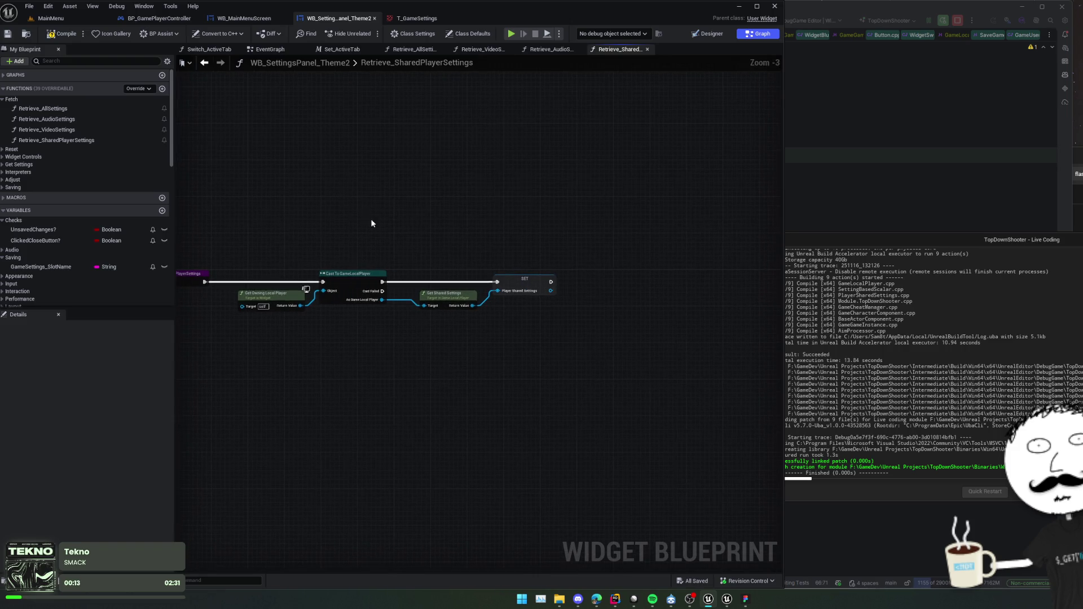
pyautogui.moveTo(371, 219)
pyautogui.mouseDown()
pyautogui.moveTo(479, 246)
pyautogui.moveTo(249, 219)
pyautogui.moveTo(303, 239)
pyautogui.moveTo(333, 260)
pyautogui.moveTo(315, 270)
pyautogui.moveTo(325, 271)
pyautogui.mouseUp()
pyautogui.write('GET DAMA')
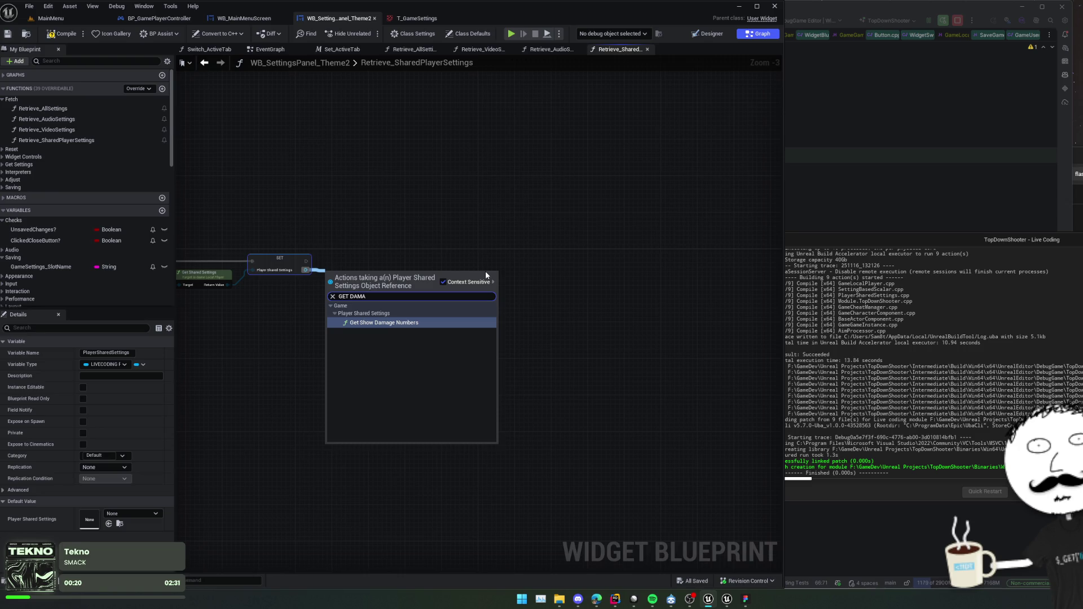
pyautogui.press('Return')
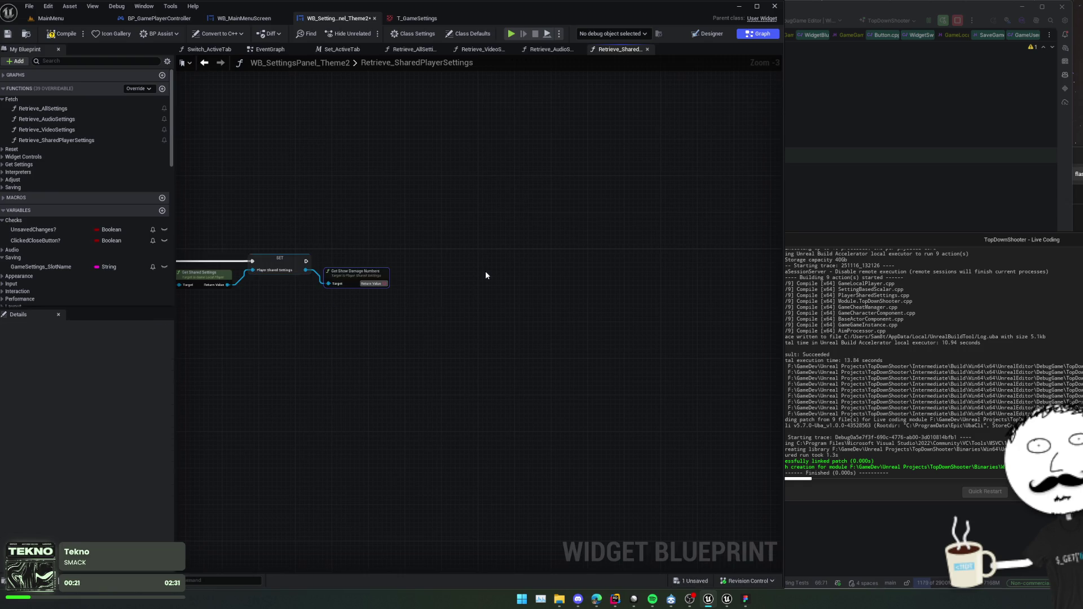
pyautogui.moveTo(355, 284); pyautogui.dragTo(354, 301)
pyautogui.scroll(2, 410, 289)
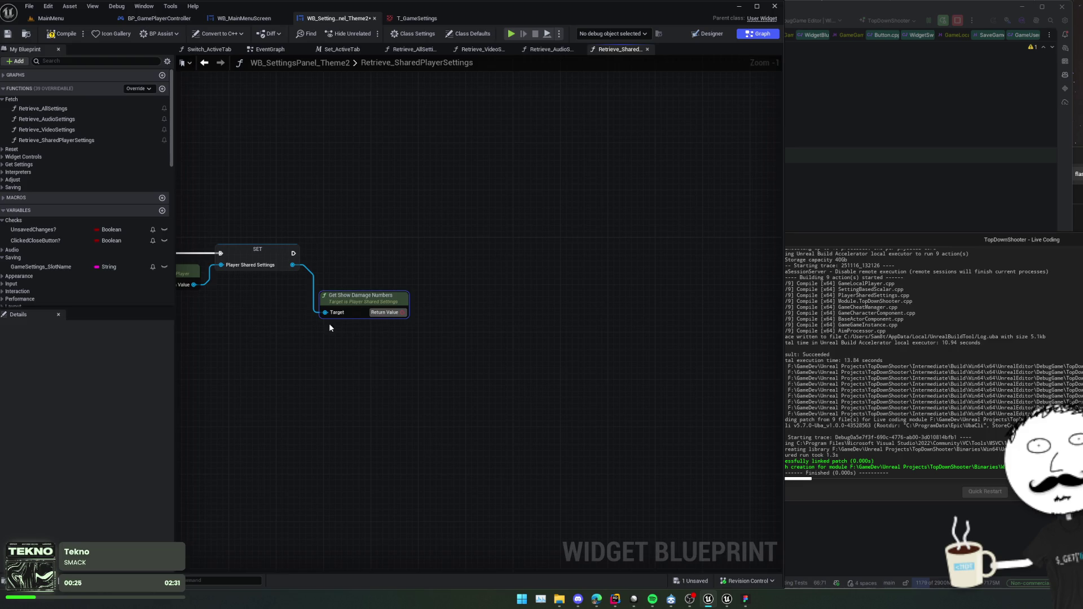
pyautogui.moveTo(446, 283)
pyautogui.mouseDown()
pyautogui.moveTo(474, 273)
pyautogui.moveTo(451, 286)
pyautogui.mouseUp()
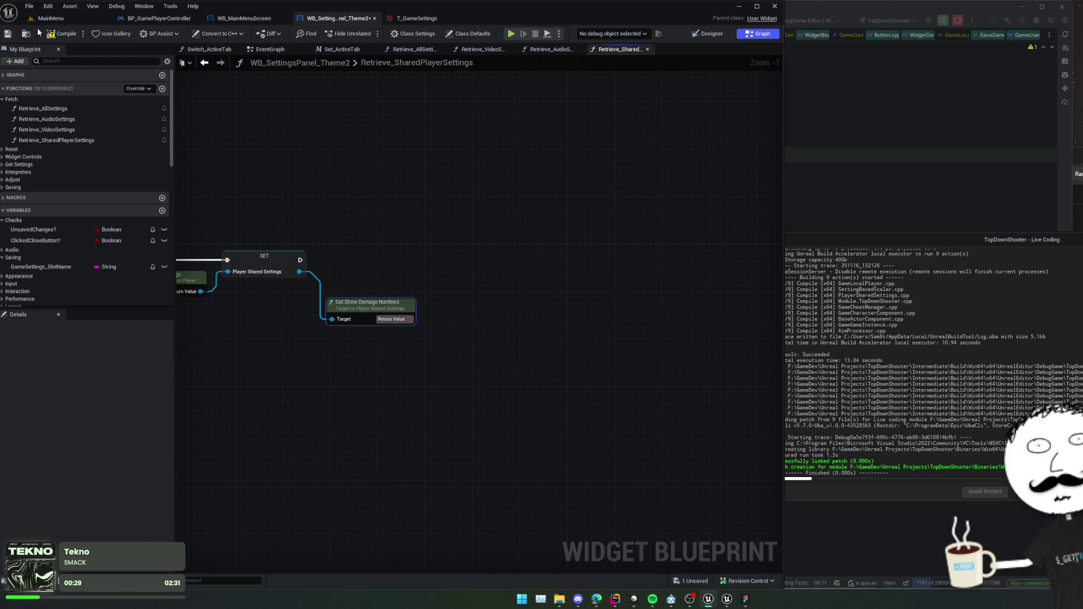
pyautogui.hotkey('ctrl', 's')
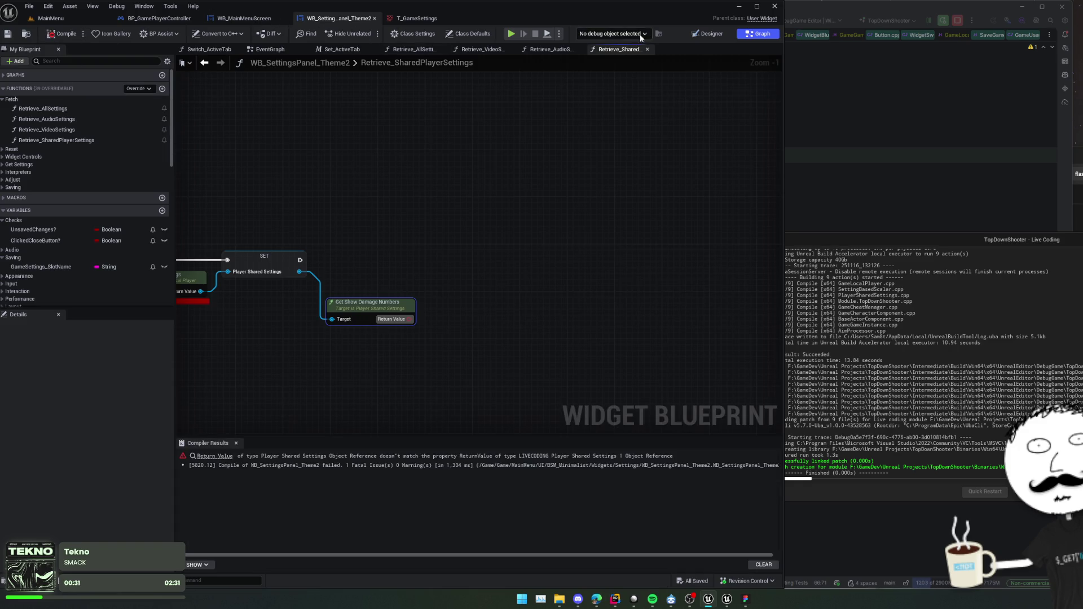
# From the Designer's Enabled option switcher, open WB_OptionSwitcher_Theme2 and view its EventGraph.
pyautogui.click(708, 34)
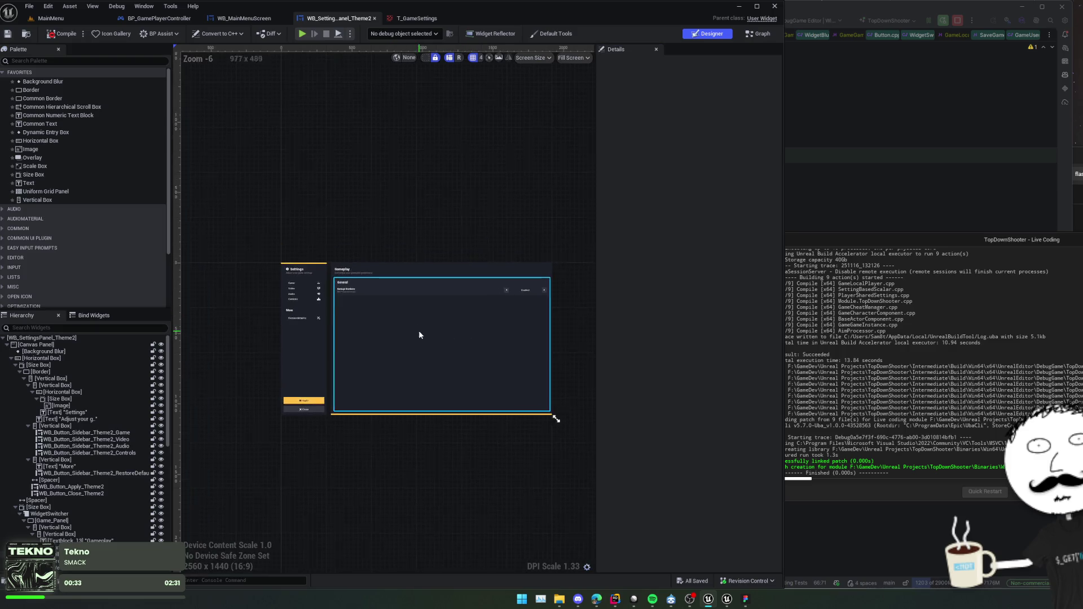
pyautogui.scroll(5, 536, 238)
pyautogui.click(547, 241)
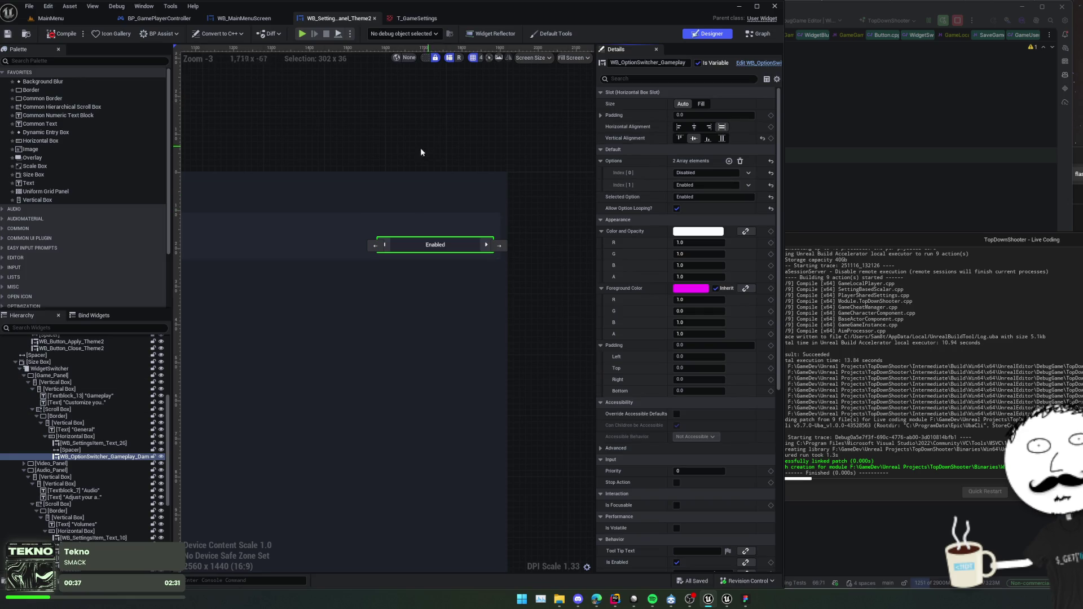
pyautogui.click(753, 64)
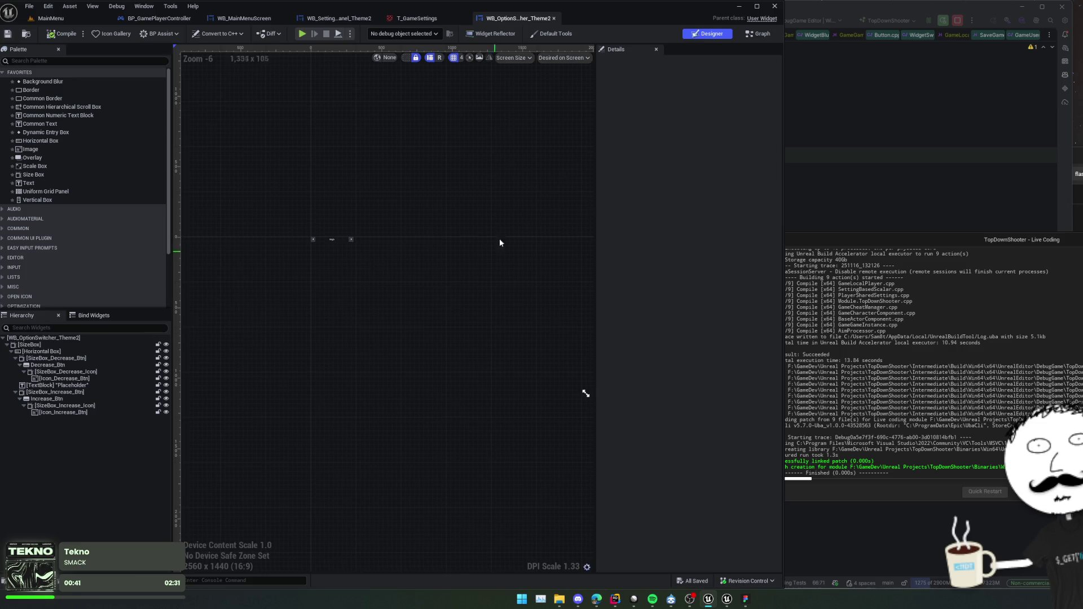
pyautogui.click(758, 34)
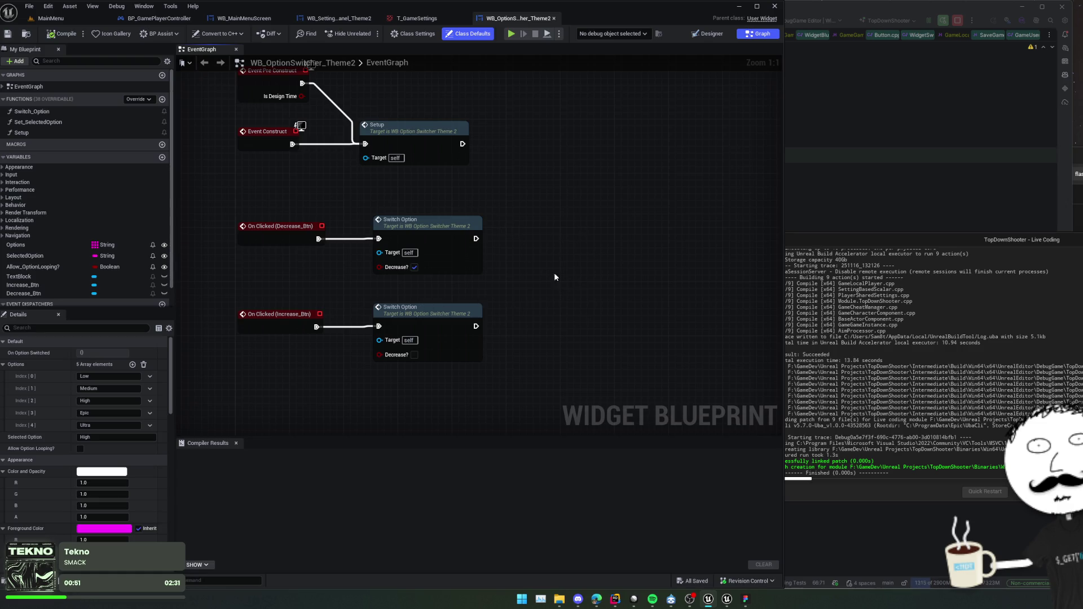
# Open the Switch_Option function and centre its Set Selected Option nodes.
pyautogui.doubleClick(430, 225)
pyautogui.scroll(3, 323, 249)
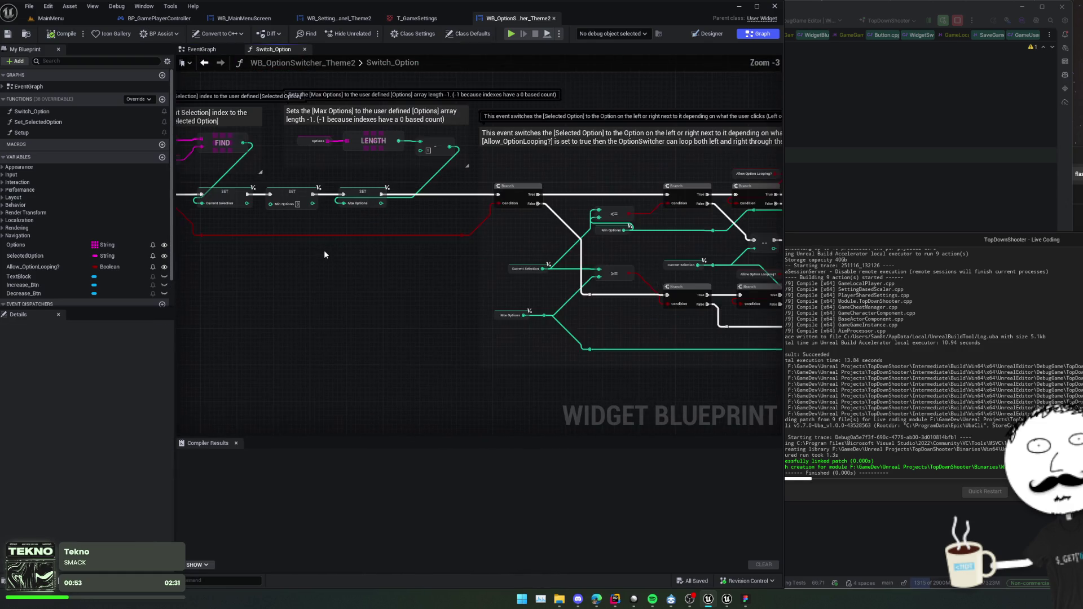
pyautogui.moveTo(463, 293)
pyautogui.mouseDown()
pyautogui.moveTo(626, 282)
pyautogui.moveTo(593, 299)
pyautogui.moveTo(446, 309)
pyautogui.mouseUp()
pyautogui.scroll(1, 539, 295)
pyautogui.scroll(2, 540, 294)
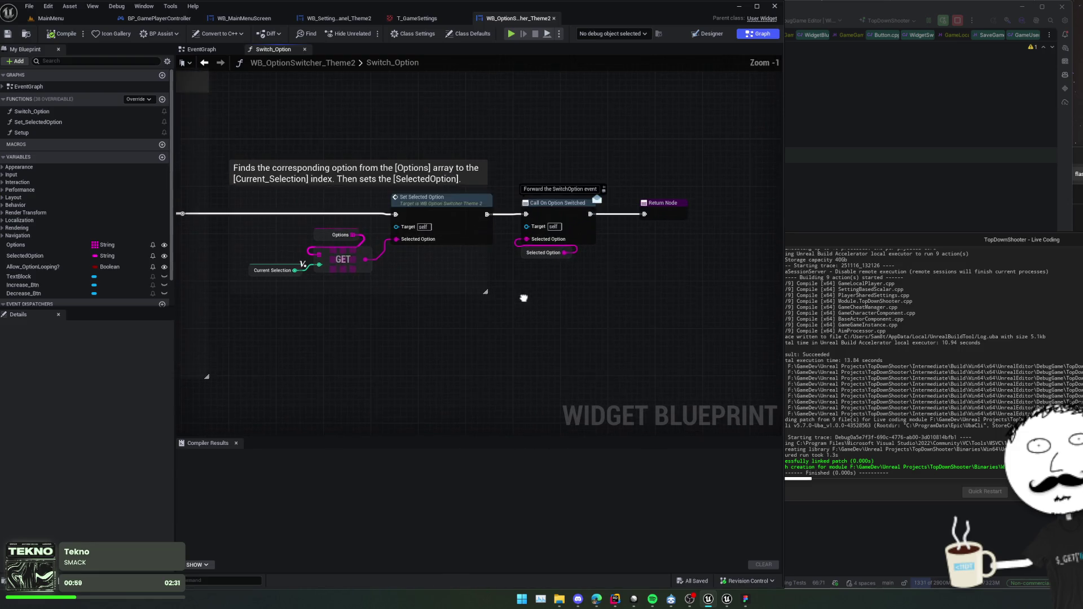
pyautogui.moveTo(540, 294)
pyautogui.mouseDown()
pyautogui.moveTo(417, 293)
pyautogui.moveTo(475, 300)
pyautogui.moveTo(382, 317)
pyautogui.moveTo(444, 315)
pyautogui.mouseUp()
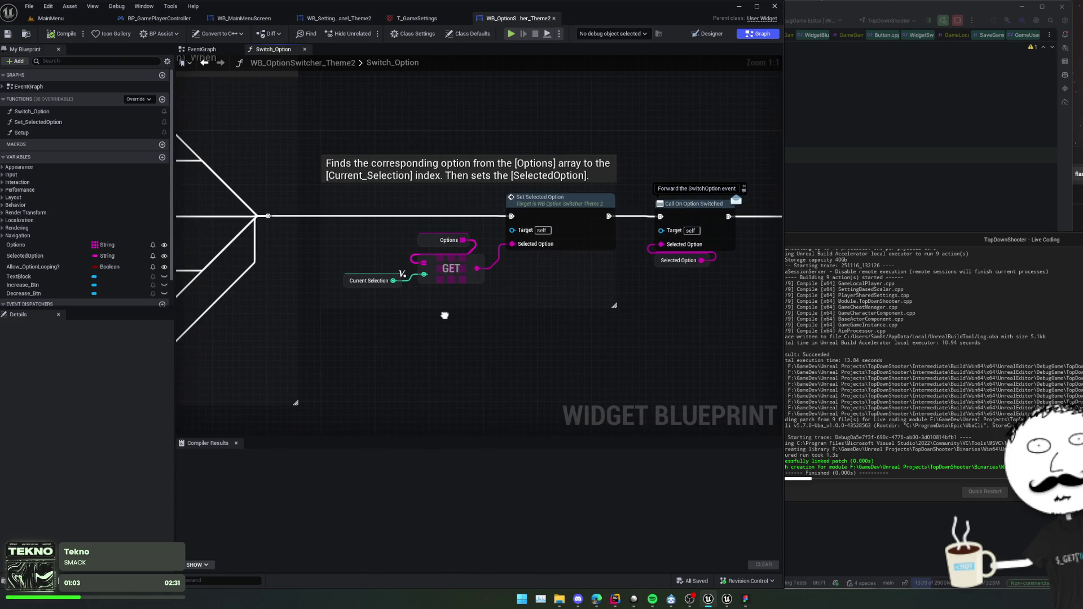
# Pan through Switch_Option's Branch, compare, SET, GET and Return nodes.
pyautogui.scroll(-1, 444, 315)
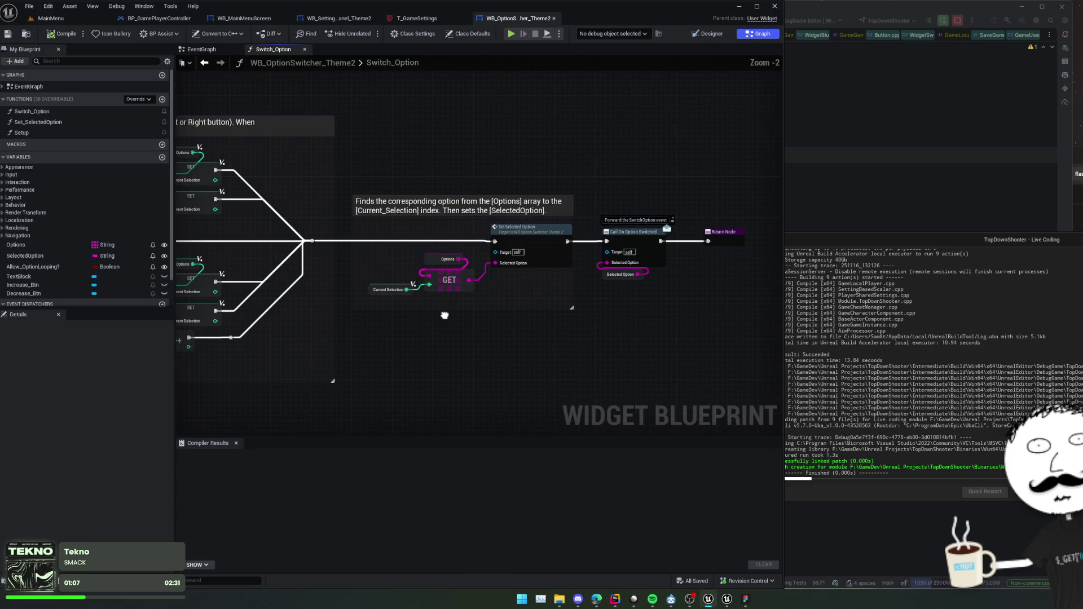
pyautogui.scroll(-1, 573, 315)
pyautogui.moveTo(573, 314)
pyautogui.mouseDown()
pyautogui.moveTo(524, 300)
pyautogui.moveTo(604, 333)
pyautogui.moveTo(514, 366)
pyautogui.moveTo(738, 357)
pyautogui.moveTo(379, 254)
pyautogui.moveTo(649, 288)
pyautogui.moveTo(703, 308)
pyautogui.moveTo(520, 273)
pyautogui.moveTo(339, 282)
pyautogui.mouseUp()
pyautogui.moveTo(677, 282); pyautogui.dragTo(491, 284)
pyautogui.moveTo(731, 270)
pyautogui.mouseDown()
pyautogui.moveTo(459, 262)
pyautogui.moveTo(714, 272)
pyautogui.mouseUp()
pyautogui.moveTo(395, 294); pyautogui.dragTo(635, 303)
pyautogui.moveTo(338, 254); pyautogui.dragTo(564, 259)
pyautogui.moveTo(254, 248)
pyautogui.mouseDown()
pyautogui.moveTo(319, 254)
pyautogui.moveTo(334, 284)
pyautogui.mouseUp()
pyautogui.moveTo(619, 301); pyautogui.dragTo(375, 278)
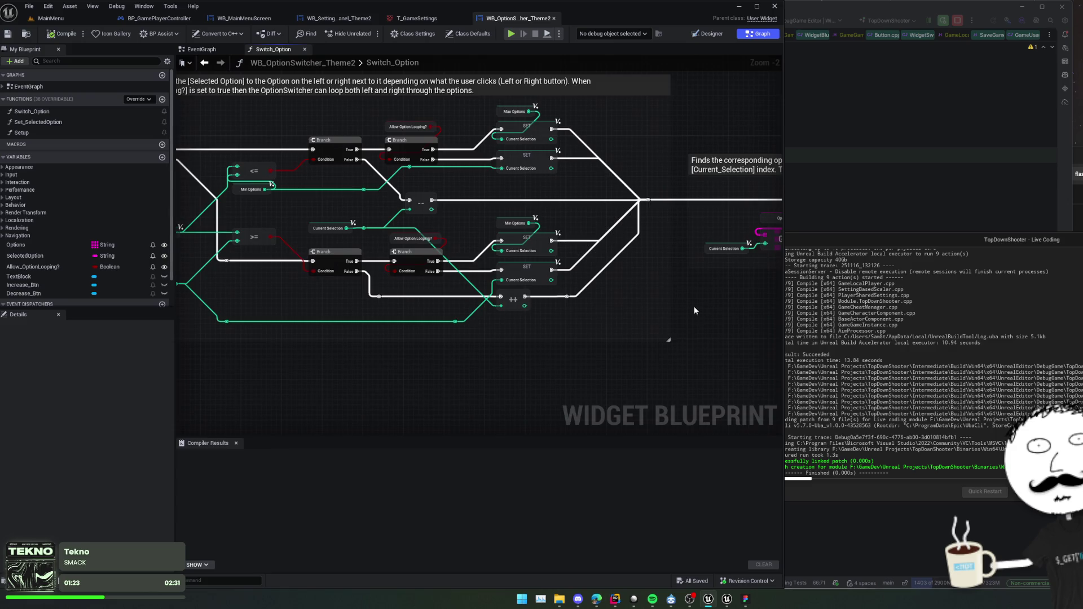
pyautogui.moveTo(694, 310); pyautogui.dragTo(413, 302)
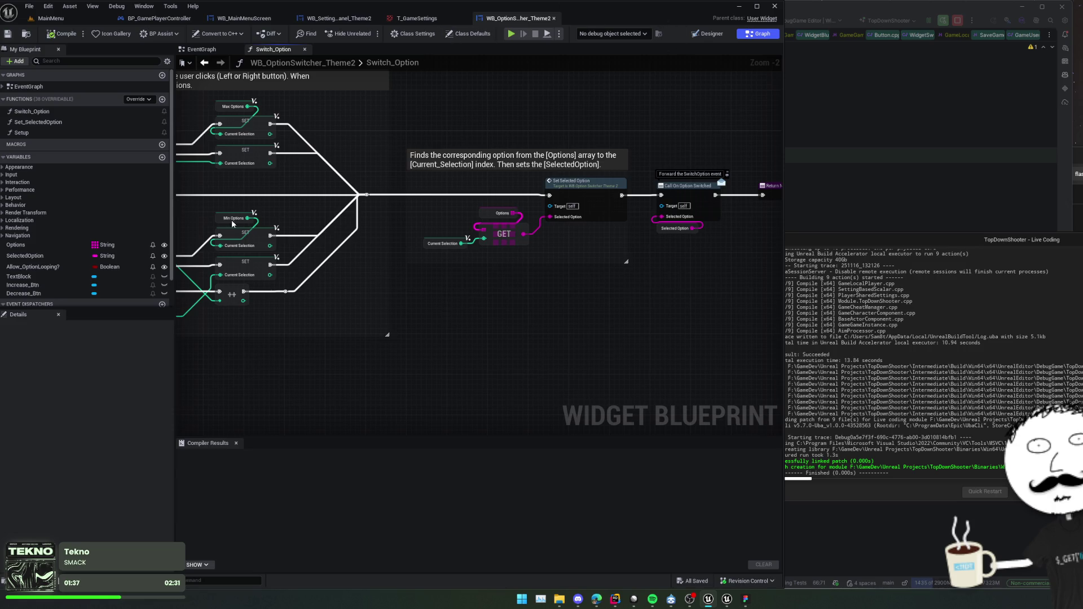
# Duplicate the Allow_OptionLooping? Boolean as a new variable named ValueAsBool and compile.
pyautogui.click(96, 269)
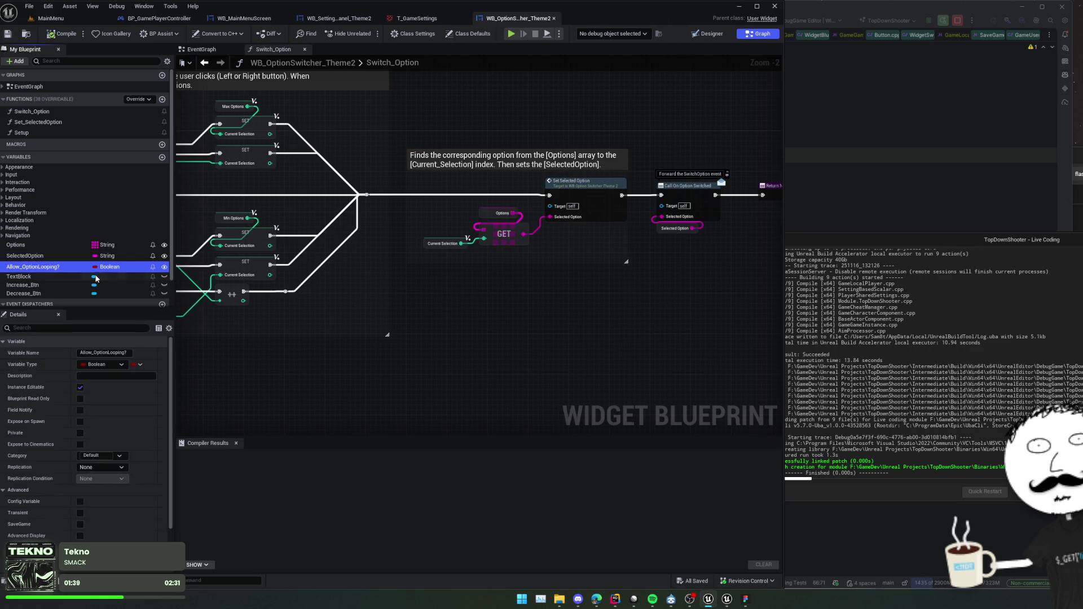
pyautogui.hotkey('ctrl', 'w')
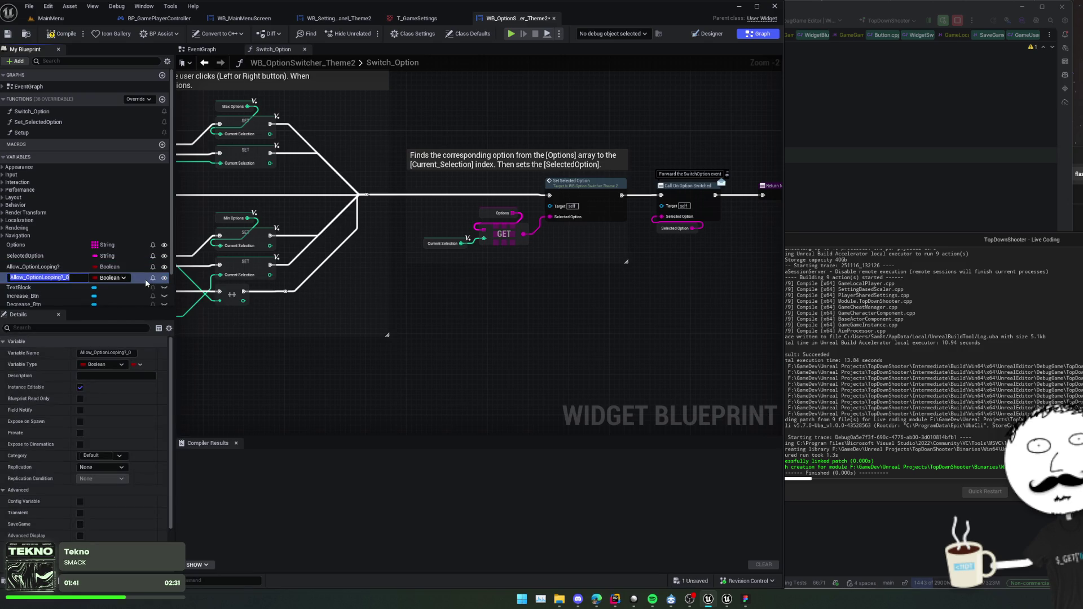
pyautogui.write('V')
pyautogui.write('alueAsBoo')
pyautogui.write('l')
pyautogui.press('Return')
pyautogui.scroll(-3, 100, 385)
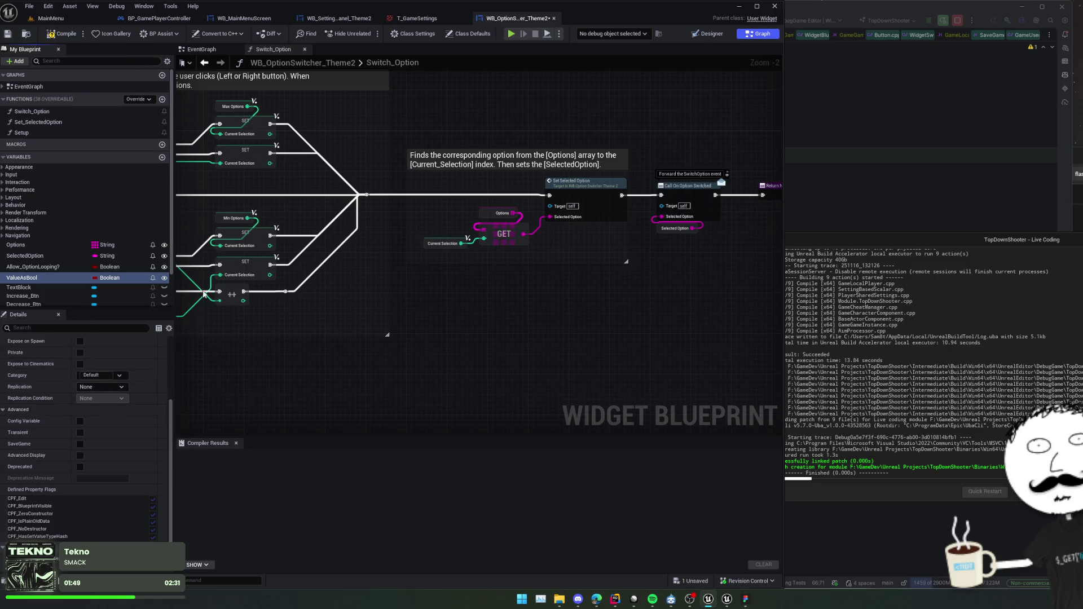
pyautogui.click(62, 34)
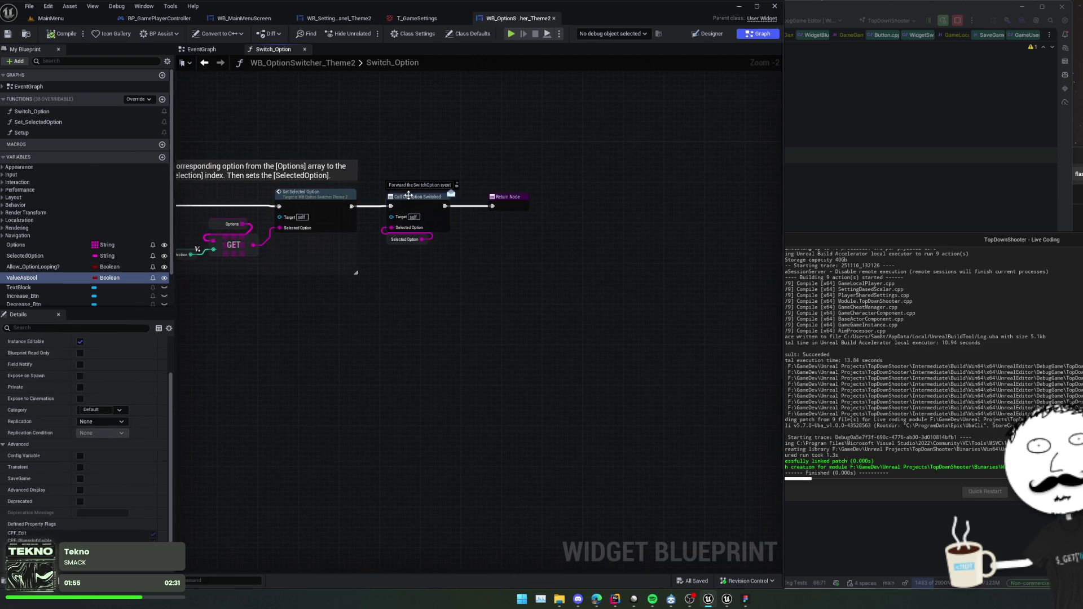
# Inspect the existing OnOptionSwitched event dispatcher and its call node.
pyautogui.click(408, 195)
pyautogui.scroll(-2, 52, 284)
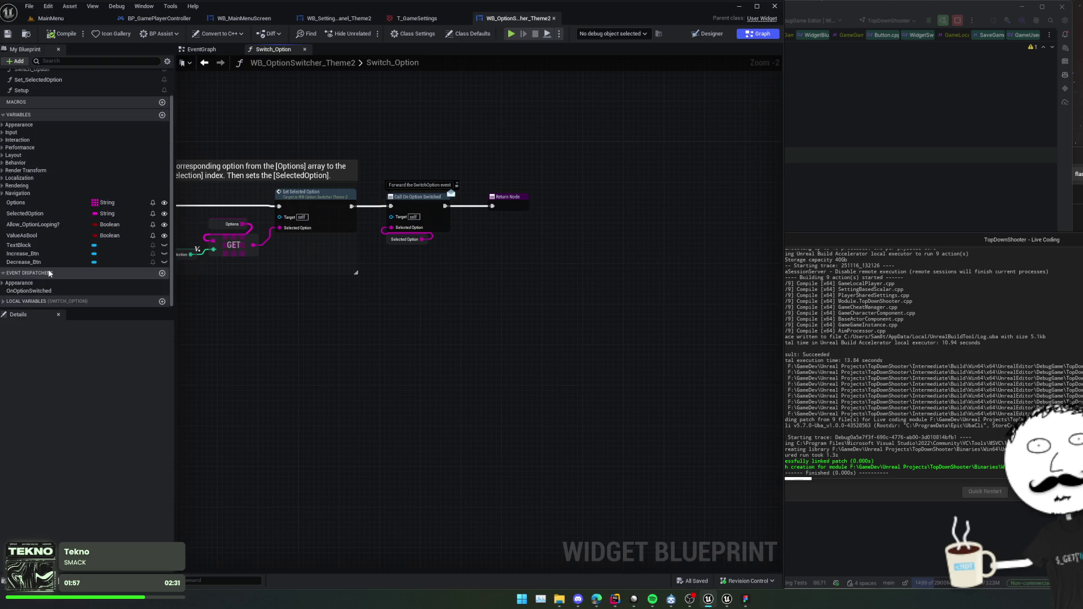
pyautogui.click(45, 290)
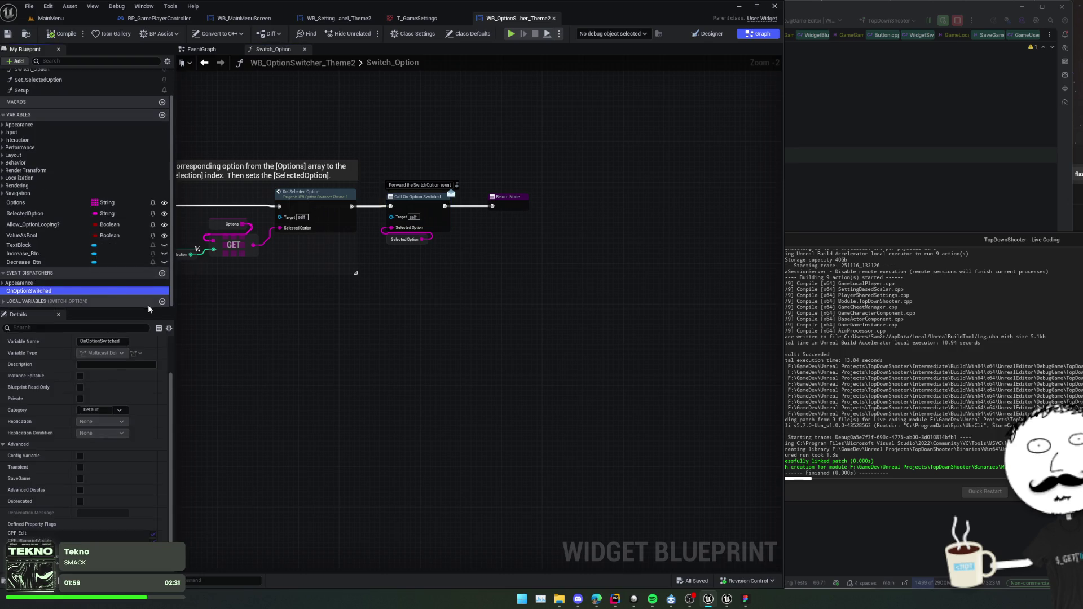
pyautogui.rightClick(100, 292)
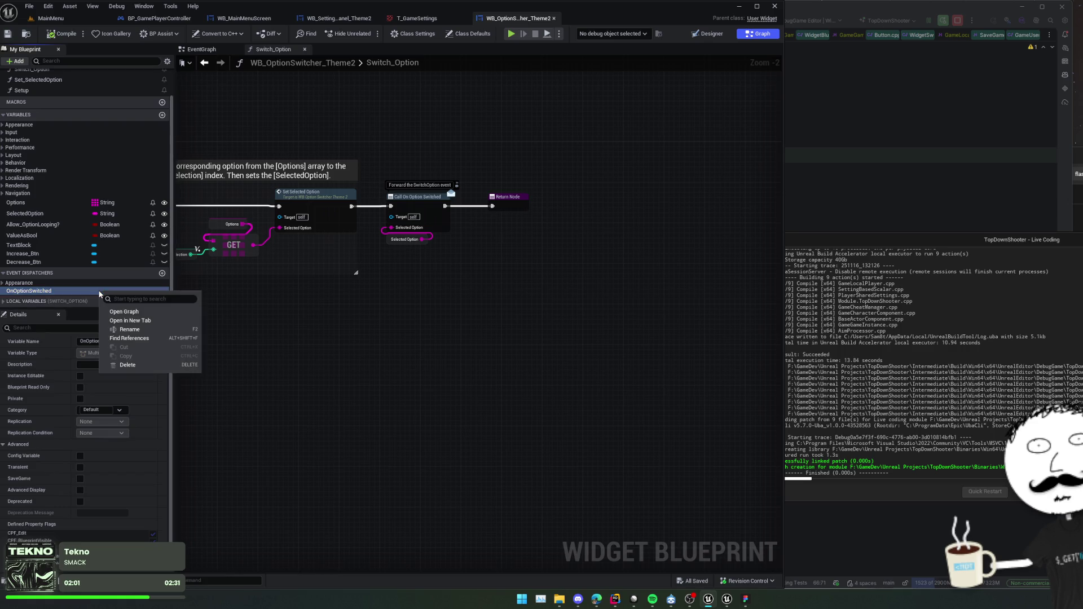
pyautogui.click(98, 316)
pyautogui.click(43, 291)
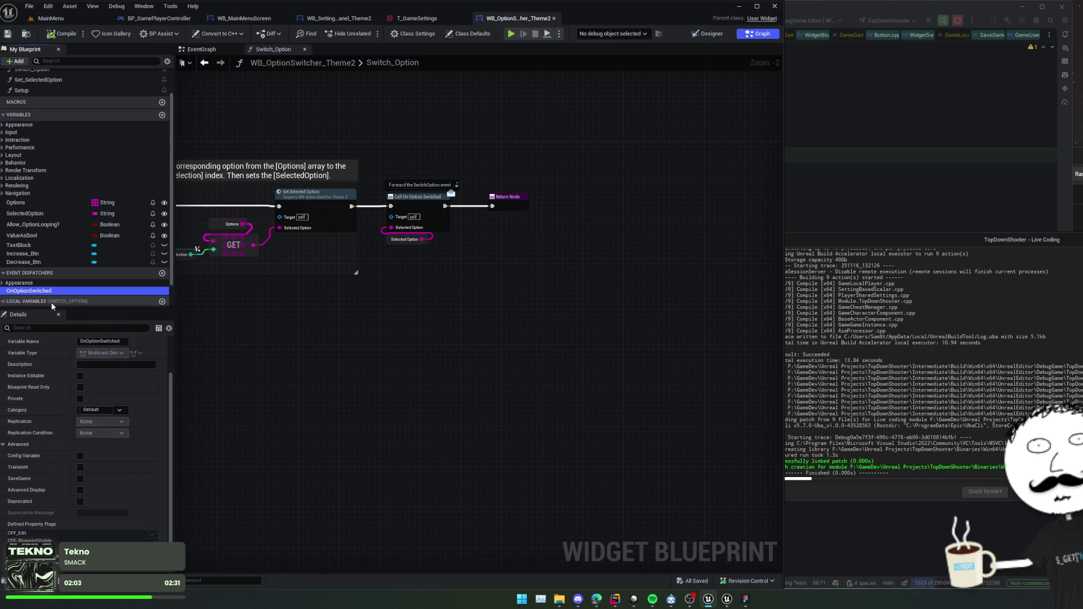
pyautogui.click(43, 291)
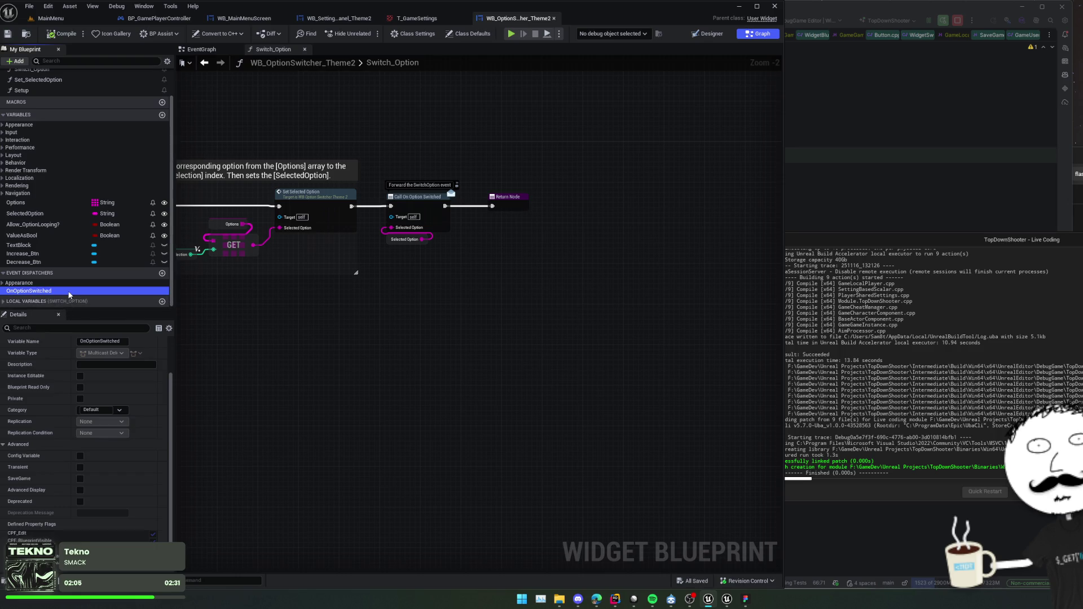
# Add a new event dispatcher named OnOptionSwitched_Bool and save the blueprint.
pyautogui.click(162, 273)
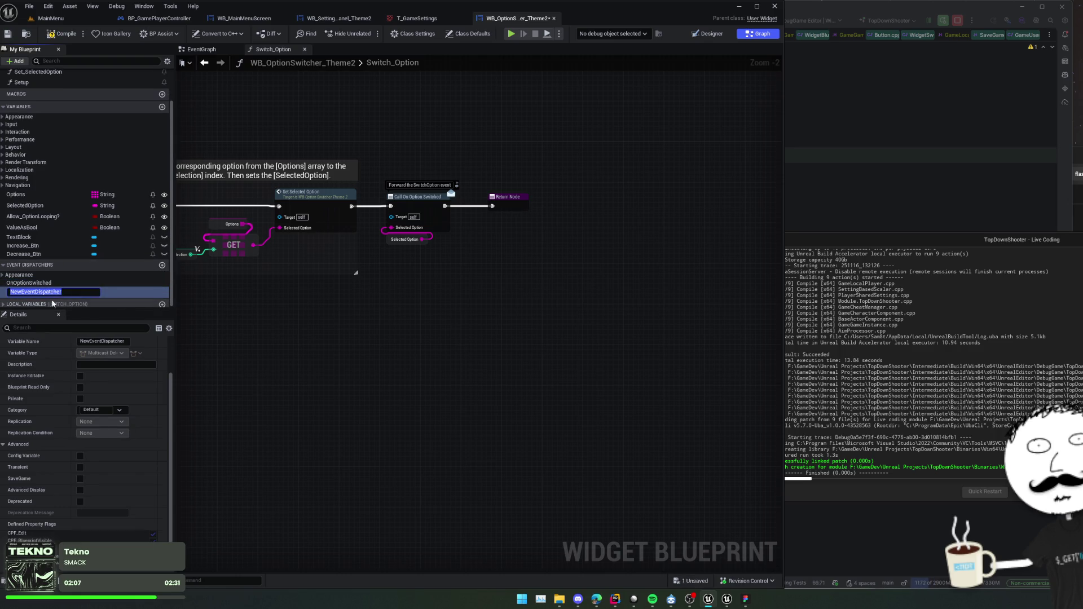
pyautogui.write('OnOption')
pyautogui.write('Switched')
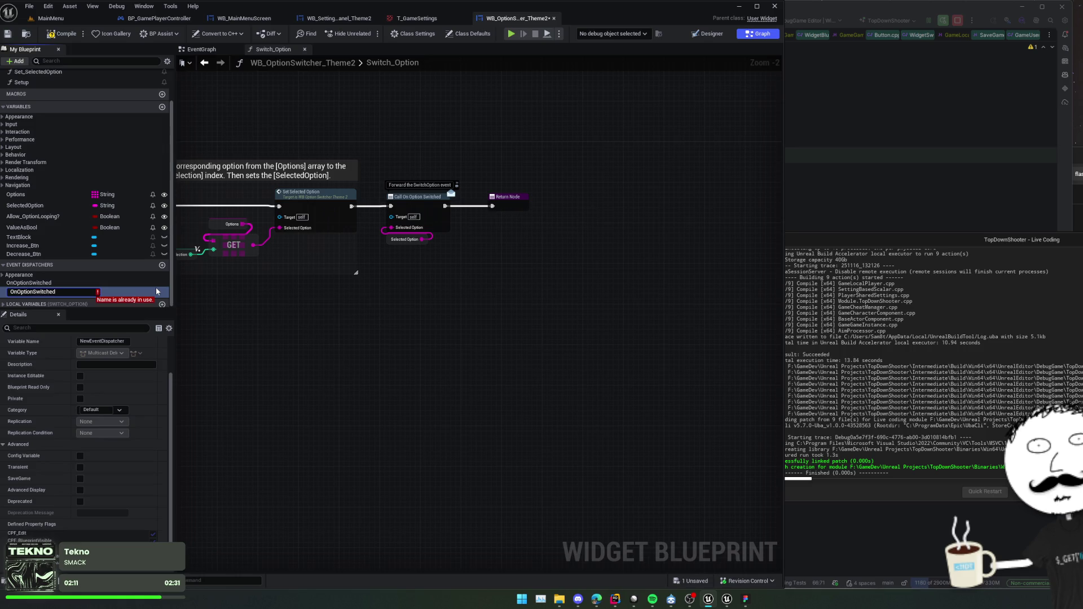
pyautogui.write('_Bool')
pyautogui.press('Return')
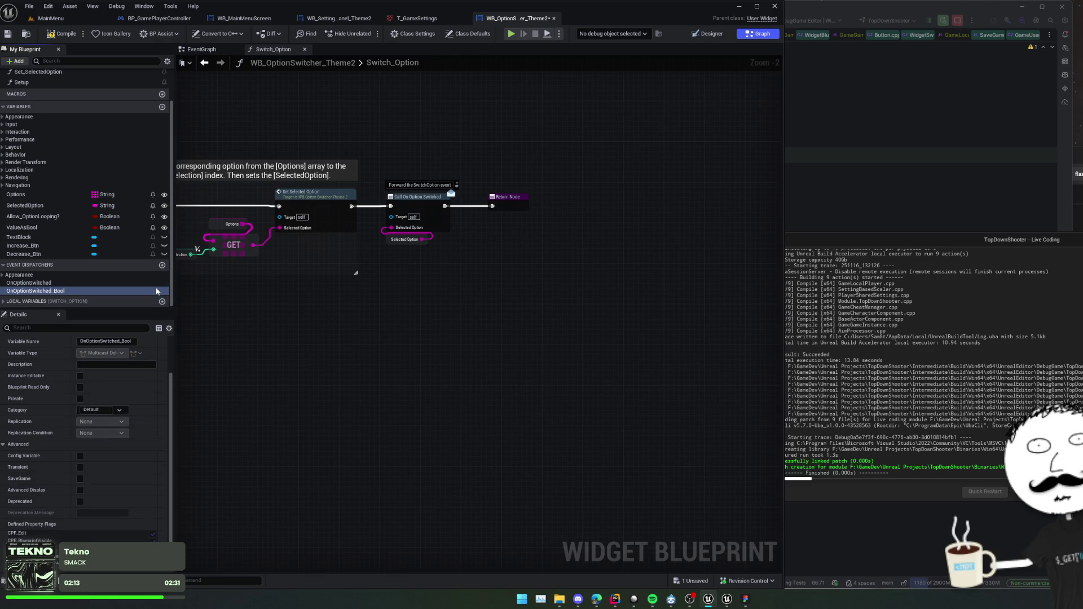
pyautogui.scroll(-2, 55, 333)
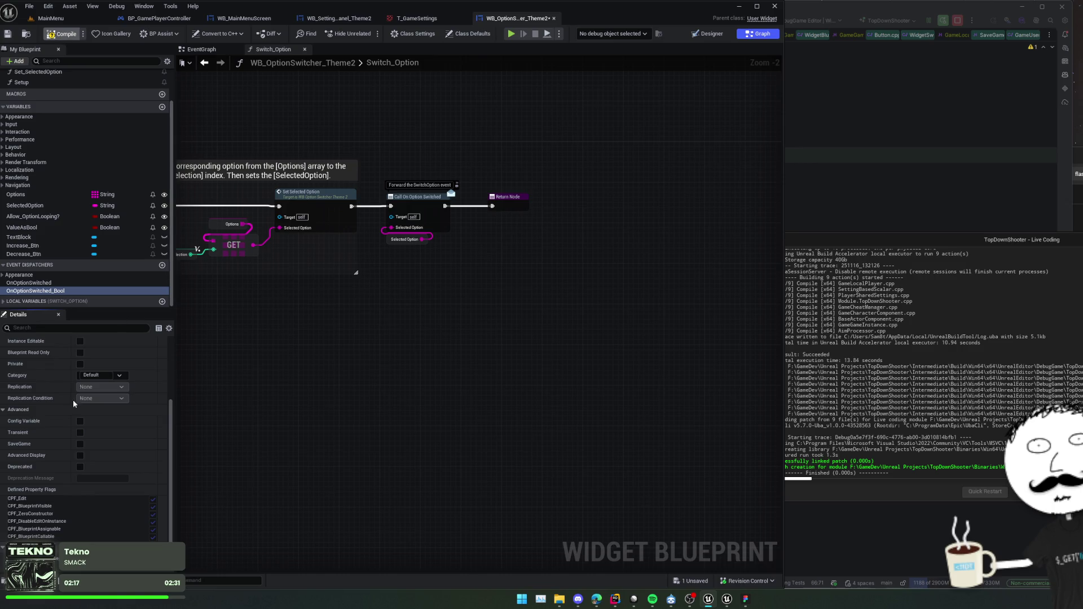
pyautogui.hotkey('ctrl', 's')
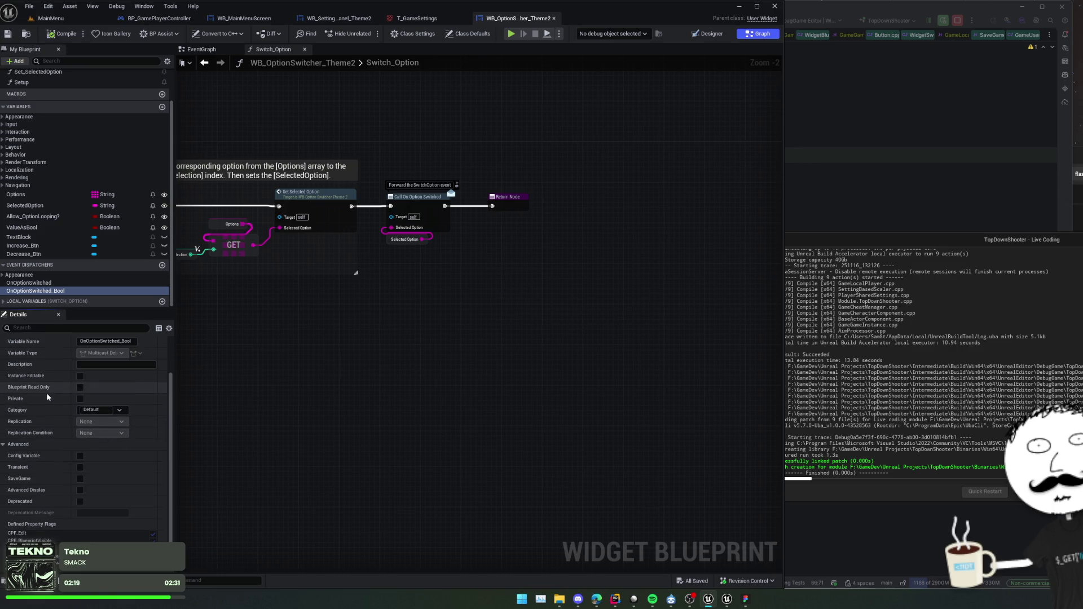
# Give OnOptionSwitched_Bool an input parameter named Value, then compile and save.
pyautogui.scroll(5, 79, 406)
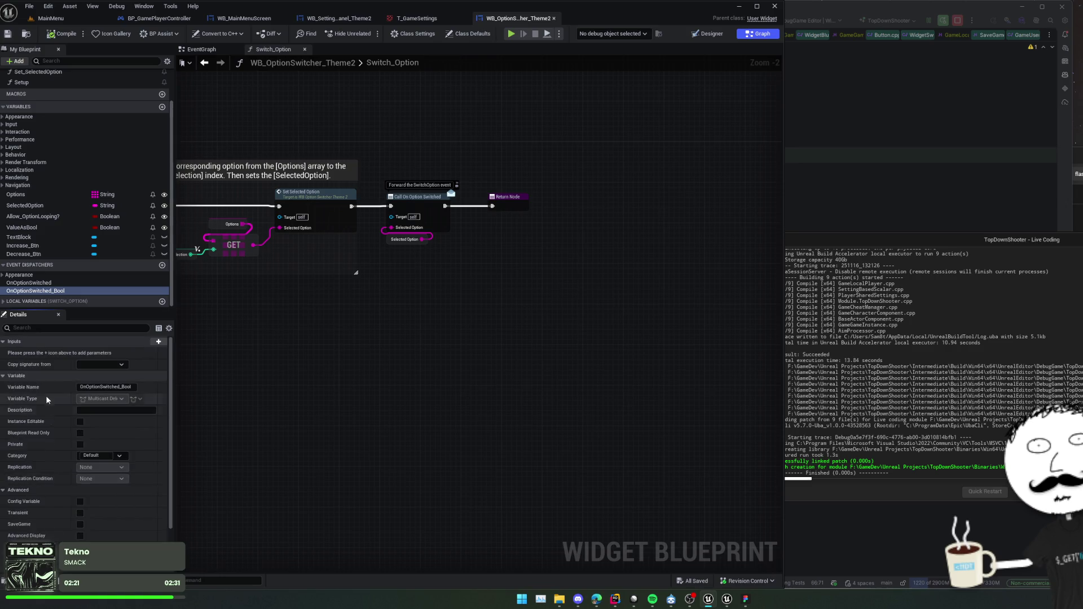
pyautogui.click(144, 342)
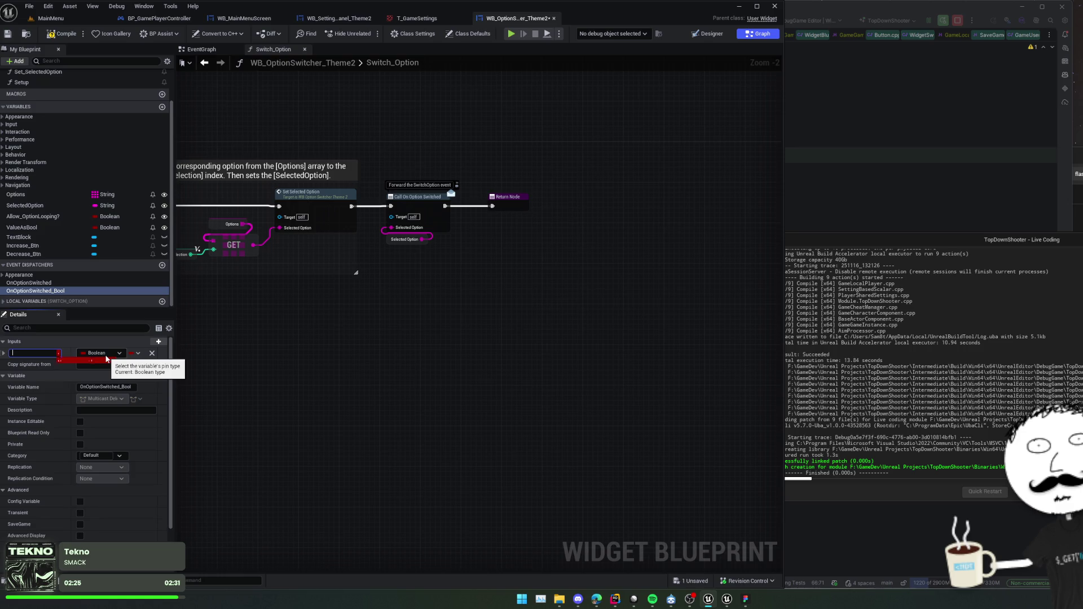
pyautogui.write('Value')
pyautogui.press('Return')
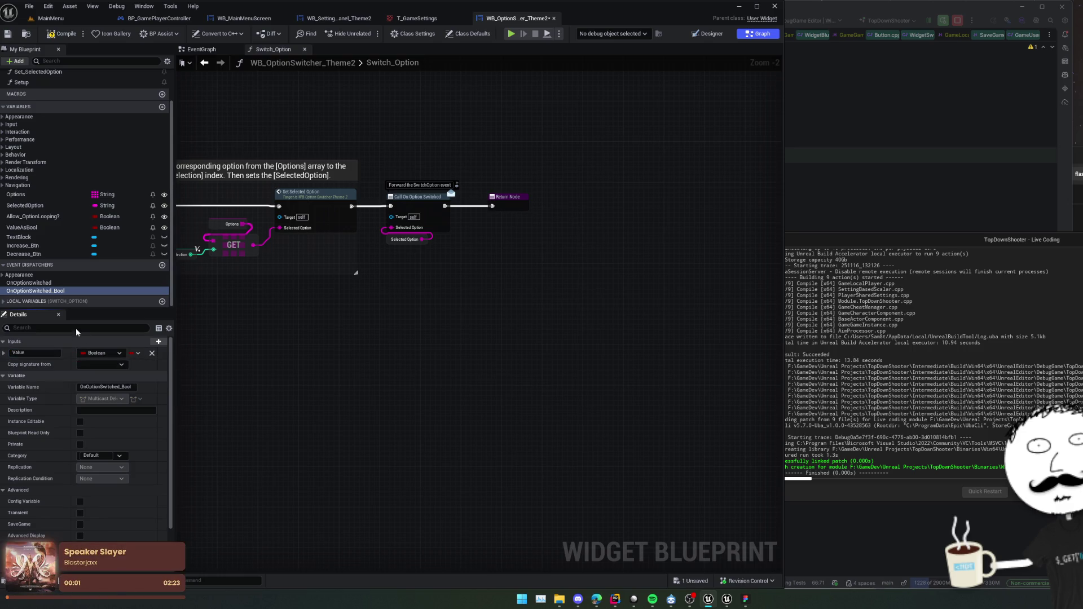
pyautogui.hotkey('ctrl', 's')
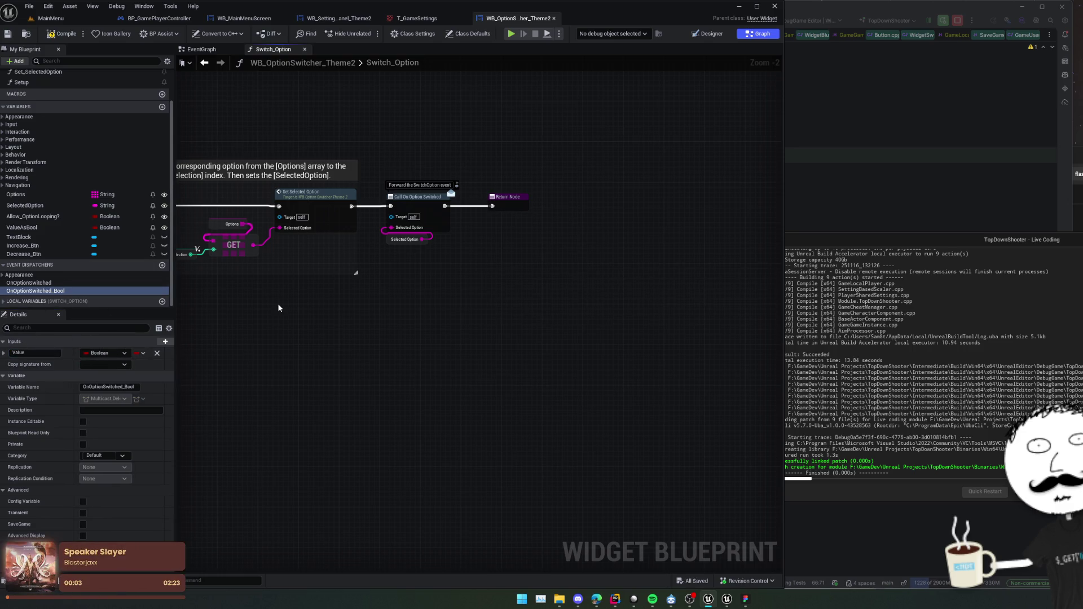
# Add a Branch after Call On Option Switched with a ValueAsBool getter driving its Condition.
pyautogui.moveTo(279, 308)
pyautogui.mouseDown()
pyautogui.moveTo(308, 322)
pyautogui.moveTo(254, 321)
pyautogui.mouseUp()
pyautogui.moveTo(31, 228)
pyautogui.mouseDown()
pyautogui.moveTo(343, 285)
pyautogui.moveTo(378, 277)
pyautogui.mouseUp()
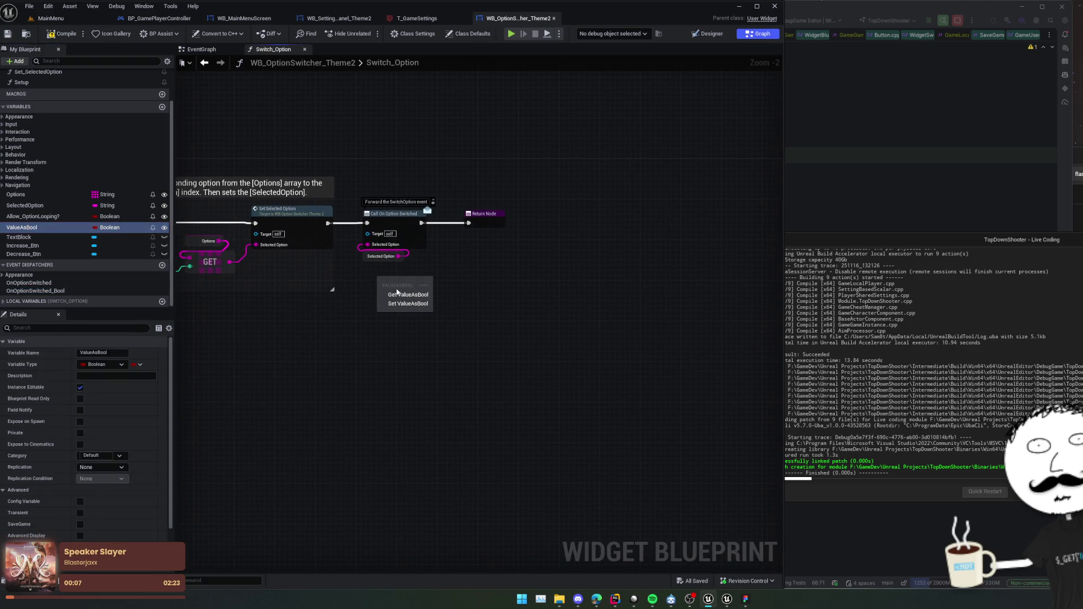
pyautogui.click(404, 295)
pyautogui.scroll(1, 398, 315)
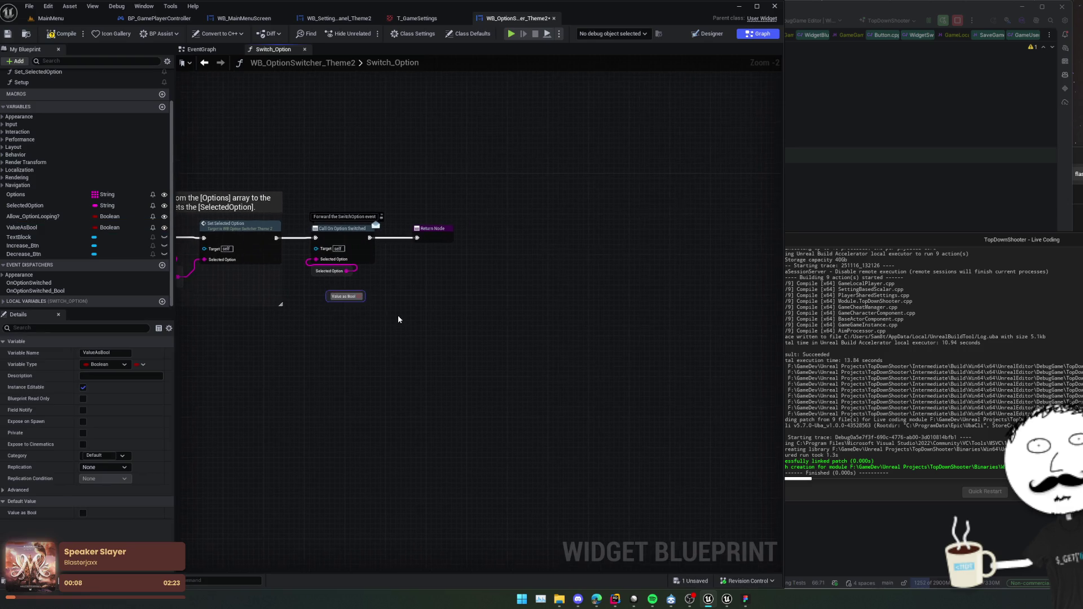
pyautogui.click(384, 272)
pyautogui.moveTo(368, 225)
pyautogui.mouseDown()
pyautogui.moveTo(387, 284)
pyautogui.moveTo(304, 250)
pyautogui.mouseUp()
pyautogui.moveTo(360, 293)
pyautogui.mouseDown()
pyautogui.moveTo(388, 296)
pyautogui.moveTo(422, 225)
pyautogui.mouseUp()
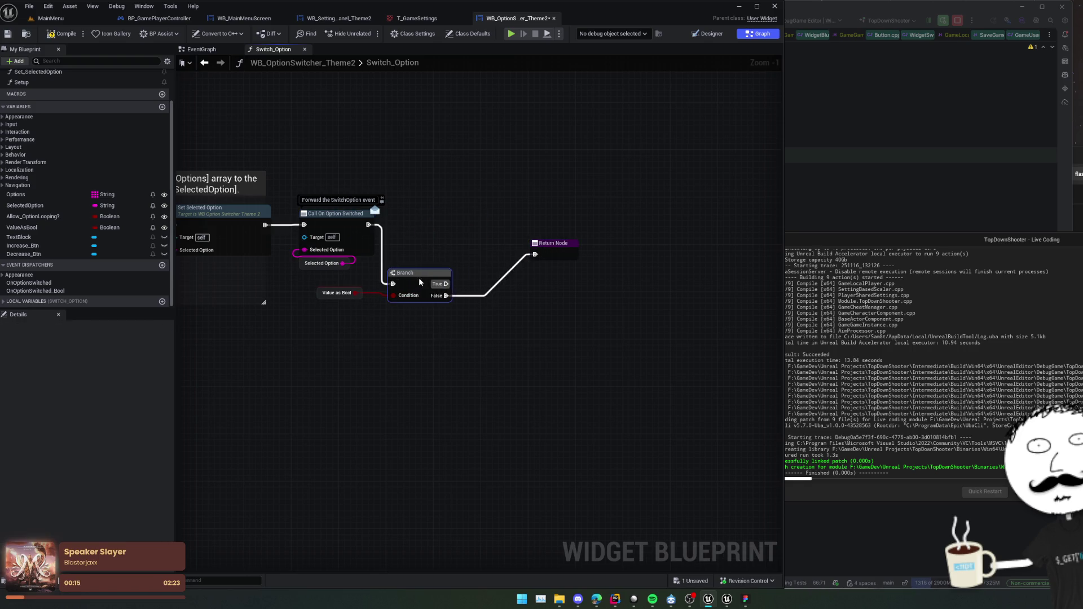
# Rearrange the graph, moving the Options node left and down near Set Selected Option.
pyautogui.moveTo(428, 301); pyautogui.dragTo(385, 298)
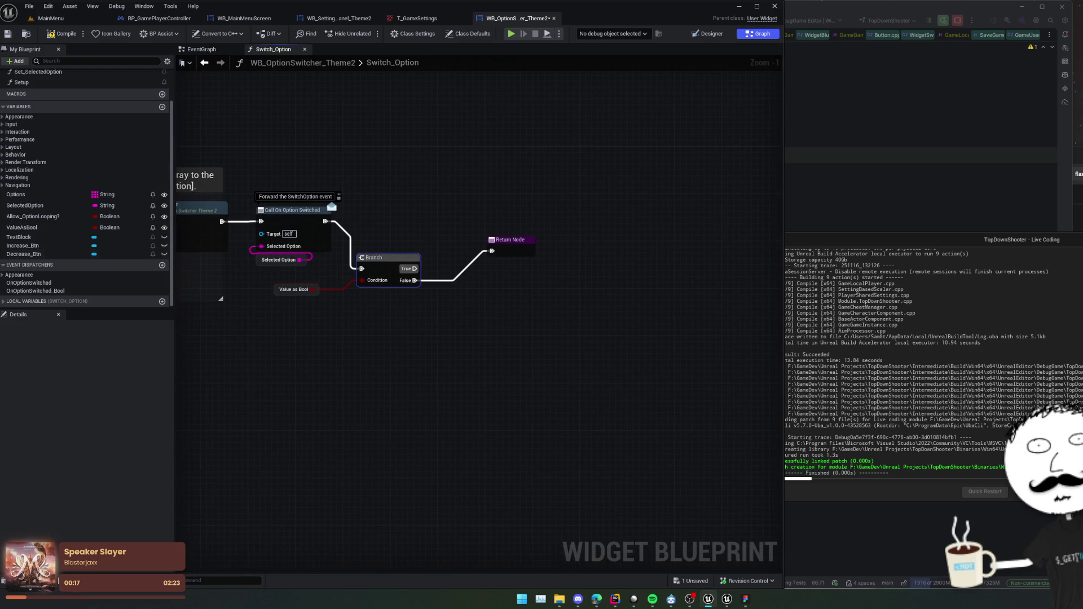
pyautogui.moveTo(287, 307)
pyautogui.mouseDown()
pyautogui.moveTo(431, 335)
pyautogui.moveTo(425, 350)
pyautogui.moveTo(434, 320)
pyautogui.moveTo(592, 326)
pyautogui.mouseUp()
pyautogui.moveTo(361, 296); pyautogui.dragTo(296, 312)
pyautogui.moveTo(443, 325); pyautogui.dragTo(404, 319)
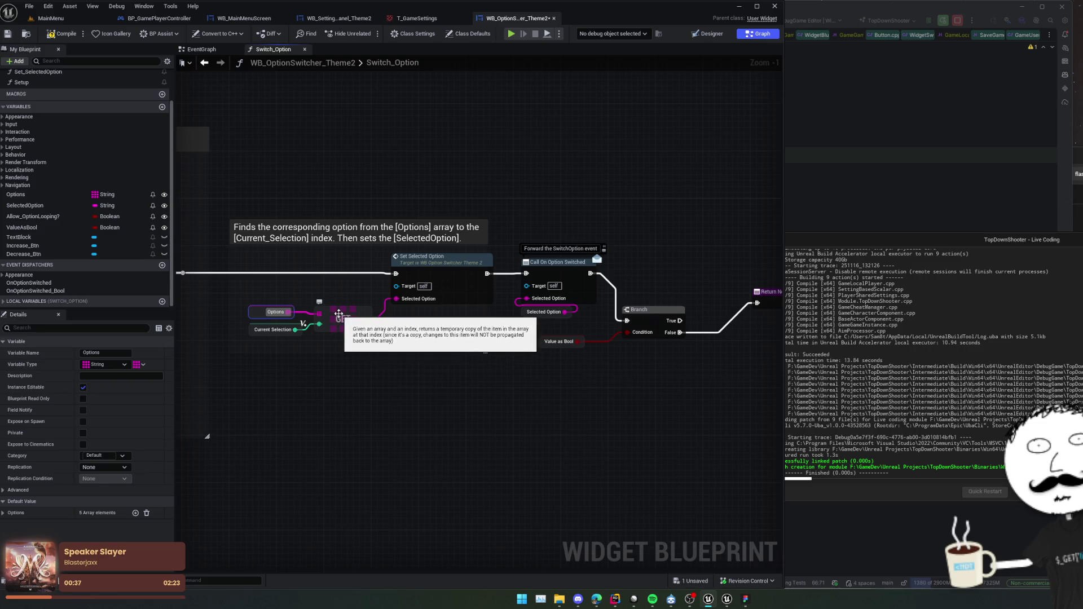
# Add an Equal (==) comparison node off Current Selection and place it below the Branch.
pyautogui.moveTo(339, 314)
pyautogui.mouseDown()
pyautogui.moveTo(294, 304)
pyautogui.moveTo(279, 325)
pyautogui.moveTo(337, 327)
pyautogui.mouseUp()
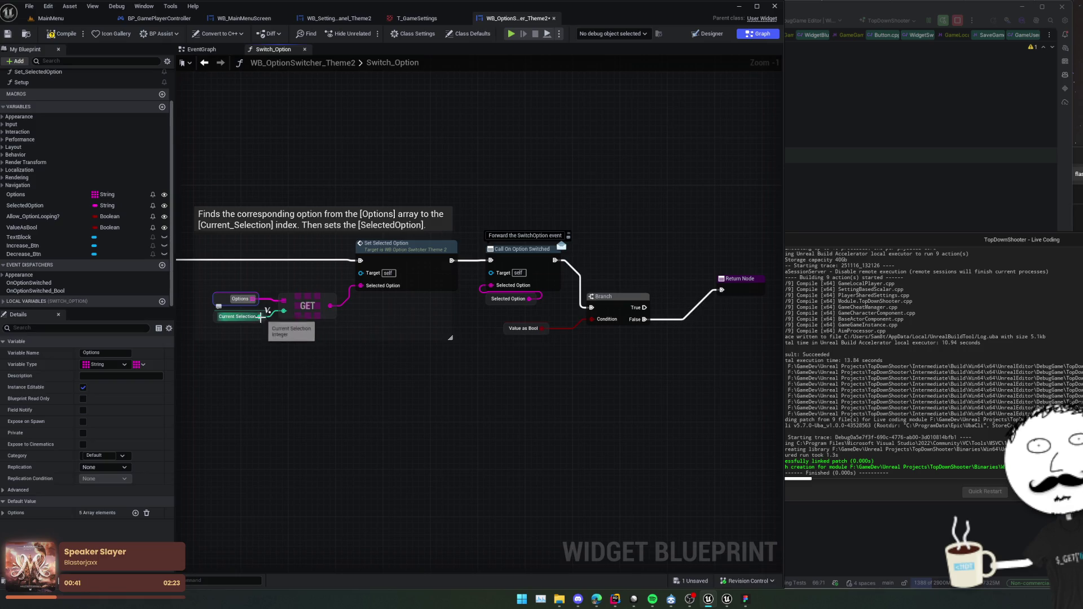
pyautogui.moveTo(259, 317)
pyautogui.mouseDown()
pyautogui.moveTo(575, 387)
pyautogui.moveTo(570, 378)
pyautogui.mouseUp()
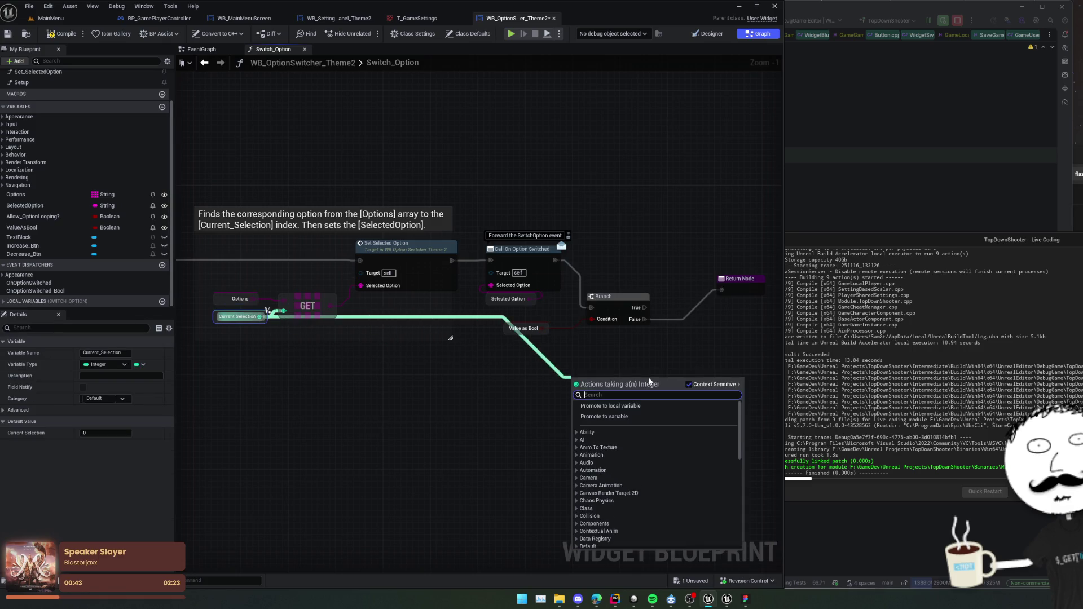
pyautogui.write('== 0')
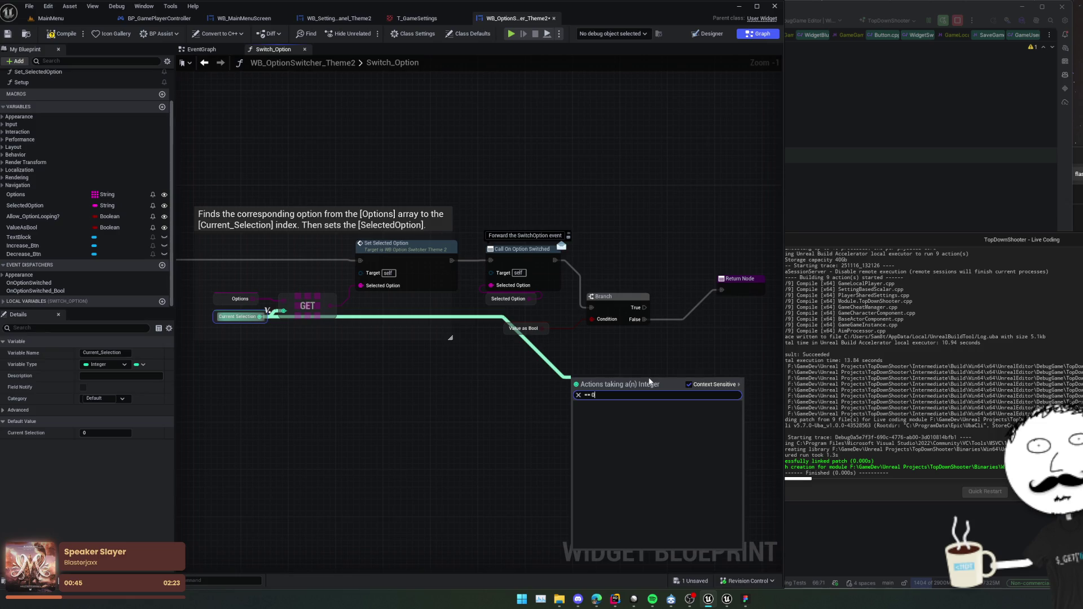
pyautogui.press('BackSpace')
pyautogui.press('Return')
pyautogui.moveTo(648, 377)
pyautogui.mouseDown()
pyautogui.moveTo(547, 392)
pyautogui.moveTo(561, 385)
pyautogui.mouseUp()
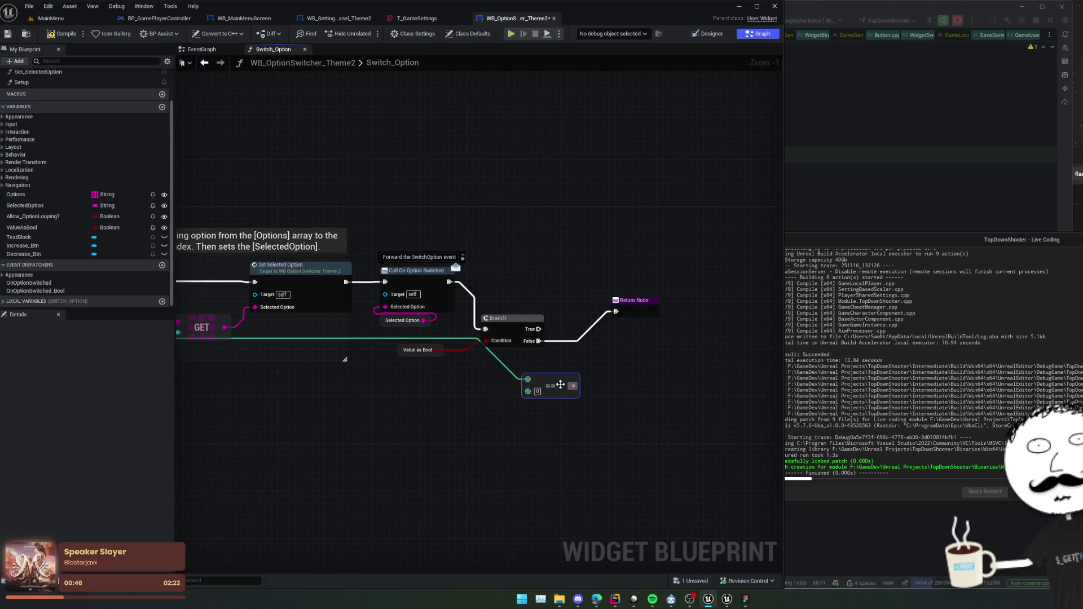
pyautogui.scroll(1, 447, 411)
pyautogui.moveTo(445, 395)
pyautogui.mouseDown()
pyautogui.moveTo(485, 402)
pyautogui.moveTo(483, 391)
pyautogui.mouseUp()
pyautogui.click(562, 361)
pyautogui.moveTo(562, 361); pyautogui.dragTo(568, 373)
pyautogui.moveTo(720, 419)
pyautogui.mouseDown()
pyautogui.moveTo(675, 397)
pyautogui.moveTo(647, 406)
pyautogui.mouseUp()
# Call OnOptionSwitched_Bool on the Branch's True path with the == result as Value, then save.
pyautogui.moveTo(130, 291)
pyautogui.mouseDown()
pyautogui.moveTo(184, 342)
pyautogui.moveTo(546, 367)
pyautogui.moveTo(504, 337)
pyautogui.moveTo(506, 352)
pyautogui.mouseUp()
pyautogui.press('Escape')
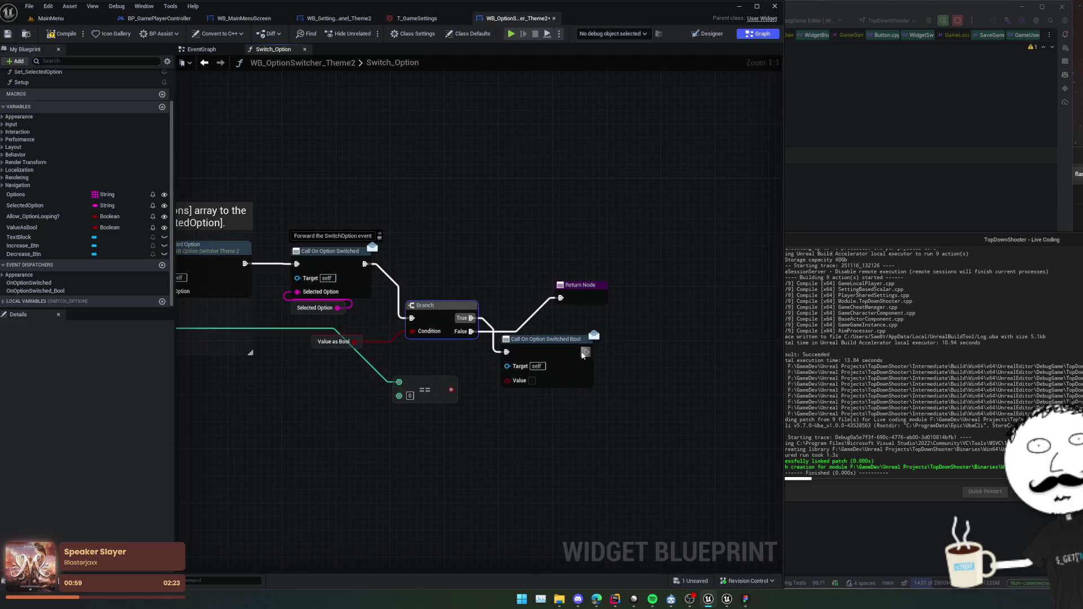
pyautogui.moveTo(587, 352)
pyautogui.mouseDown()
pyautogui.moveTo(556, 295)
pyautogui.moveTo(656, 301)
pyautogui.mouseUp()
pyautogui.moveTo(549, 348); pyautogui.dragTo(549, 232)
pyautogui.moveTo(429, 386); pyautogui.dragTo(455, 267)
pyautogui.moveTo(528, 292); pyautogui.dragTo(509, 293)
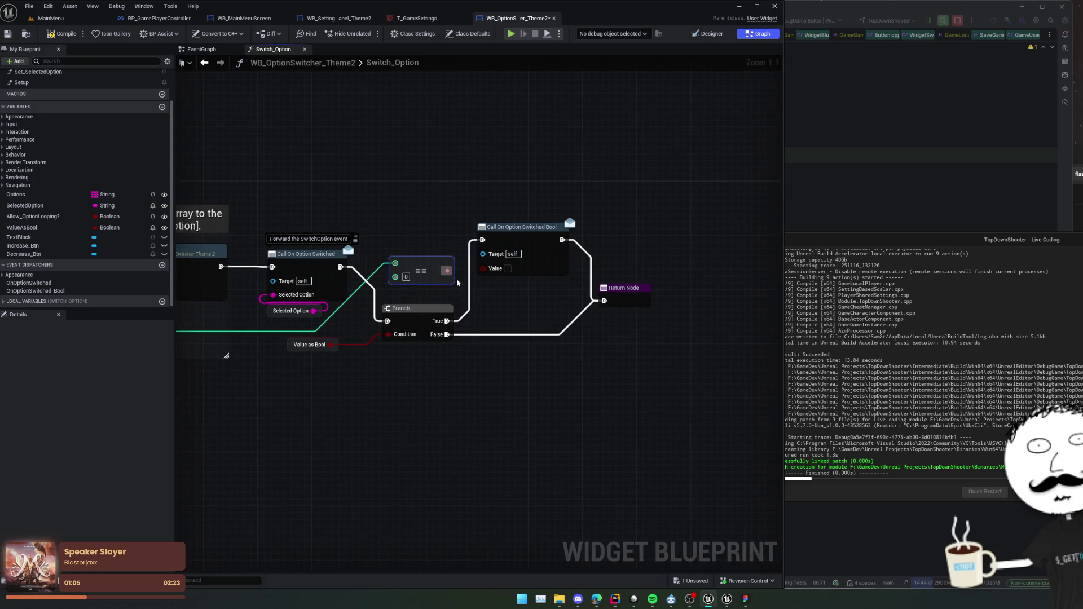
pyautogui.moveTo(447, 271); pyautogui.dragTo(489, 270)
pyautogui.moveTo(485, 293); pyautogui.dragTo(503, 305)
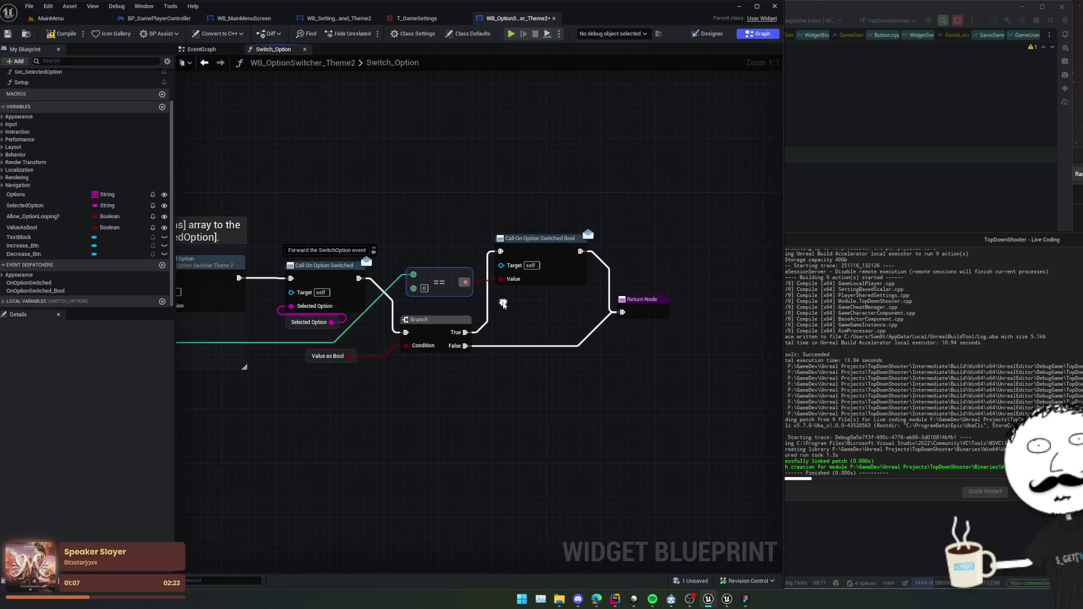
pyautogui.press('Home')
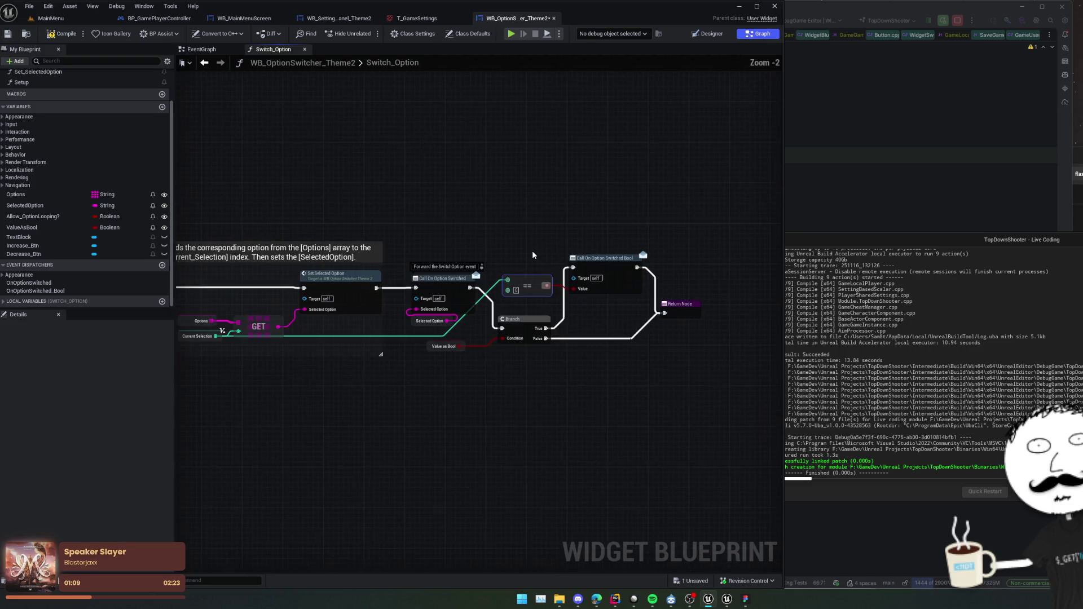
pyautogui.click(10, 36)
# Save, close the option switcher and T_GameSettings tabs, and enable Value as Bool on the gameplay switcher.
pyautogui.click(10, 36)
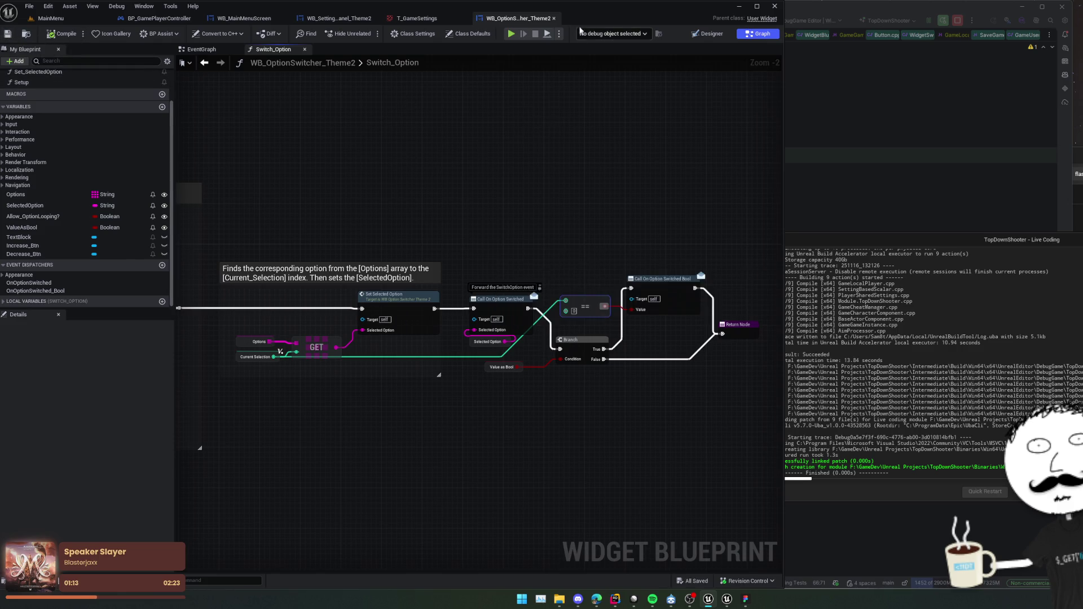
pyautogui.middleClick(525, 22)
pyautogui.middleClick(386, 19)
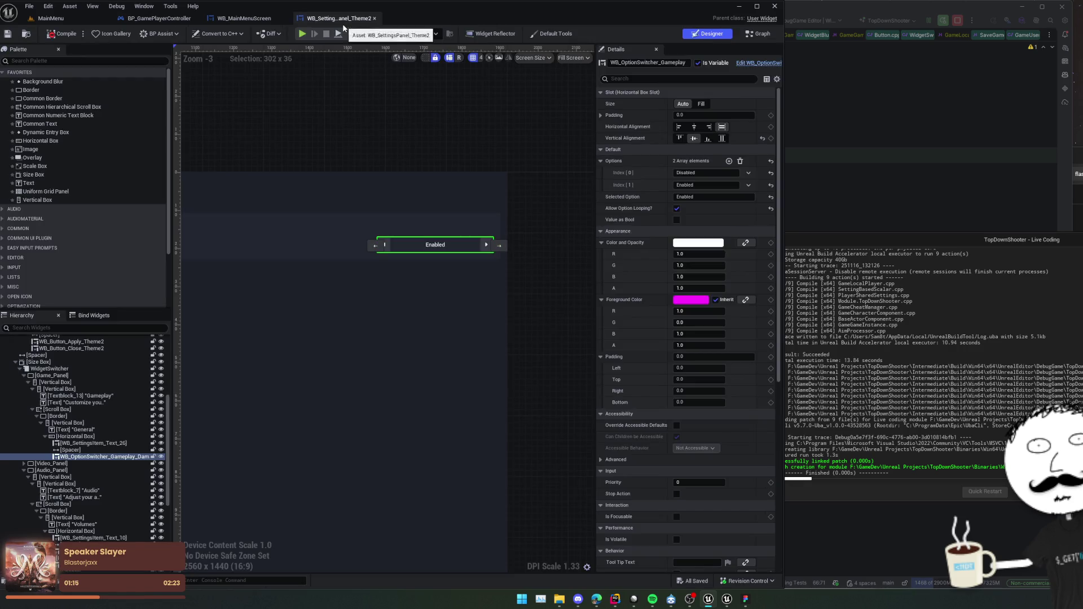
pyautogui.click(676, 221)
pyautogui.scroll(-10, 602, 225)
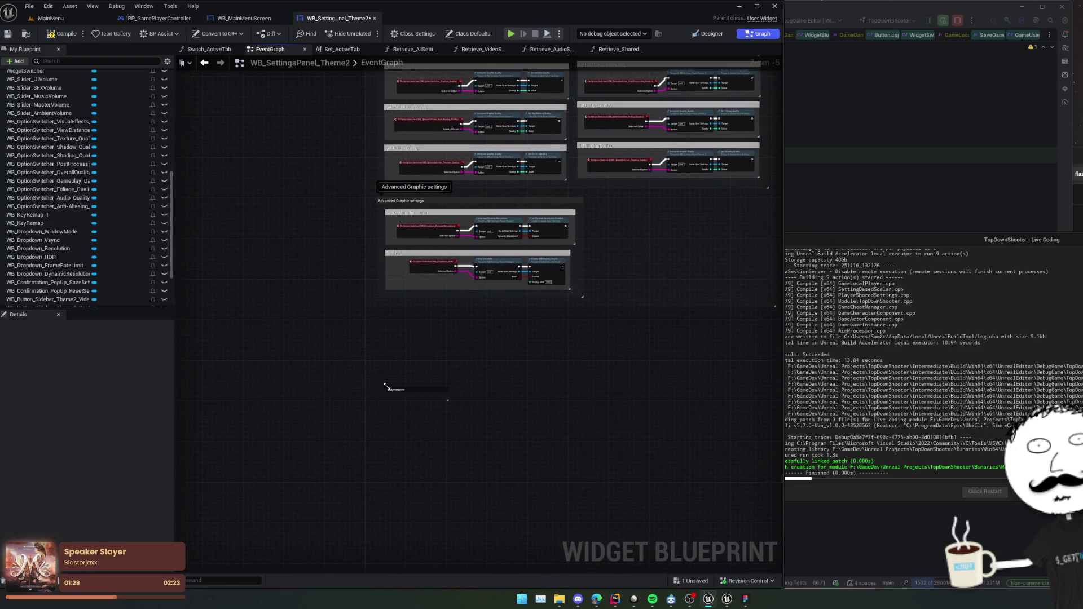
# Title the new comment 'Game Settings' and move it up and left.
pyautogui.write('Gam')
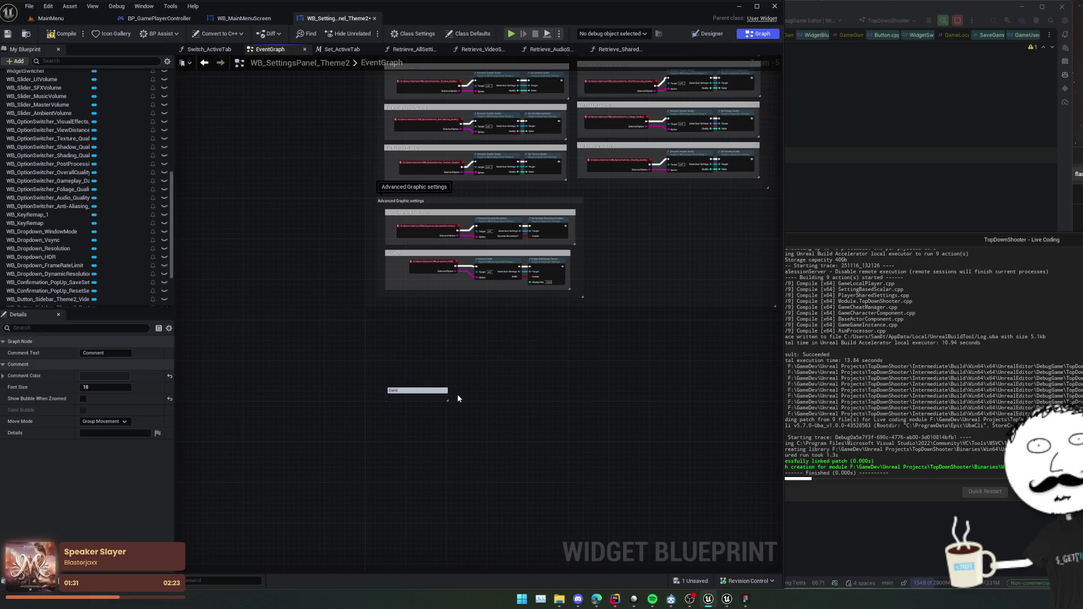
pyautogui.write('gs')
pyautogui.press('Return')
pyautogui.moveTo(438, 390); pyautogui.dragTo(415, 350)
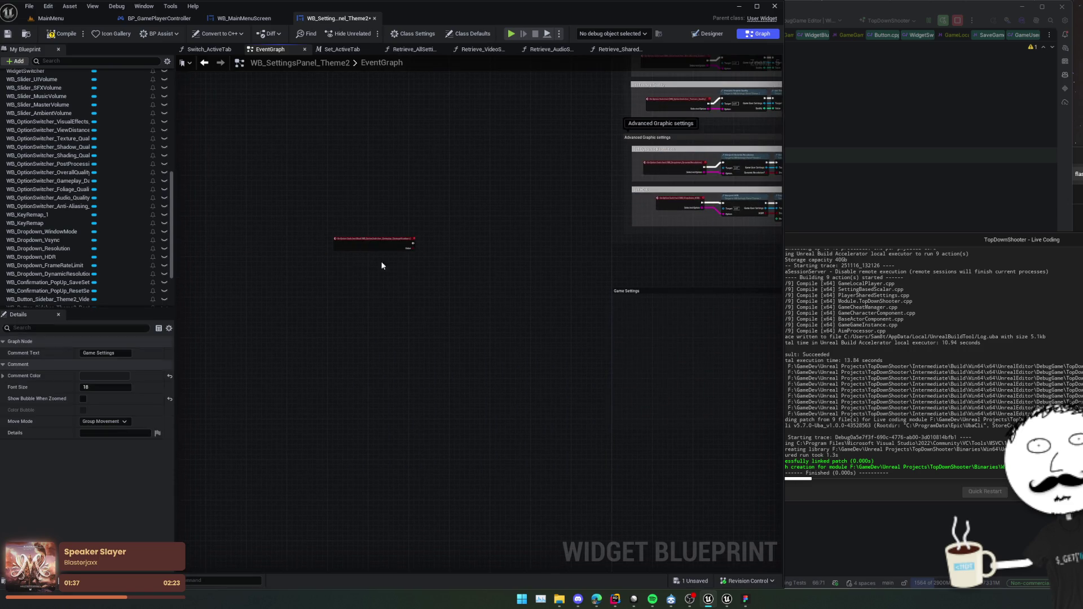
# Position the damage-numbers On Option Switched Bool event inside the Game Settings comment.
pyautogui.moveTo(382, 243); pyautogui.dragTo(665, 321)
pyautogui.scroll(3, 428, 350)
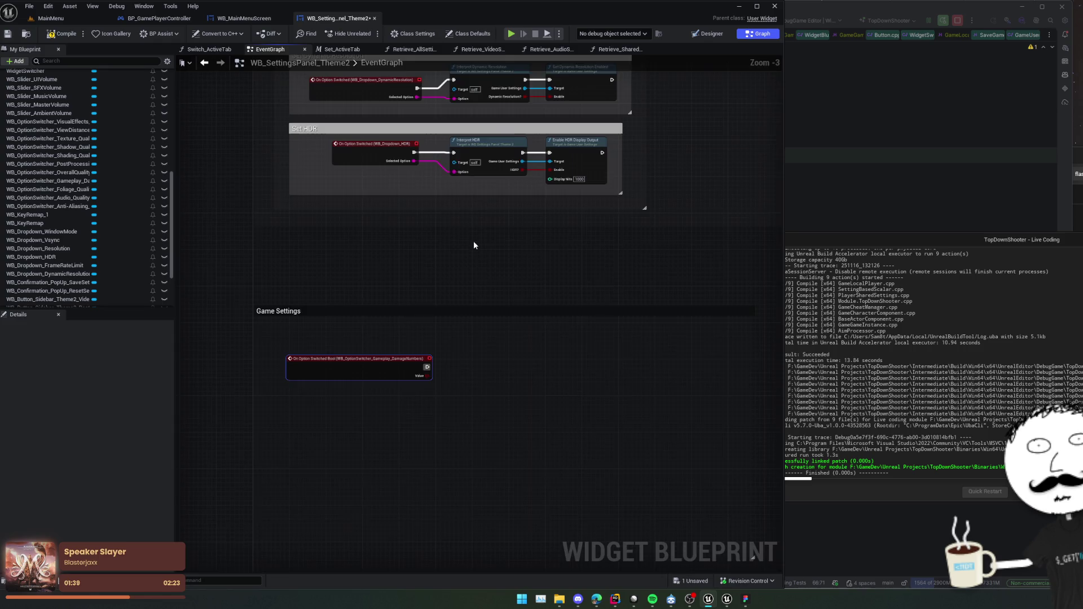
pyautogui.moveTo(473, 245)
pyautogui.mouseDown()
pyautogui.moveTo(479, 358)
pyautogui.moveTo(478, 246)
pyautogui.mouseUp()
pyautogui.moveTo(344, 378); pyautogui.dragTo(332, 361)
pyautogui.moveTo(366, 273)
pyautogui.mouseDown()
pyautogui.moveTo(367, 308)
pyautogui.moveTo(422, 426)
pyautogui.mouseUp()
pyautogui.moveTo(476, 297); pyautogui.dragTo(478, 333)
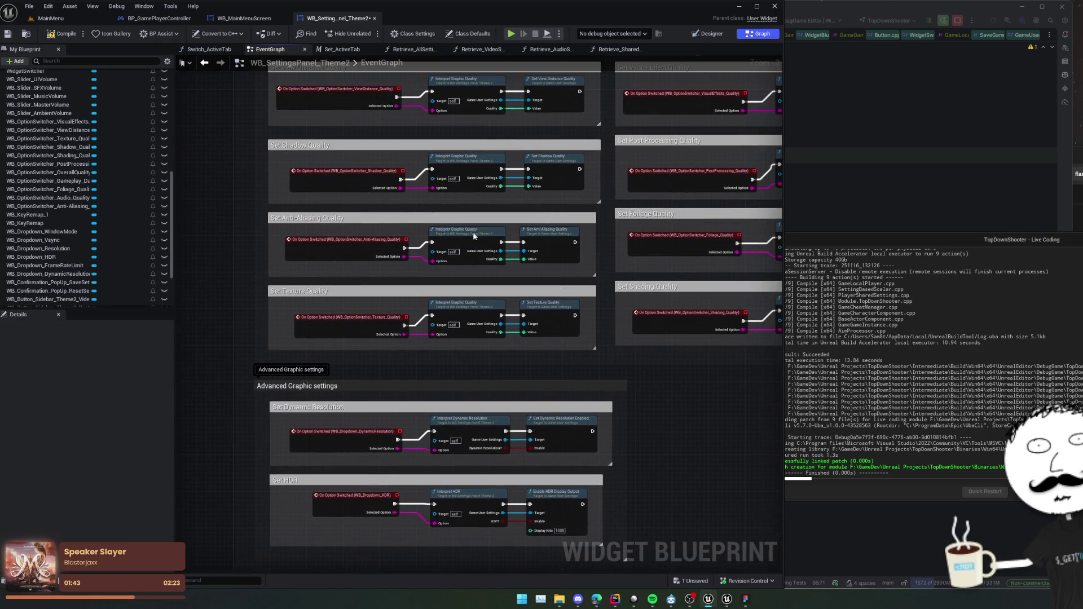
# Peek at interpret_GraphicQuality, then survey the event graph's audio settings groups.
pyautogui.doubleClick(473, 232)
pyautogui.hotkey('alt', 'Left')
pyautogui.moveTo(533, 281)
pyautogui.mouseDown()
pyautogui.moveTo(519, 340)
pyautogui.moveTo(584, 311)
pyautogui.moveTo(612, 331)
pyautogui.moveTo(628, 288)
pyautogui.moveTo(641, 305)
pyautogui.moveTo(641, 411)
pyautogui.moveTo(624, 356)
pyautogui.moveTo(660, 370)
pyautogui.moveTo(479, 246)
pyautogui.moveTo(459, 288)
pyautogui.mouseUp()
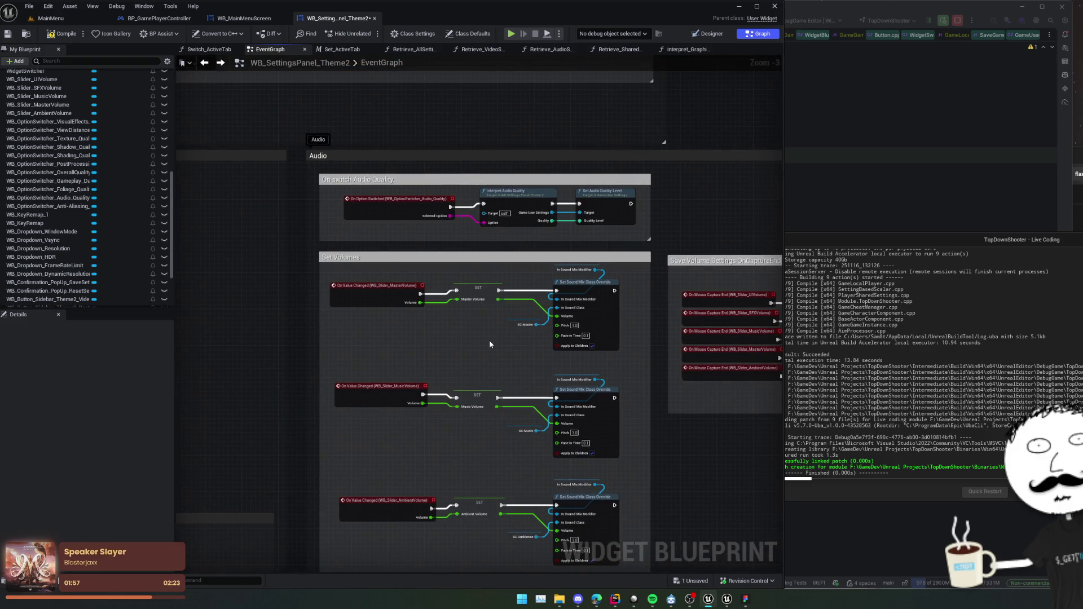
pyautogui.moveTo(489, 340)
pyautogui.mouseDown()
pyautogui.moveTo(479, 322)
pyautogui.moveTo(404, 315)
pyautogui.moveTo(387, 286)
pyautogui.moveTo(363, 291)
pyautogui.moveTo(293, 273)
pyautogui.mouseUp()
pyautogui.moveTo(446, 383)
pyautogui.mouseDown()
pyautogui.moveTo(374, 353)
pyautogui.moveTo(395, 341)
pyautogui.moveTo(401, 310)
pyautogui.moveTo(636, 307)
pyautogui.moveTo(573, 276)
pyautogui.moveTo(588, 271)
pyautogui.moveTo(406, 304)
pyautogui.moveTo(412, 343)
pyautogui.moveTo(464, 362)
pyautogui.moveTo(510, 436)
pyautogui.moveTo(511, 479)
pyautogui.mouseUp()
pyautogui.scroll(-1, 464, 363)
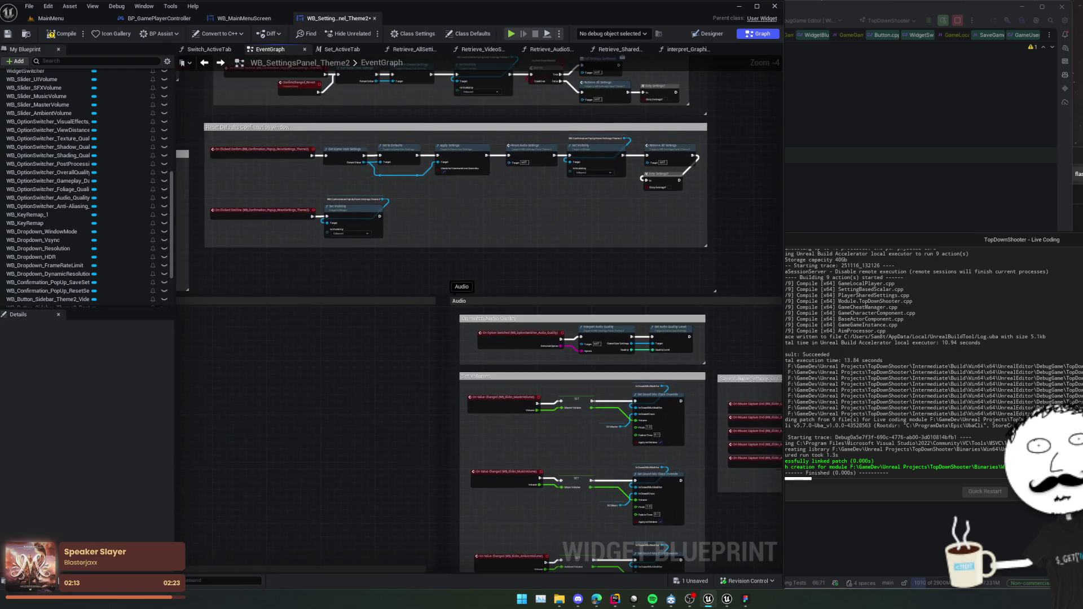
pyautogui.scroll(1, 440, 344)
# Review the save, reset and apply-confirmation logic, then open Retrieve_AudioSettings.
pyautogui.moveTo(447, 327)
pyautogui.mouseDown()
pyautogui.moveTo(499, 291)
pyautogui.moveTo(504, 299)
pyautogui.moveTo(483, 310)
pyautogui.moveTo(529, 439)
pyautogui.moveTo(634, 464)
pyautogui.moveTo(593, 277)
pyautogui.mouseUp()
pyautogui.scroll(-2, 484, 305)
pyautogui.scroll(3, 413, 253)
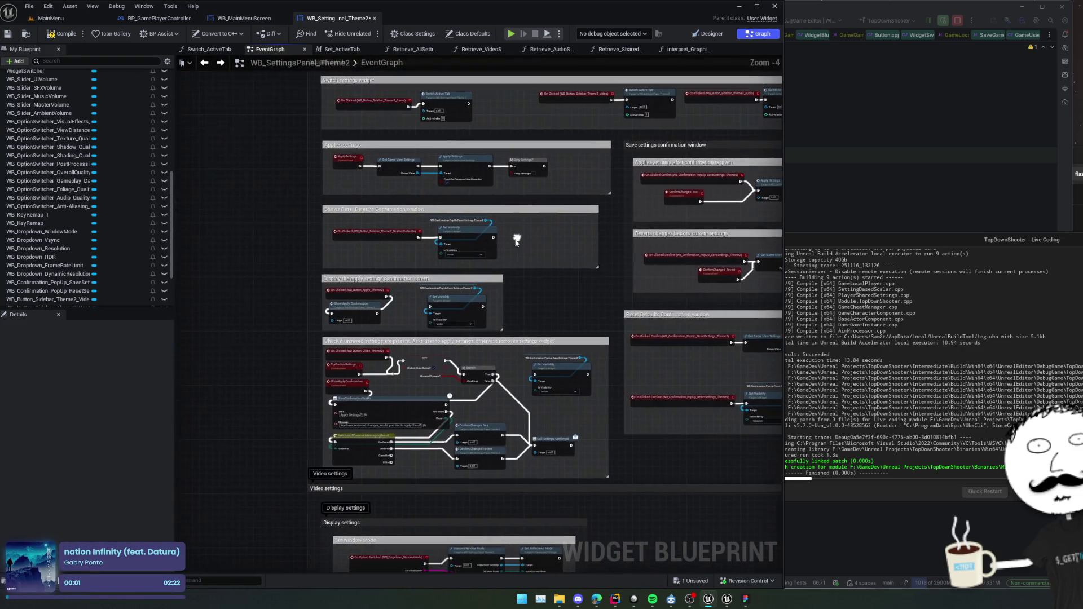
pyautogui.moveTo(545, 241); pyautogui.dragTo(545, 191)
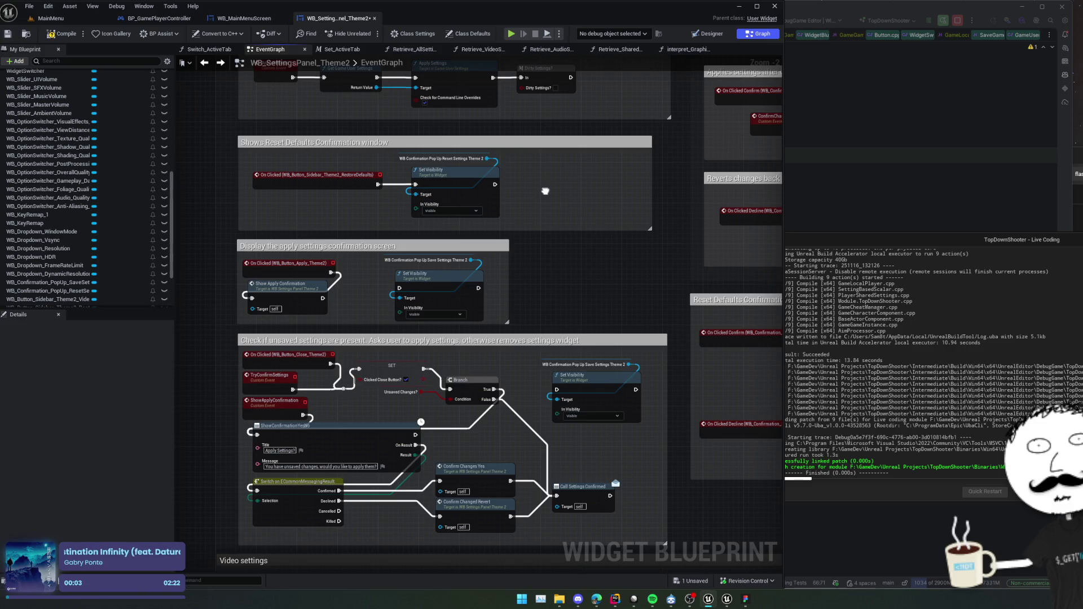
pyautogui.scroll(10, 72, 242)
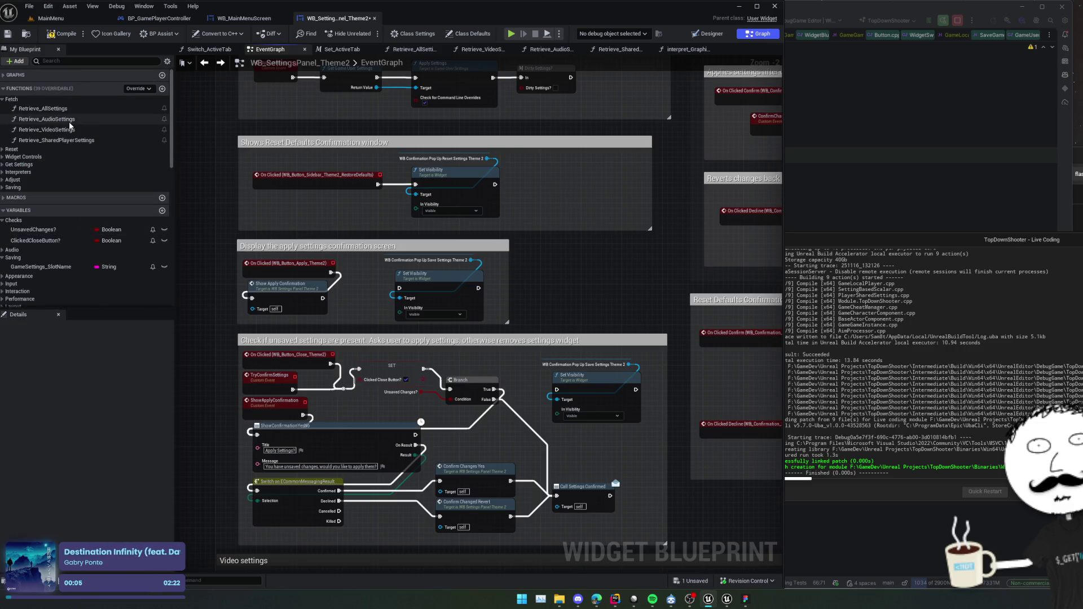
pyautogui.doubleClick(70, 121)
pyautogui.moveTo(342, 263)
pyautogui.mouseDown()
pyautogui.moveTo(252, 273)
pyautogui.moveTo(417, 297)
pyautogui.moveTo(409, 352)
pyautogui.moveTo(603, 353)
pyautogui.mouseUp()
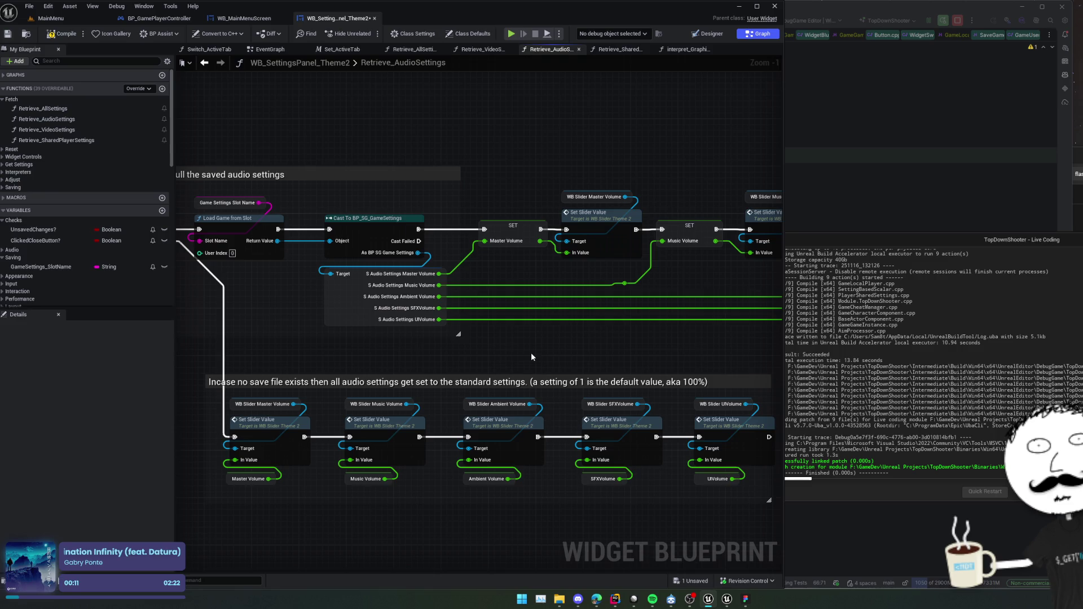
# Open the Retrieve_SharedPlayerSettings function and pan across its graph.
pyautogui.moveTo(329, 366); pyautogui.dragTo(344, 365)
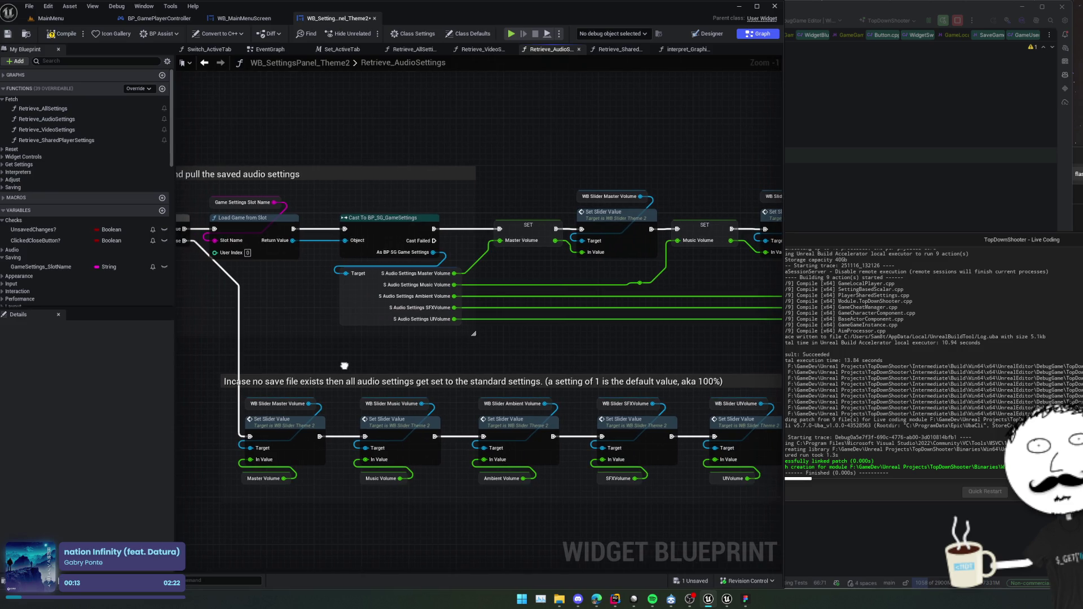
pyautogui.scroll(-1, 319, 355)
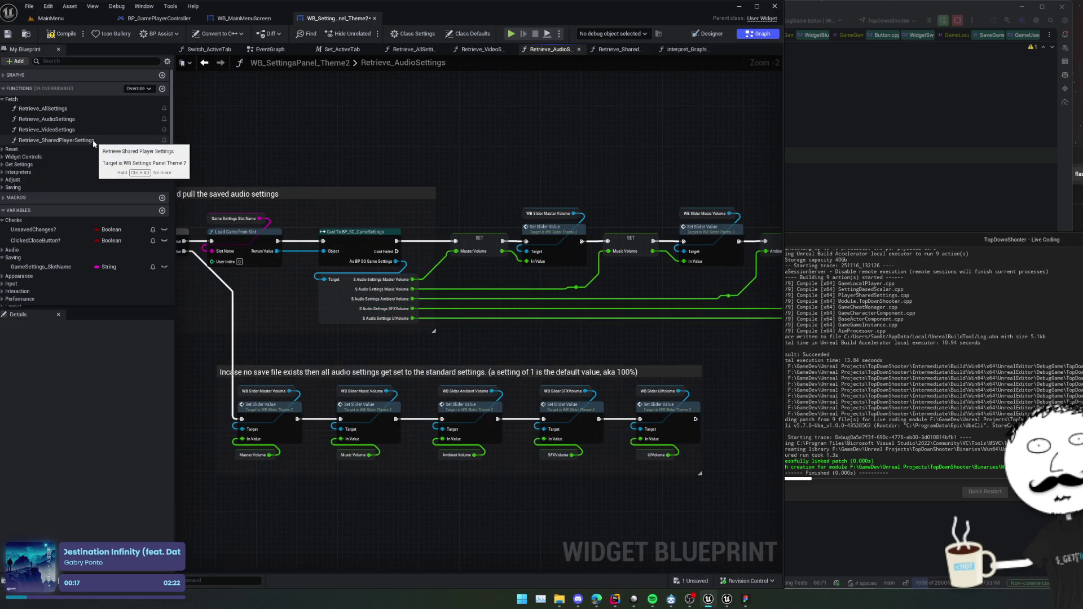
pyautogui.doubleClick(67, 140)
pyautogui.scroll(-10, 119, 242)
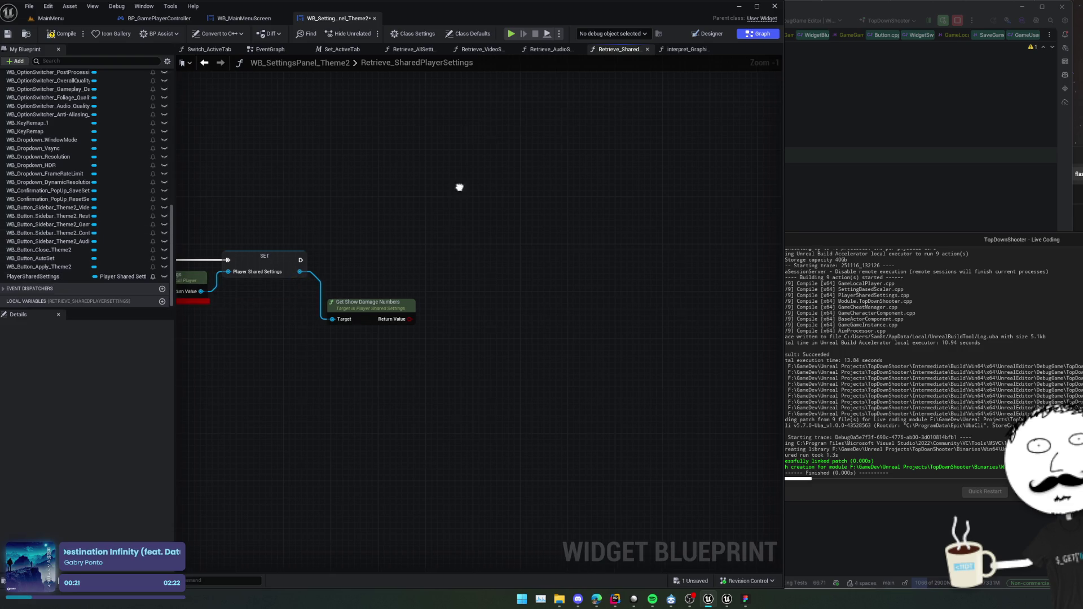
pyautogui.moveTo(459, 187); pyautogui.dragTo(542, 191)
# Toggle Designer and Graph views, resize the member list, and locate Get Show Damage Numbers.
pyautogui.click(708, 33)
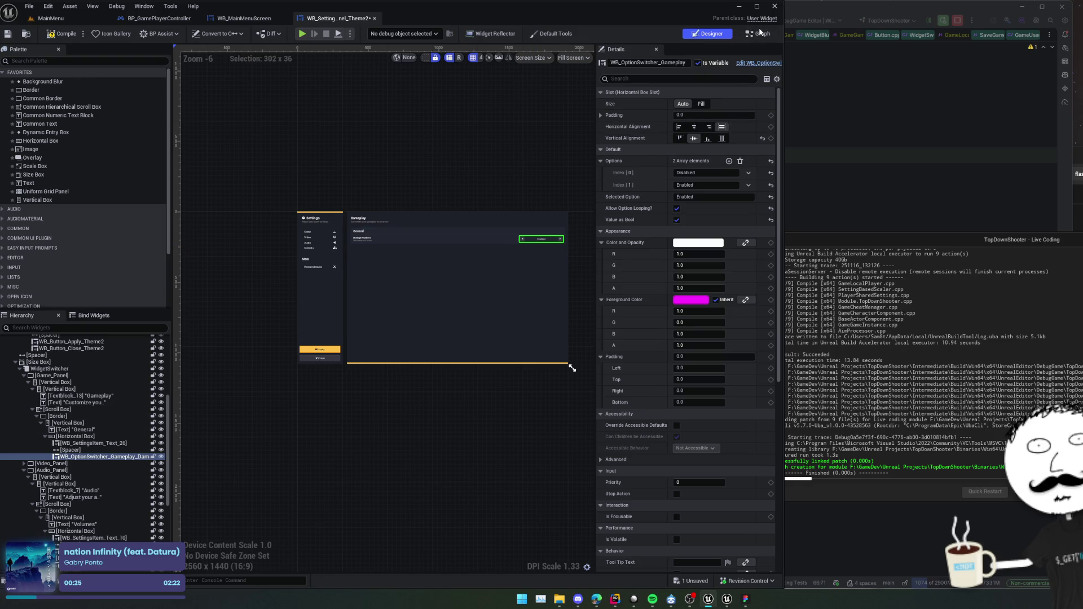
pyautogui.hotkey('ctrl', 'shift', 'g')
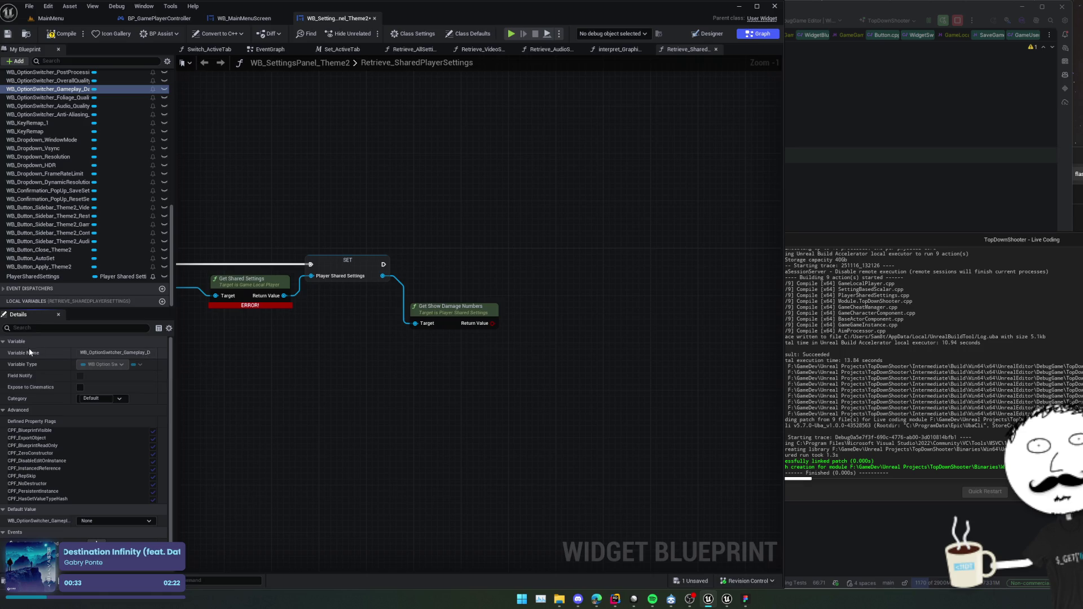
pyautogui.moveTo(174, 148)
pyautogui.mouseDown()
pyautogui.moveTo(310, 148)
pyautogui.moveTo(155, 148)
pyautogui.mouseUp()
pyautogui.moveTo(253, 187); pyautogui.dragTo(416, 177)
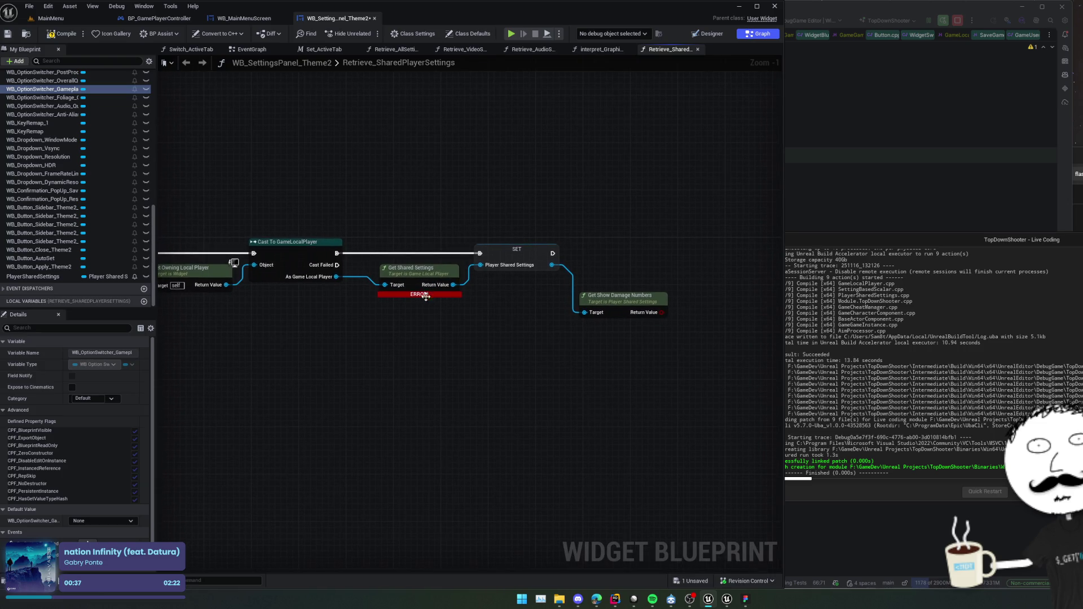
pyautogui.moveTo(427, 297)
pyautogui.moveTo(427, 297)
pyautogui.mouseDown()
pyautogui.moveTo(435, 335)
pyautogui.moveTo(316, 243)
pyautogui.mouseUp()
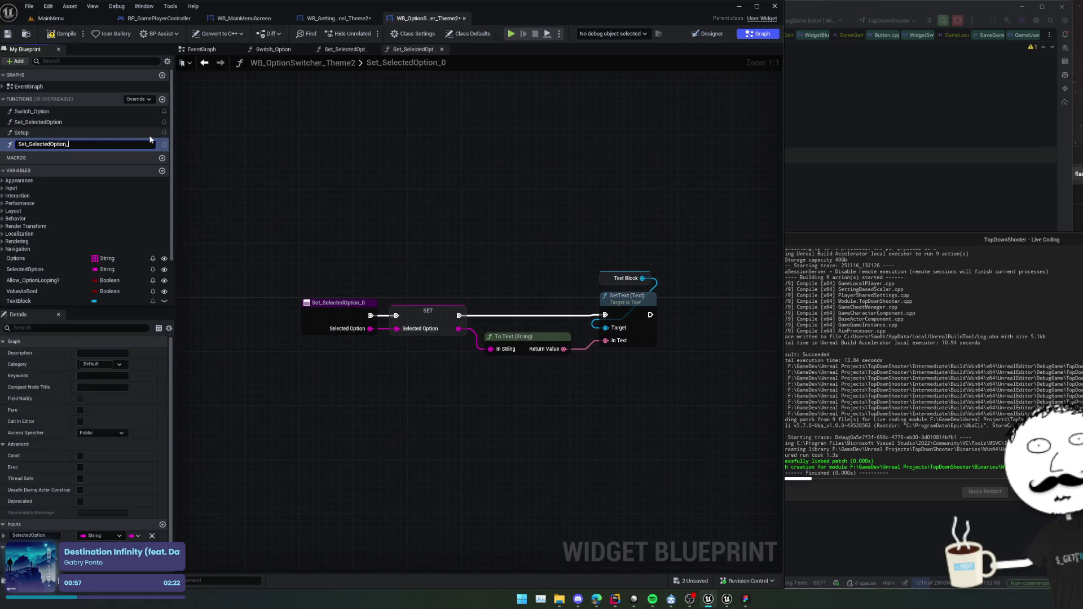
# Name the copy Set_SelectedOption_Bool, make its SelectedOption input Boolean, and save.
pyautogui.write('Bool')
pyautogui.press('Return')
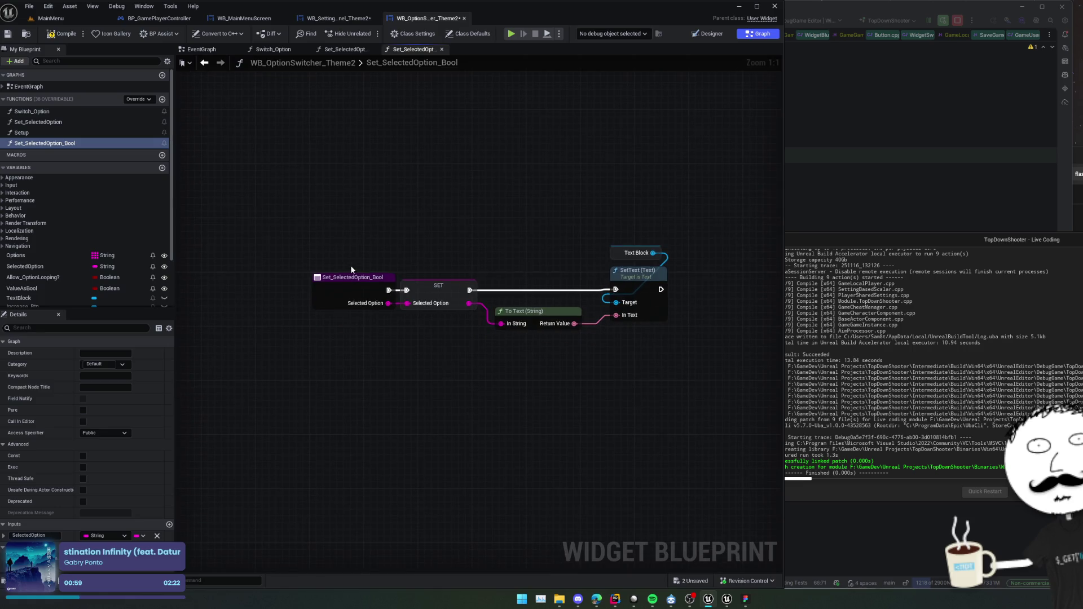
pyautogui.click(324, 292)
pyautogui.moveTo(330, 245); pyautogui.dragTo(329, 201)
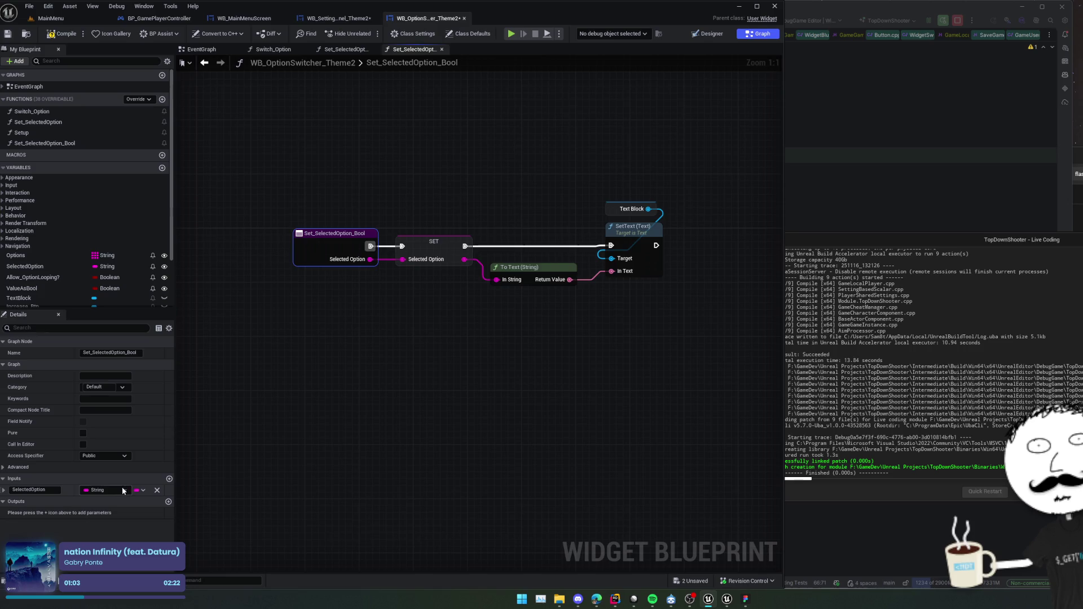
pyautogui.click(90, 479)
pyautogui.click(99, 481)
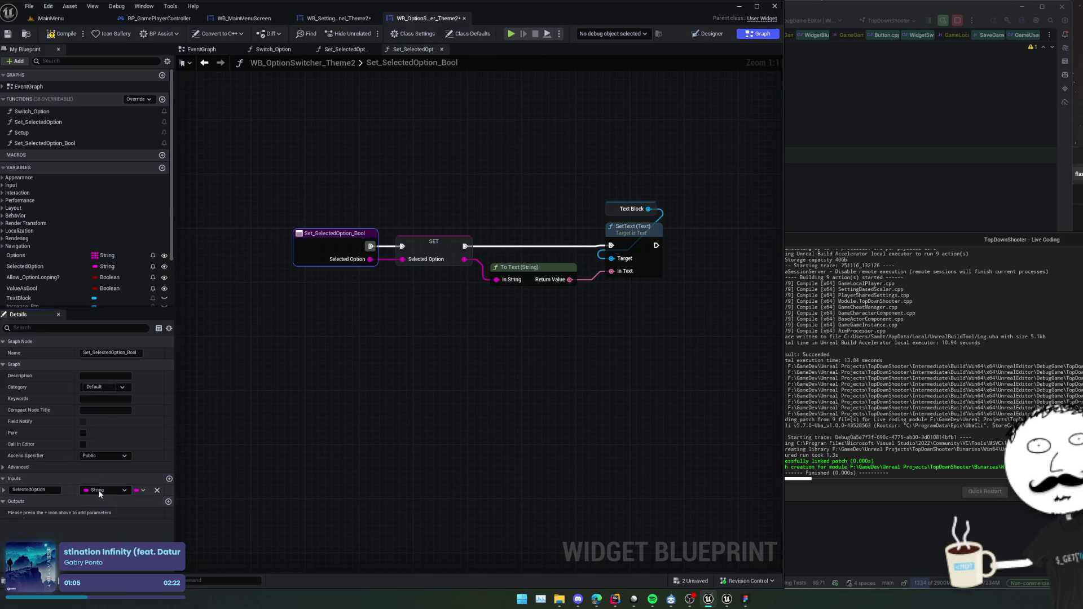
pyautogui.click(98, 490)
pyautogui.click(180, 330)
pyautogui.moveTo(265, 333); pyautogui.dragTo(302, 387)
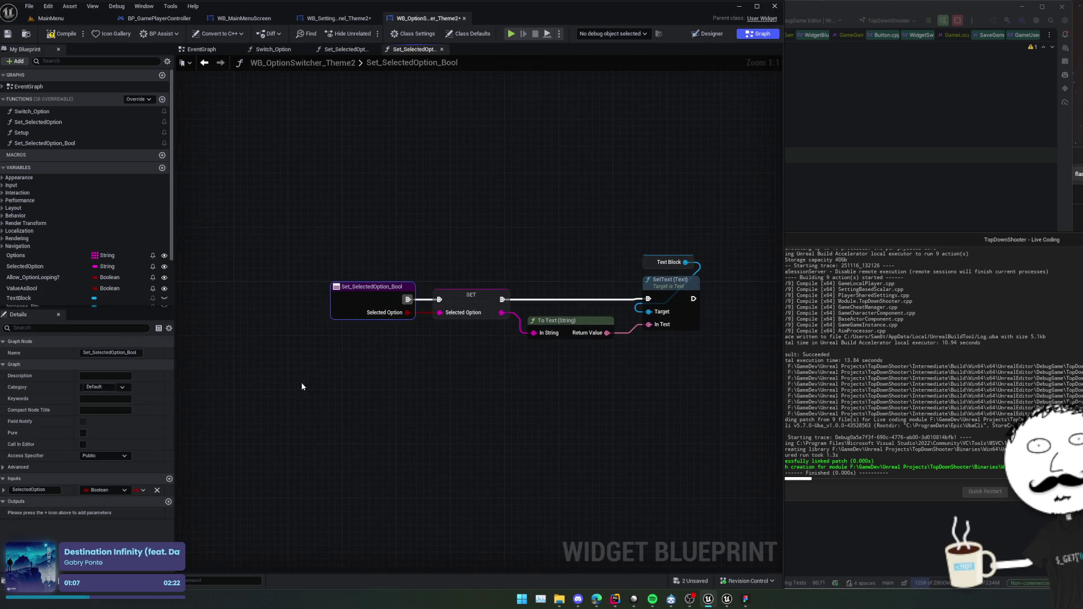
pyautogui.hotkey('ctrl', 's')
# Convert the Selected Option boolean with a To Integer node.
pyautogui.moveTo(387, 341)
pyautogui.mouseDown()
pyautogui.moveTo(363, 343)
pyautogui.moveTo(415, 352)
pyautogui.mouseUp()
pyautogui.moveTo(344, 316)
pyautogui.mouseDown()
pyautogui.moveTo(289, 316)
pyautogui.moveTo(347, 342)
pyautogui.mouseUp()
pyautogui.write('to int')
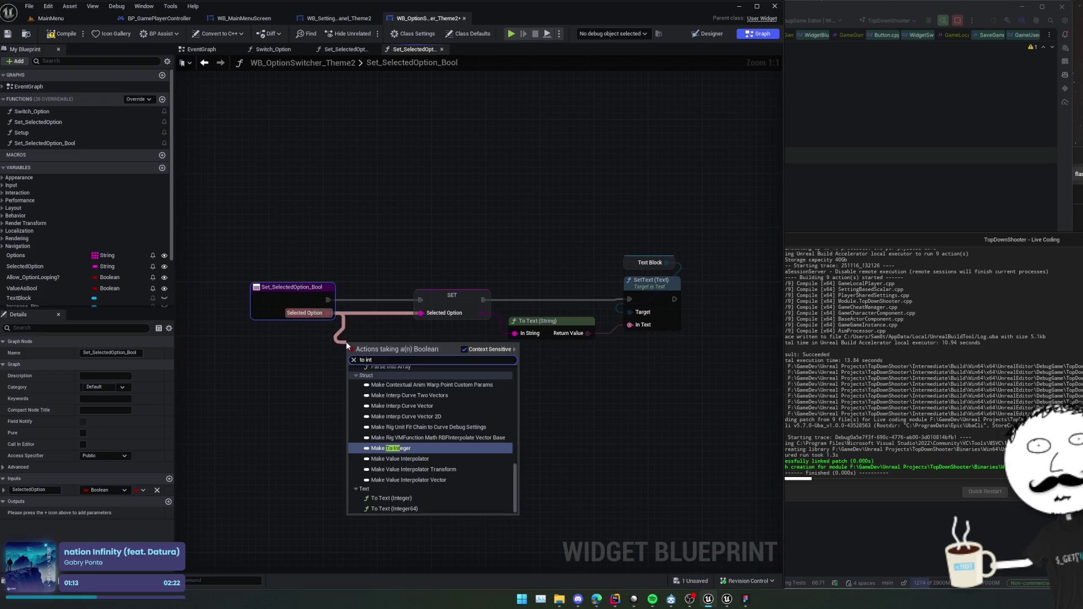
pyautogui.scroll(5, 451, 445)
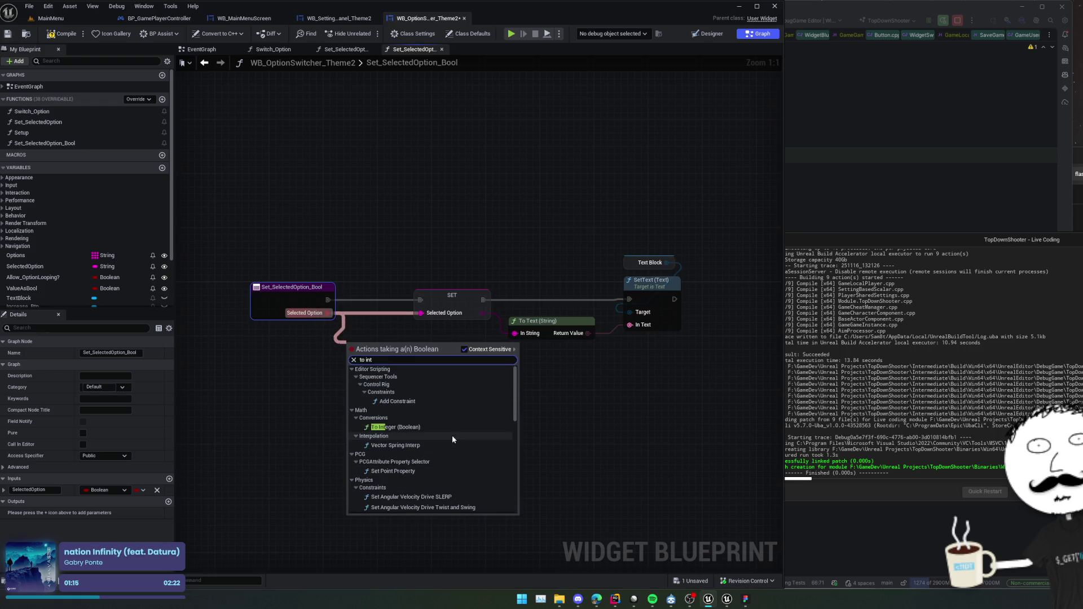
pyautogui.click(442, 427)
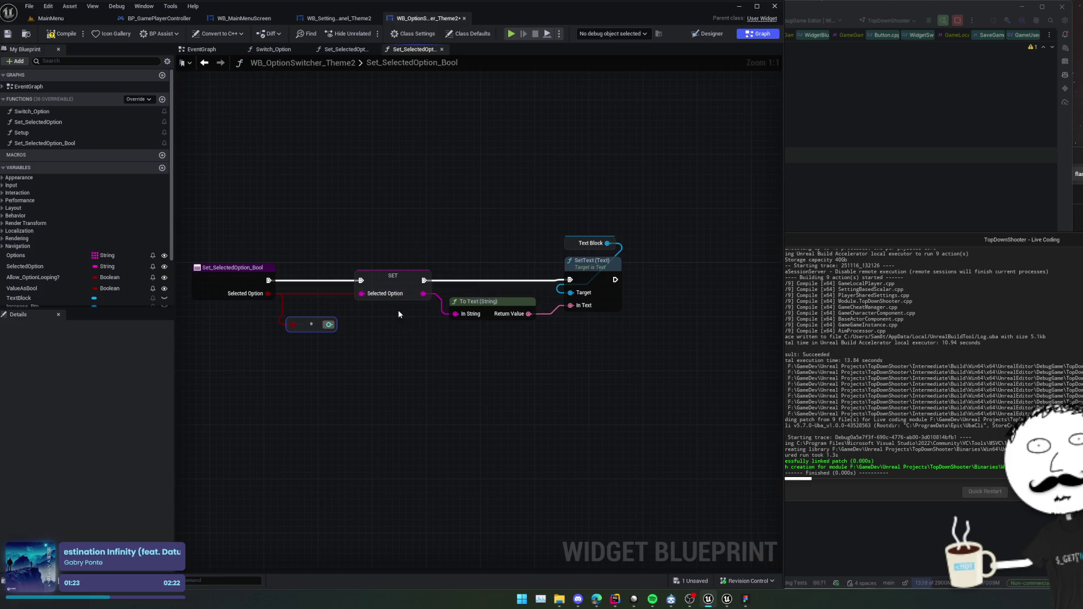
# Add an Options GET indexed by the converted boolean, tidy the nodes, and save.
pyautogui.moveTo(397, 310)
pyautogui.mouseDown()
pyautogui.moveTo(427, 329)
pyautogui.moveTo(398, 305)
pyautogui.moveTo(422, 314)
pyautogui.mouseUp()
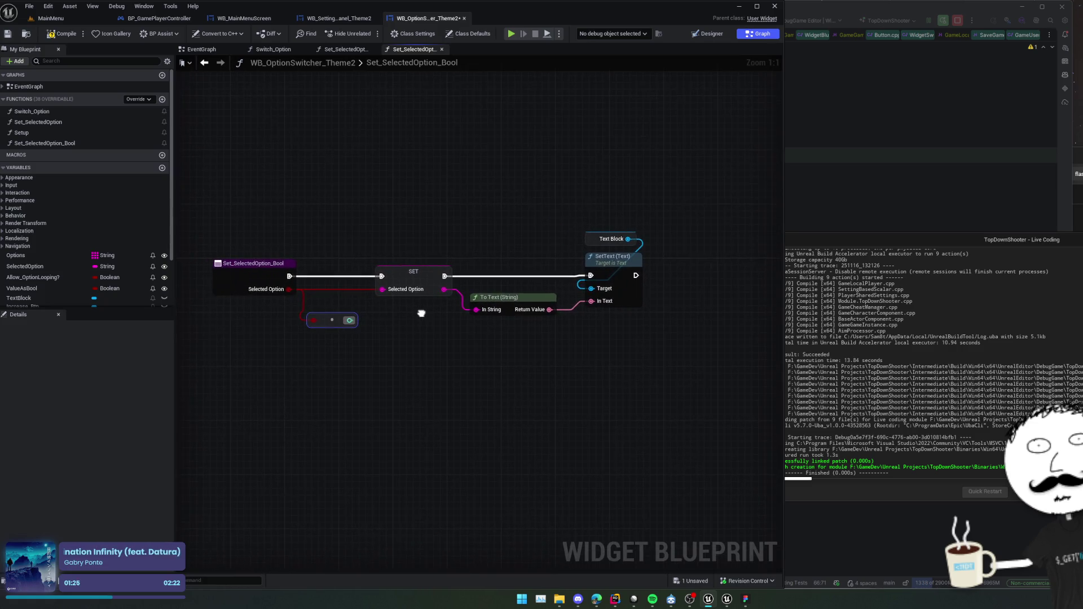
pyautogui.scroll(-1, 42, 225)
pyautogui.moveTo(16, 242)
pyautogui.mouseDown()
pyautogui.moveTo(356, 371)
pyautogui.moveTo(430, 356)
pyautogui.mouseUp()
pyautogui.write('get')
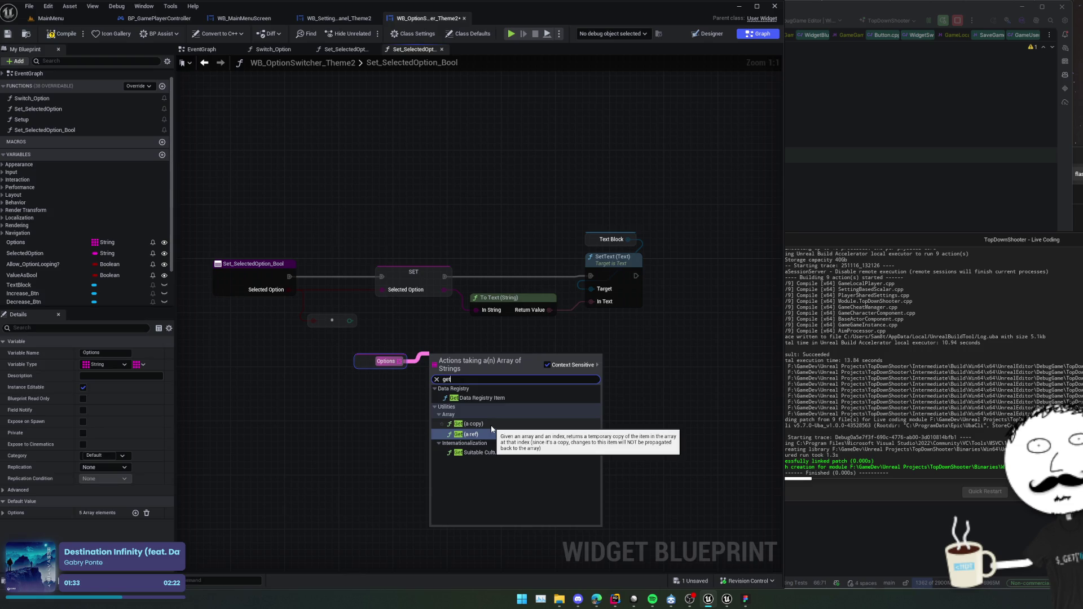
pyautogui.click(491, 425)
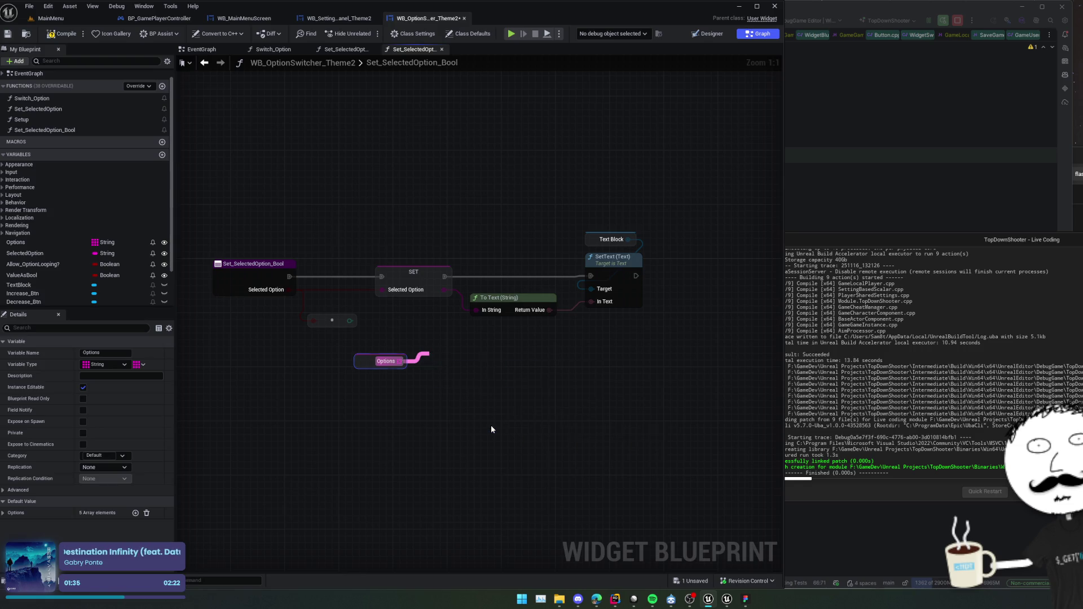
pyautogui.moveTo(351, 321)
pyautogui.mouseDown()
pyautogui.moveTo(437, 384)
pyautogui.moveTo(383, 290)
pyautogui.mouseUp()
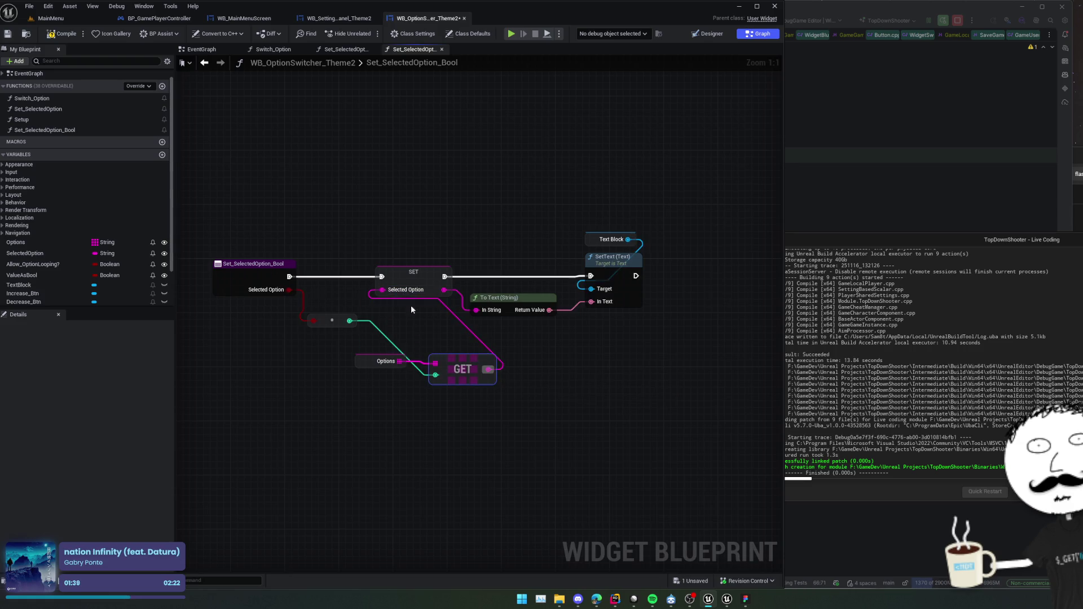
pyautogui.moveTo(497, 354)
pyautogui.mouseDown()
pyautogui.moveTo(497, 345)
pyautogui.moveTo(513, 360)
pyautogui.moveTo(590, 370)
pyautogui.mouseUp()
pyautogui.click(327, 303)
pyautogui.press('f')
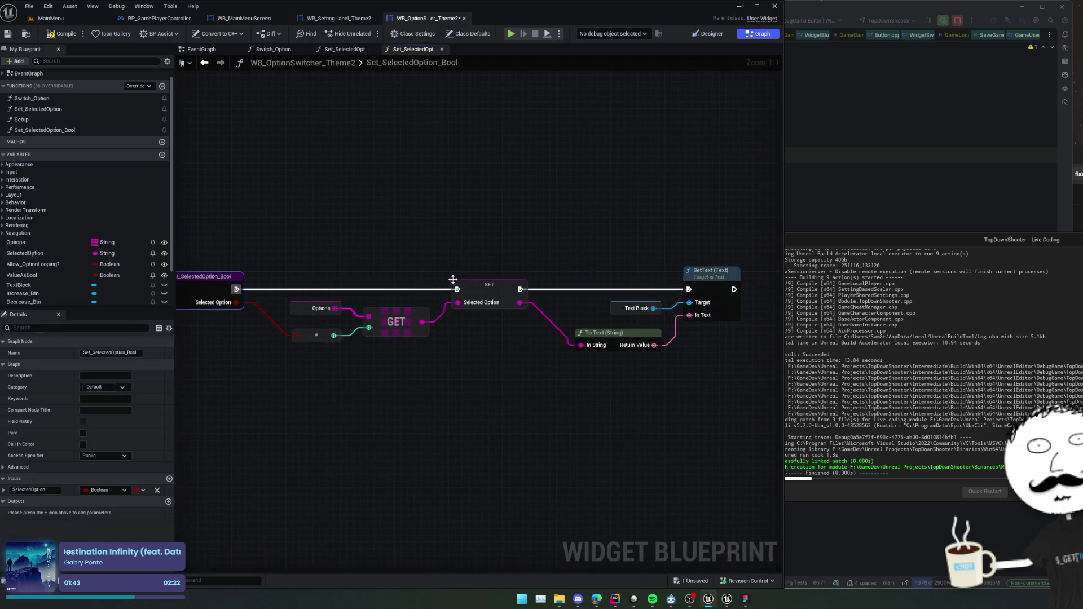
pyautogui.hotkey('ctrl', 's')
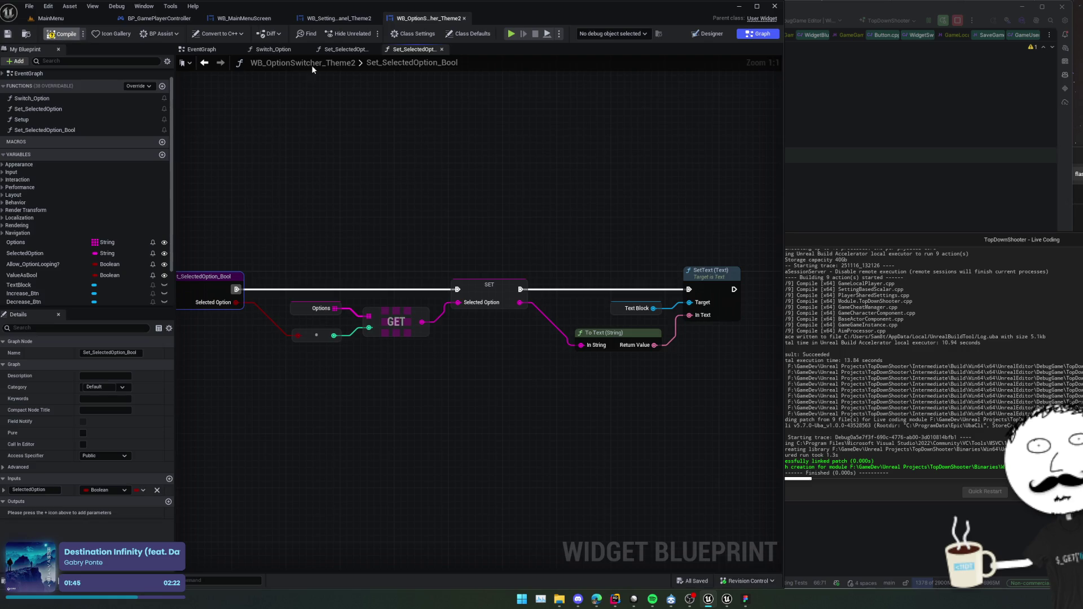
# Replace Set Selected Option with Set Selected Option Bool, fed by Get Show Damage Numbers after SET; save.
pyautogui.click(347, 22)
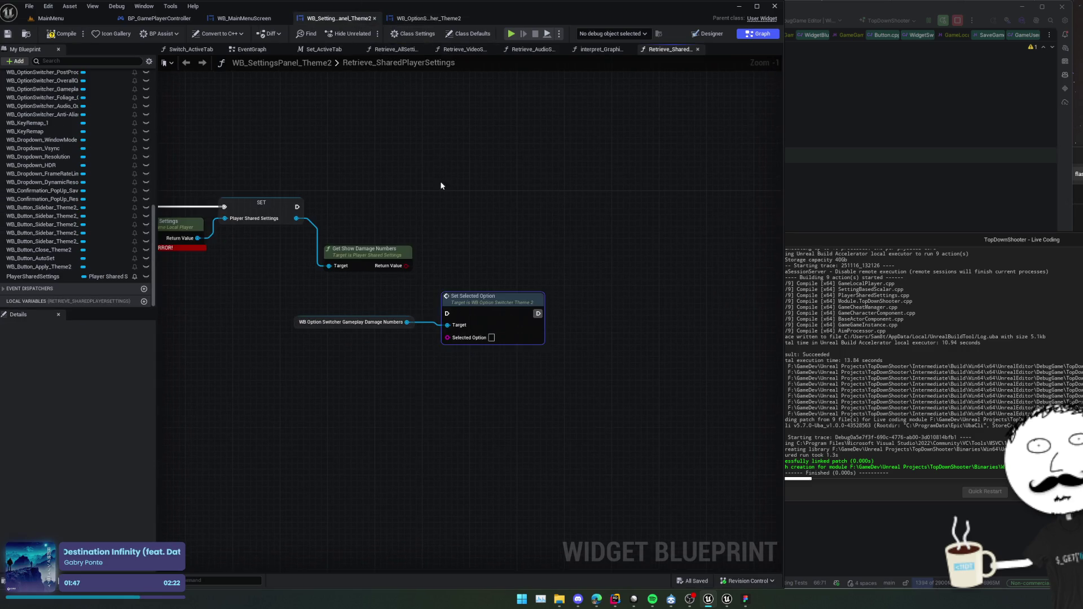
pyautogui.press('Delete')
pyautogui.moveTo(407, 323); pyautogui.dragTo(425, 311)
pyautogui.write('set')
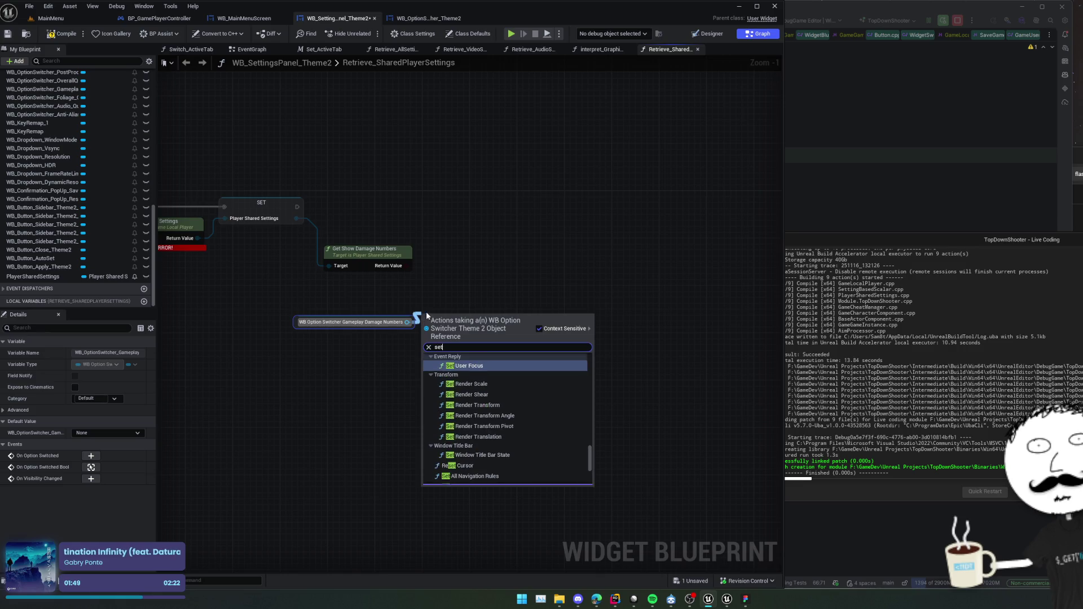
pyautogui.write(' sele')
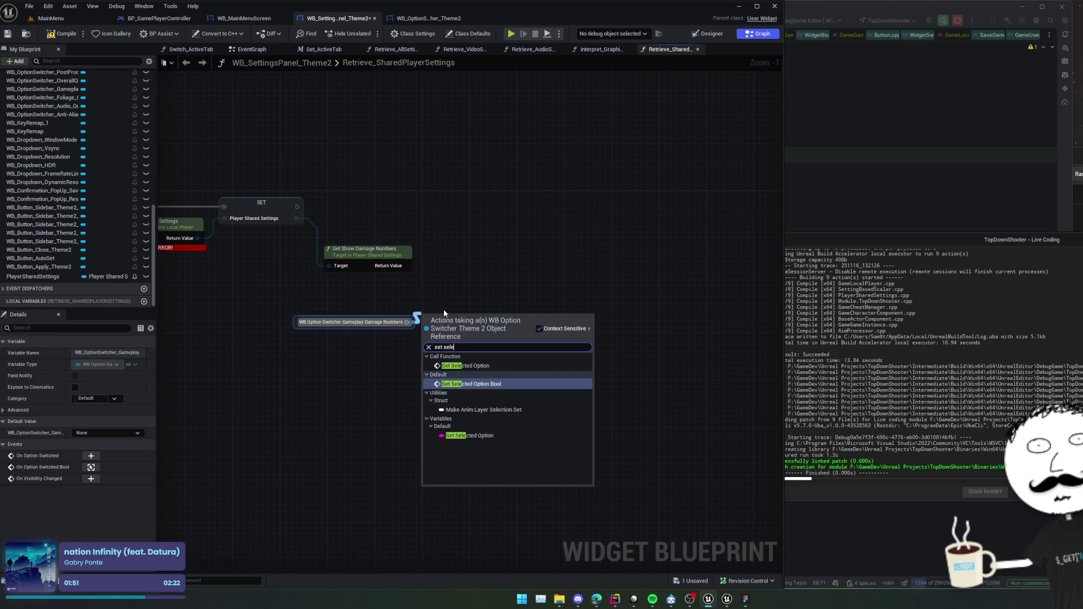
pyautogui.press('Return')
pyautogui.moveTo(411, 266)
pyautogui.mouseDown()
pyautogui.moveTo(429, 345)
pyautogui.moveTo(446, 284)
pyautogui.moveTo(495, 266)
pyautogui.mouseUp()
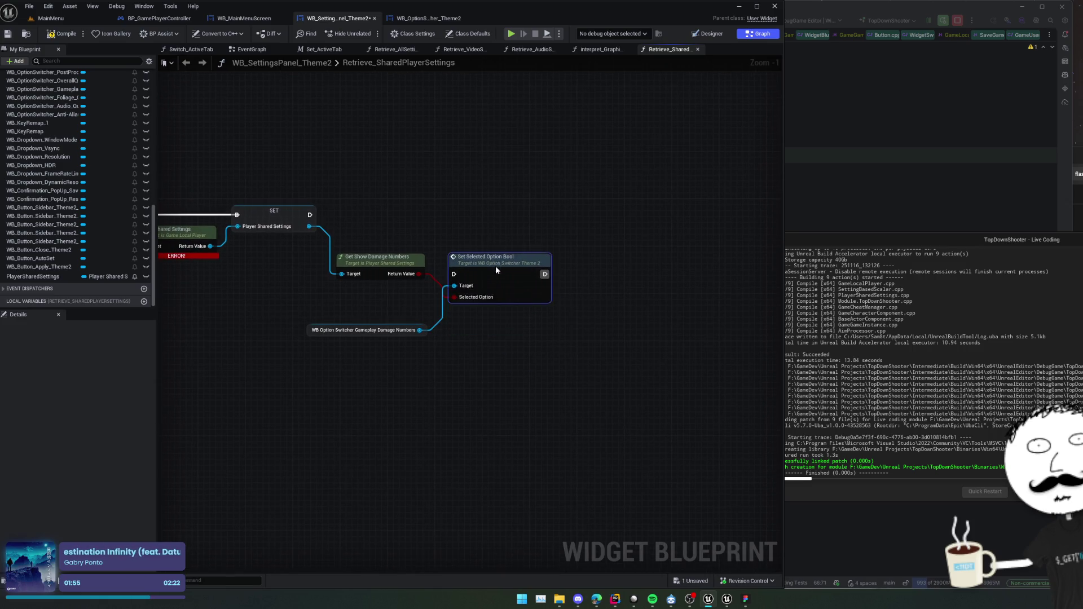
pyautogui.moveTo(350, 231); pyautogui.dragTo(494, 278)
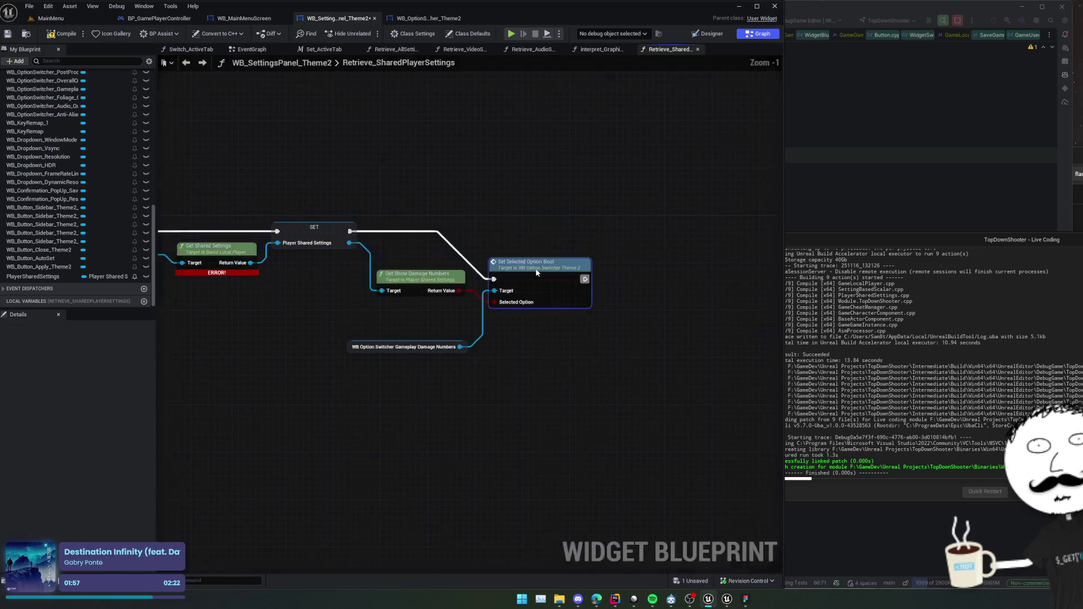
pyautogui.hotkey('ctrl', 's')
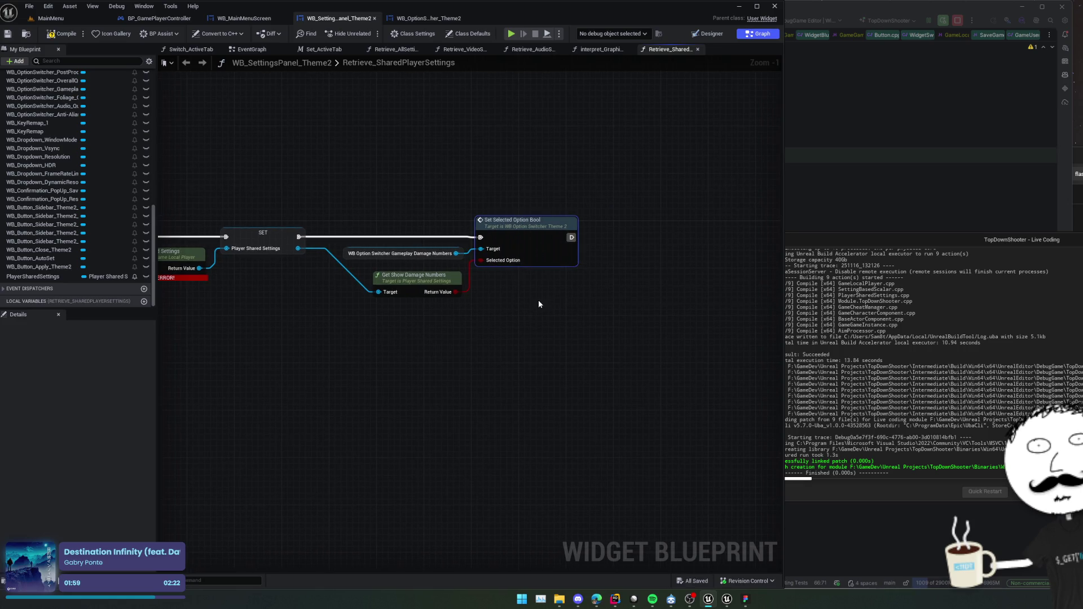
pyautogui.scroll(-1, 538, 300)
pyautogui.moveTo(518, 314)
pyautogui.mouseDown()
pyautogui.moveTo(612, 329)
pyautogui.moveTo(568, 237)
pyautogui.moveTo(636, 220)
pyautogui.moveTo(698, 225)
pyautogui.moveTo(561, 220)
pyautogui.mouseUp()
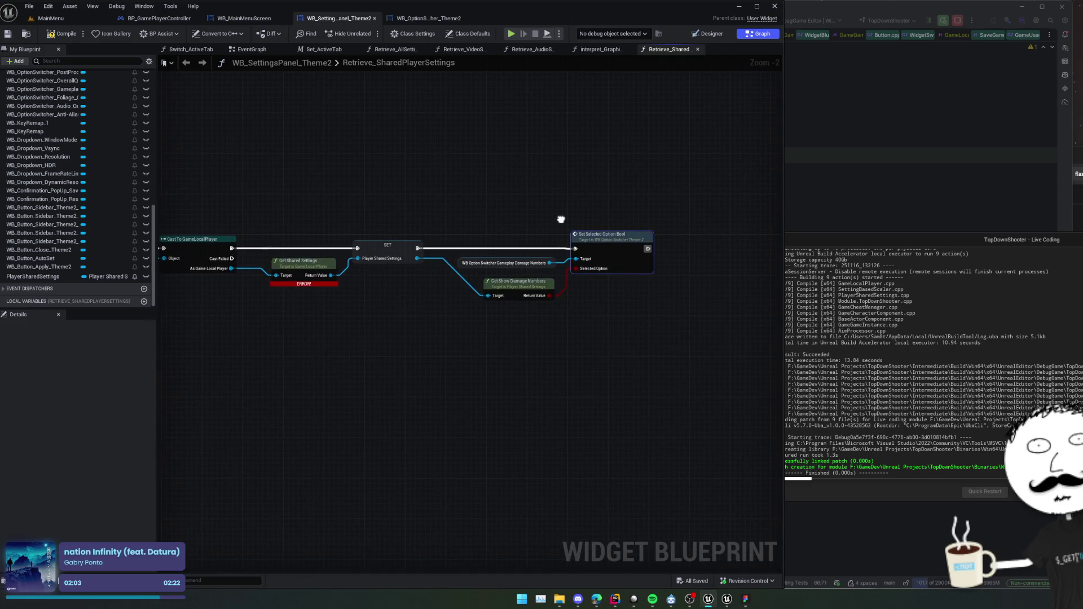
# Add the damage-numbers switcher's On Option Switched Bool event from the Designer.
pyautogui.click(702, 35)
pyautogui.scroll(1, 492, 399)
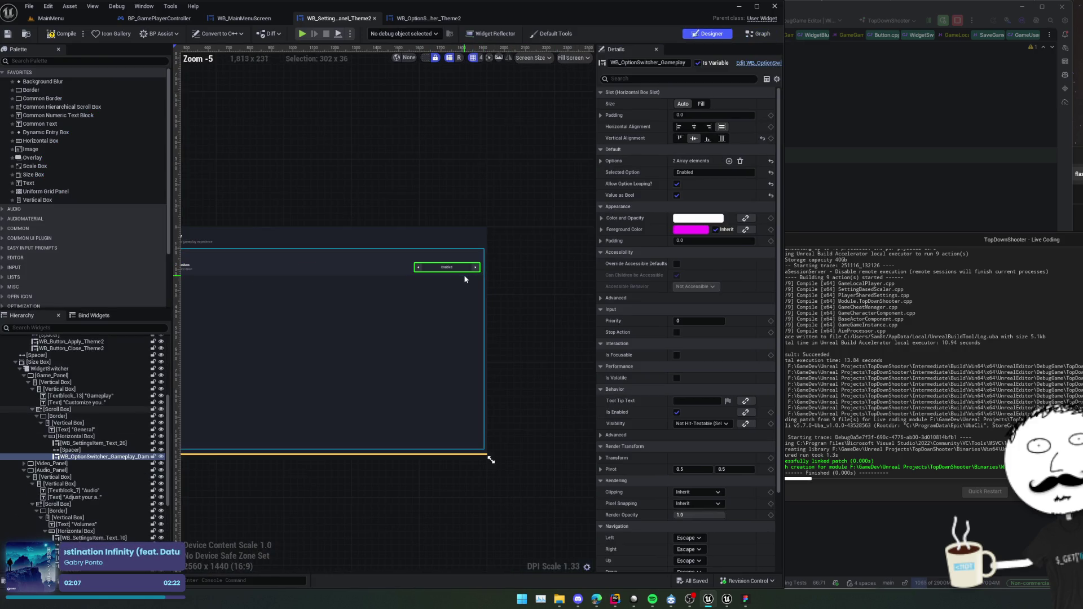
pyautogui.scroll(-3, 693, 496)
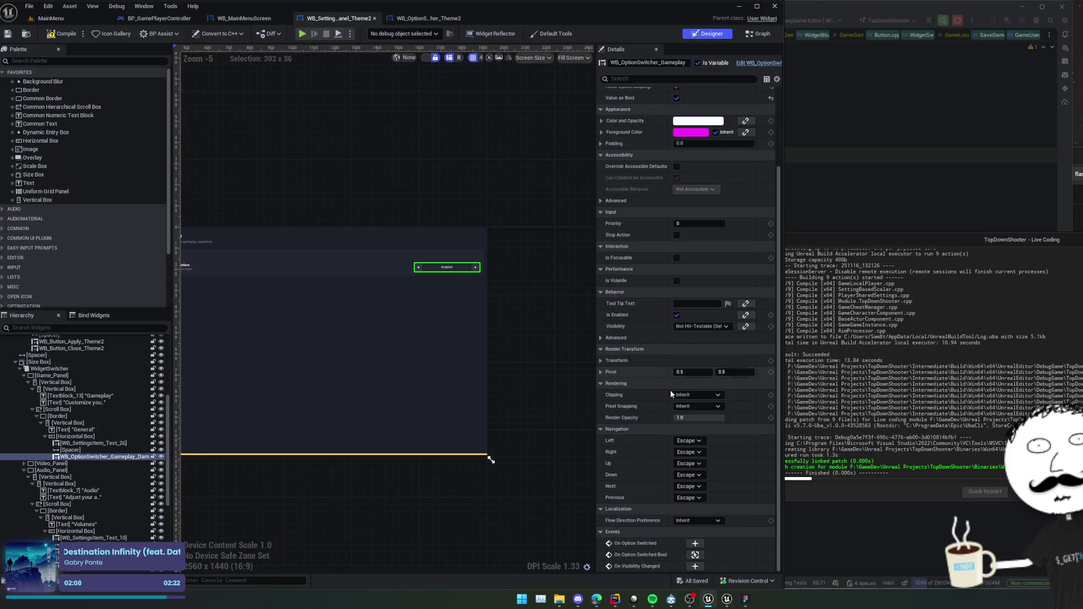
pyautogui.click(694, 554)
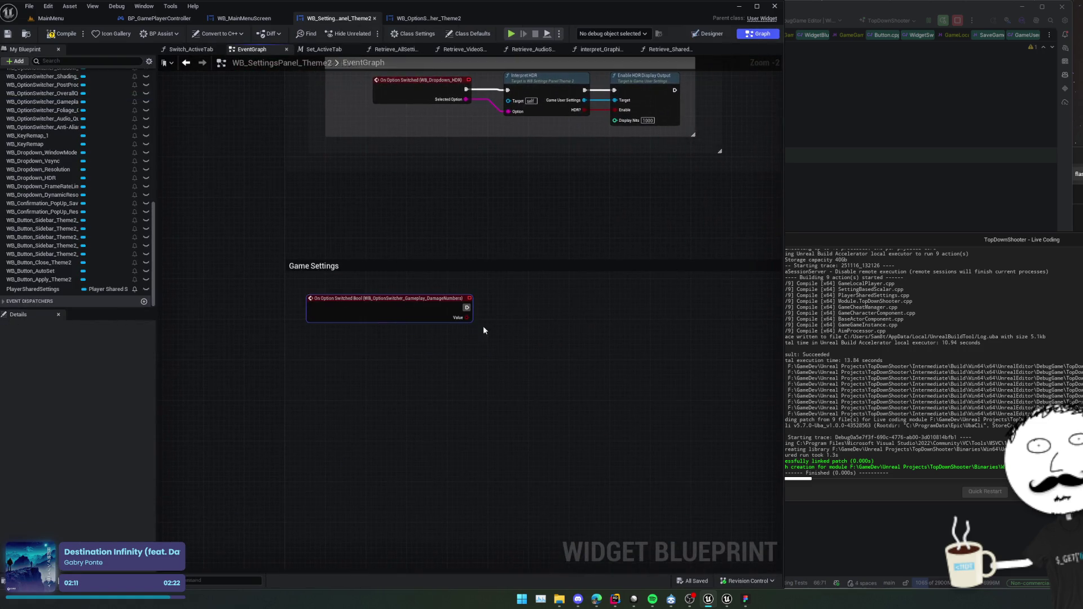
# Add a Player Shared Settings getter and a Set Show Damage Numbers node beside the event.
pyautogui.scroll(1, 453, 320)
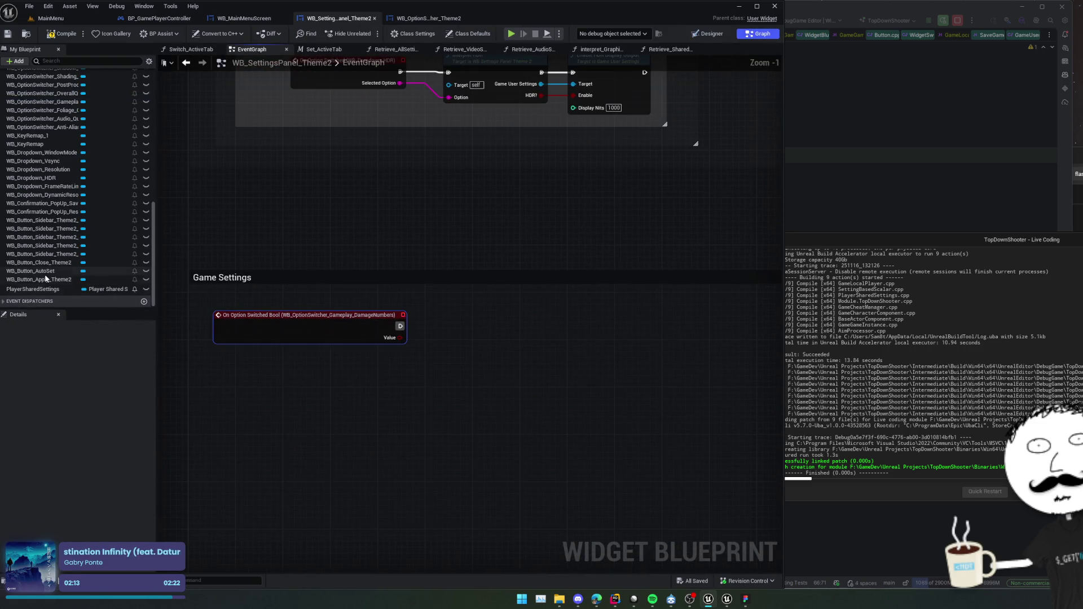
pyautogui.moveTo(35, 290)
pyautogui.mouseDown()
pyautogui.moveTo(327, 347)
pyautogui.moveTo(395, 395)
pyautogui.mouseUp()
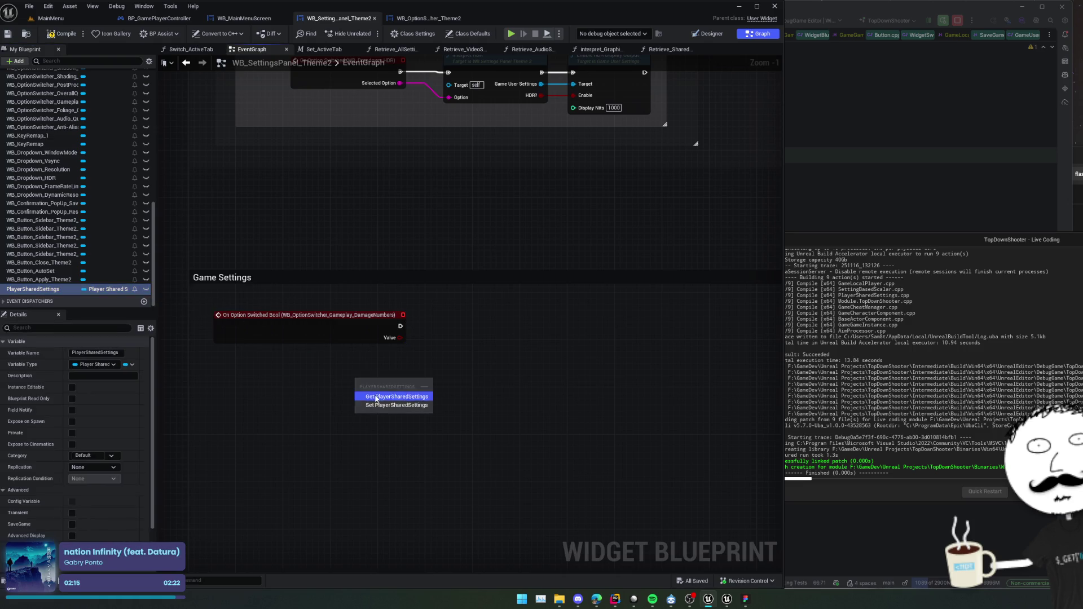
pyautogui.click(395, 394)
pyautogui.moveTo(329, 382); pyautogui.dragTo(312, 364)
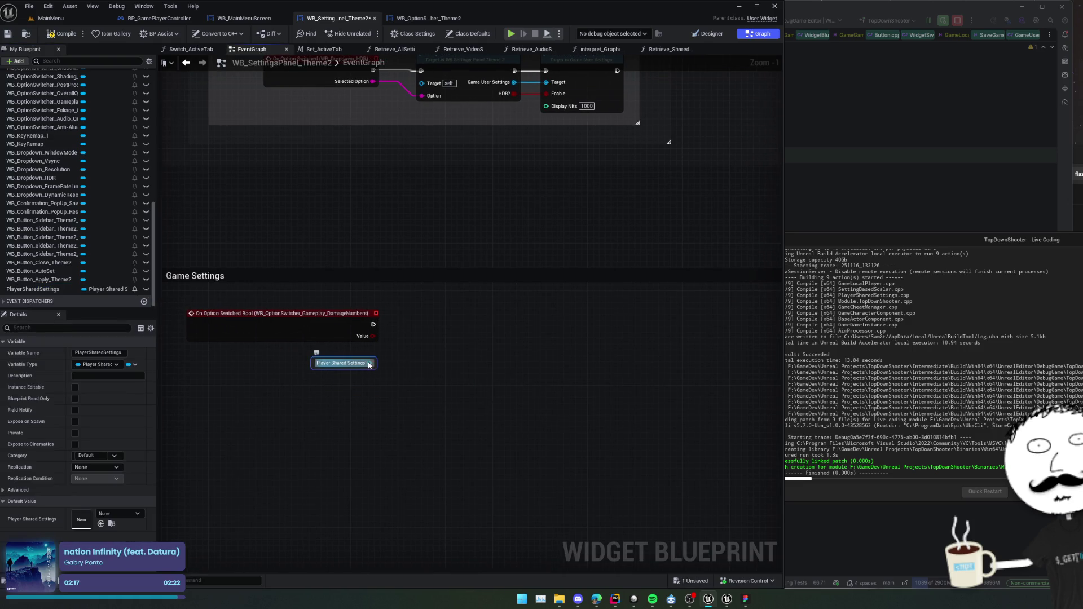
pyautogui.moveTo(394, 360); pyautogui.dragTo(398, 361)
pyautogui.write('set')
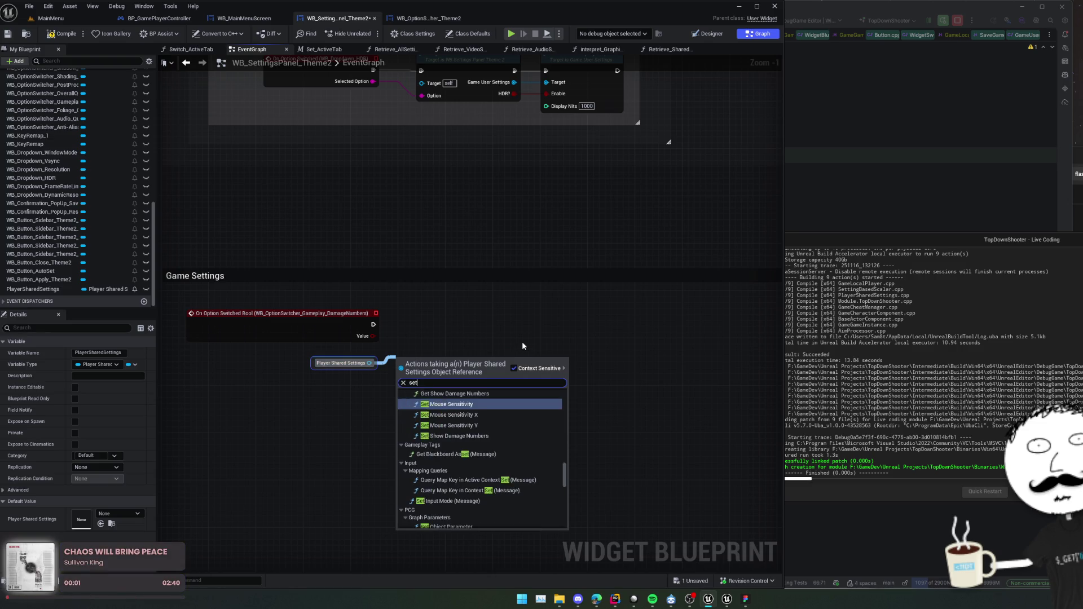
pyautogui.write(' dama')
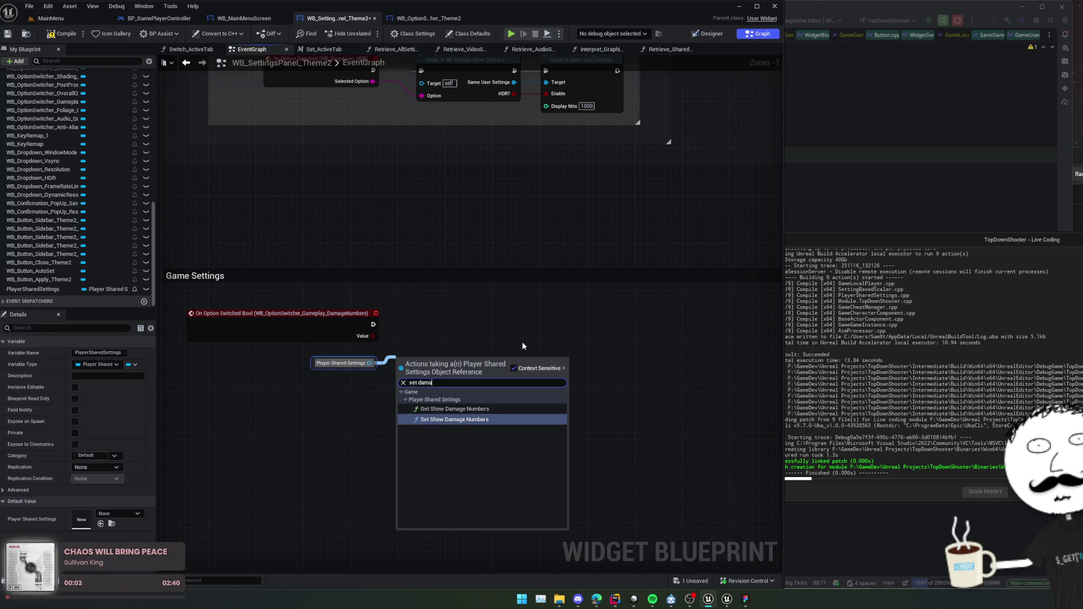
pyautogui.press('Return')
pyautogui.moveTo(431, 387)
pyautogui.mouseDown()
pyautogui.moveTo(442, 340)
pyautogui.moveTo(376, 342)
pyautogui.mouseUp()
# Save the settings panel blueprint.
pyautogui.scroll(-1, 318, 328)
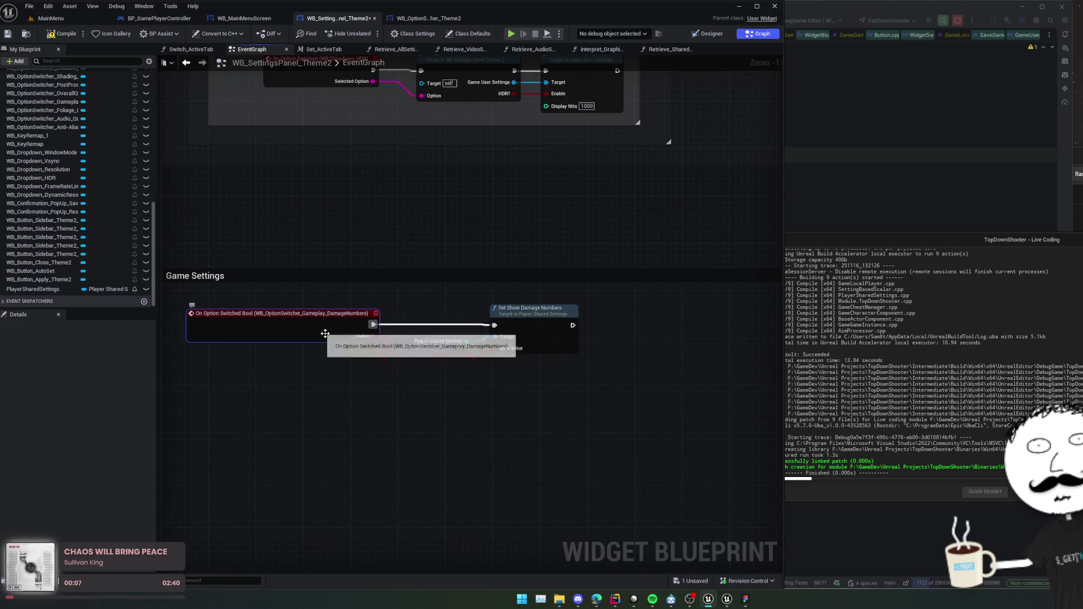
pyautogui.hotkey('ctrl', 's')
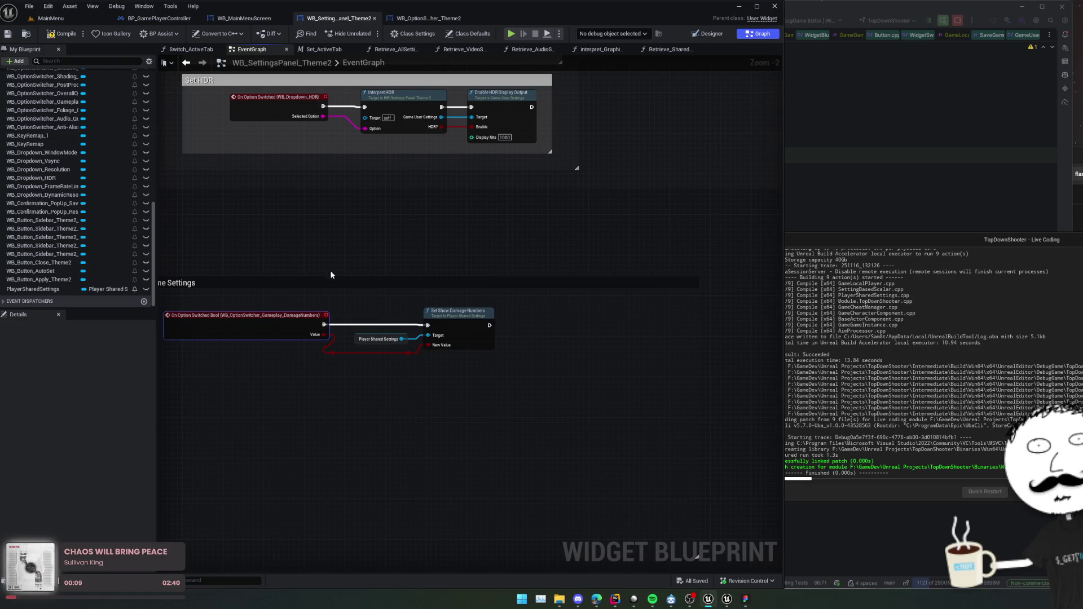
pyautogui.moveTo(332, 274); pyautogui.dragTo(407, 244)
pyautogui.scroll(-2, 522, 291)
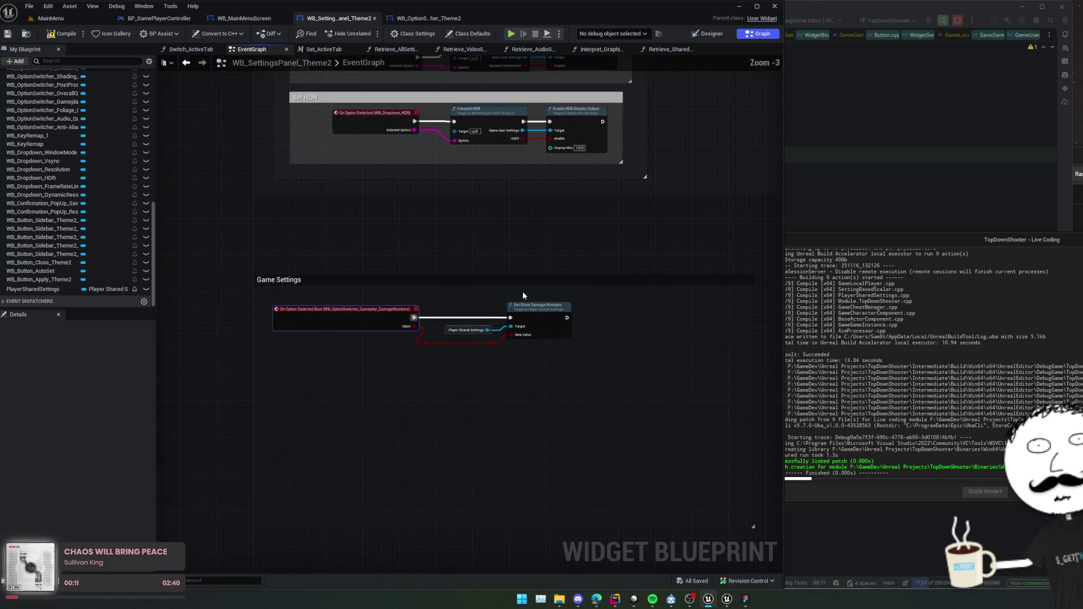
pyautogui.scroll(-1, 489, 364)
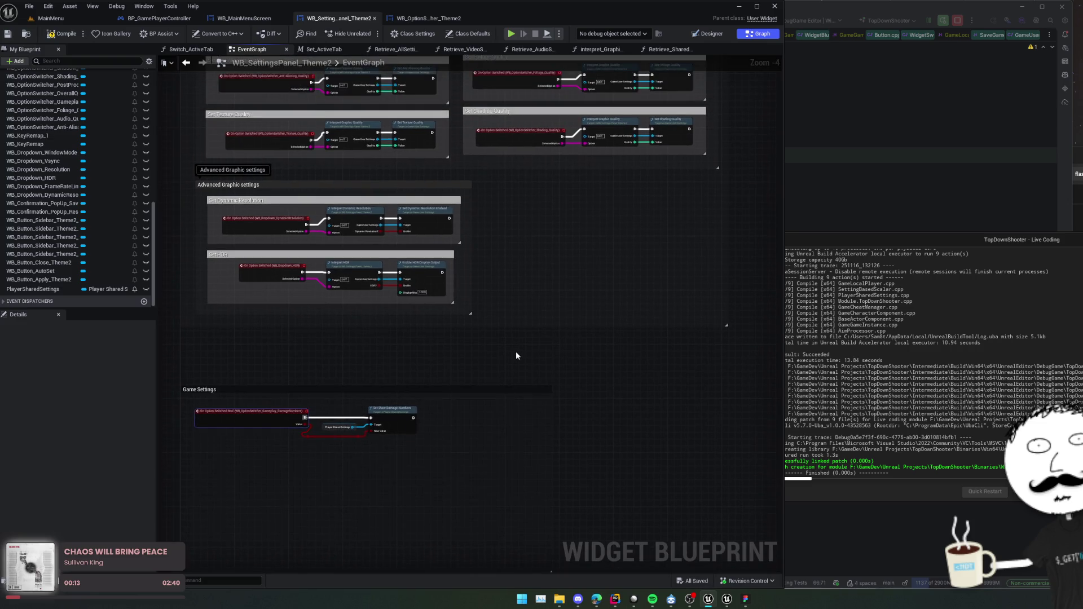
pyautogui.scroll(10, 53, 253)
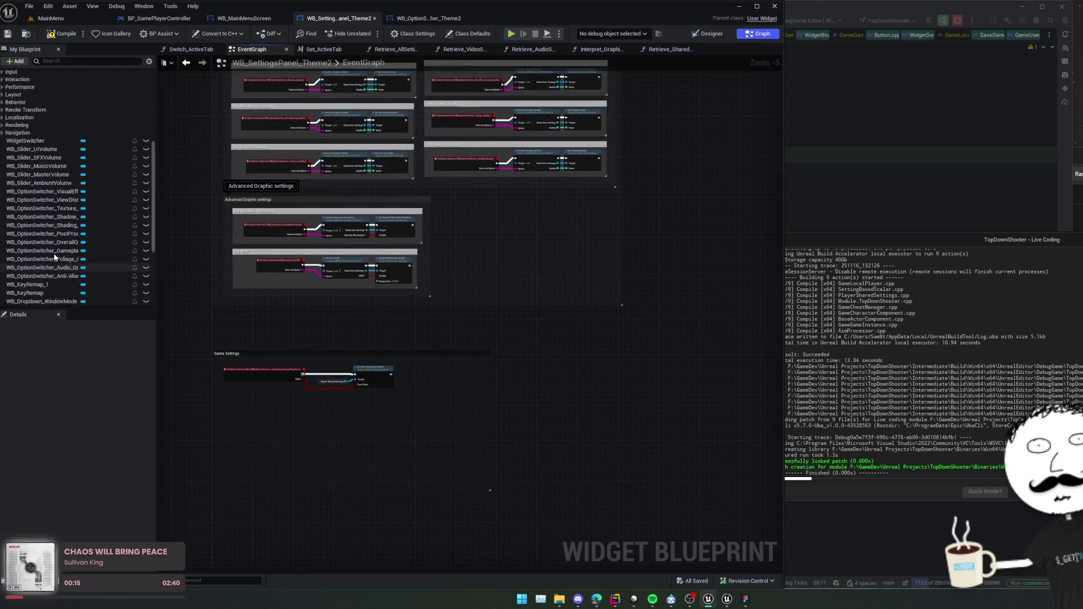
# Go from the Apply button's click event to the ShowApplyConfirmation event and its unsaved-settings check.
pyautogui.click(697, 36)
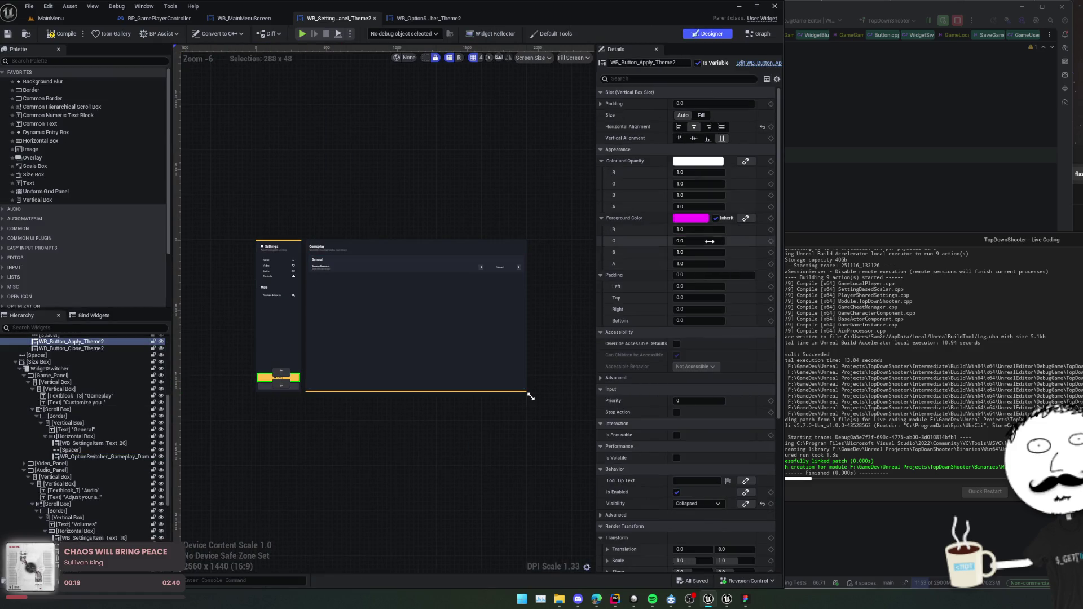
pyautogui.scroll(-5, 710, 241)
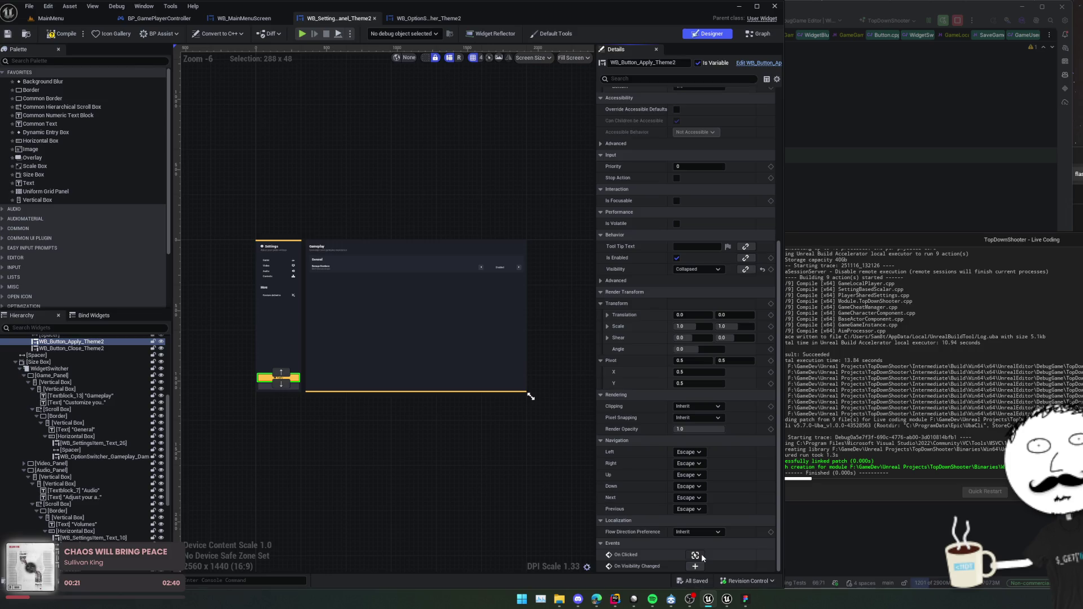
pyautogui.click(695, 555)
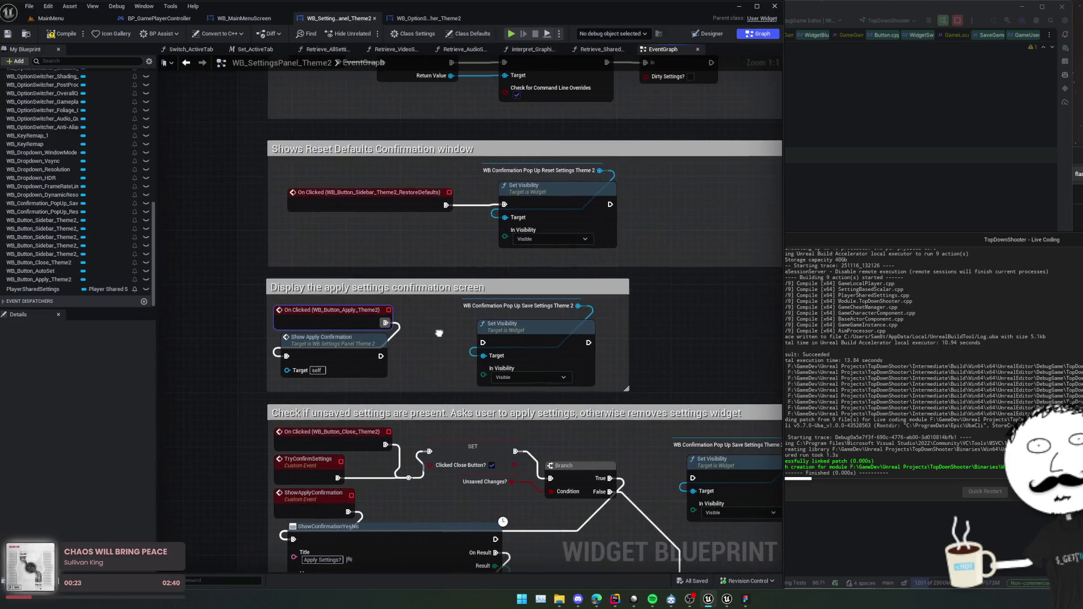
pyautogui.moveTo(411, 335); pyautogui.dragTo(374, 326)
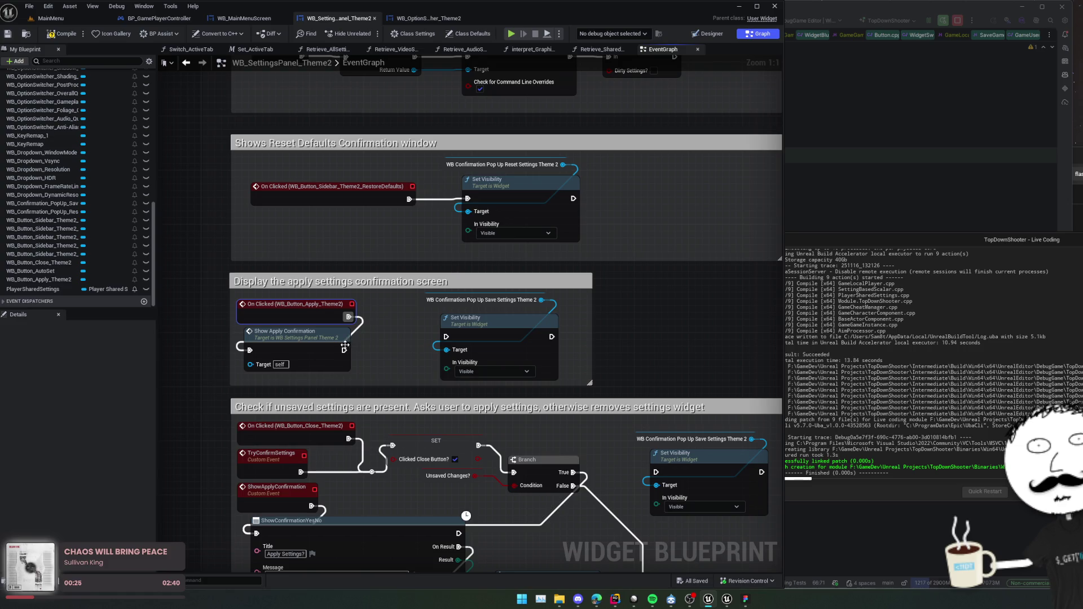
pyautogui.doubleClick(316, 339)
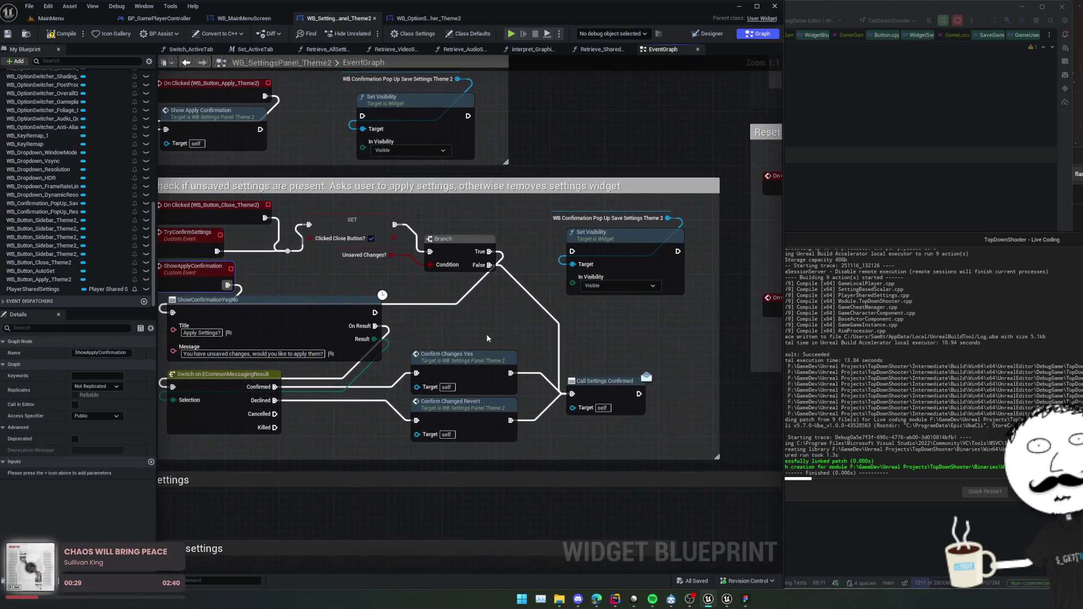
pyautogui.moveTo(487, 338)
pyautogui.mouseDown()
pyautogui.moveTo(438, 324)
pyautogui.moveTo(484, 320)
pyautogui.moveTo(458, 321)
pyautogui.mouseUp()
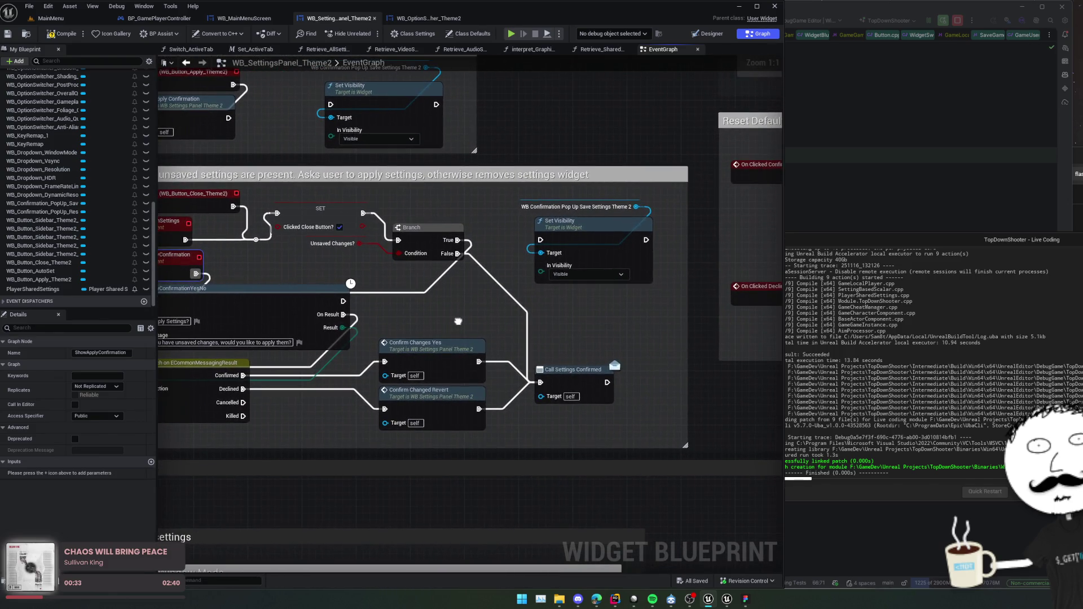
# Follow ConfirmChanges_Yes through the save confirmation section to the ApplySettings custom event.
pyautogui.click(490, 342)
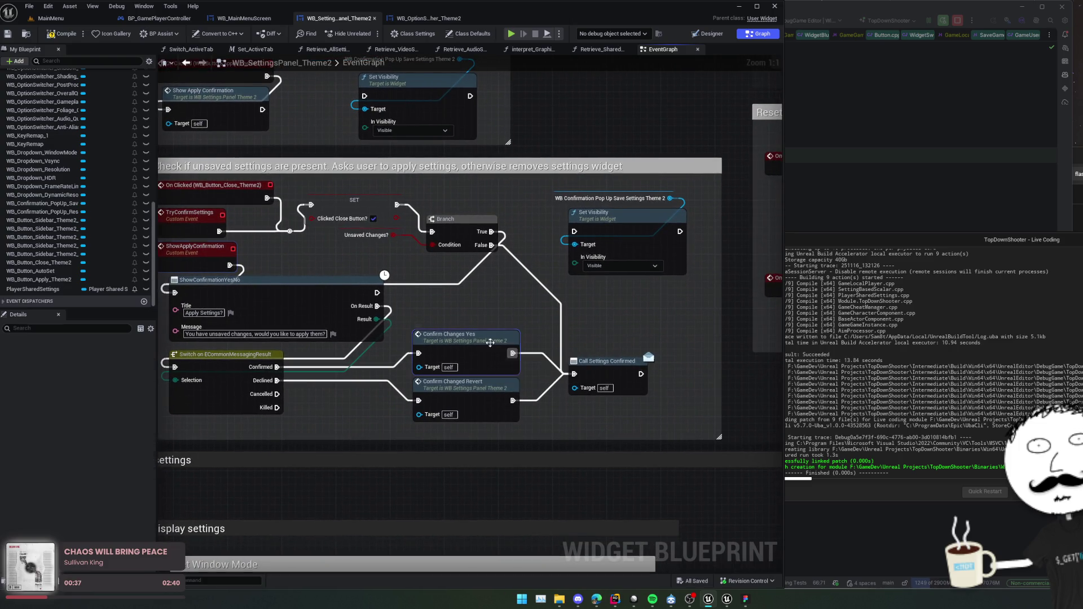
pyautogui.doubleClick(490, 342)
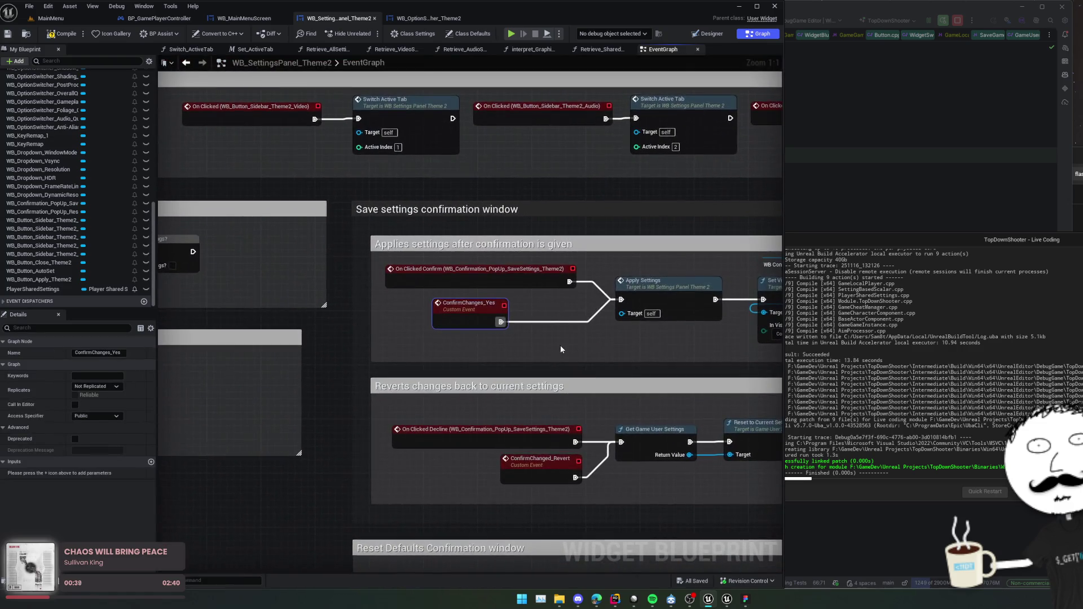
pyautogui.moveTo(560, 349); pyautogui.dragTo(335, 337)
pyautogui.scroll(-1, 402, 343)
pyautogui.moveTo(515, 345); pyautogui.dragTo(481, 347)
pyautogui.moveTo(411, 339); pyautogui.dragTo(474, 337)
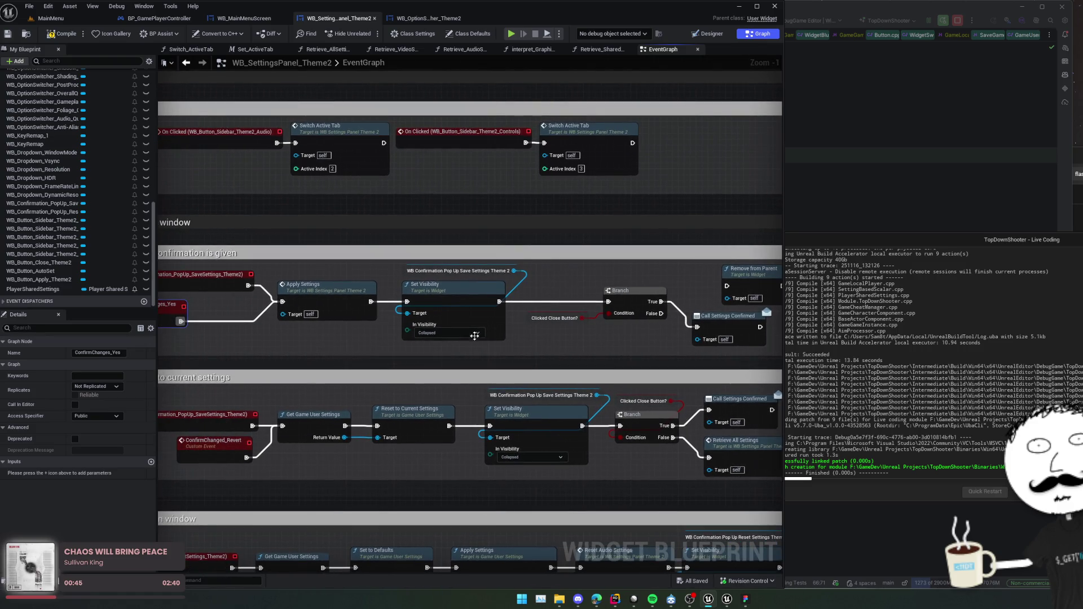
pyautogui.doubleClick(336, 299)
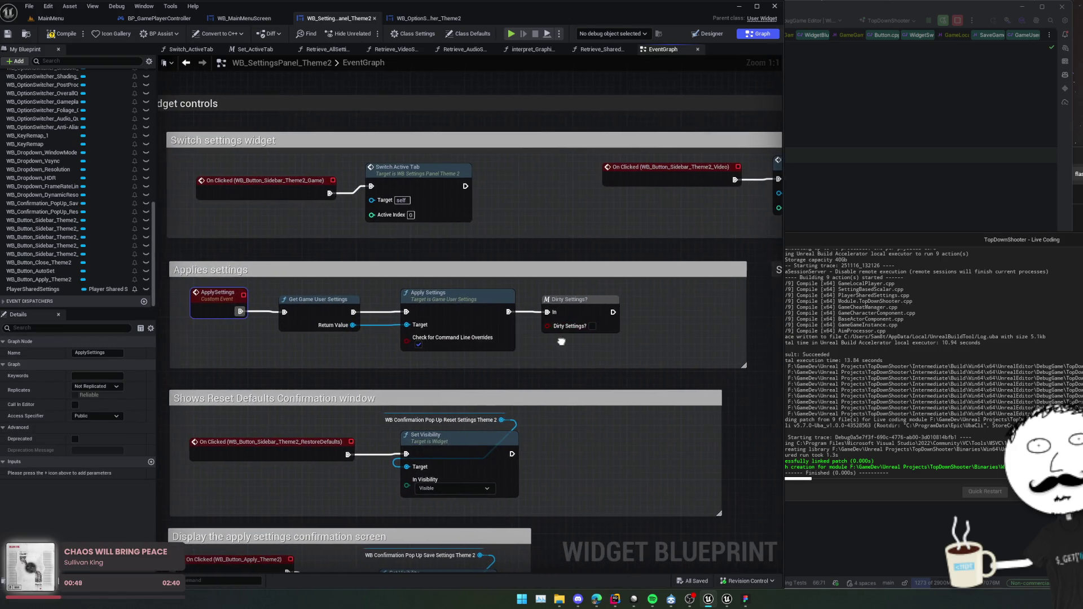
pyautogui.scroll(-2, 567, 319)
pyautogui.moveTo(541, 333)
pyautogui.mouseDown()
pyautogui.moveTo(435, 333)
pyautogui.moveTo(497, 336)
pyautogui.mouseUp()
pyautogui.scroll(-1, 436, 334)
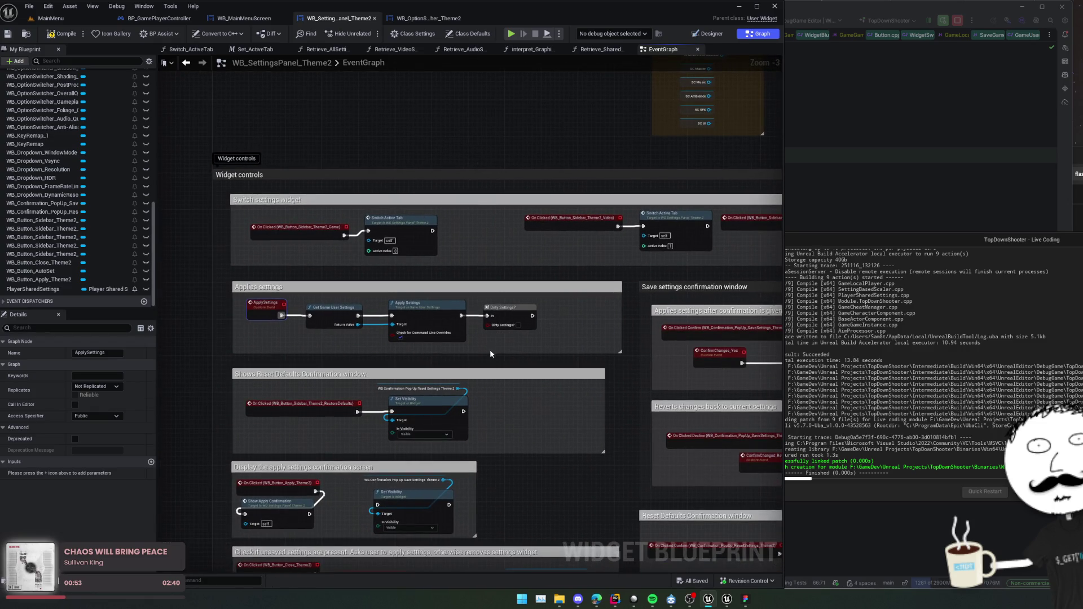
pyautogui.scroll(1, 518, 352)
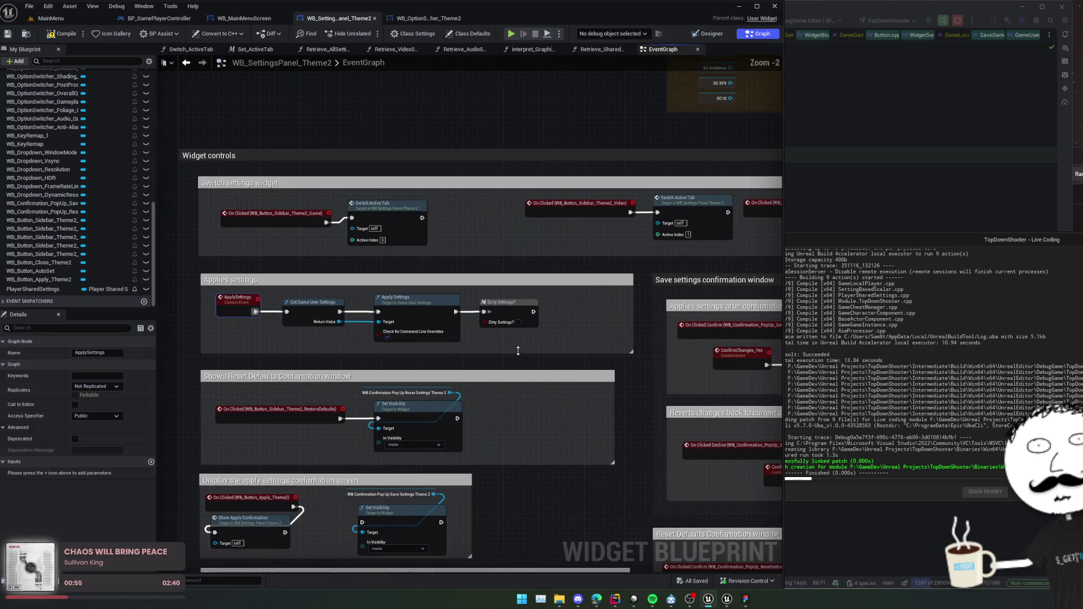
pyautogui.moveTo(518, 352); pyautogui.dragTo(741, 348)
# Widen the Applies settings comment box leftward and place a Player Shared Settings getter in it.
pyautogui.moveTo(424, 333); pyautogui.dragTo(159, 334)
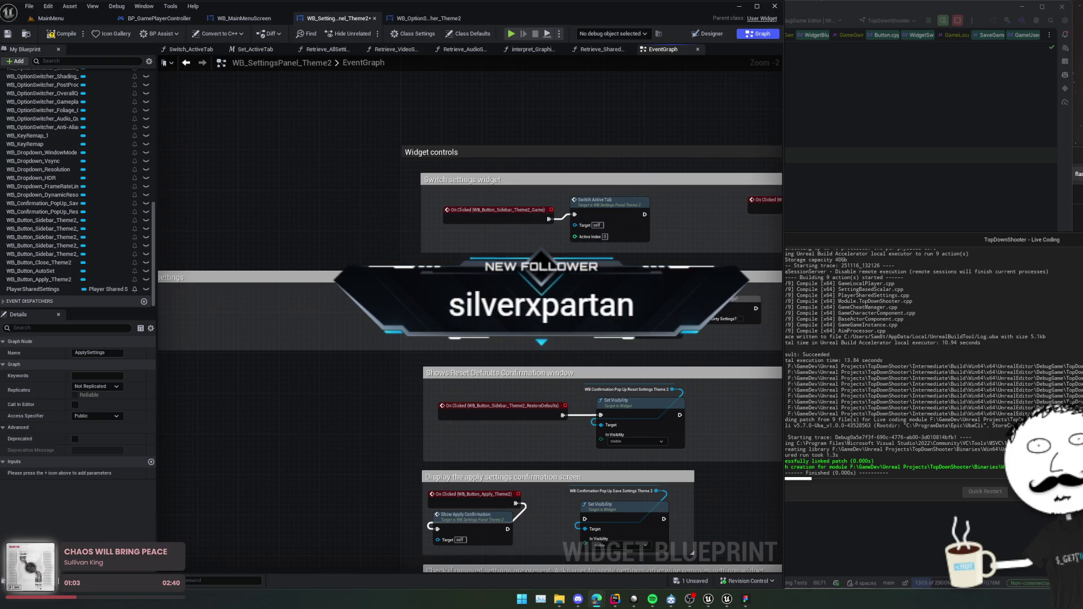
pyautogui.moveTo(255, 297)
pyautogui.mouseDown()
pyautogui.moveTo(369, 323)
pyautogui.moveTo(269, 293)
pyautogui.moveTo(129, 295)
pyautogui.moveTo(243, 294)
pyautogui.mouseUp()
pyautogui.moveTo(597, 296); pyautogui.dragTo(294, 304)
pyautogui.moveTo(31, 291)
pyautogui.mouseDown()
pyautogui.moveTo(612, 313)
pyautogui.moveTo(476, 293)
pyautogui.moveTo(564, 309)
pyautogui.mouseUp()
pyautogui.click(420, 326)
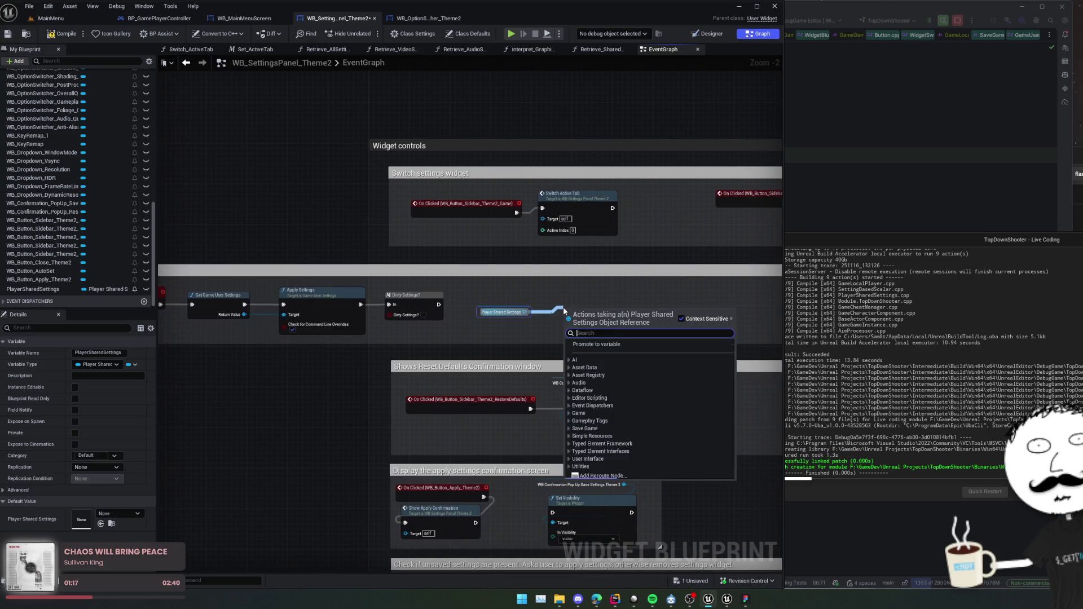
# Add Apply Settings on Player Shared Settings, wired between the game settings Apply Settings and Dirty Settings?
pyautogui.write('appl')
pyautogui.press('Return')
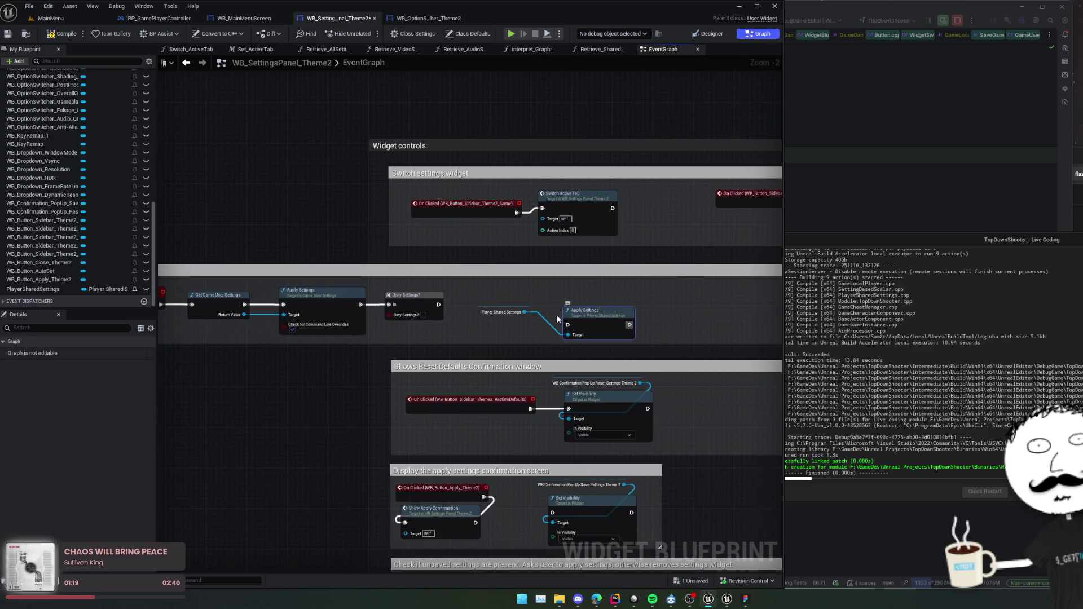
pyautogui.moveTo(360, 305); pyautogui.dragTo(595, 325)
pyautogui.moveTo(414, 294); pyautogui.dragTo(705, 300)
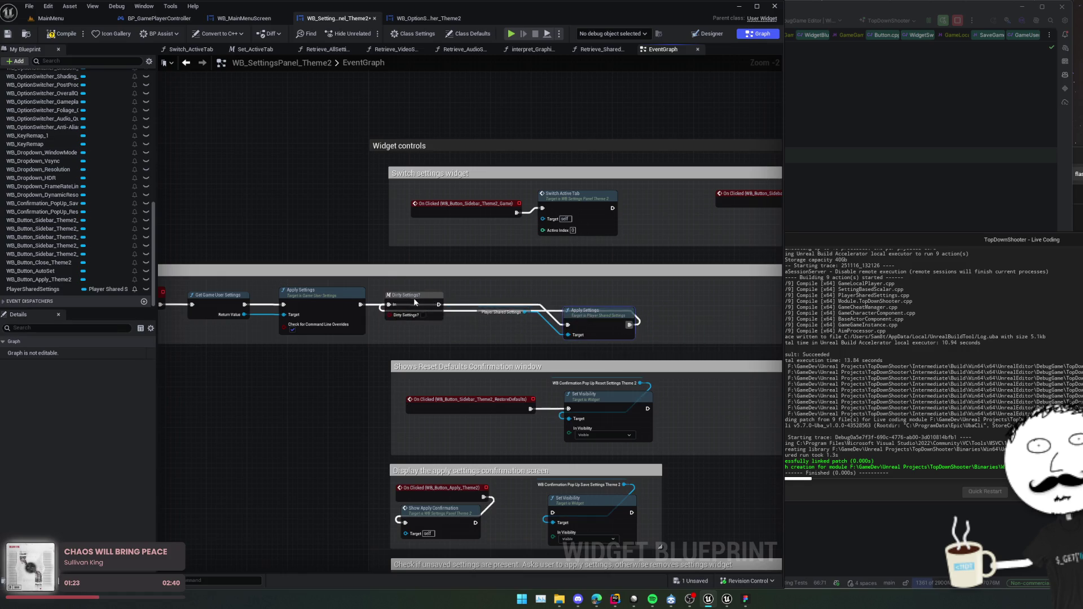
pyautogui.moveTo(629, 325); pyautogui.dragTo(699, 308)
# Inspect the Dirty Settings? macro, then arrange the new Apply Settings, its getter and Dirty Settings?
pyautogui.doubleClick(699, 307)
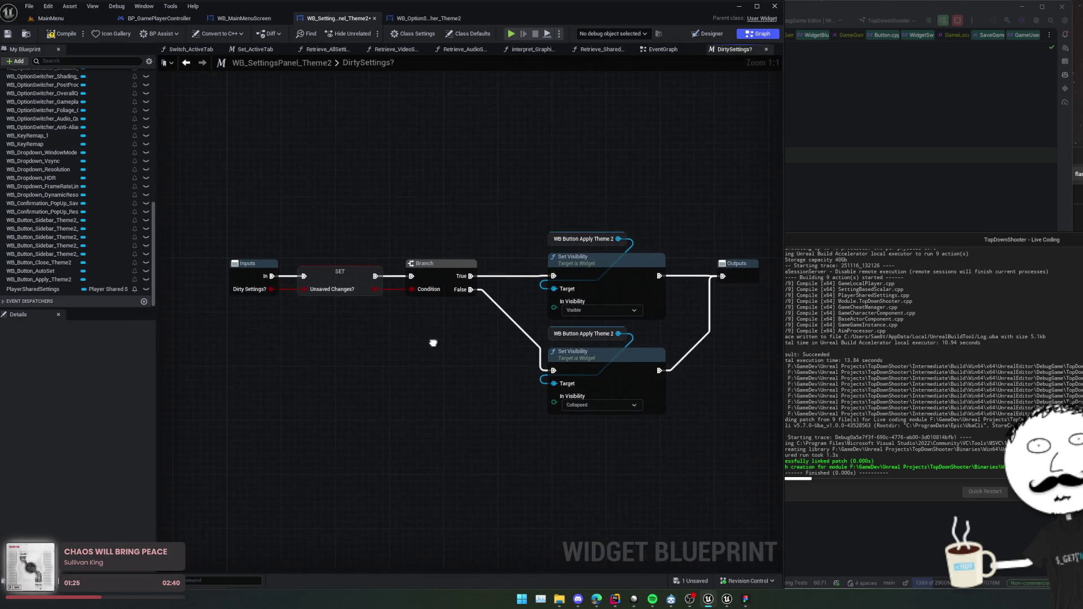
pyautogui.moveTo(433, 343); pyautogui.dragTo(351, 338)
pyautogui.hotkey('alt', 'Left')
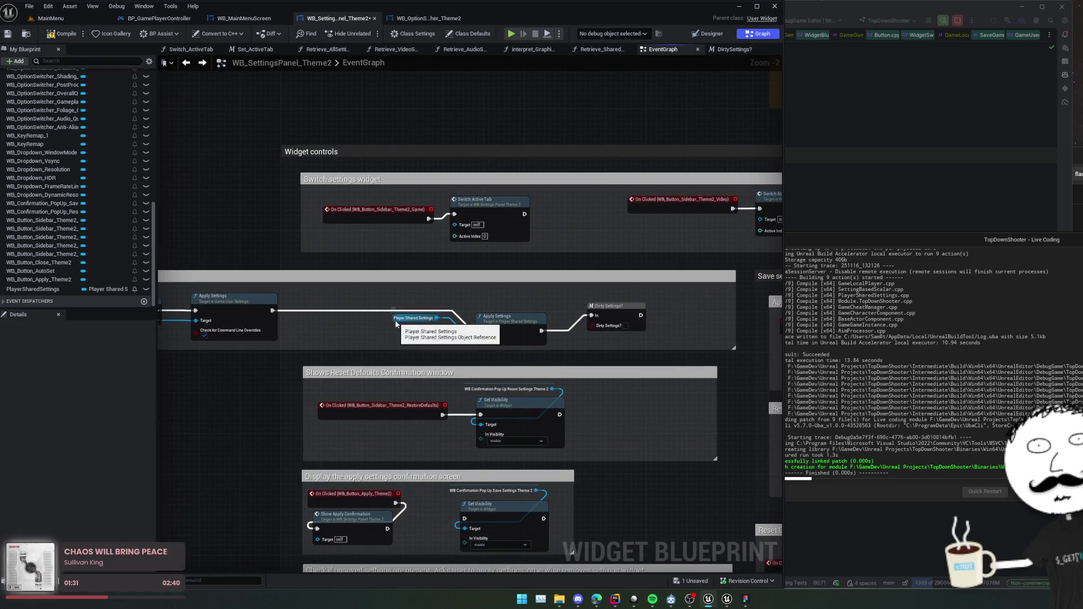
pyautogui.moveTo(394, 322); pyautogui.dragTo(394, 335)
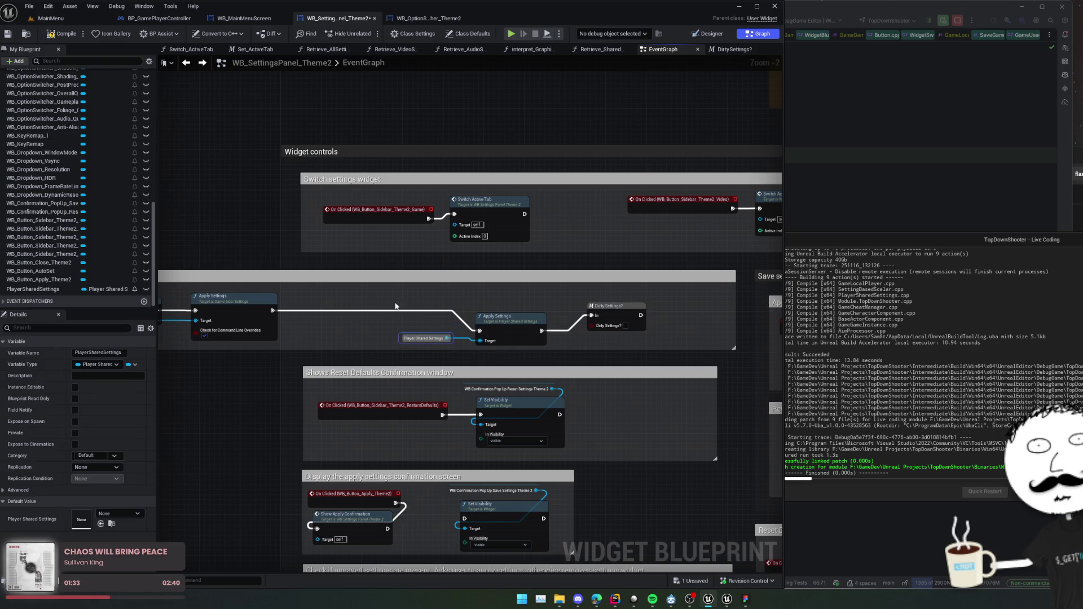
pyautogui.keyDown('ctrl'); pyautogui.click(507, 320); pyautogui.keyUp('ctrl')
pyautogui.moveTo(508, 322)
pyautogui.mouseDown()
pyautogui.moveTo(387, 307)
pyautogui.moveTo(417, 306)
pyautogui.mouseUp()
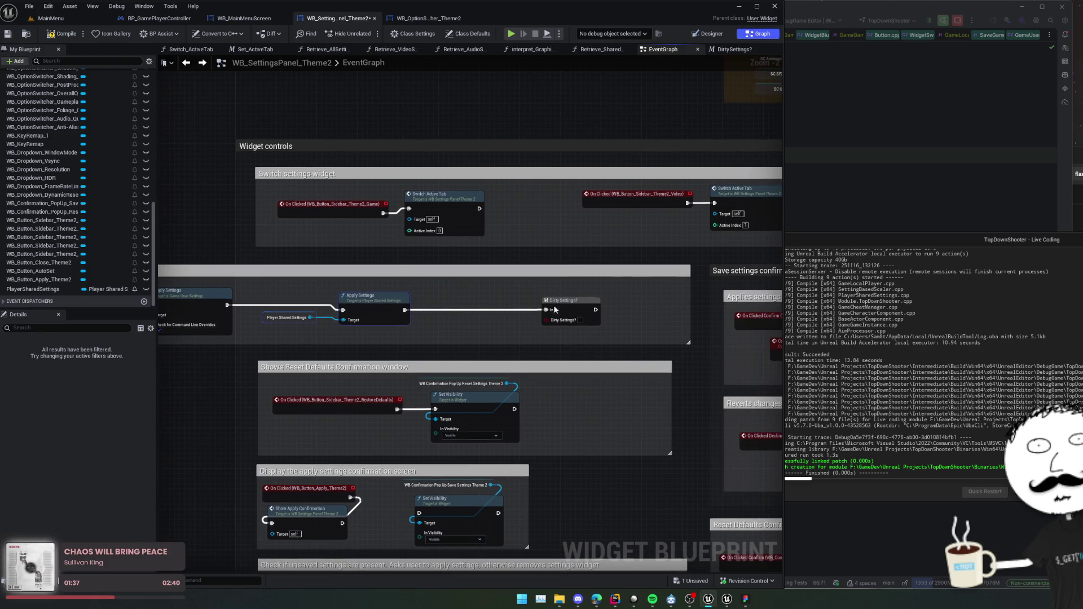
pyautogui.moveTo(504, 293)
pyautogui.mouseDown()
pyautogui.moveTo(613, 284)
pyautogui.moveTo(527, 281)
pyautogui.mouseUp()
pyautogui.moveTo(224, 215)
pyautogui.mouseDown()
pyautogui.moveTo(362, 177)
pyautogui.moveTo(353, 254)
pyautogui.moveTo(326, 269)
pyautogui.mouseUp()
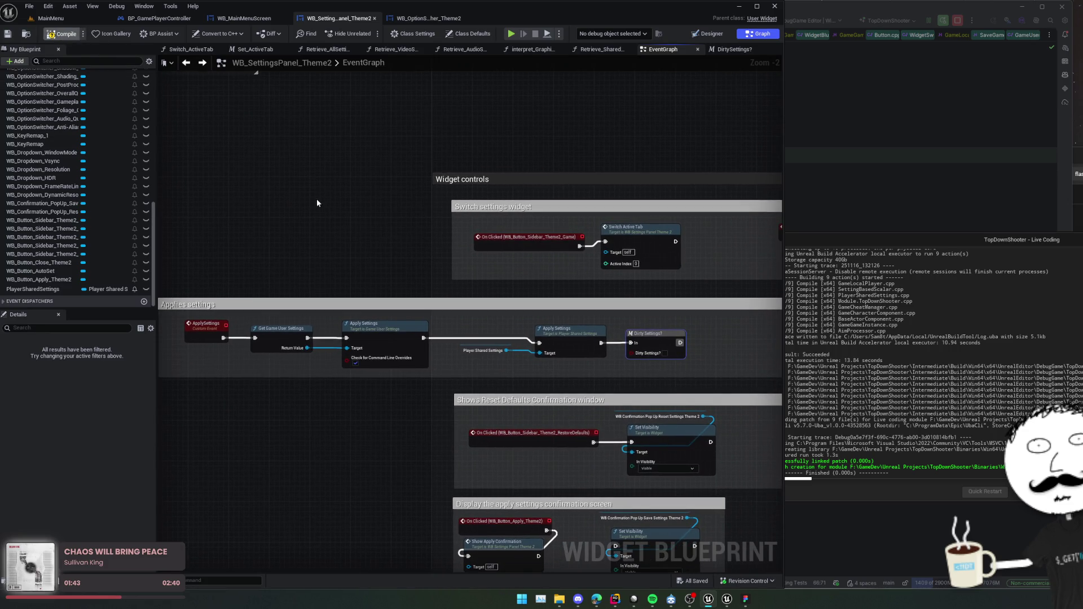
# Pan back to the Widget controls section and open the game user settings ApplySettings source.
pyautogui.moveTo(333, 242); pyautogui.dragTo(169, 203)
pyautogui.moveTo(564, 316)
pyautogui.mouseDown()
pyautogui.moveTo(406, 294)
pyautogui.moveTo(333, 302)
pyautogui.mouseUp()
pyautogui.scroll(-1, 407, 294)
pyautogui.moveTo(403, 302); pyautogui.dragTo(319, 311)
pyautogui.moveTo(498, 303)
pyautogui.mouseDown()
pyautogui.moveTo(446, 301)
pyautogui.moveTo(595, 292)
pyautogui.moveTo(612, 361)
pyautogui.mouseUp()
pyautogui.moveTo(395, 339); pyautogui.dragTo(600, 282)
pyautogui.moveTo(339, 282); pyautogui.dragTo(545, 282)
pyautogui.moveTo(293, 267); pyautogui.dragTo(428, 282)
pyautogui.scroll(1, 312, 270)
pyautogui.doubleClick(294, 257)
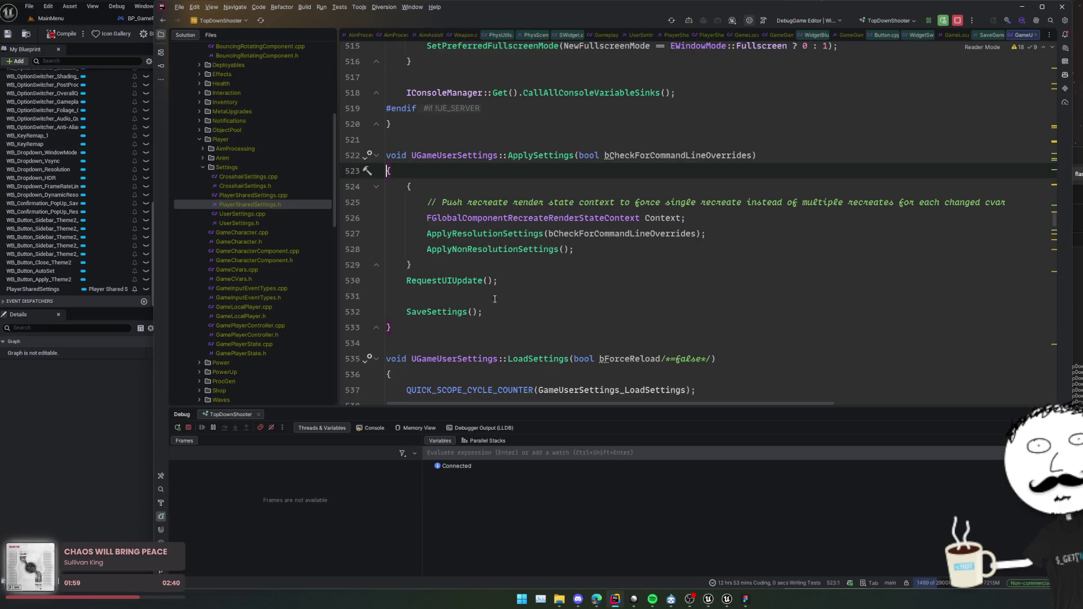
# In Rider, inspect the ApplySettings and SaveSettings definitions of PlayerSharedSettings, then return to Unreal.
pyautogui.click(417, 312)
pyautogui.click(77, 395)
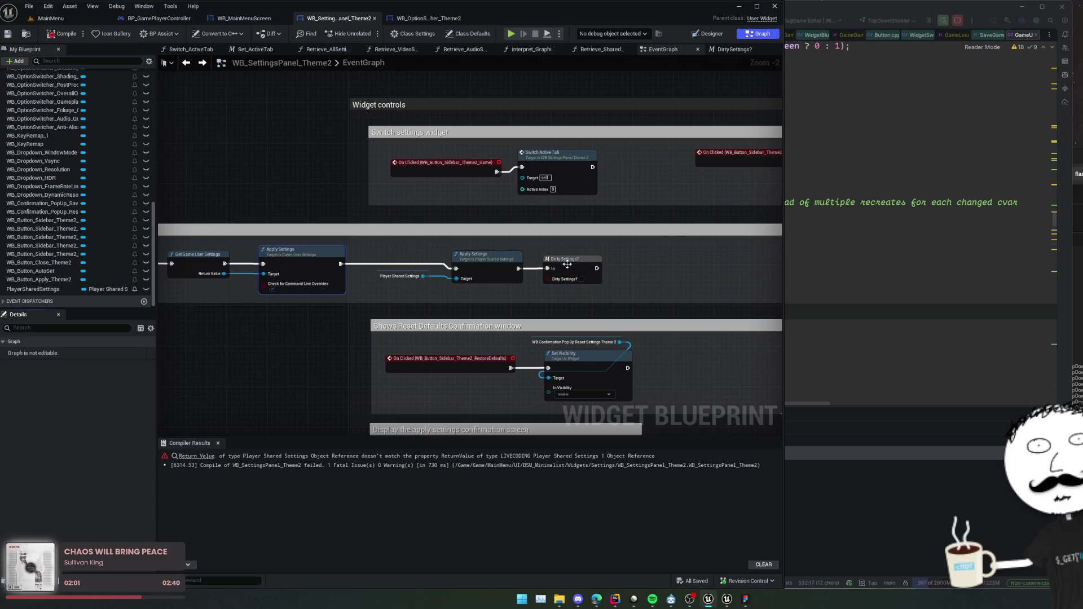
pyautogui.doubleClick(451, 265)
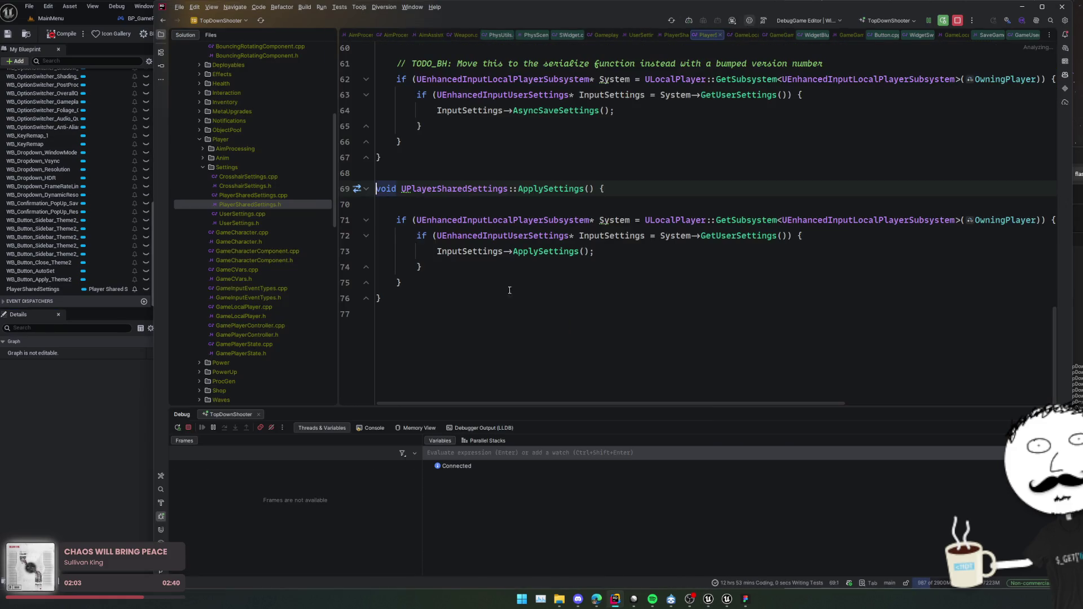
pyautogui.click(529, 251)
pyautogui.keyDown('ctrl'); pyautogui.click(542, 189); pyautogui.keyUp('ctrl')
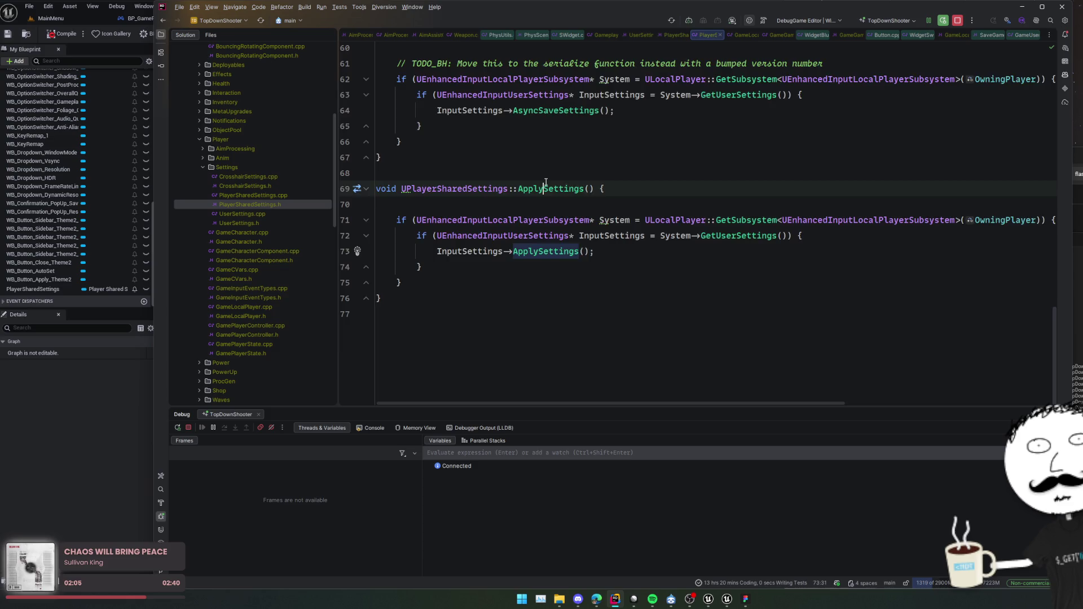
pyautogui.scroll(9, 609, 224)
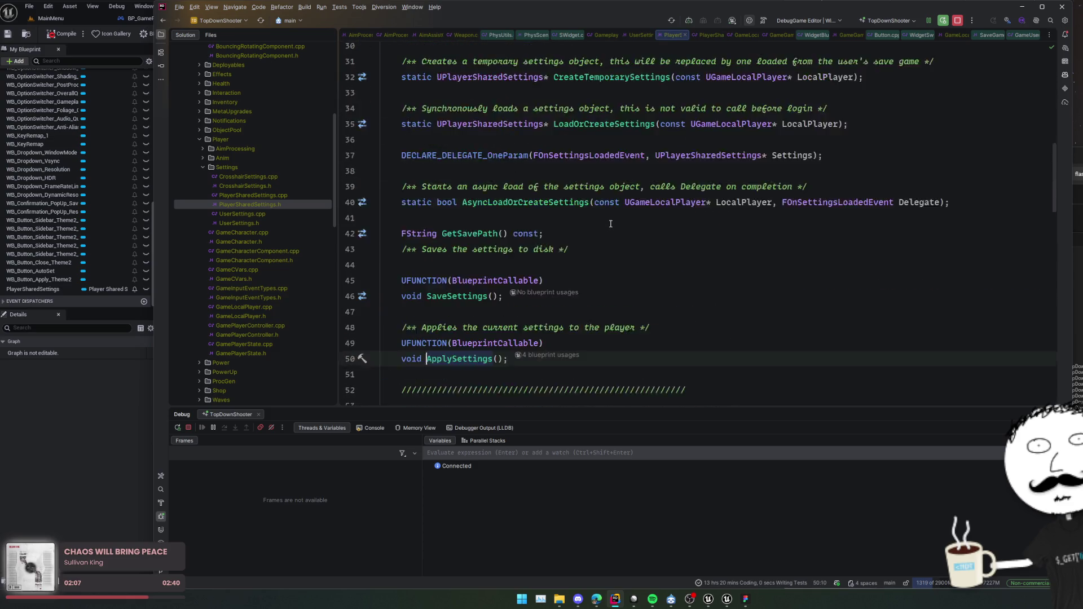
pyautogui.keyDown('ctrl'); pyautogui.click(464, 297); pyautogui.keyUp('ctrl')
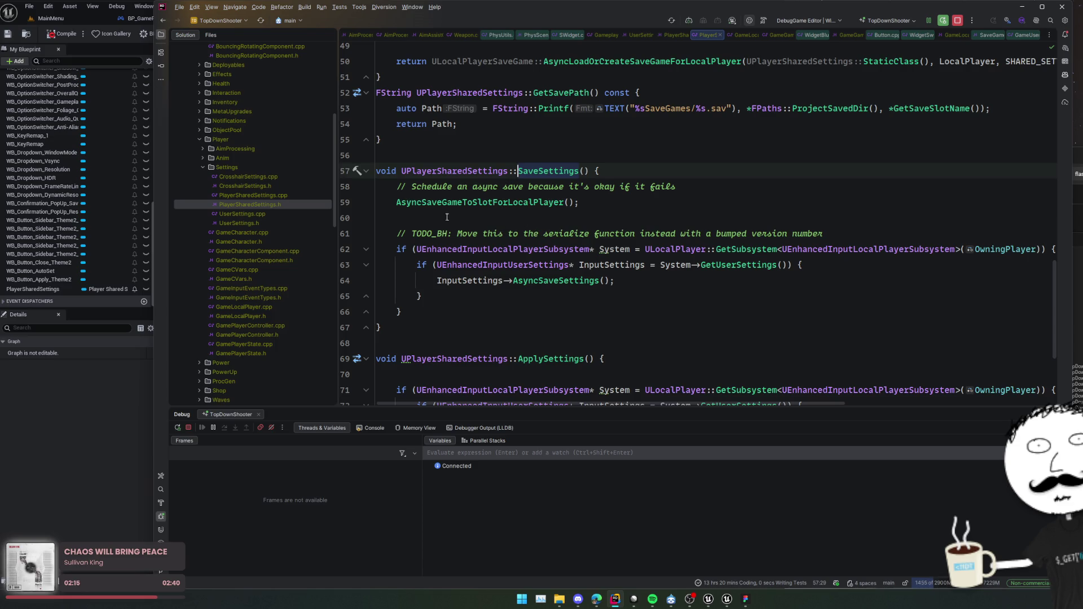
pyautogui.scroll(-3, 473, 231)
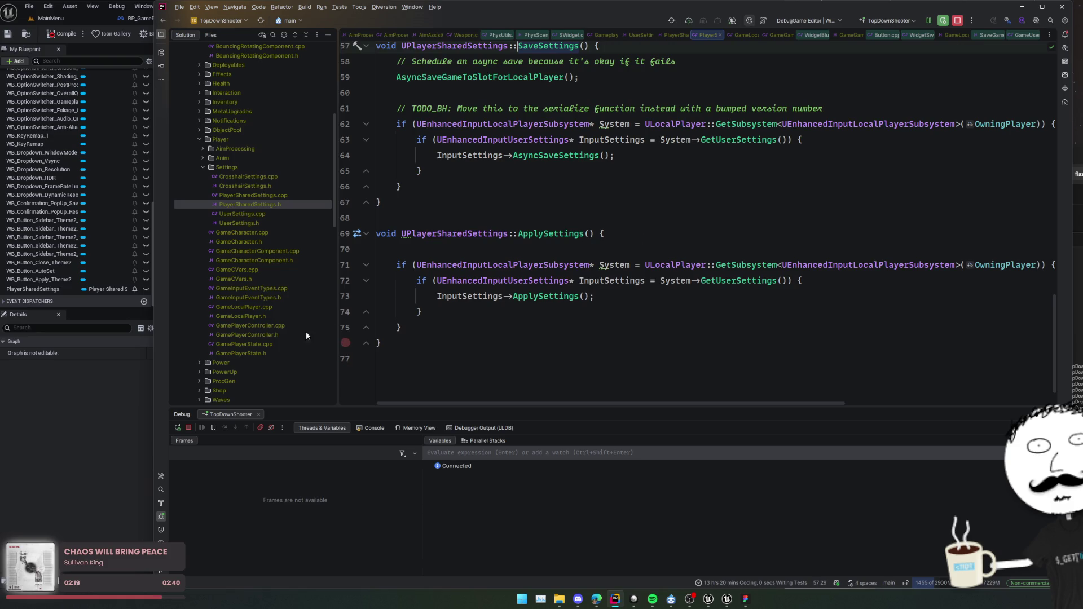
pyautogui.click(61, 418)
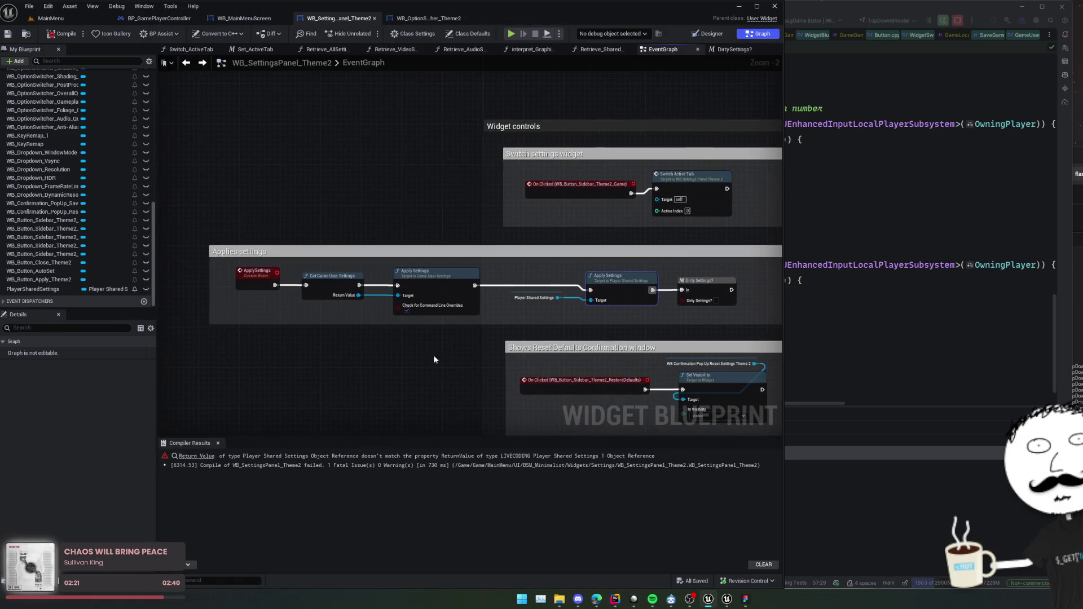
# Add a Save Settings call on Player Shared Settings right after Apply Settings.
pyautogui.moveTo(395, 270); pyautogui.dragTo(522, 275)
pyautogui.click(237, 288)
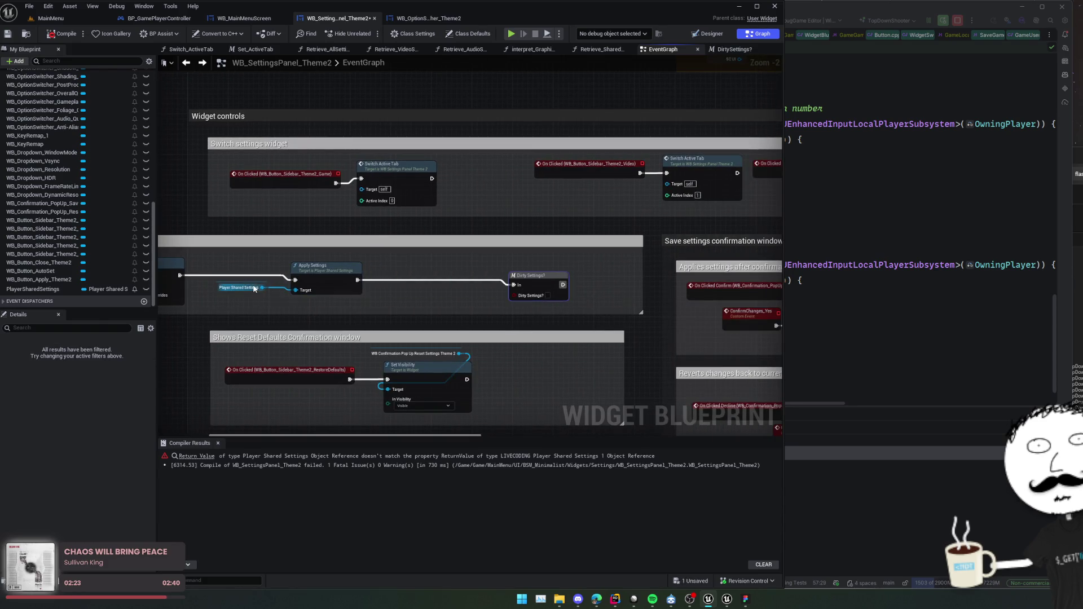
pyautogui.moveTo(263, 288); pyautogui.dragTo(289, 305)
pyautogui.write('save')
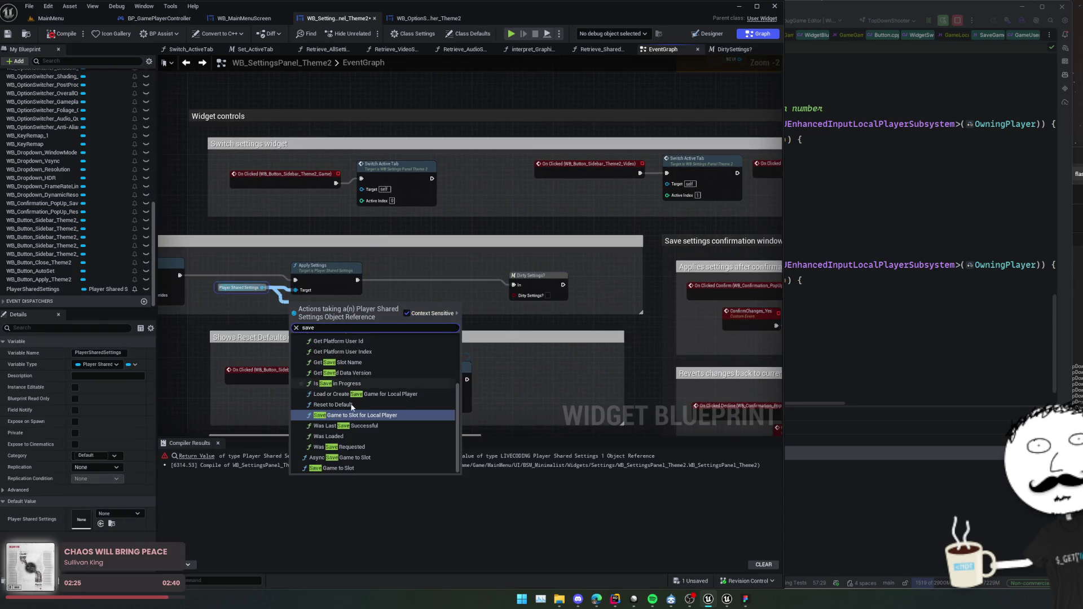
pyautogui.scroll(3, 404, 419)
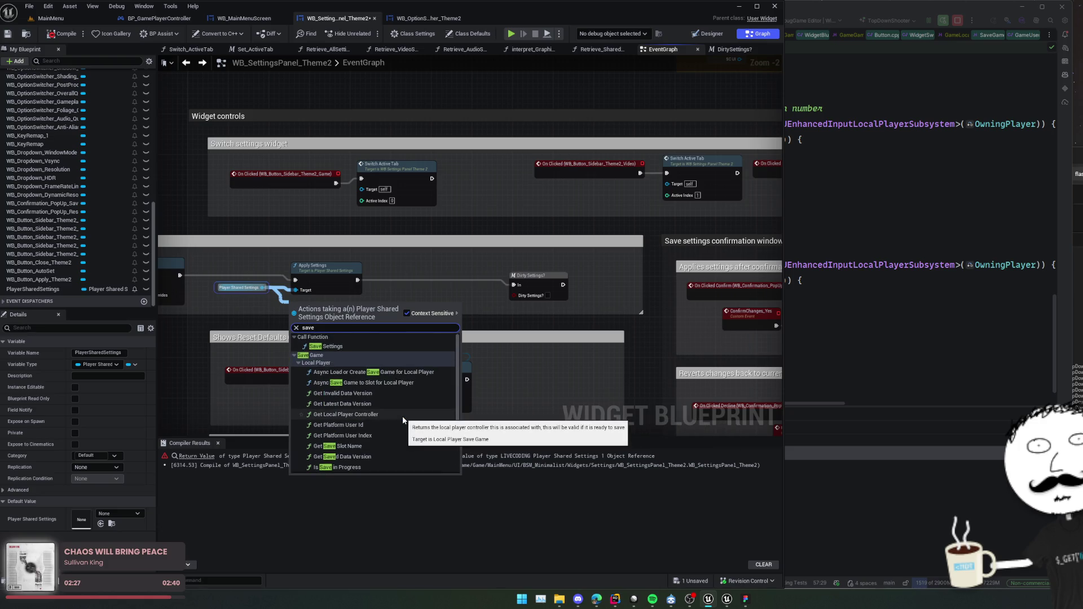
pyautogui.click(330, 347)
pyautogui.moveTo(293, 313)
pyautogui.mouseDown()
pyautogui.moveTo(364, 284)
pyautogui.moveTo(513, 285)
pyautogui.mouseUp()
# Save and recompile the settings panel blueprint with Ctrl+S and F7.
pyautogui.hotkey('ctrl', 's')
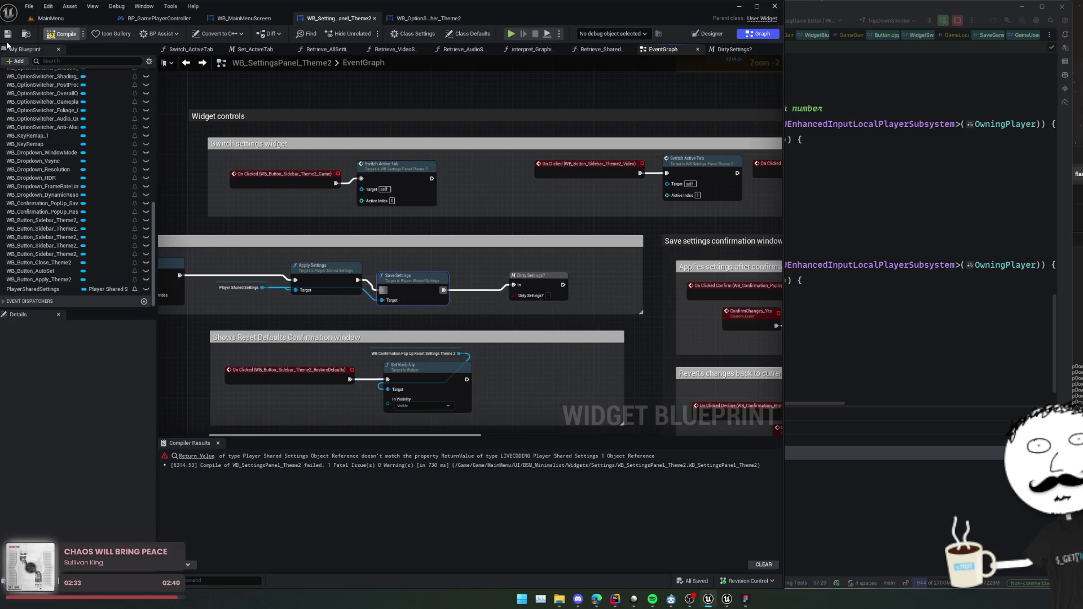
pyautogui.press('F7')
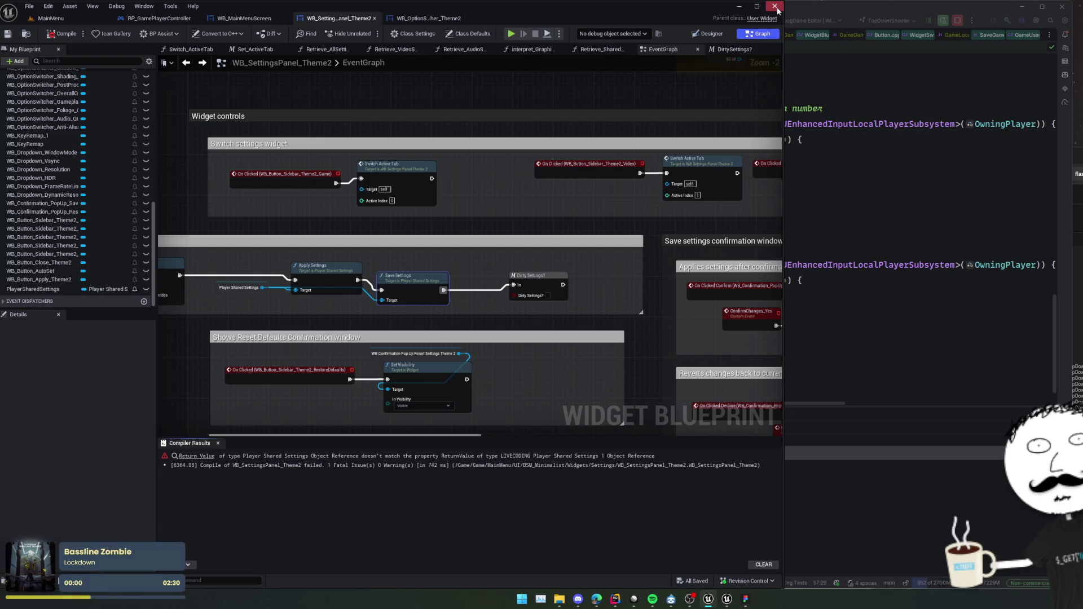
pyautogui.click(891, 172)
# Look over PlayerSharedSettings.cpp in Rider and rebuild the game project.
pyautogui.click(717, 243)
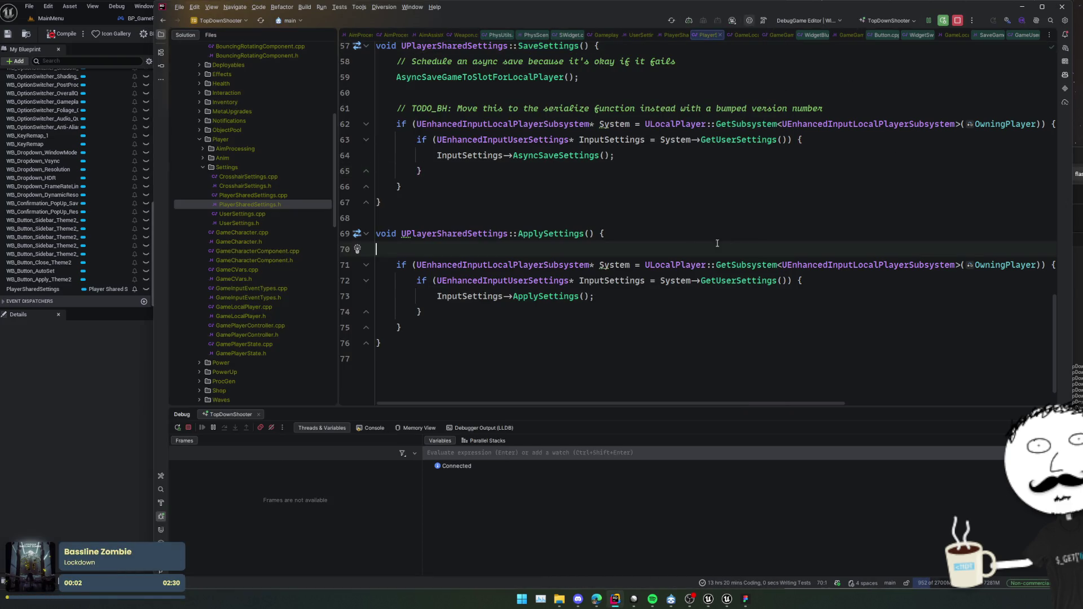
pyautogui.click(631, 215)
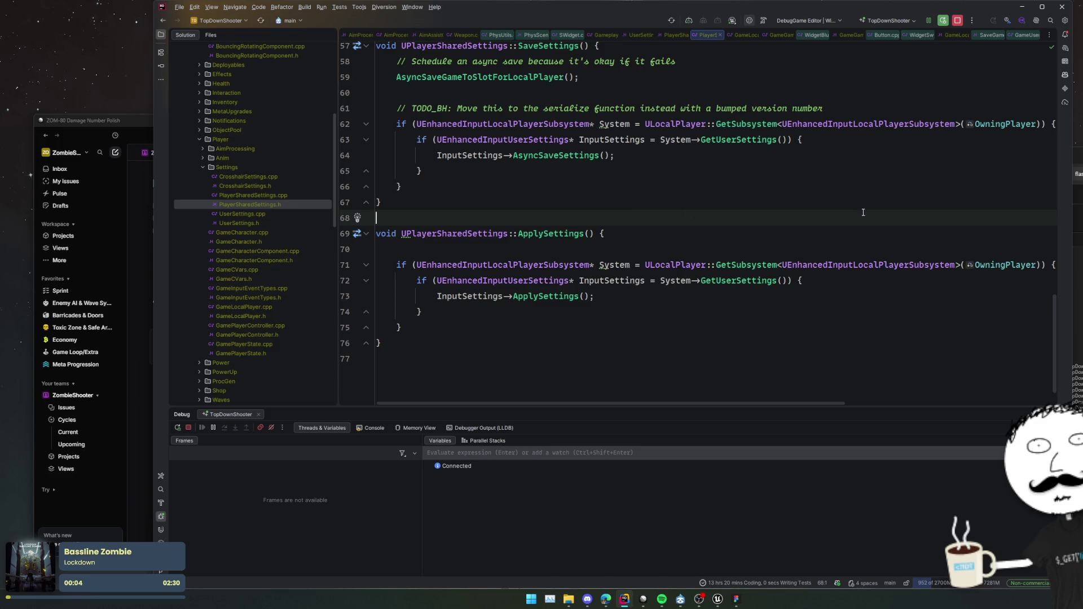
pyautogui.click(877, 171)
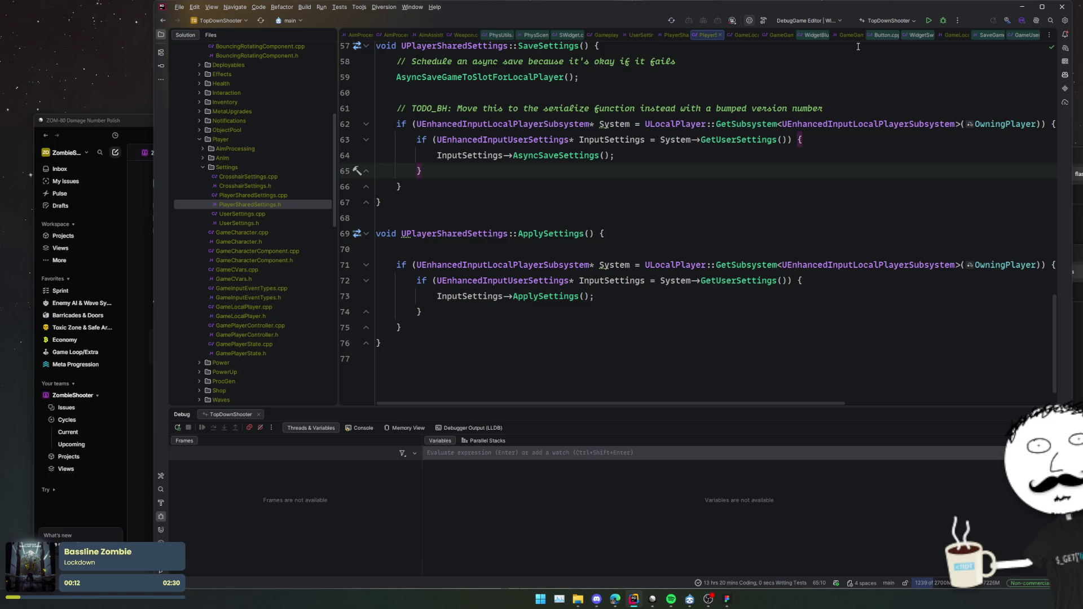
pyautogui.click(943, 20)
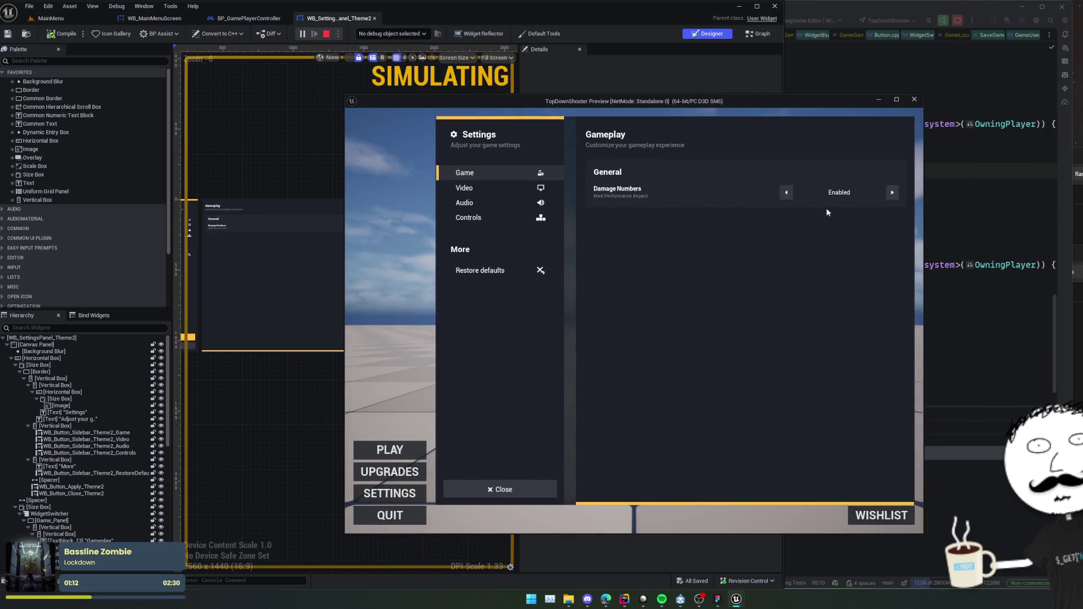
# Switch Damage Numbers to Disabled in the running game and move the preview window right.
pyautogui.click(892, 193)
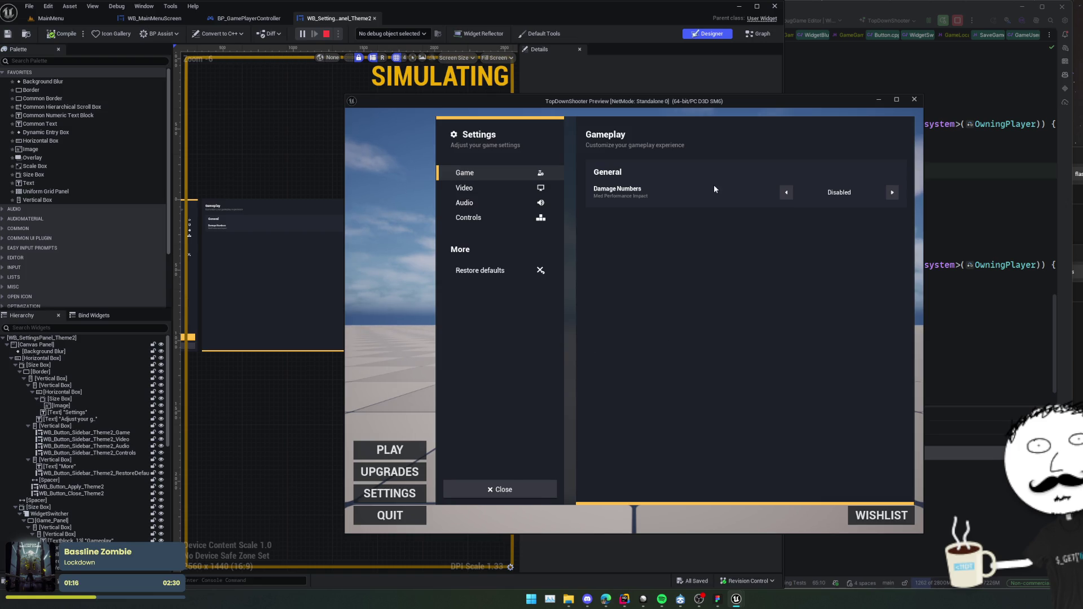
pyautogui.moveTo(643, 103); pyautogui.dragTo(953, 129)
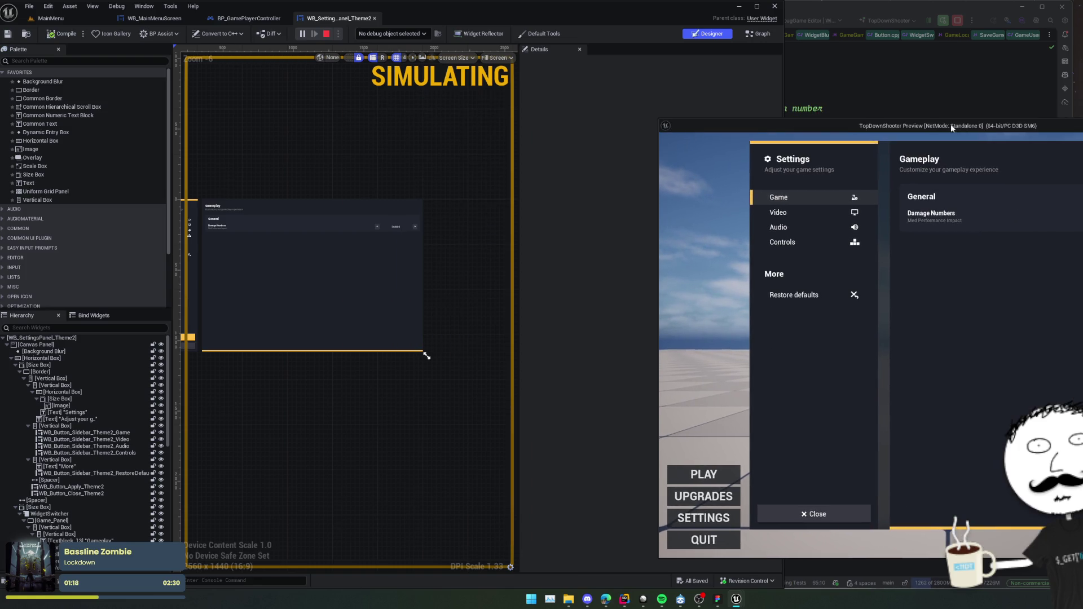
pyautogui.moveTo(756, 121); pyautogui.dragTo(930, 126)
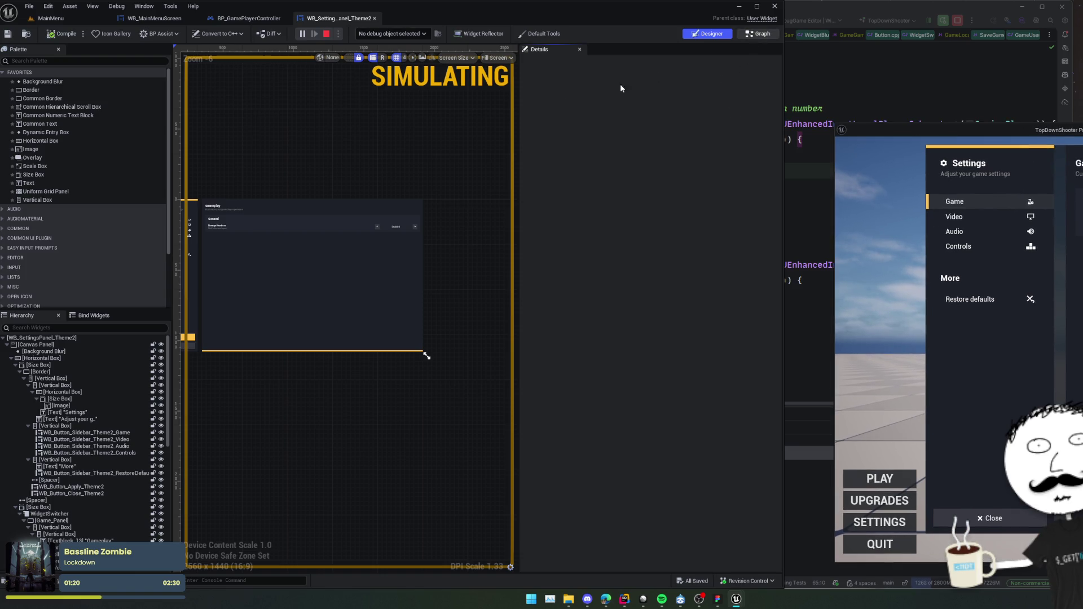
# Open the settings panel's event graph and inspect the DirtySettings? macro.
pyautogui.doubleClick(278, 208)
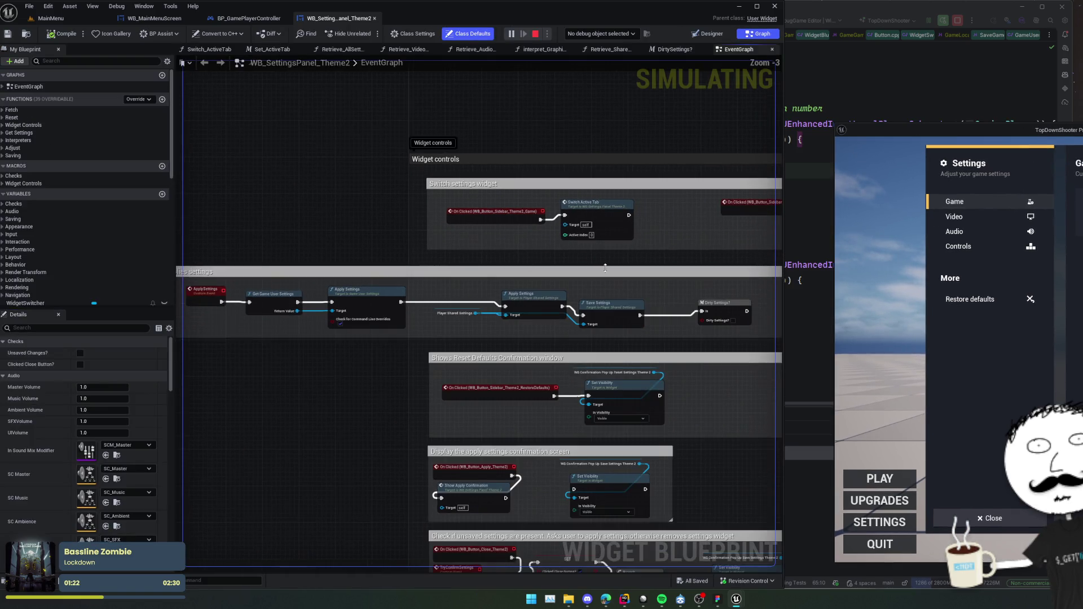
pyautogui.doubleClick(593, 308)
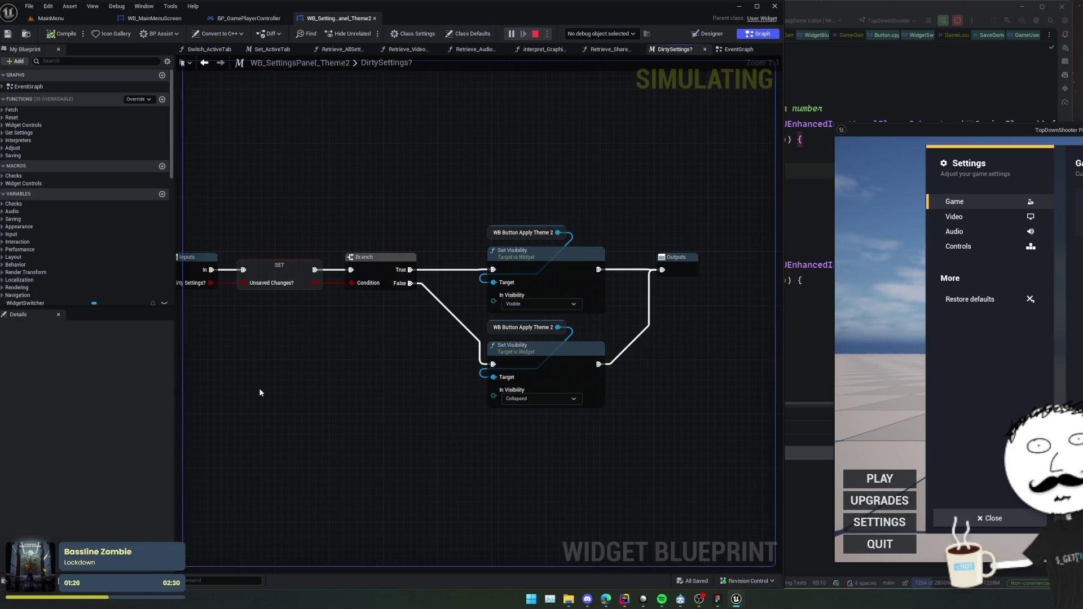
pyautogui.moveTo(259, 388); pyautogui.dragTo(388, 350)
pyautogui.hotkey('alt', 'Left')
pyautogui.scroll(-10, 427, 355)
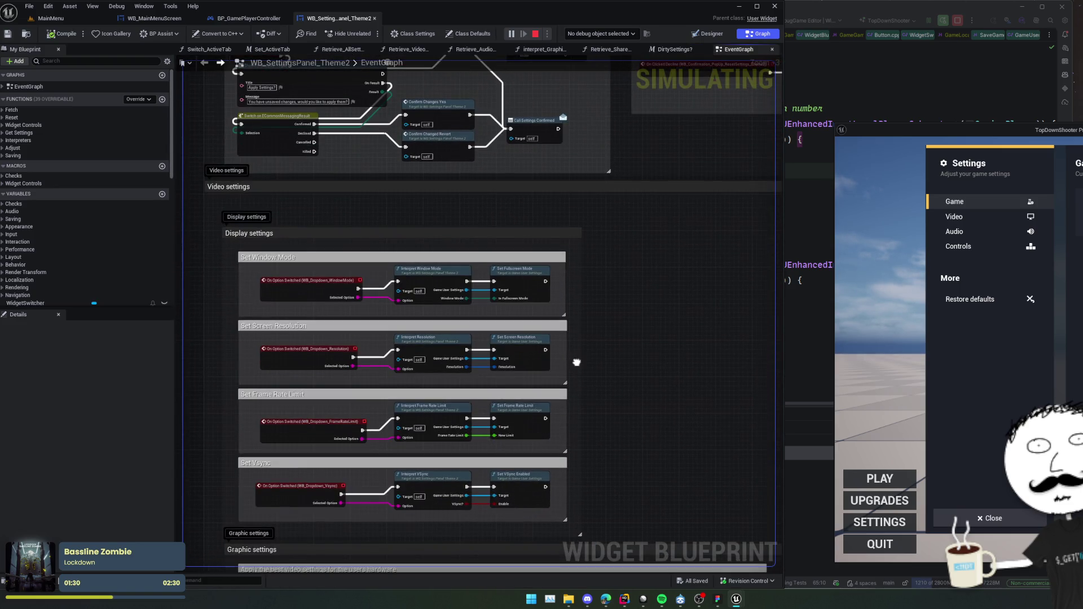
pyautogui.scroll(1, 575, 363)
# Inspect the interpret_WindowMode function, then open SetFullscreenMode's source in Rider.
pyautogui.doubleClick(436, 263)
pyautogui.scroll(2, 501, 332)
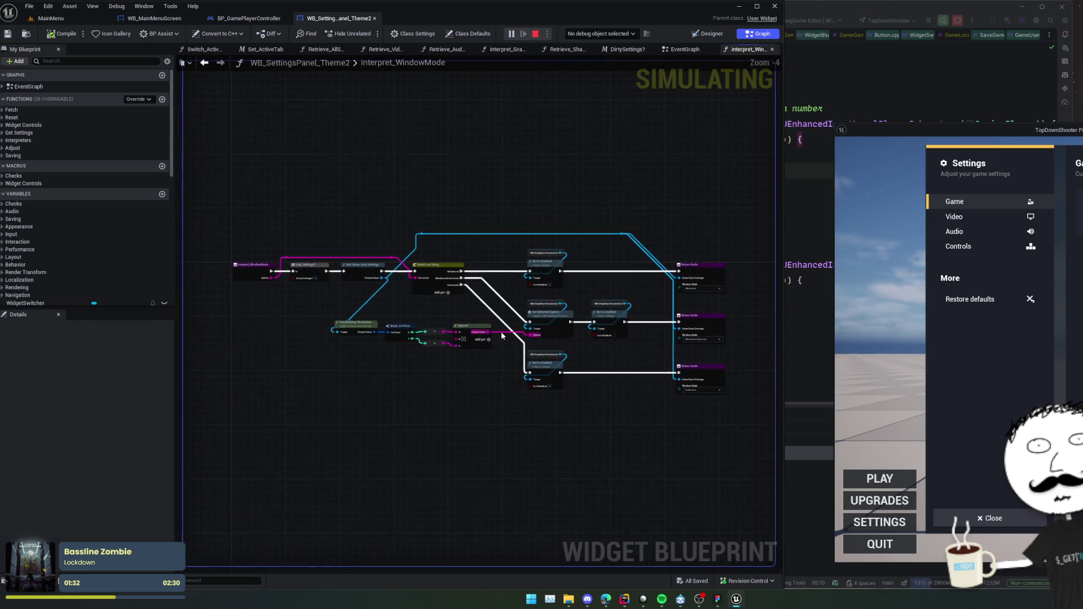
pyautogui.moveTo(532, 382)
pyautogui.mouseDown()
pyautogui.moveTo(421, 375)
pyautogui.moveTo(529, 375)
pyautogui.mouseUp()
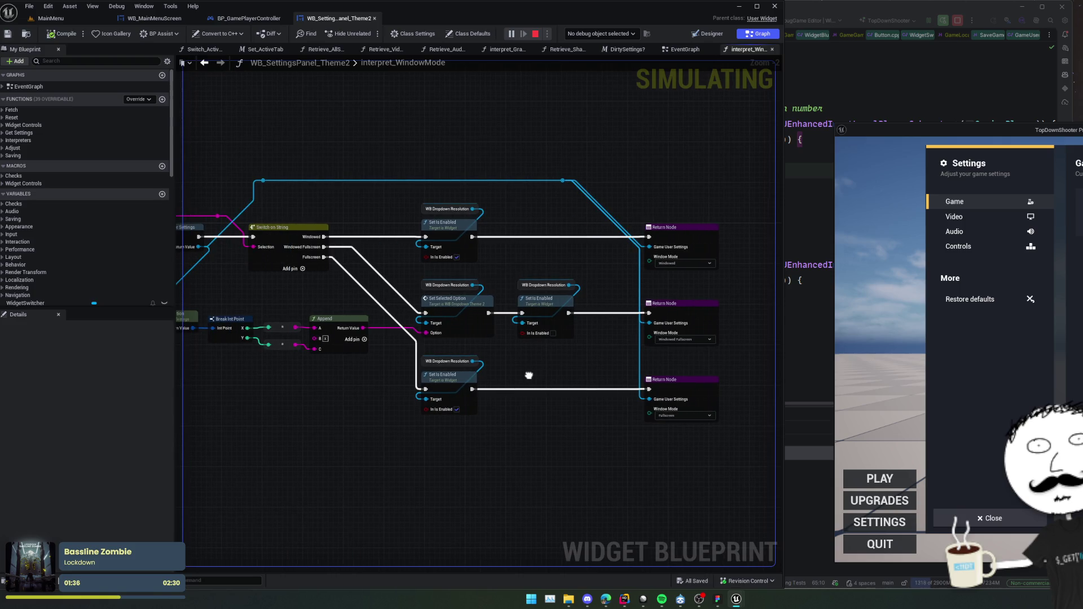
pyautogui.hotkey('alt', 'Left')
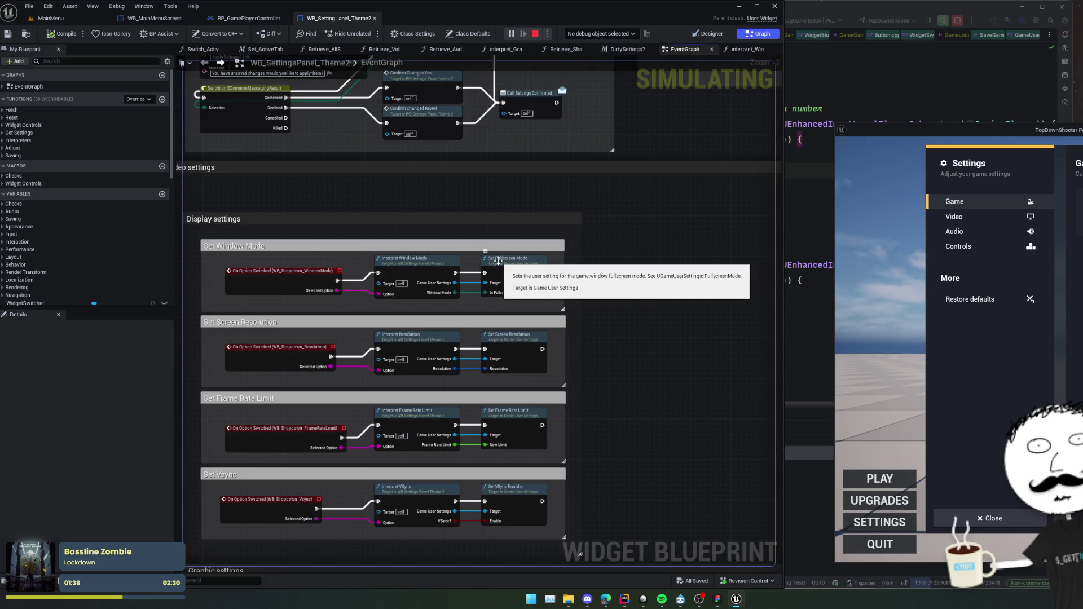
pyautogui.doubleClick(484, 298)
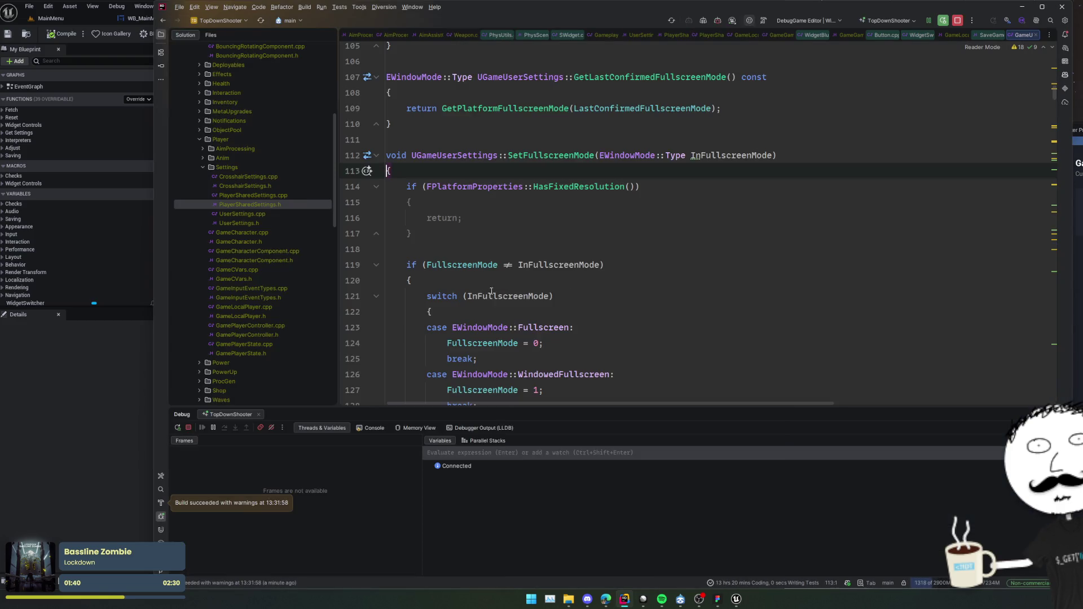
# Return to the widget blueprint and pan through the graphics settings nodes.
pyautogui.scroll(-5, 491, 291)
pyautogui.hotkey('ctrl', 'alt', 'Left')
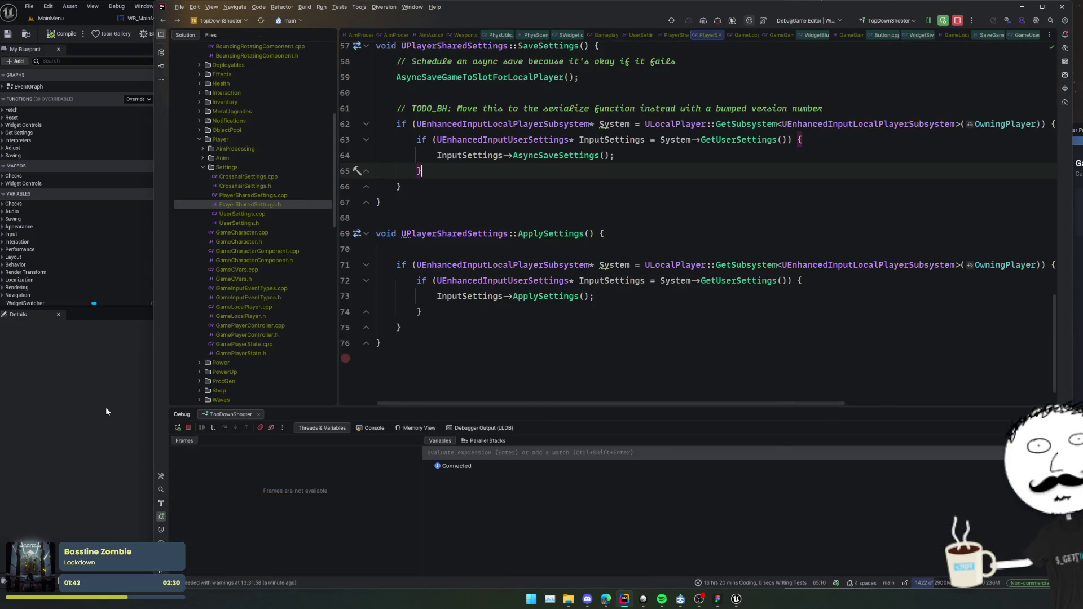
pyautogui.click(106, 407)
pyautogui.scroll(-5, 601, 331)
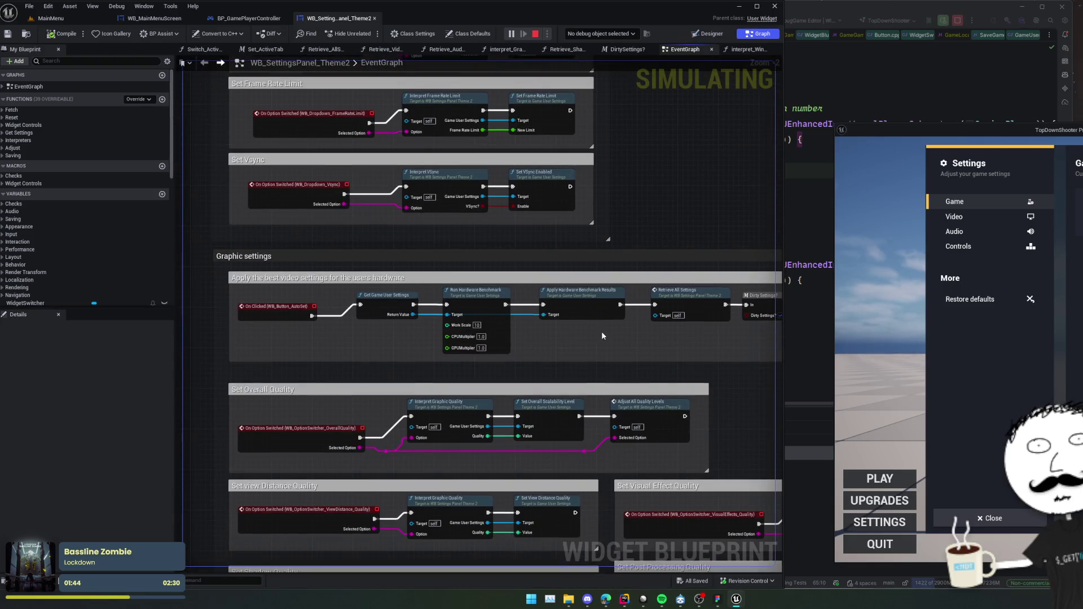
pyautogui.moveTo(602, 332)
pyautogui.mouseDown()
pyautogui.moveTo(472, 337)
pyautogui.moveTo(598, 336)
pyautogui.moveTo(546, 346)
pyautogui.moveTo(591, 346)
pyautogui.mouseUp()
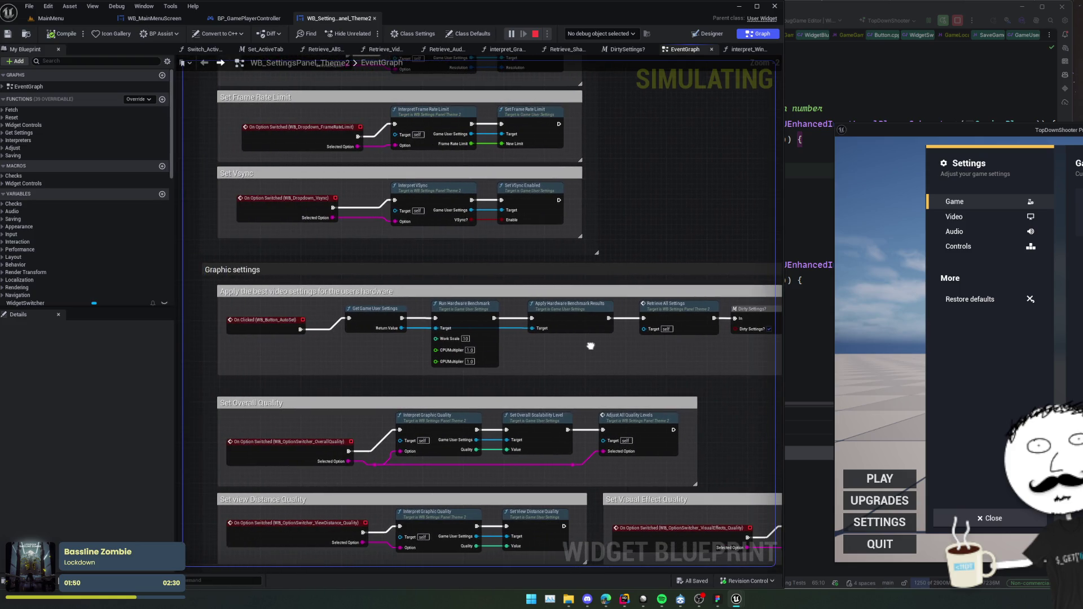
pyautogui.moveTo(591, 345)
pyautogui.mouseDown()
pyautogui.moveTo(445, 350)
pyautogui.moveTo(432, 273)
pyautogui.moveTo(467, 273)
pyautogui.moveTo(563, 307)
pyautogui.moveTo(547, 252)
pyautogui.moveTo(642, 278)
pyautogui.moveTo(451, 318)
pyautogui.moveTo(566, 262)
pyautogui.mouseUp()
pyautogui.scroll(-1, 564, 307)
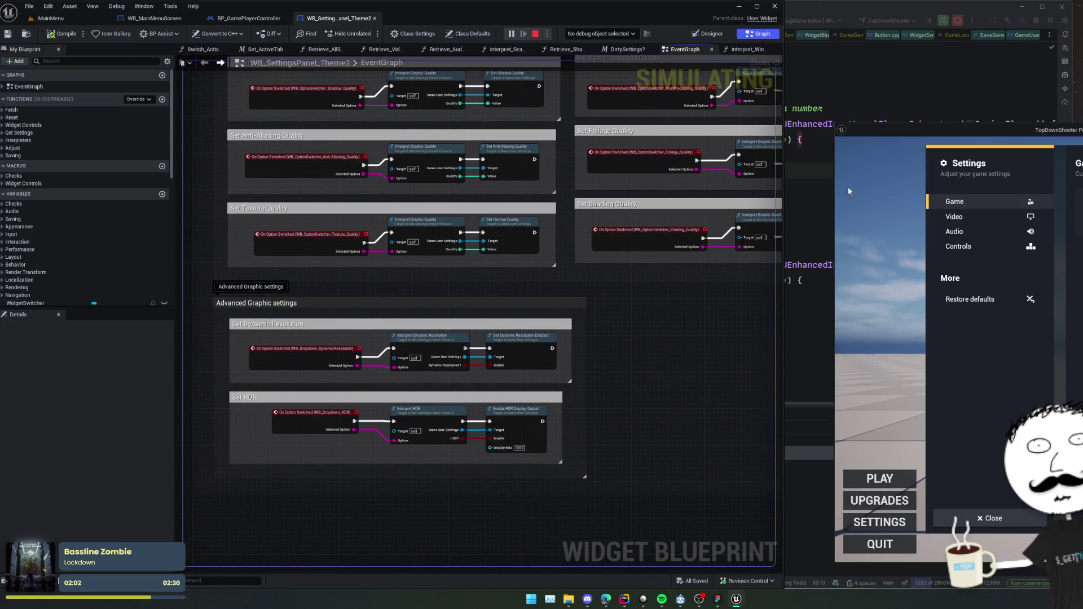
# On the game's Video page, lower Overall quality to Low and try View distance settings.
pyautogui.moveTo(983, 136); pyautogui.dragTo(675, 130)
pyautogui.click(698, 210)
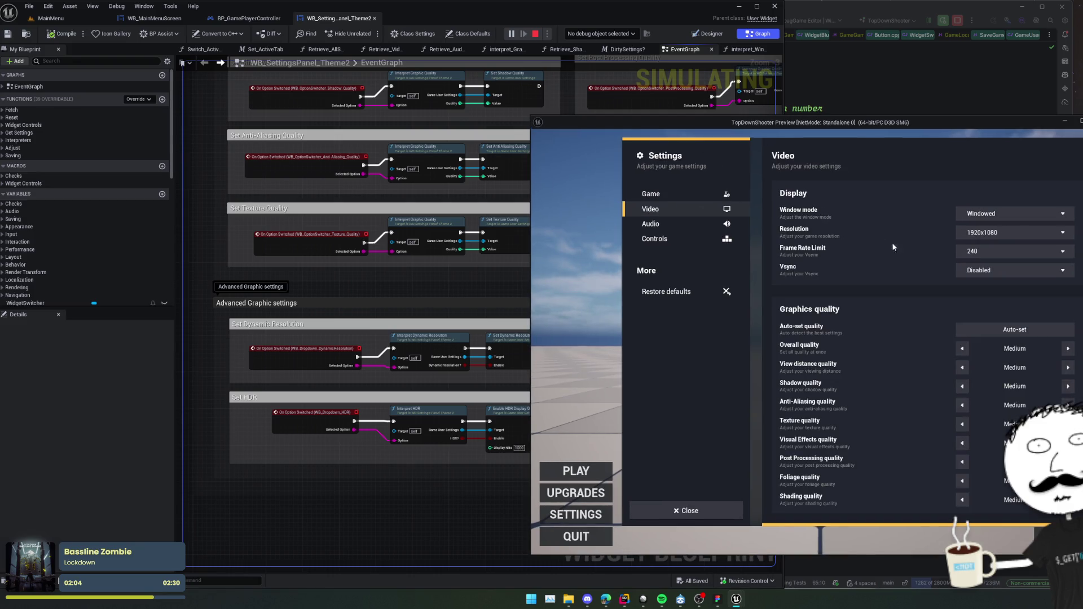
pyautogui.click(963, 350)
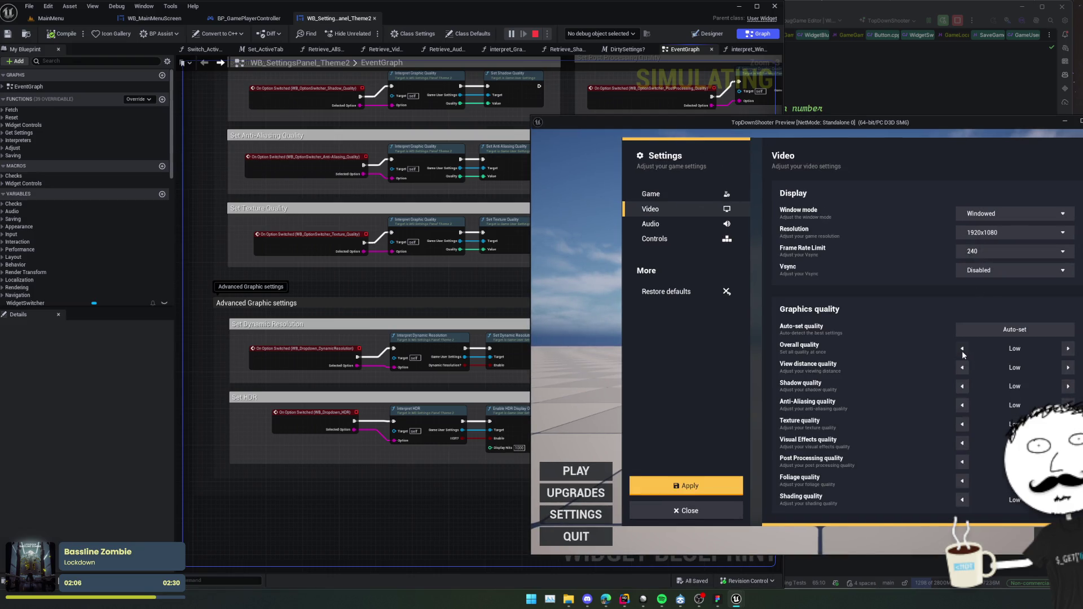
pyautogui.click(1068, 350)
pyautogui.click(1068, 368)
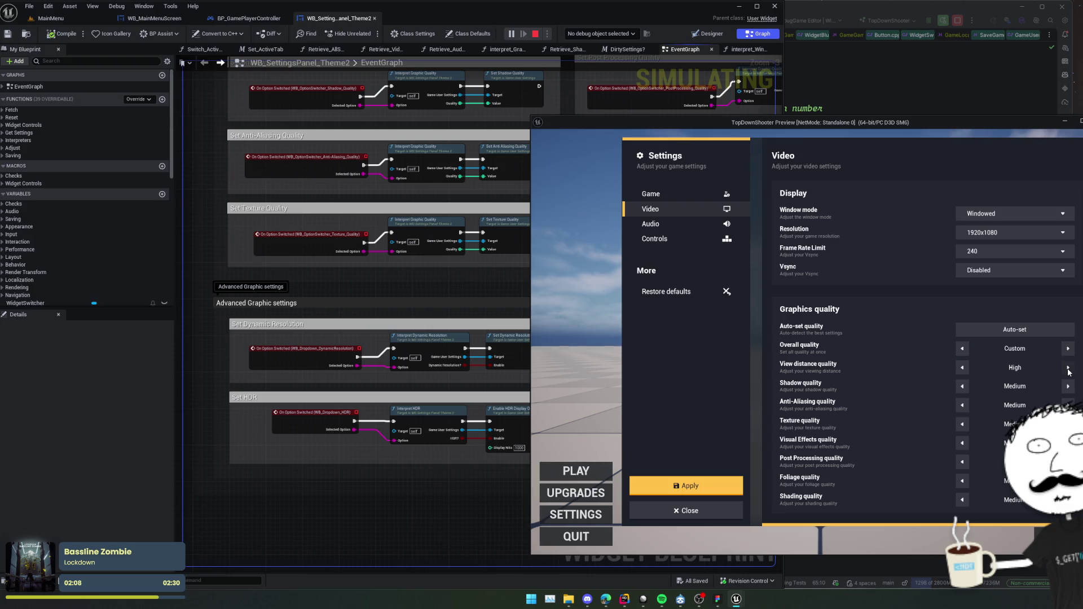
pyautogui.click(963, 368)
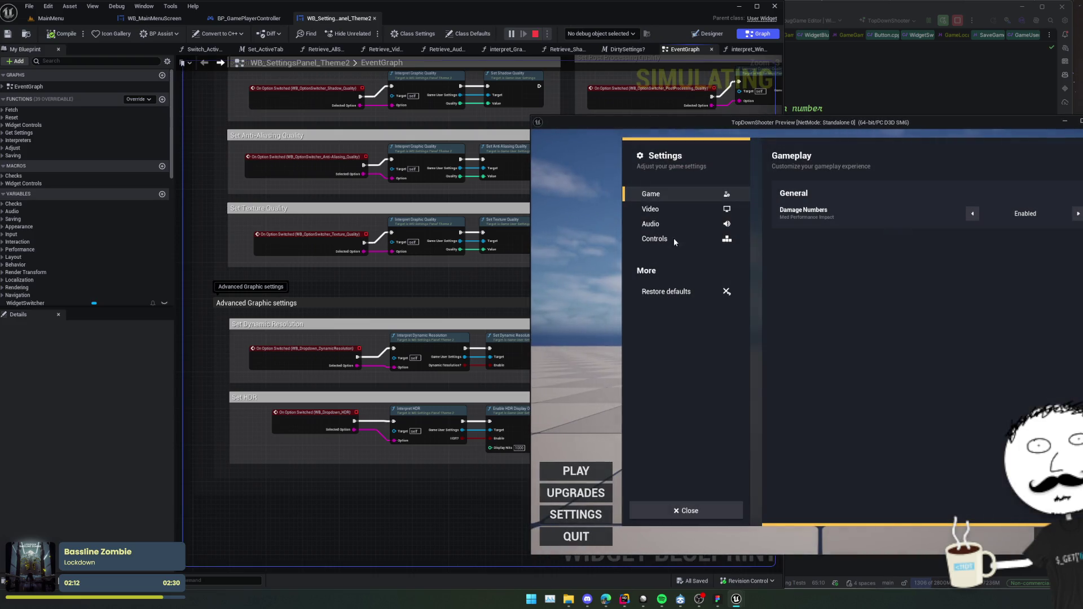
# Cycle View distance quality up to Epic and back to Medium, then apply the video settings.
pyautogui.click(674, 225)
pyautogui.click(678, 209)
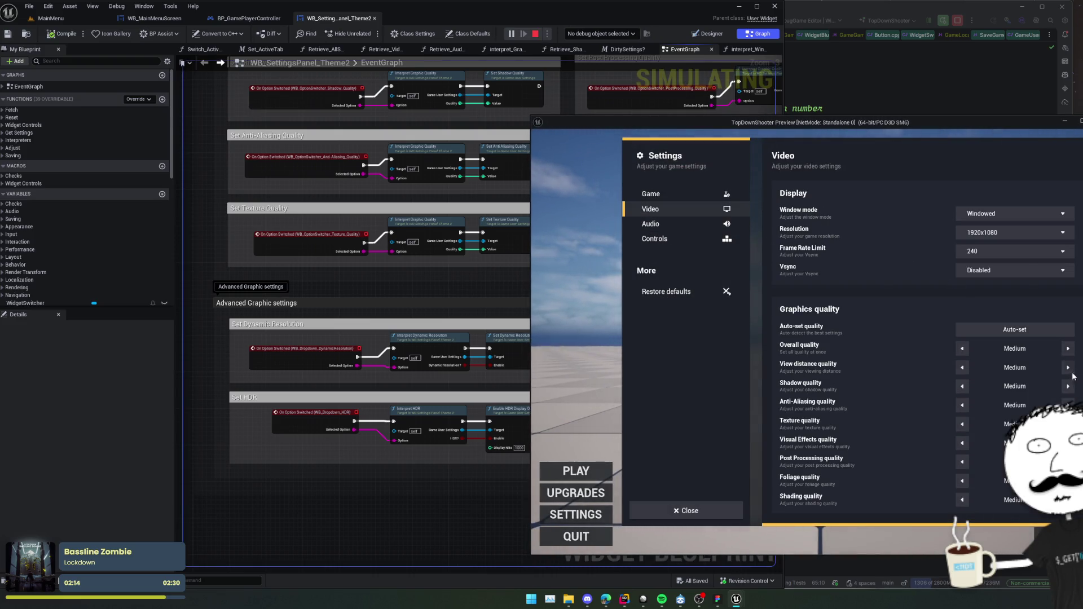
pyautogui.click(1069, 368)
pyautogui.click(1069, 368)
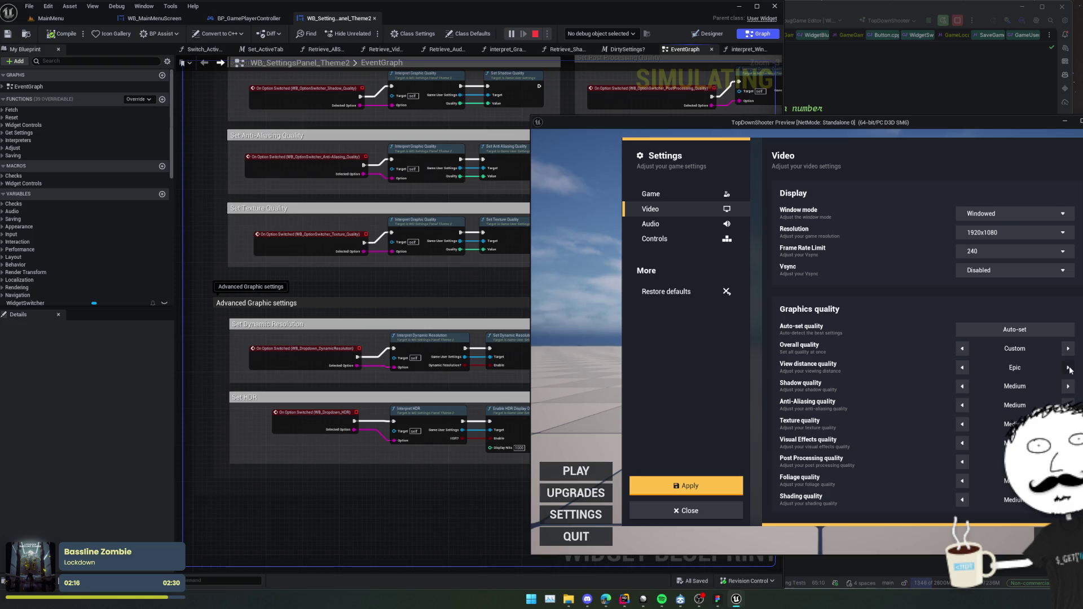
pyautogui.click(1069, 368)
pyautogui.click(962, 368)
pyautogui.click(962, 368)
pyautogui.scroll(-2, 886, 368)
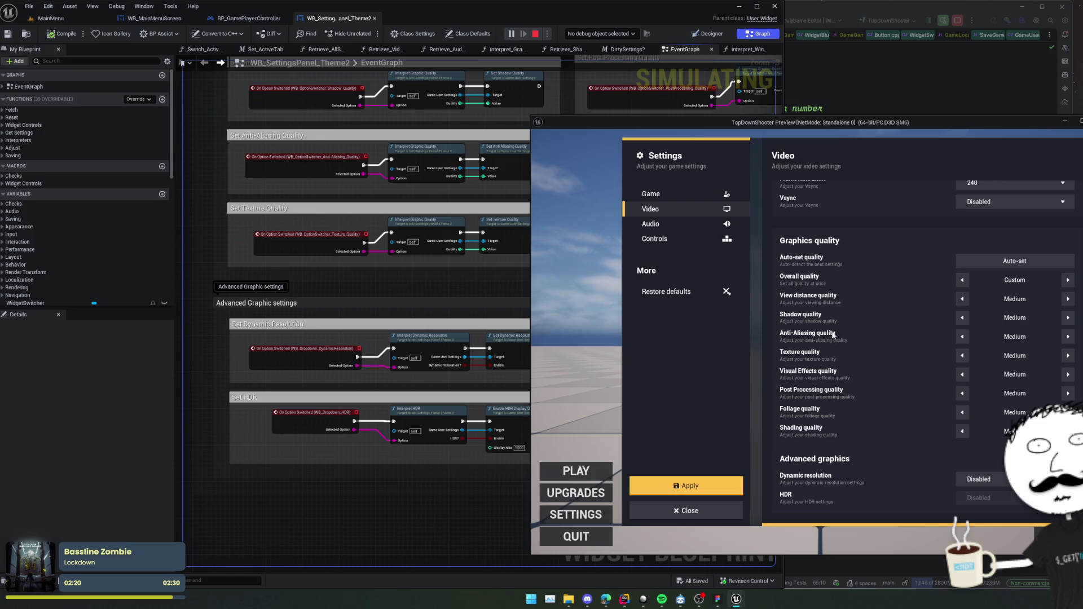
pyautogui.click(686, 486)
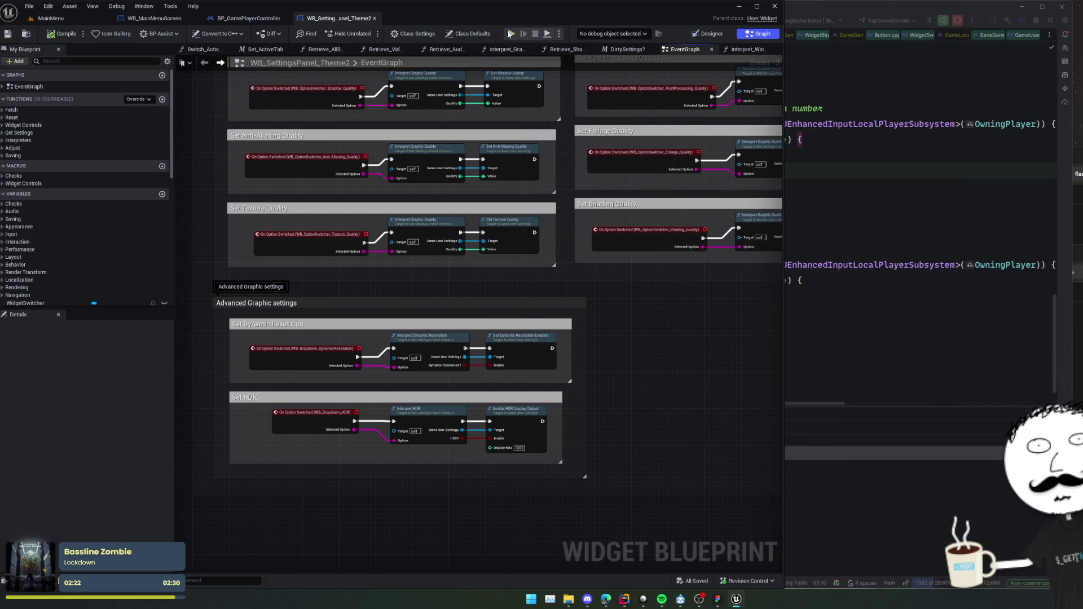
# Lower the music volume slightly on the Audio page and end the play session.
pyautogui.click(651, 224)
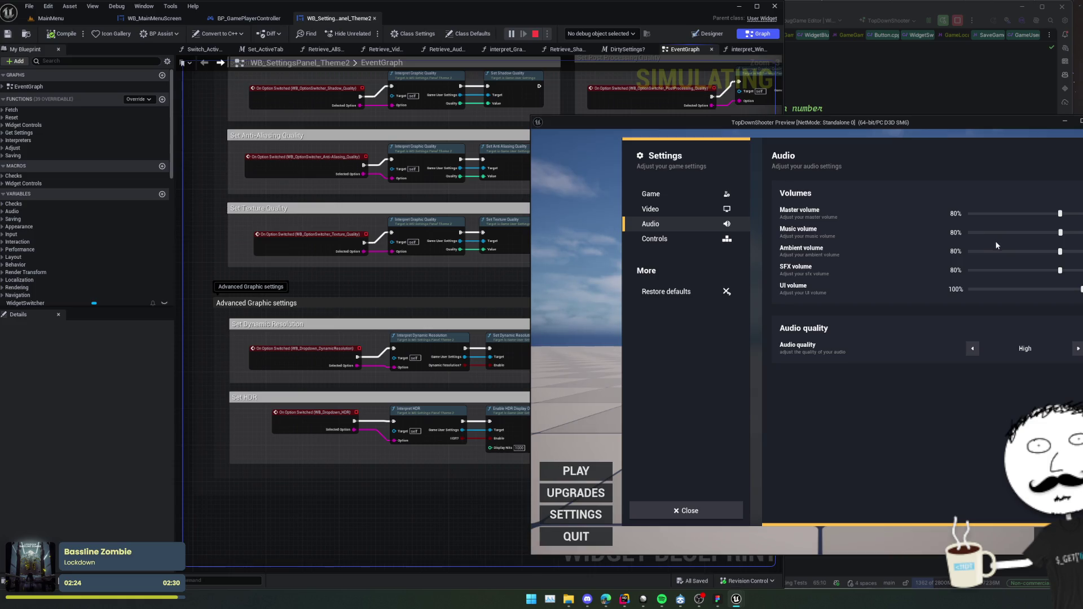
pyautogui.moveTo(1058, 233)
pyautogui.mouseDown()
pyautogui.moveTo(1026, 234)
pyautogui.moveTo(1060, 233)
pyautogui.mouseUp()
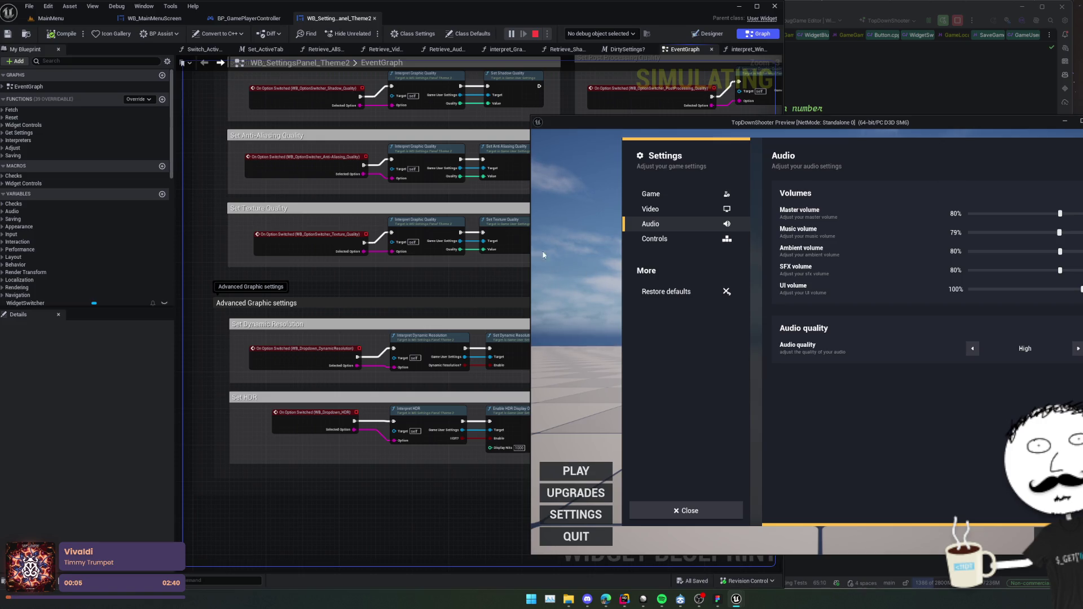
pyautogui.press('Escape')
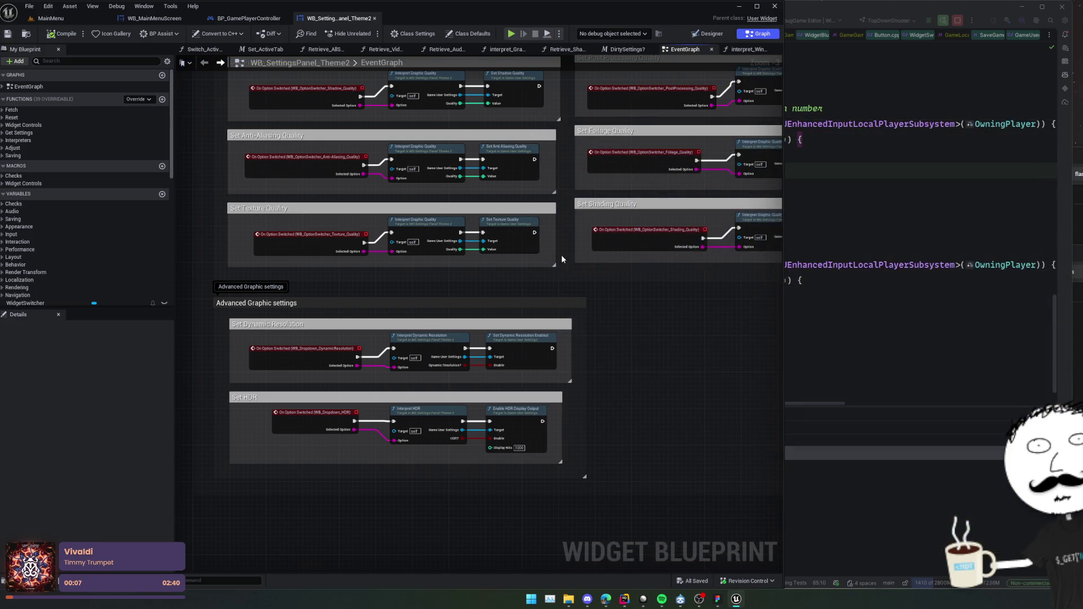
# Chain Set Show Damage Numbers into a pasted Dirty Settings?, save, play, and set Damage Numbers Disabled.
pyautogui.scroll(10, 640, 275)
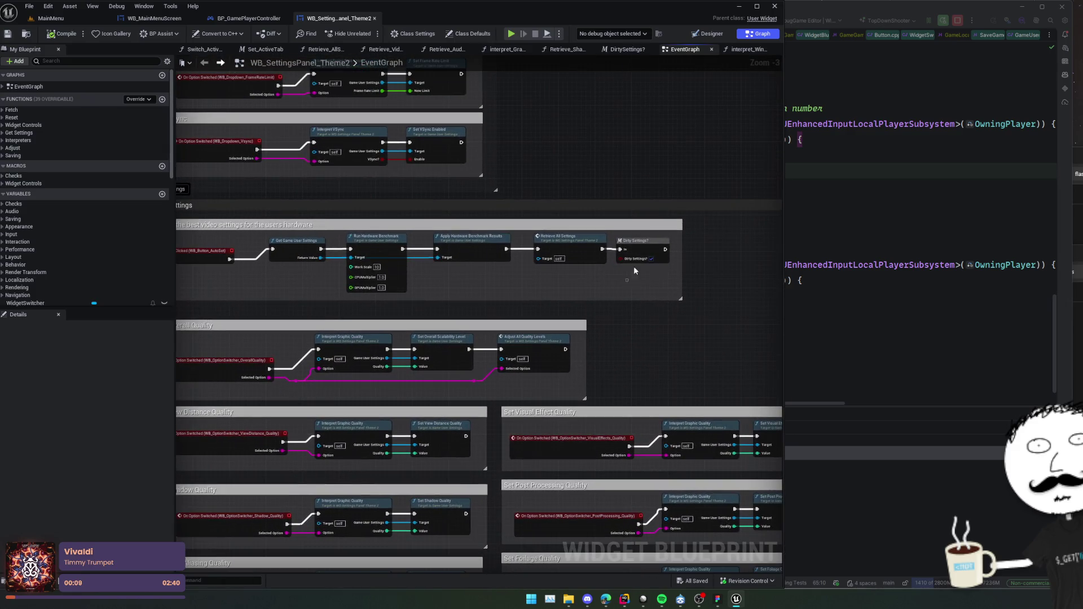
pyautogui.moveTo(643, 251)
pyautogui.mouseDown()
pyautogui.moveTo(649, 314)
pyautogui.moveTo(638, 325)
pyautogui.moveTo(623, 333)
pyautogui.moveTo(580, 220)
pyautogui.moveTo(530, 316)
pyautogui.moveTo(556, 203)
pyautogui.moveTo(497, 357)
pyautogui.mouseUp()
pyautogui.scroll(-3, 637, 325)
pyautogui.scroll(7, 432, 354)
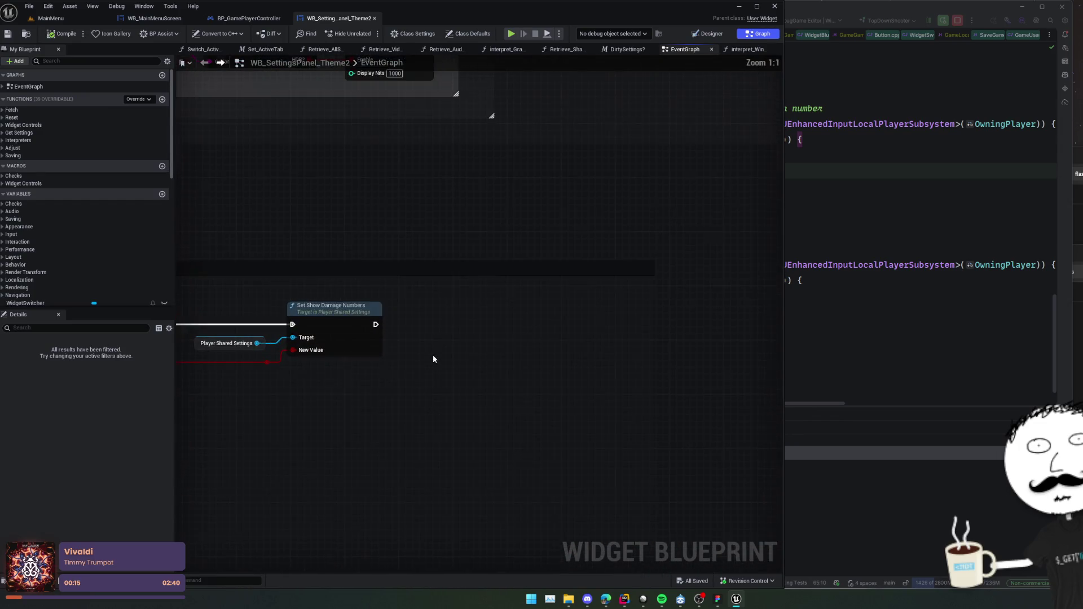
pyautogui.hotkey('ctrl', 'v')
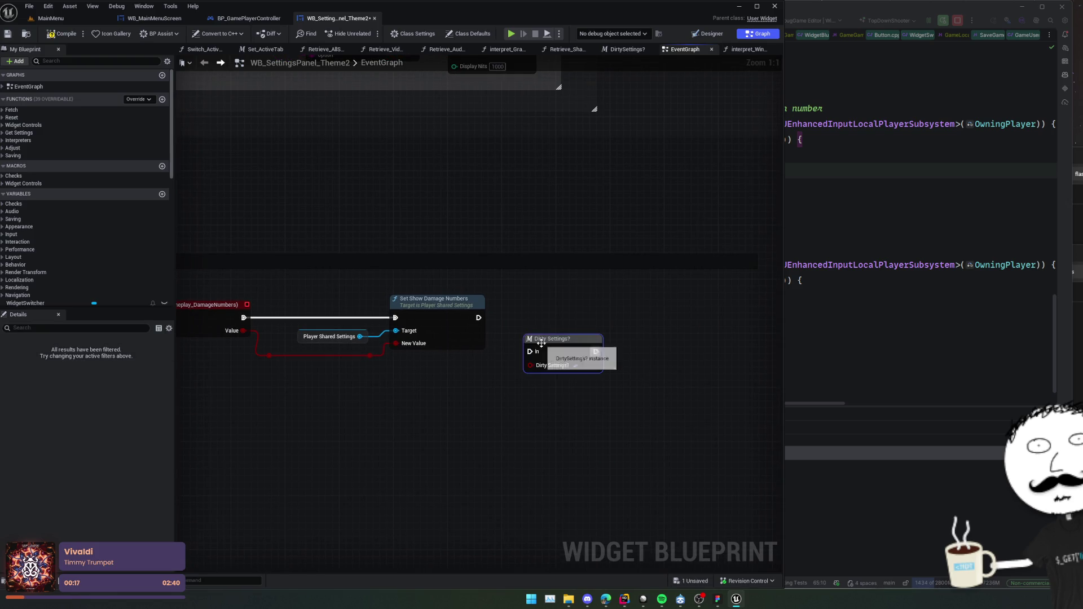
pyautogui.moveTo(544, 343)
pyautogui.mouseDown()
pyautogui.moveTo(533, 310)
pyautogui.moveTo(520, 319)
pyautogui.mouseUp()
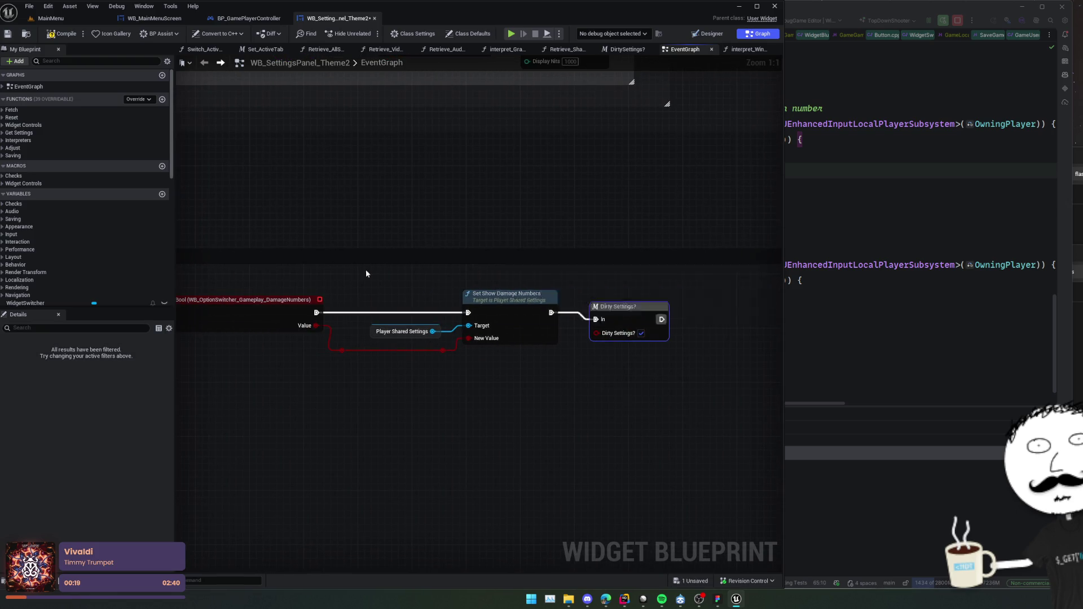
pyautogui.hotkey('ctrl', 's')
pyautogui.click(511, 34)
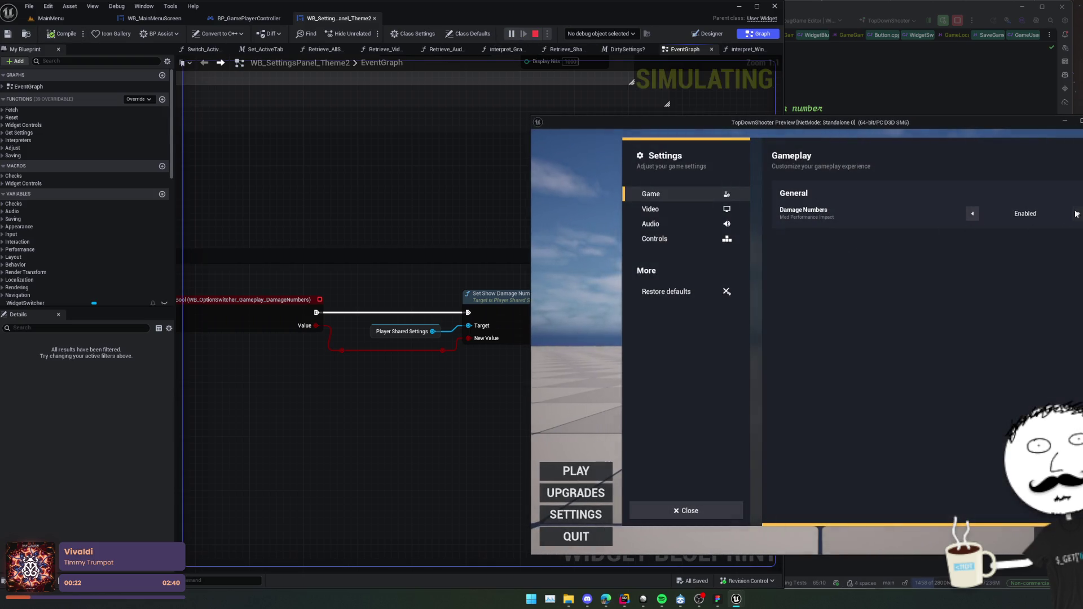
pyautogui.click(1075, 213)
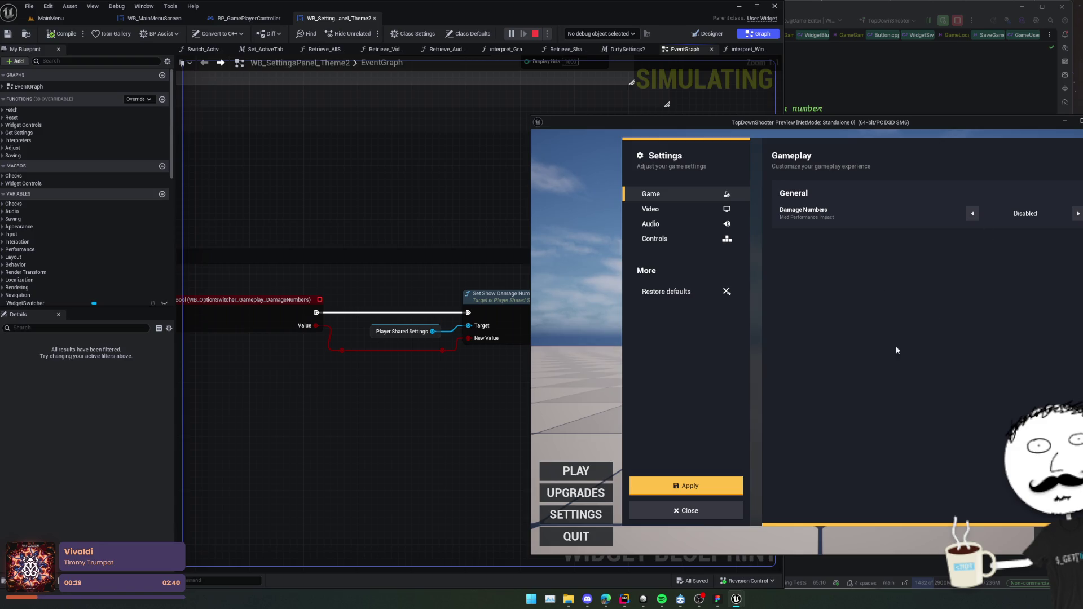
# Set Damage Numbers back to Enabled and return to the MainMenu level tab.
pyautogui.click(974, 214)
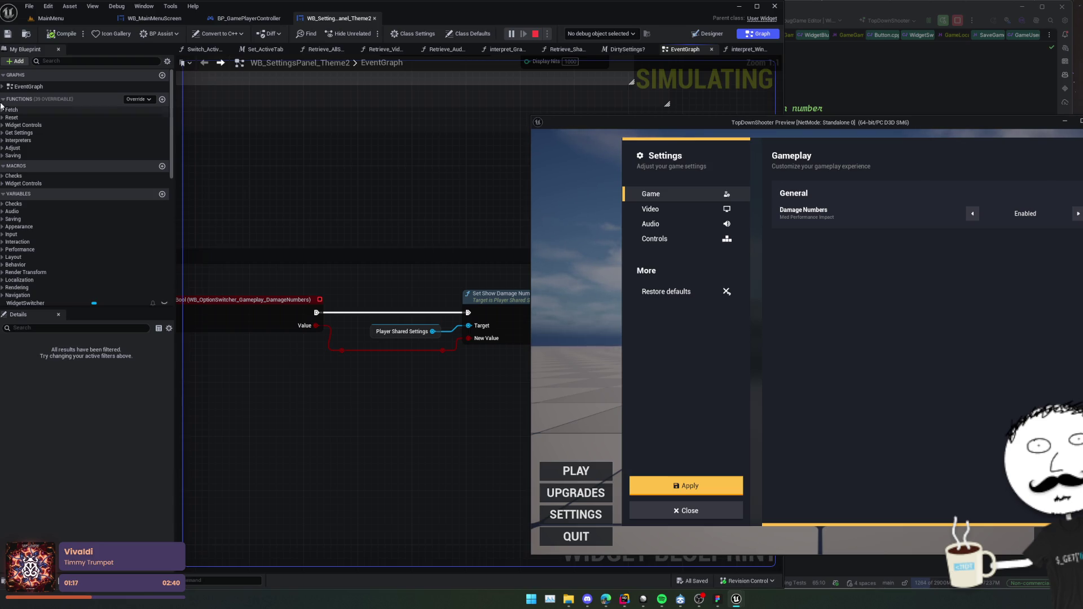
pyautogui.click(26, 33)
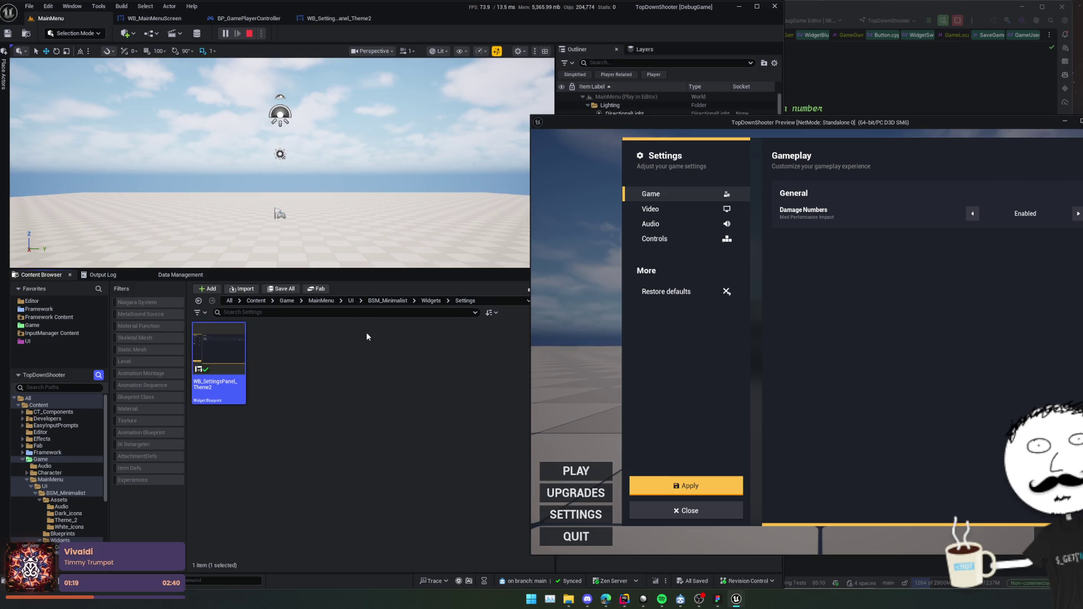
# Browse to the Framework/UI folder and open the GameUiPolicy asset to check its layout class.
pyautogui.click(317, 301)
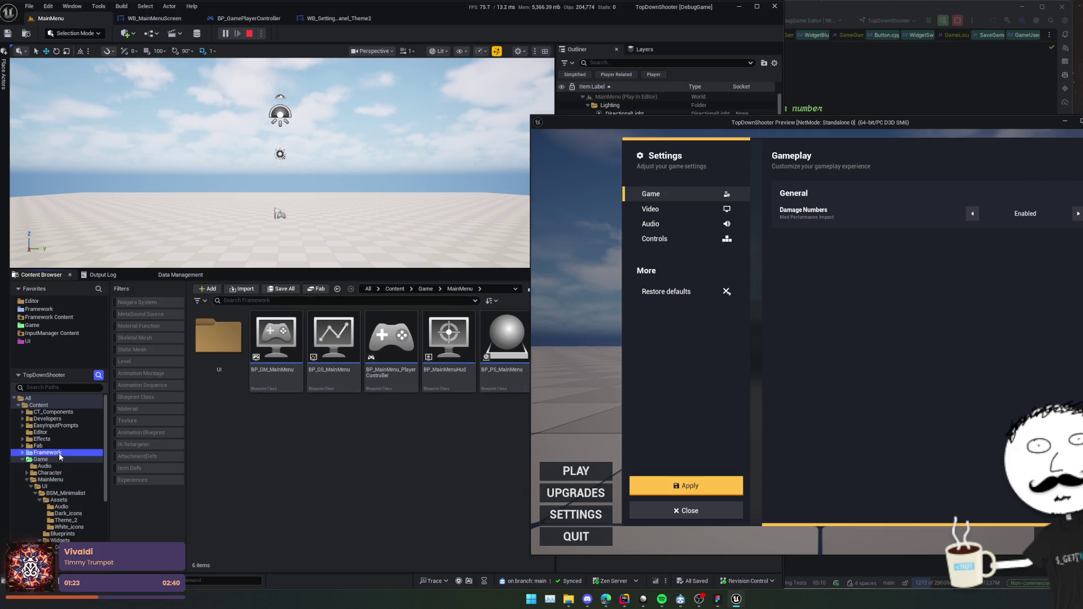
pyautogui.doubleClick(47, 453)
pyautogui.scroll(-2, 56, 440)
pyautogui.click(63, 486)
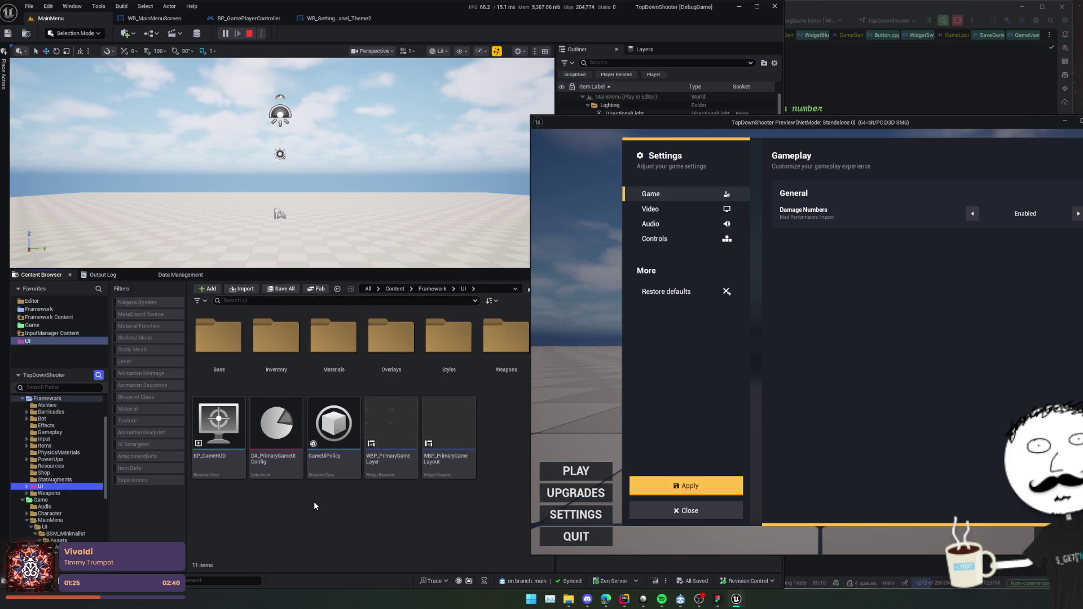
pyautogui.click(333, 432)
pyautogui.doubleClick(320, 423)
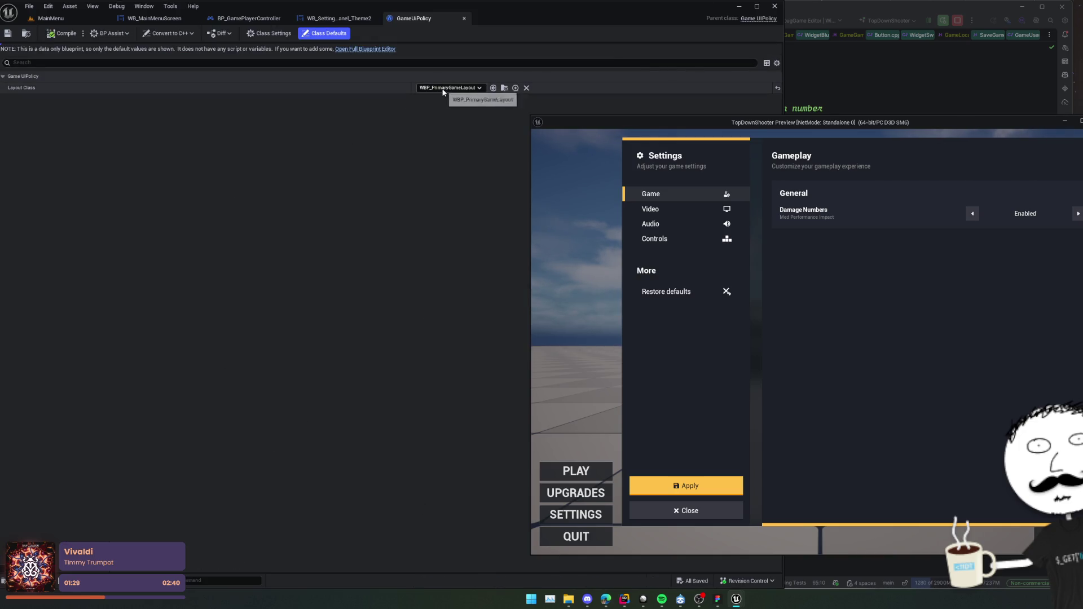
# Open WBP_PrimaryGameLayout to inspect its layer stacks, then return to the MainMenu level.
pyautogui.click(503, 88)
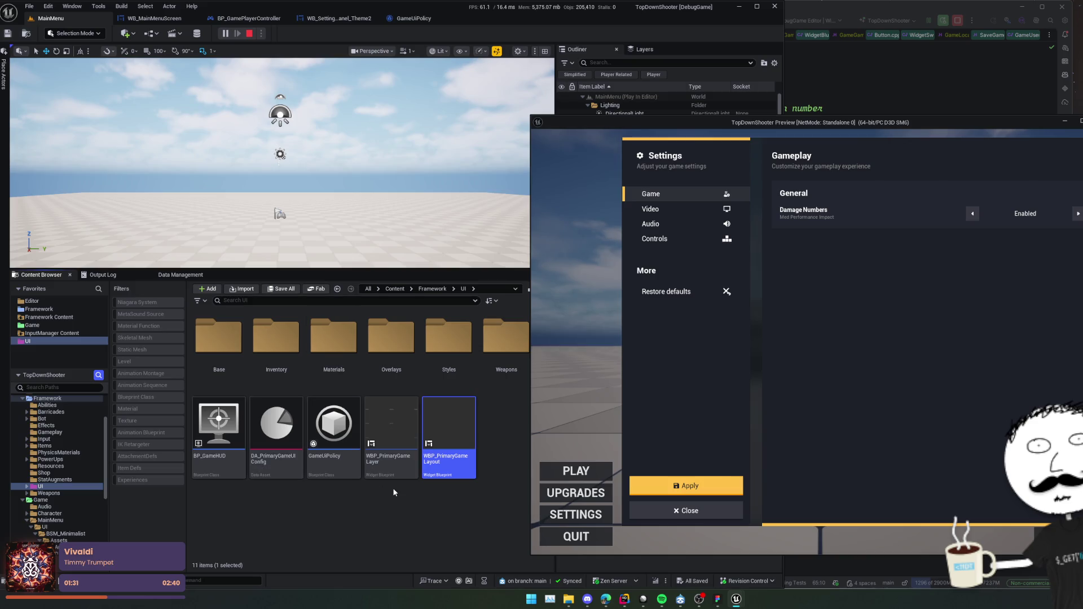
pyautogui.press('Return')
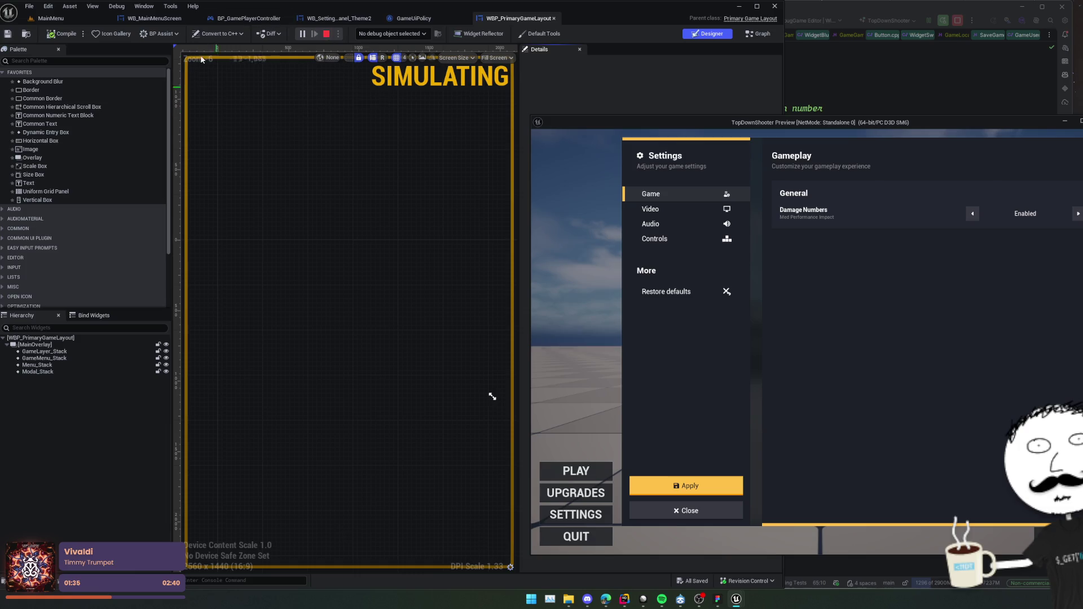
pyautogui.click(387, 34)
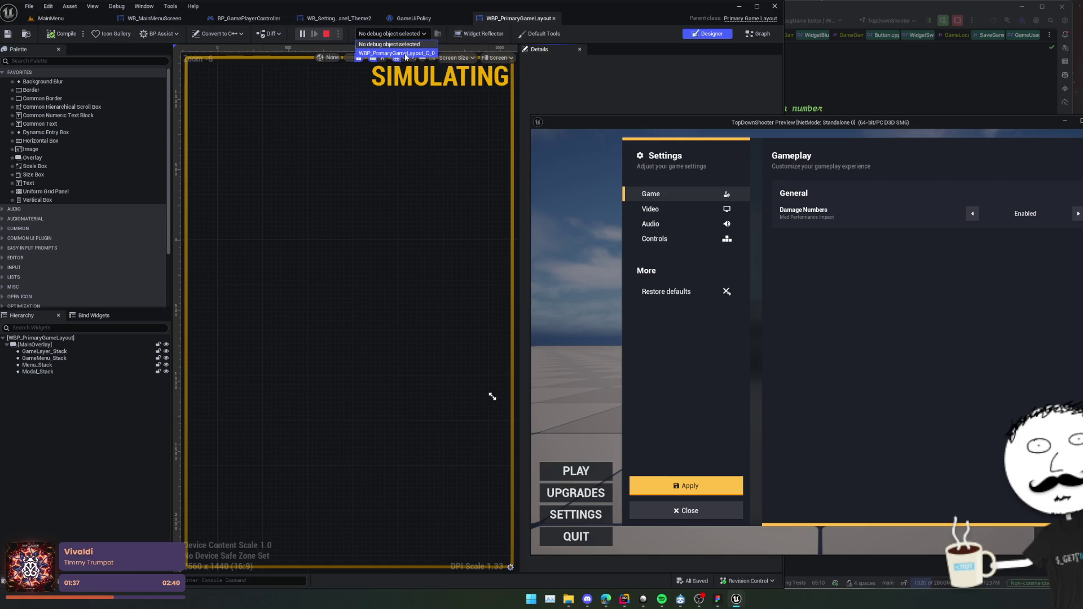
pyautogui.click(83, 20)
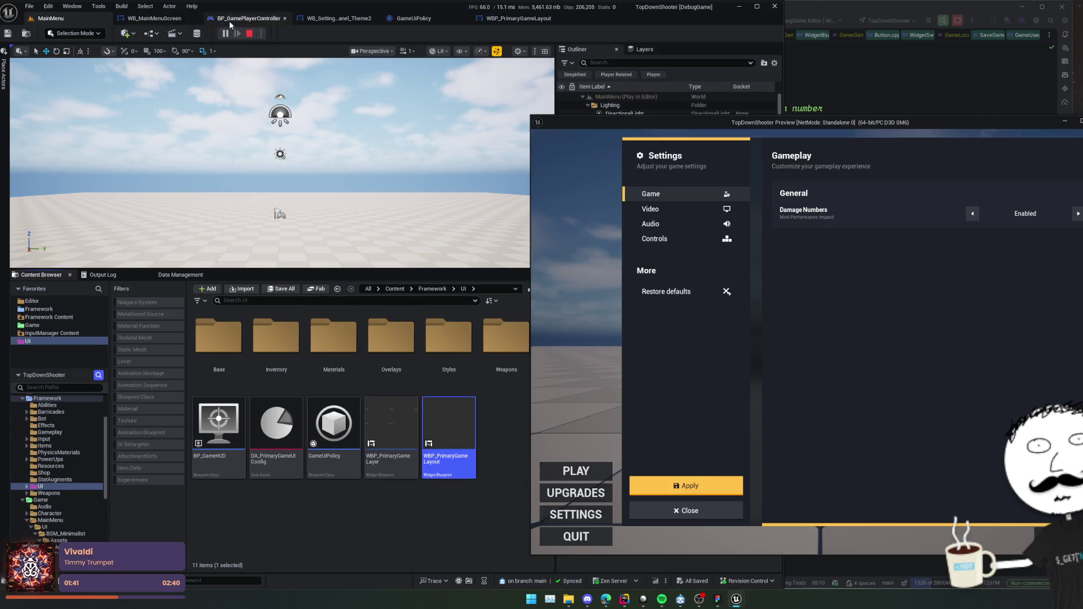
pyautogui.click(154, 33)
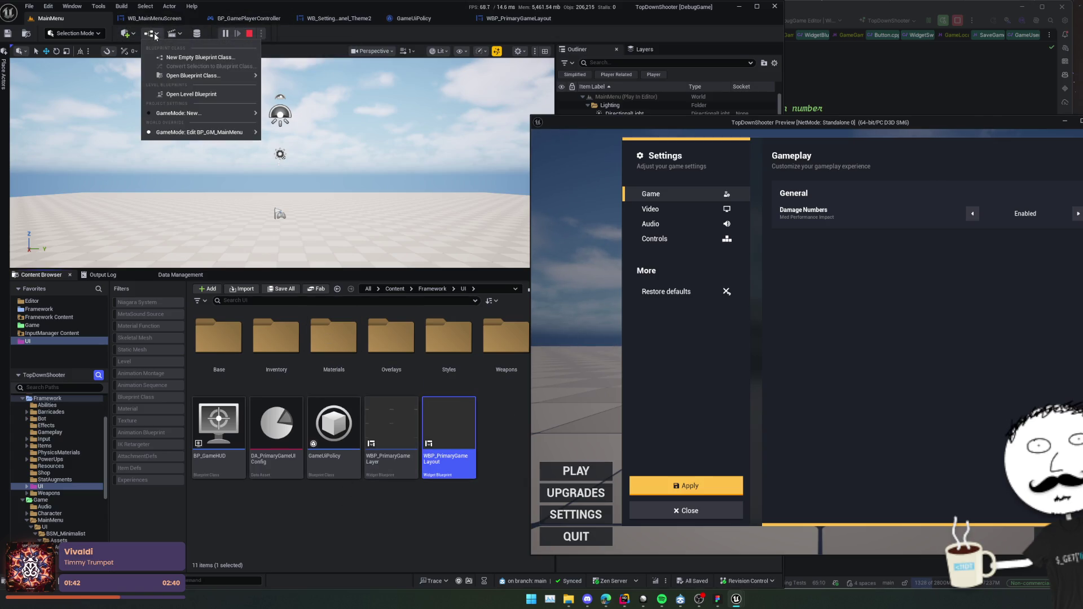
# Open the MainMenu Level Blueprint and add a Push Content to Layer for Player node near BeginPlay.
pyautogui.click(205, 96)
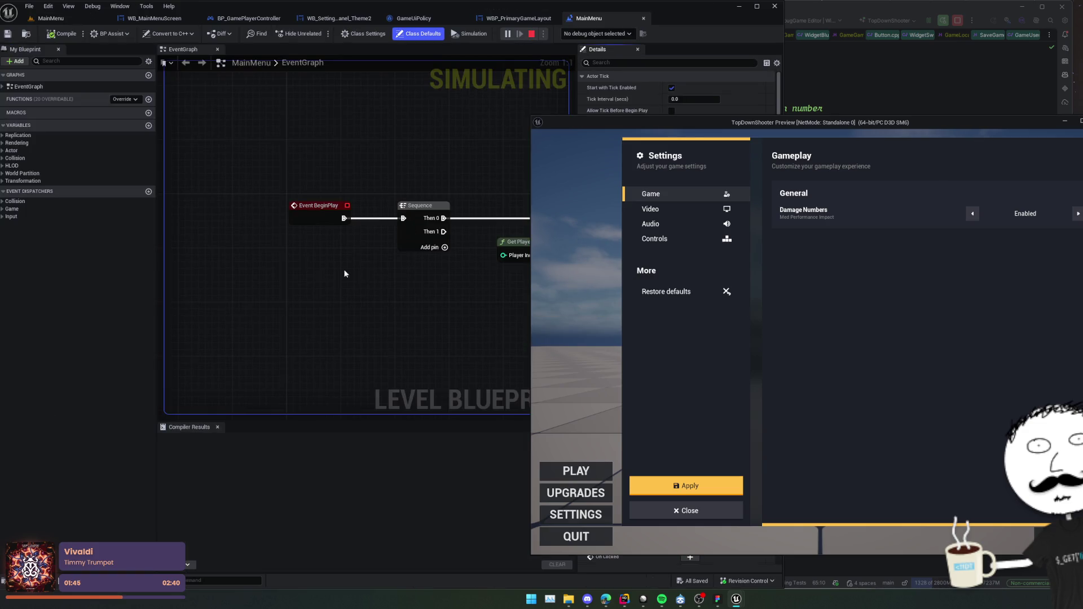
pyautogui.scroll(-2, 343, 273)
pyautogui.moveTo(343, 273)
pyautogui.mouseDown()
pyautogui.moveTo(295, 295)
pyautogui.moveTo(242, 298)
pyautogui.mouseUp()
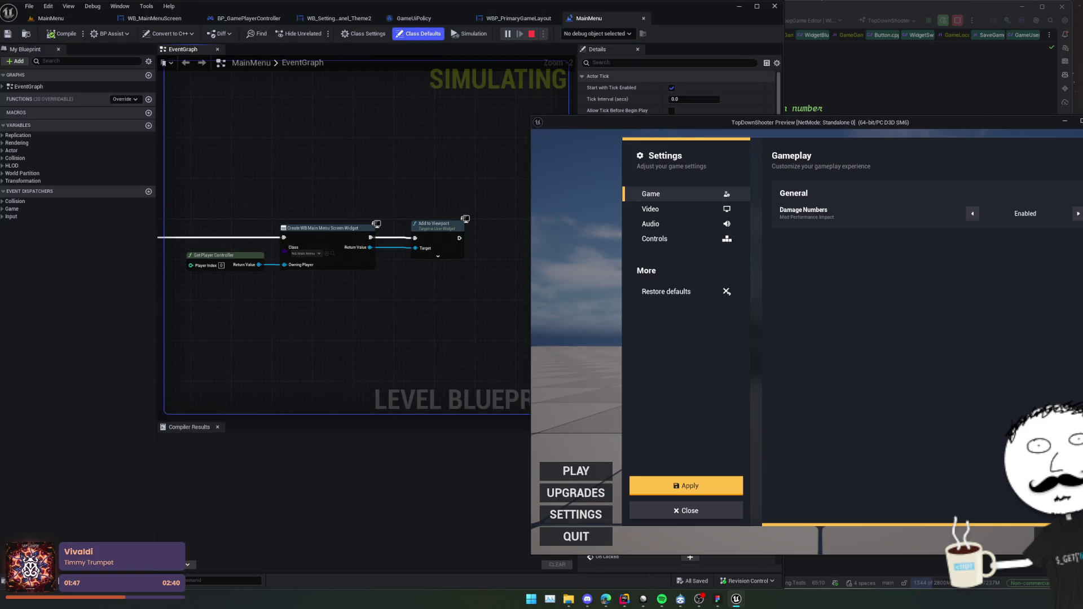
pyautogui.press('Escape')
pyautogui.moveTo(317, 320); pyautogui.dragTo(415, 315)
pyautogui.rightClick(391, 314)
pyautogui.write('pus')
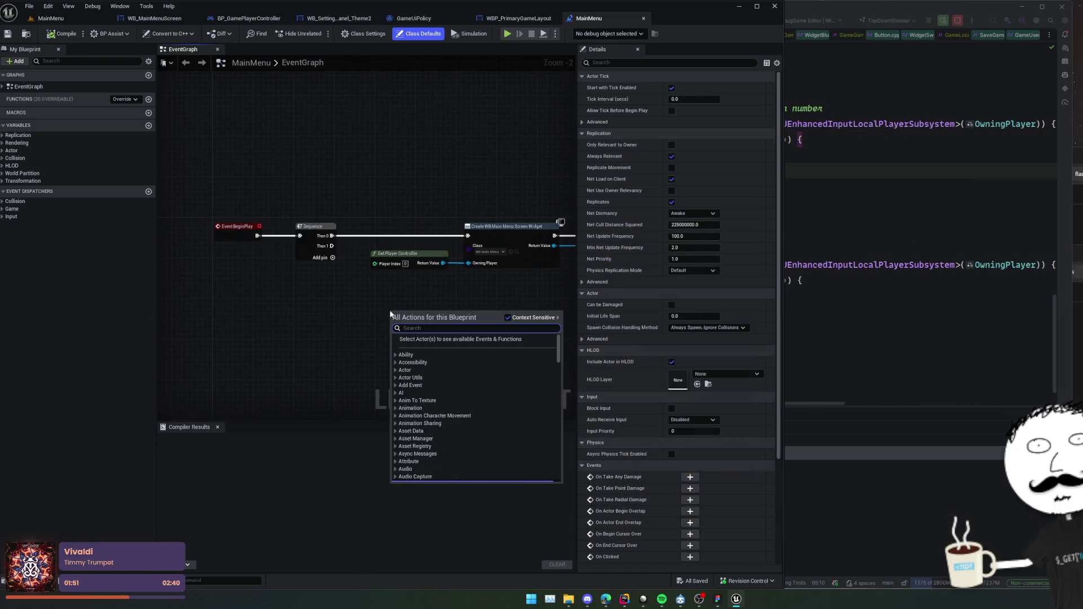
pyautogui.write('h')
pyautogui.press('Return')
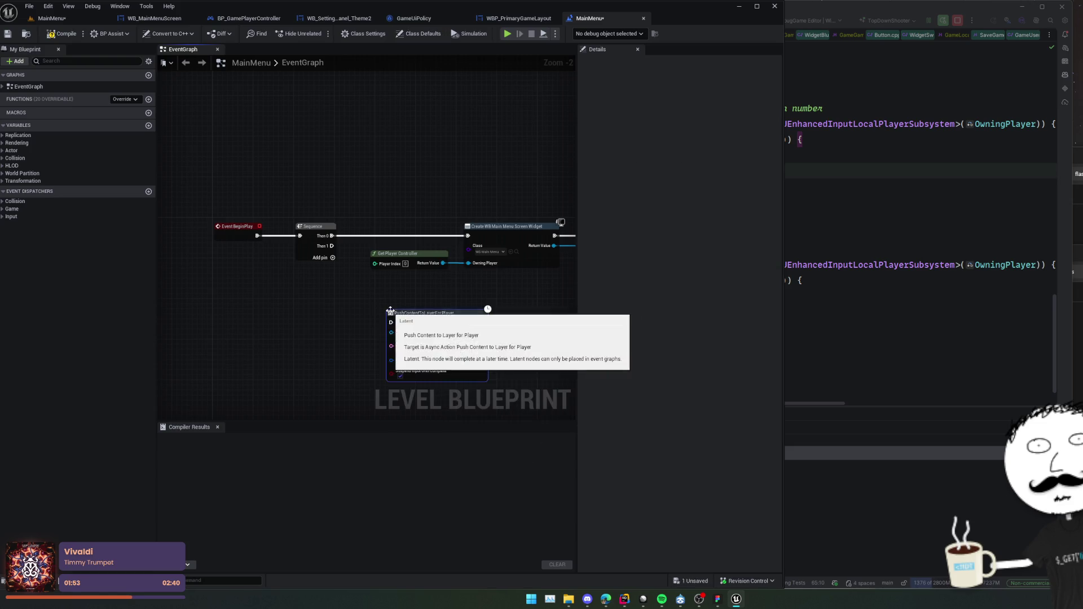
# Wire Sequence Then 0 into the push node and Get Player Controller into Owning Player.
pyautogui.scroll(2, 316, 347)
pyautogui.moveTo(339, 209); pyautogui.dragTo(418, 325)
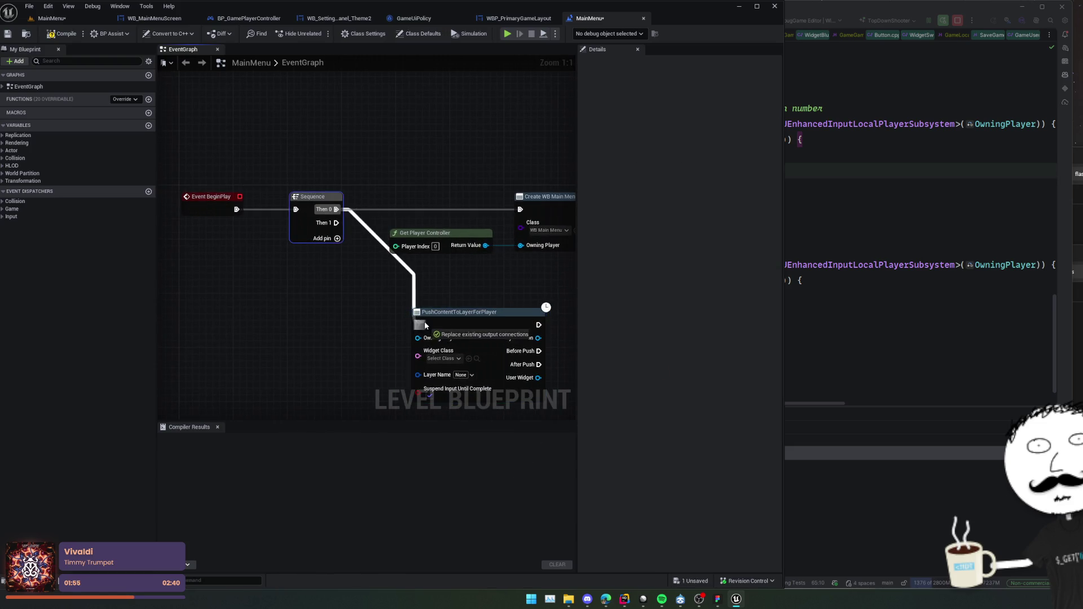
pyautogui.moveTo(455, 181); pyautogui.dragTo(388, 274)
pyautogui.moveTo(395, 170); pyautogui.dragTo(248, 269)
pyautogui.moveTo(458, 229); pyautogui.dragTo(385, 244)
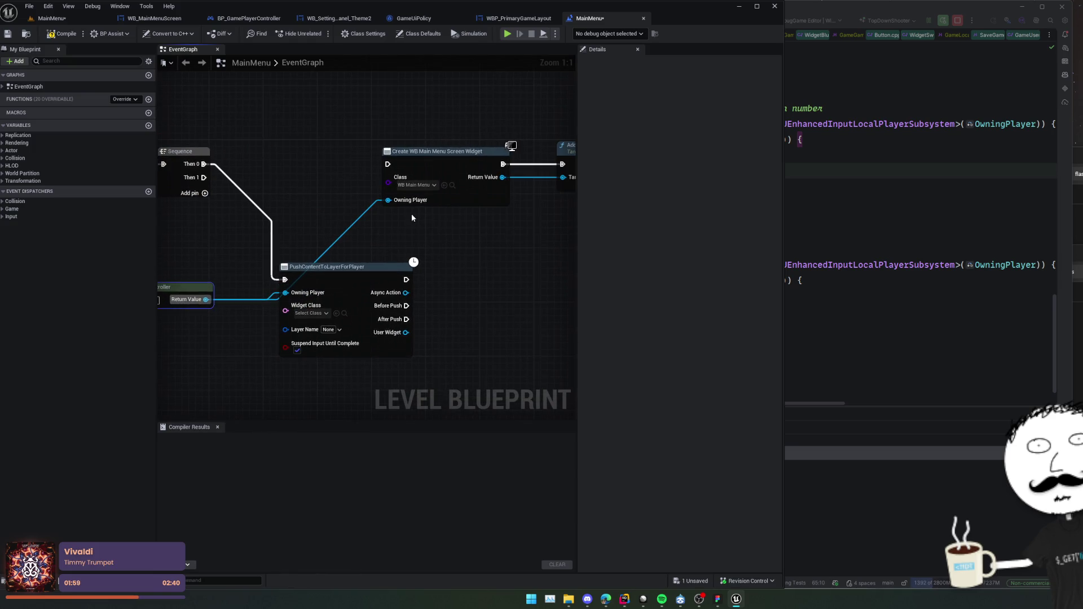
# Search the push node's widget class list for 'wb_main' and 'main', finding no match.
pyautogui.click(311, 313)
pyautogui.write('wb')
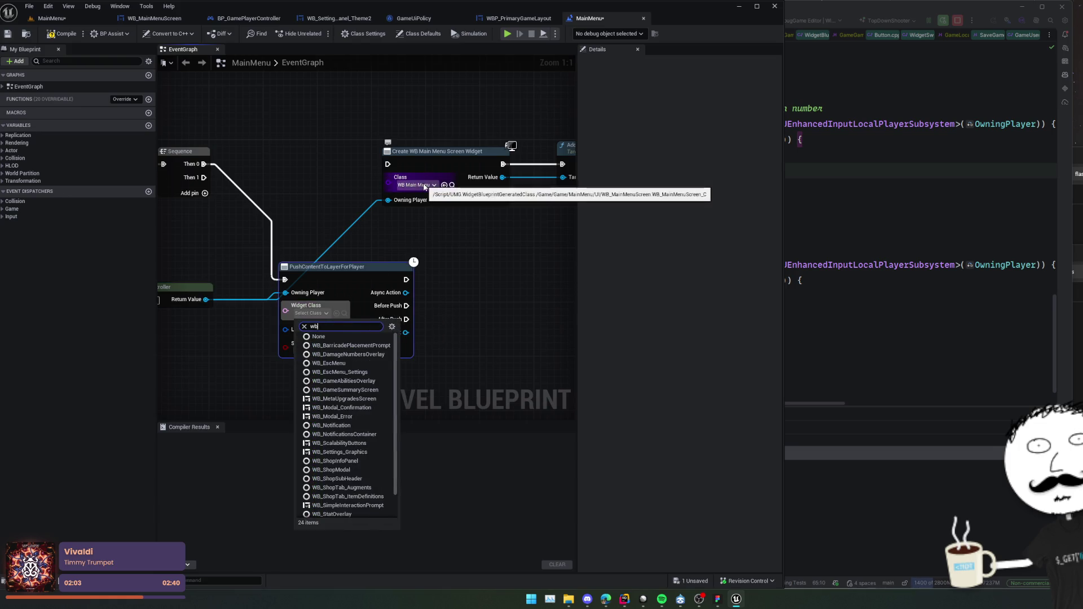
pyautogui.write('_main')
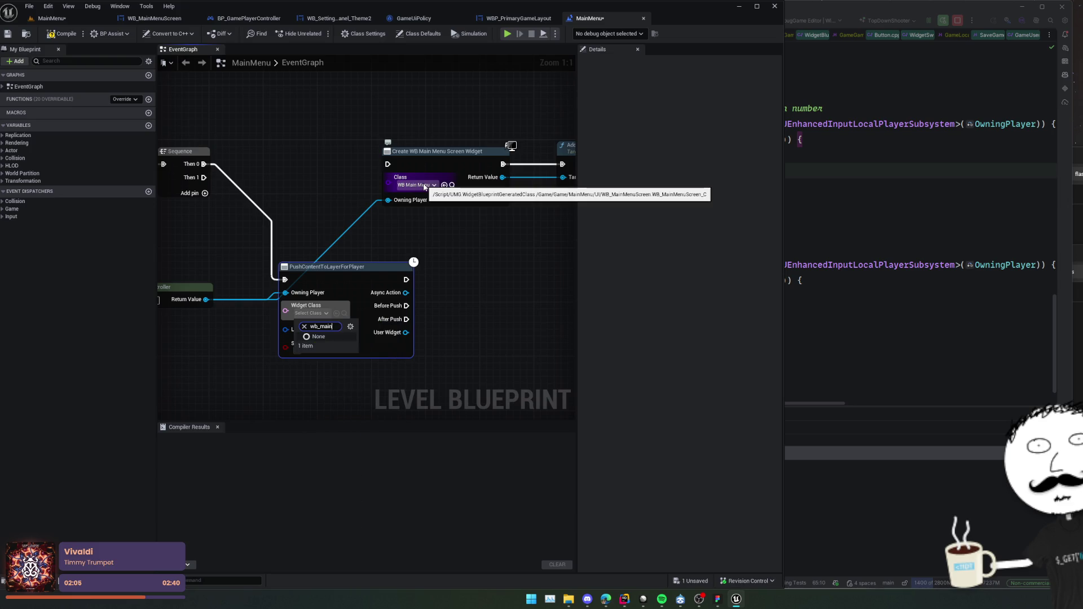
pyautogui.hotkey('ctrl', 'a')
pyautogui.write('main')
pyautogui.click(515, 297)
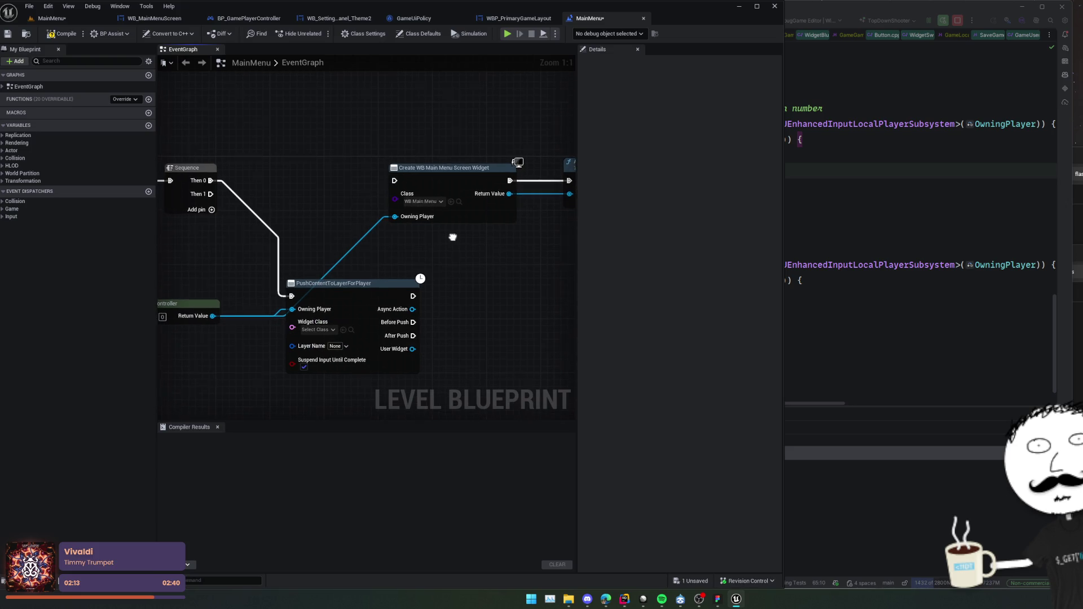
# Open WB_MainMenuScreen and its MainMenuScreen header, selecting the UCommonUserWidget base class.
pyautogui.click(458, 202)
pyautogui.doubleClick(469, 373)
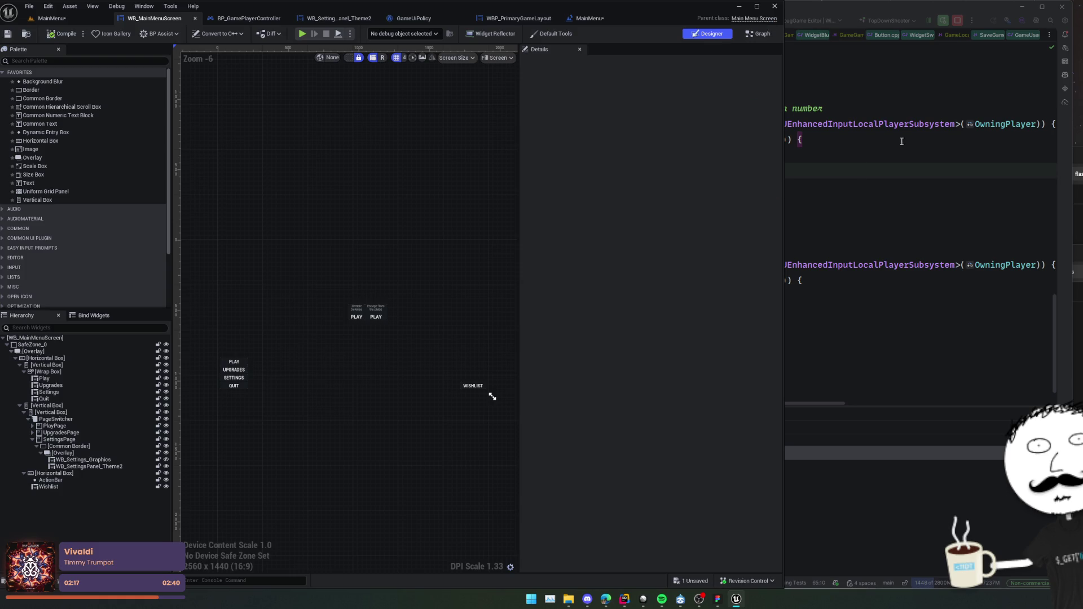
pyautogui.click(755, 18)
pyautogui.doubleClick(695, 167)
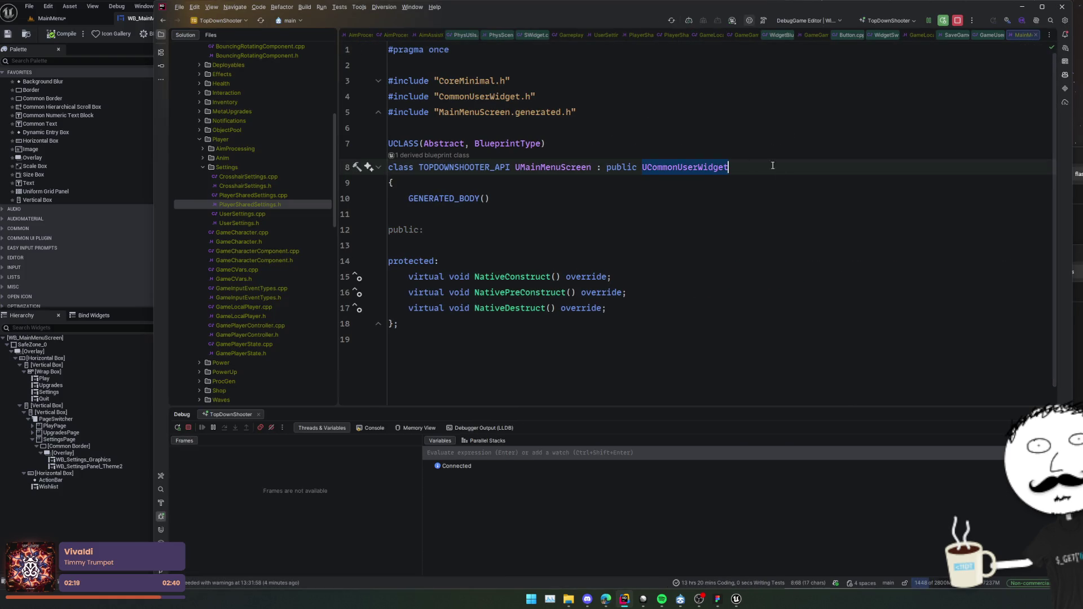
# Rebase UMainMenuScreen on UGameActivatableWidget, Live Code it with Ctrl+Alt+F11, and resume the game.
pyautogui.write('UGameActiv')
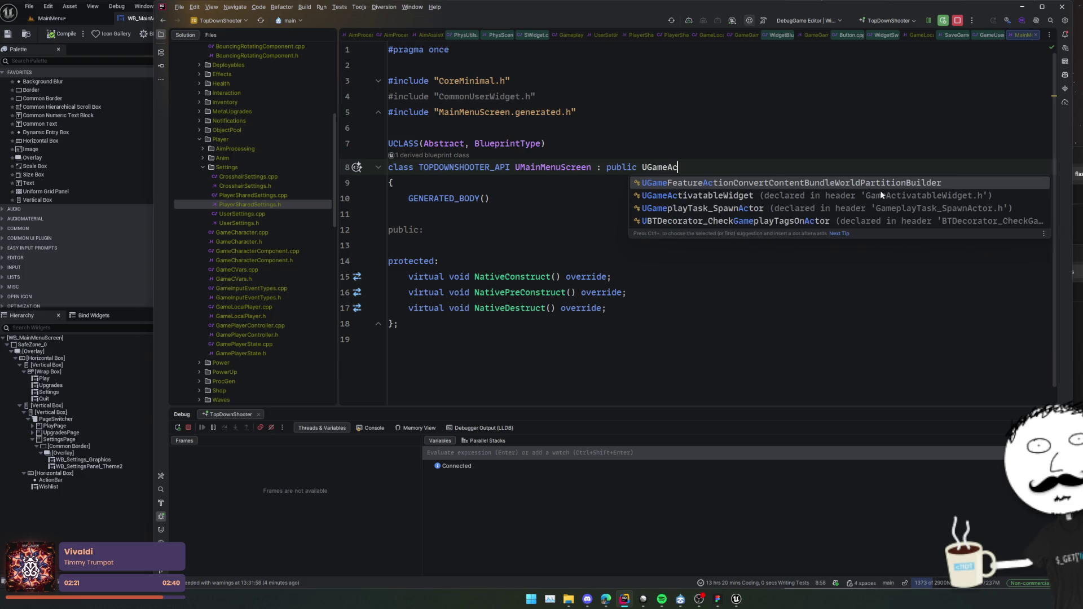
pyautogui.press('Return')
pyautogui.hotkey('ctrl', 'alt', 'F11')
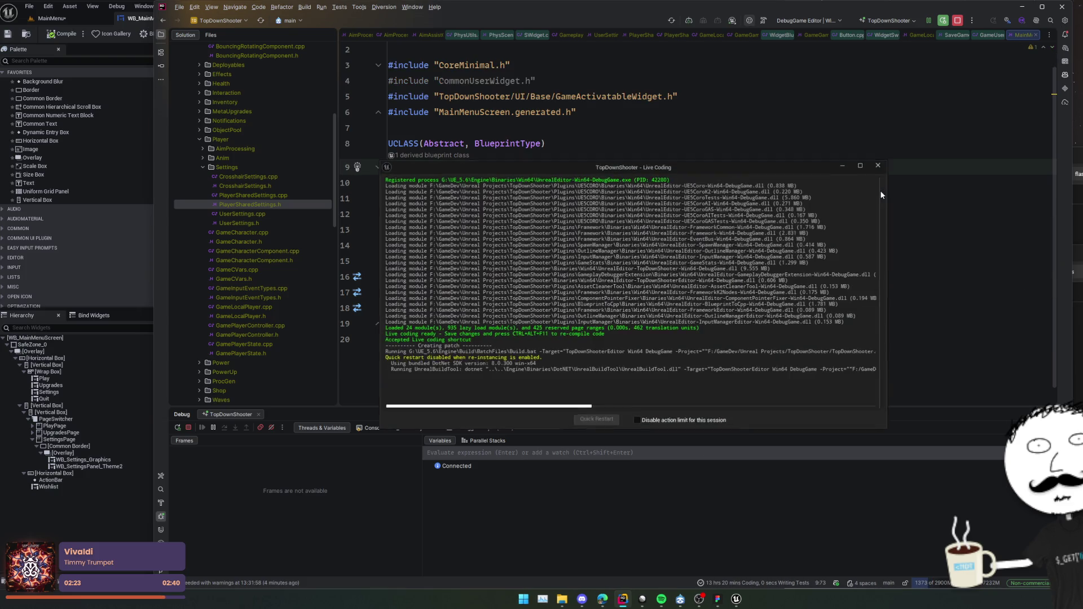
pyautogui.moveTo(556, 170); pyautogui.dragTo(839, 228)
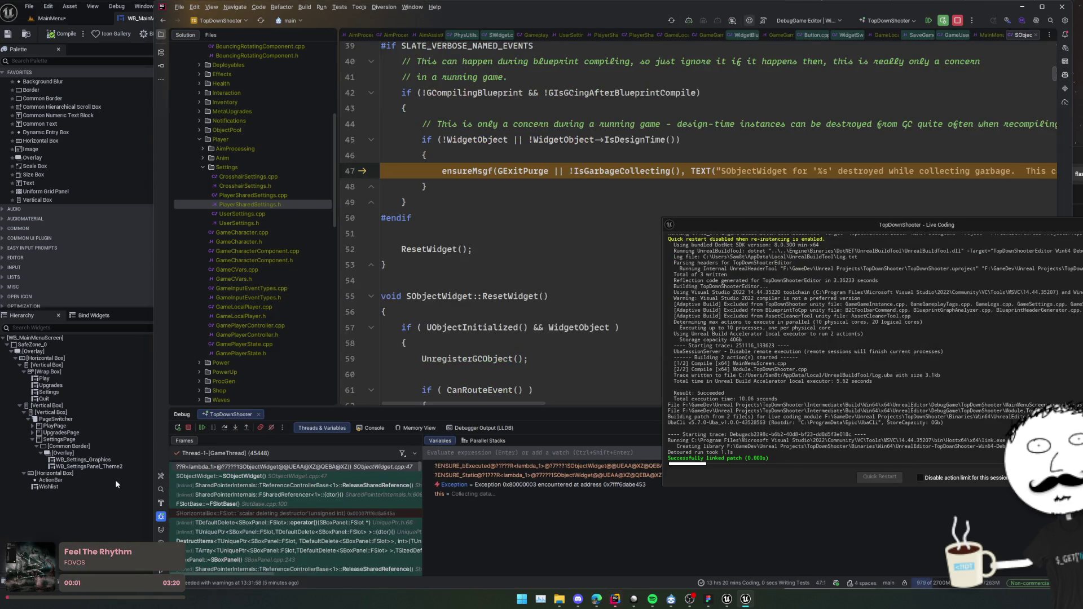
pyautogui.click(201, 428)
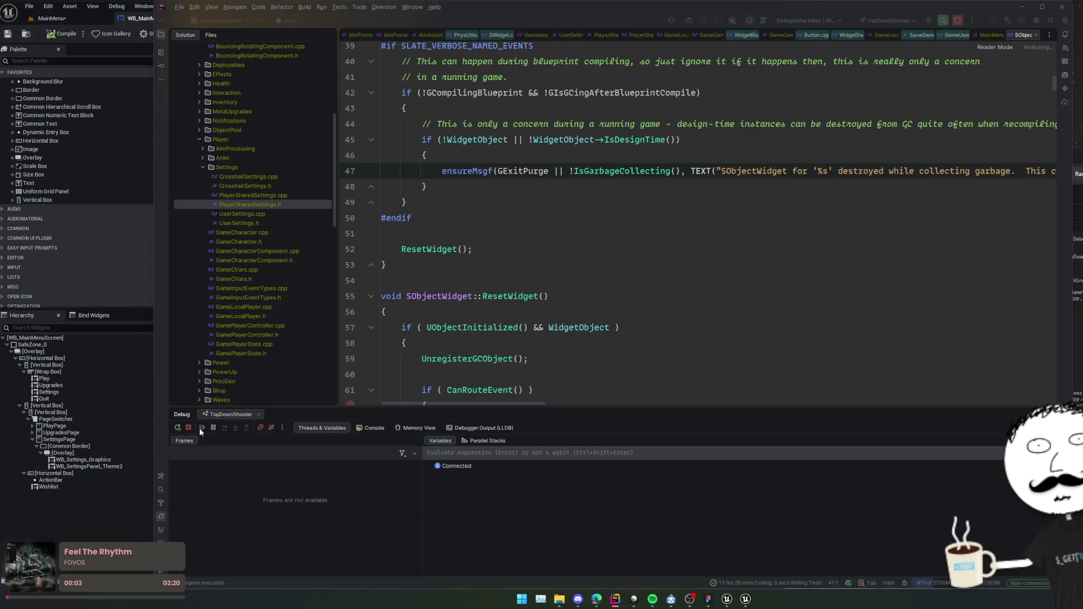
pyautogui.click(93, 513)
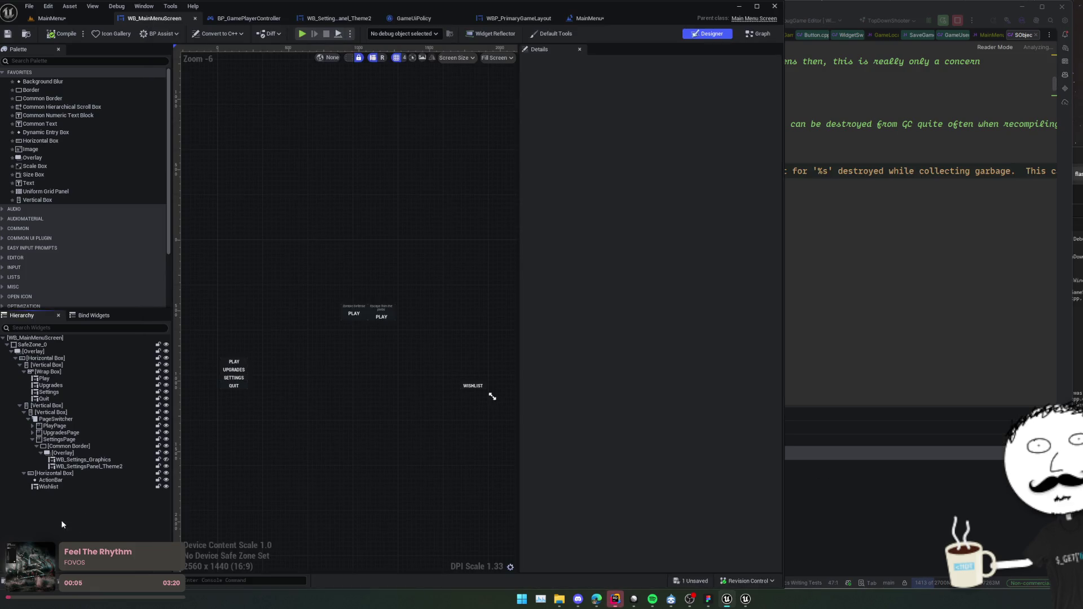
# Set the push node's Widget Class to WB_MainMenuScreen and Layer Name to UI.Layer.Menu.
pyautogui.click(587, 23)
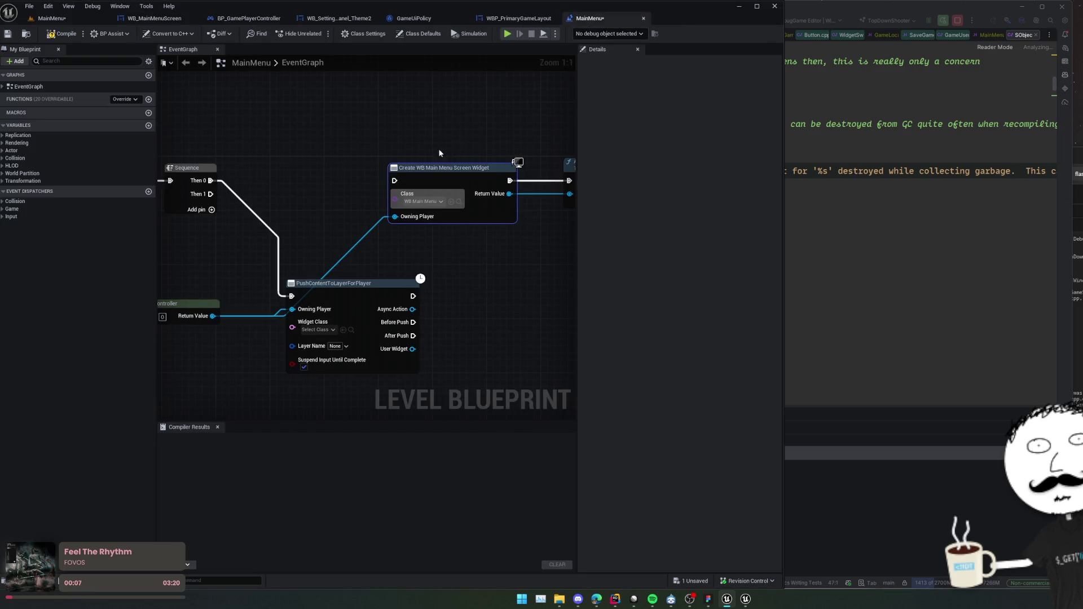
pyautogui.moveTo(439, 148); pyautogui.dragTo(365, 148)
pyautogui.click(248, 330)
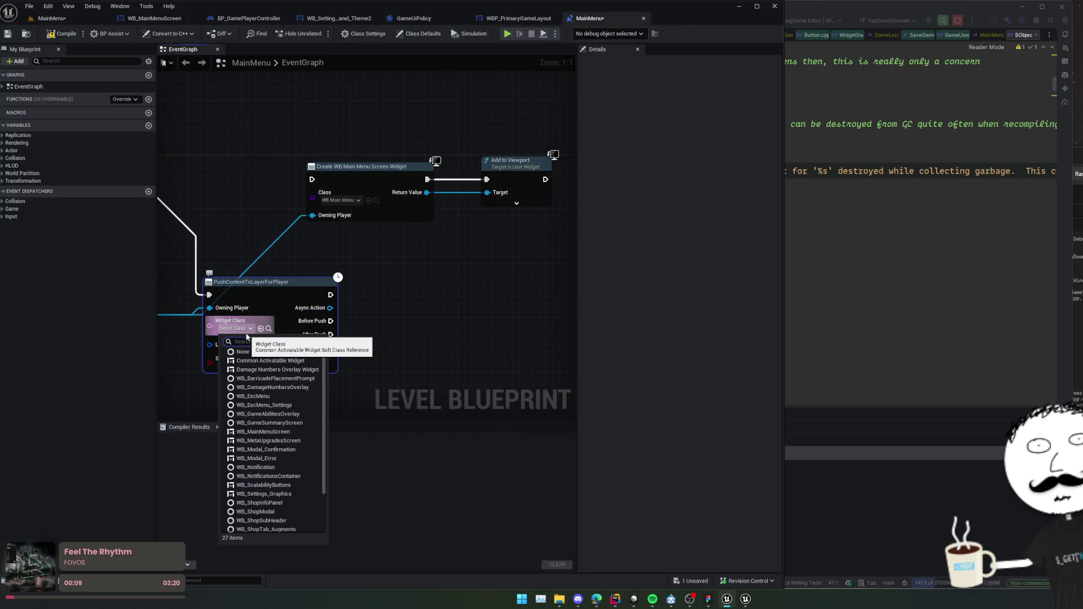
pyautogui.write('WB_Main')
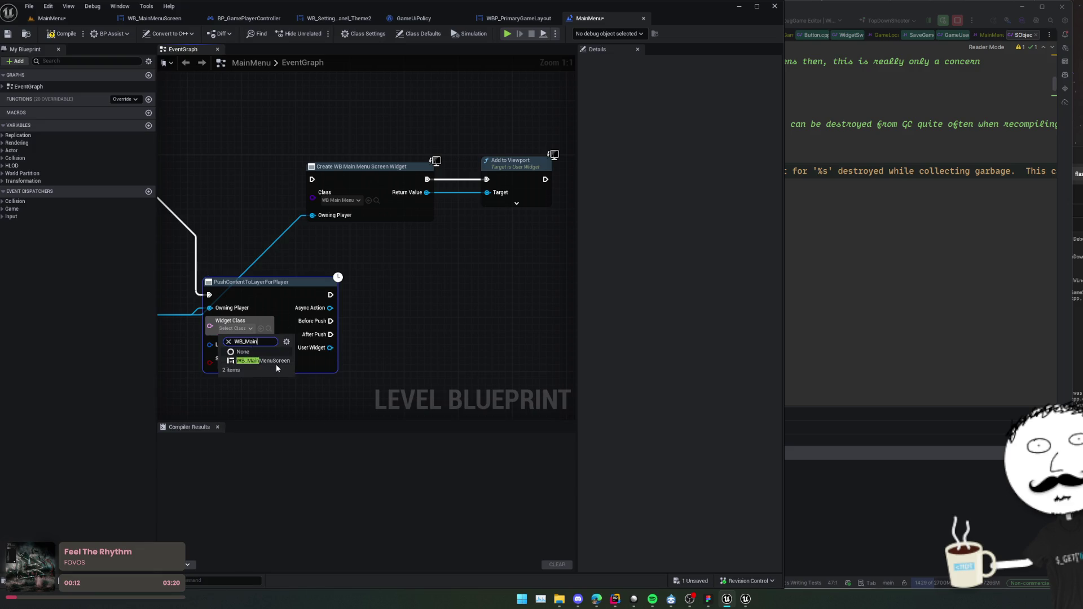
pyautogui.click(276, 362)
pyautogui.moveTo(279, 362); pyautogui.dragTo(333, 359)
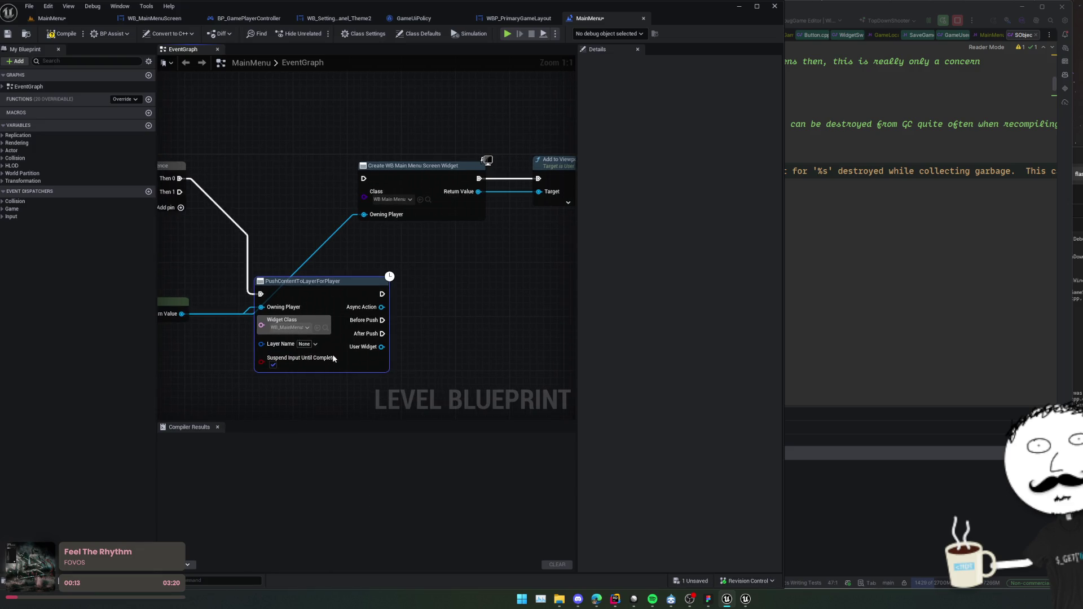
pyautogui.click(308, 344)
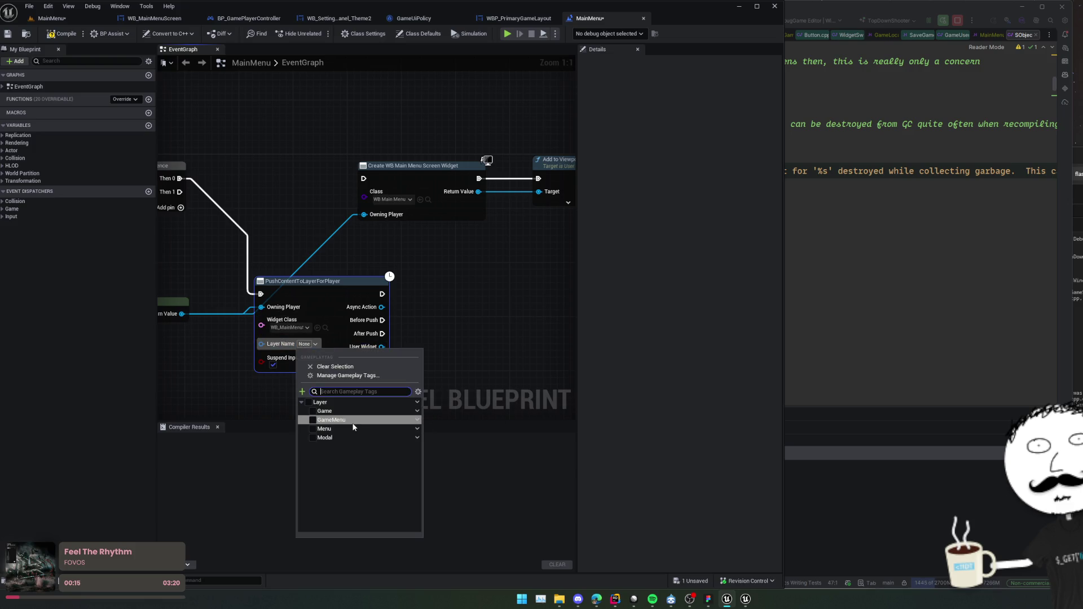
pyautogui.click(312, 420)
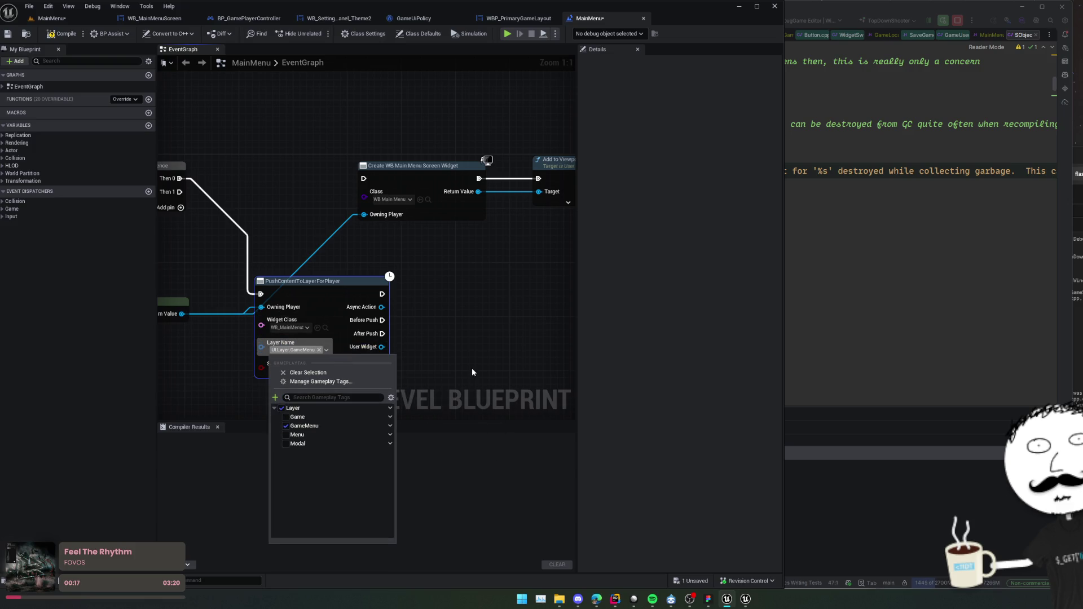
pyautogui.click(303, 429)
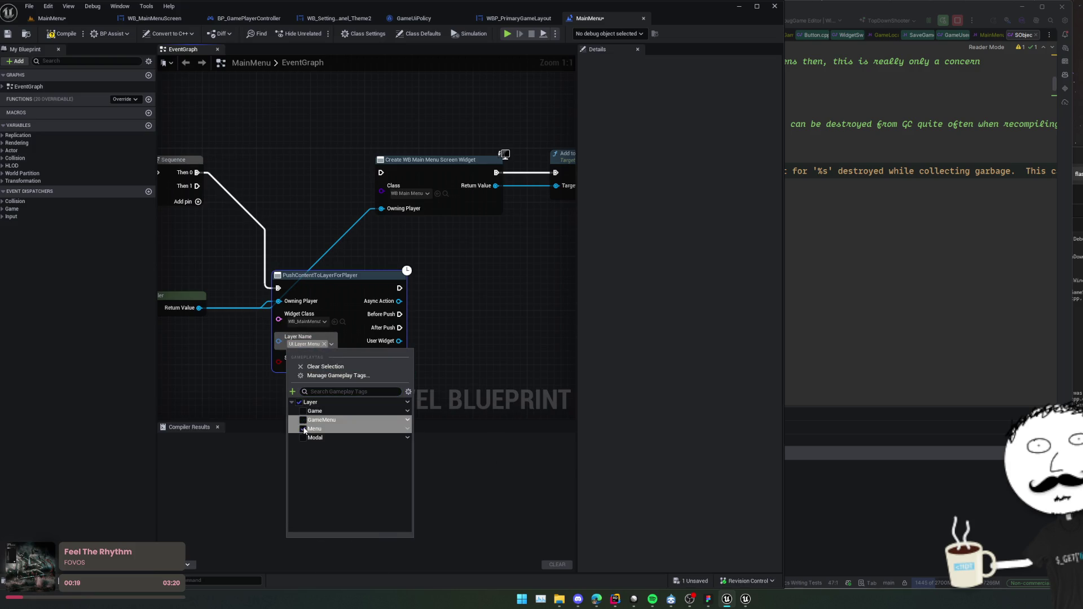
pyautogui.click(514, 343)
# Delete the old Create Widget and Add to Viewport nodes.
pyautogui.scroll(-1, 407, 369)
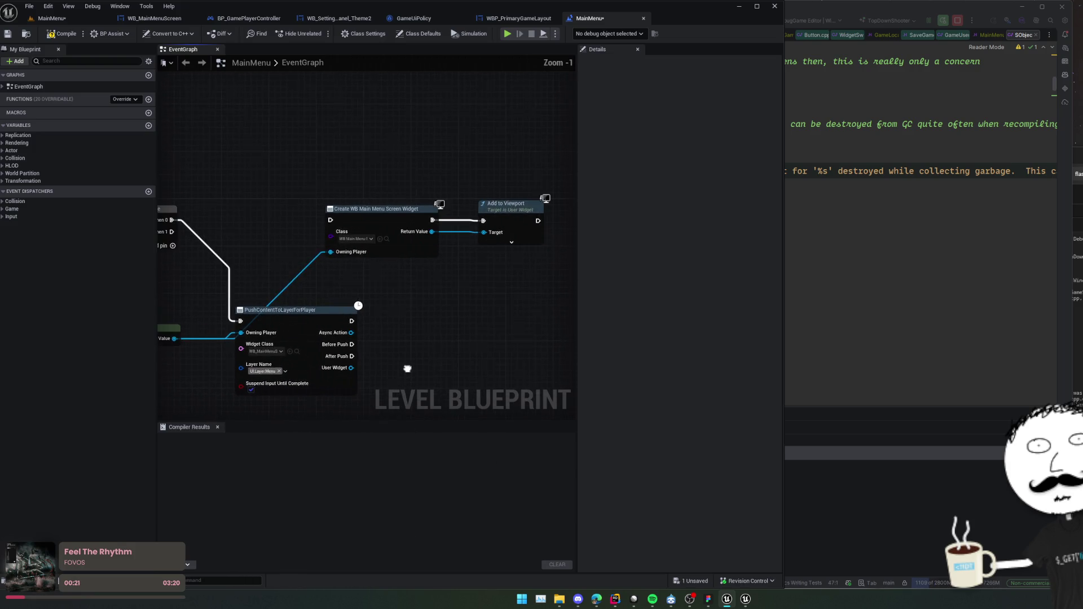
pyautogui.moveTo(408, 368)
pyautogui.mouseDown()
pyautogui.moveTo(431, 370)
pyautogui.moveTo(375, 358)
pyautogui.mouseUp()
pyautogui.moveTo(503, 300); pyautogui.dragTo(364, 234)
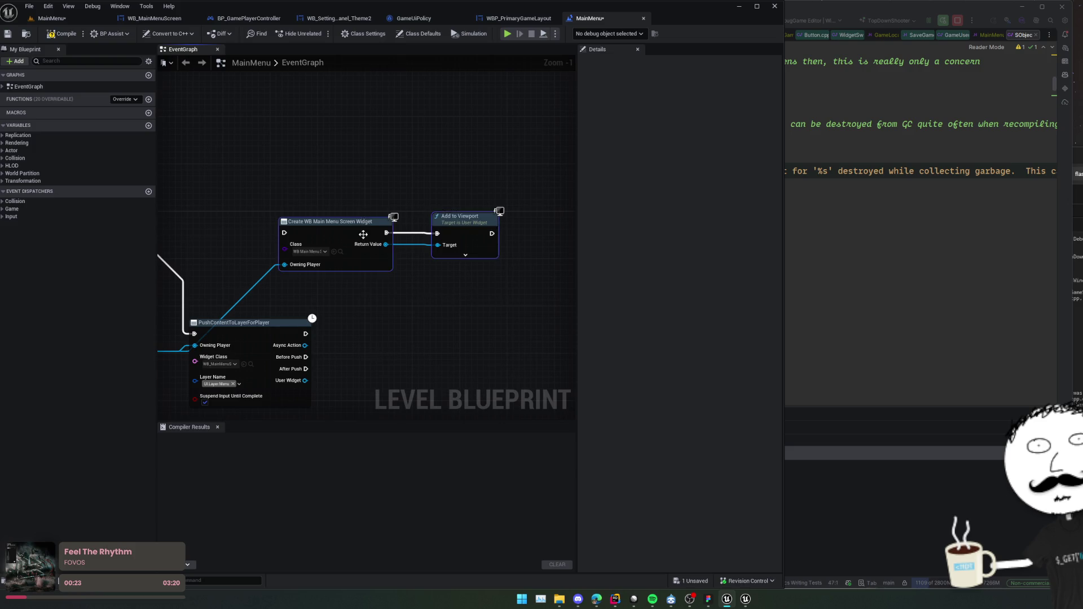
pyautogui.press('Delete')
pyautogui.click(347, 313)
pyautogui.press('q')
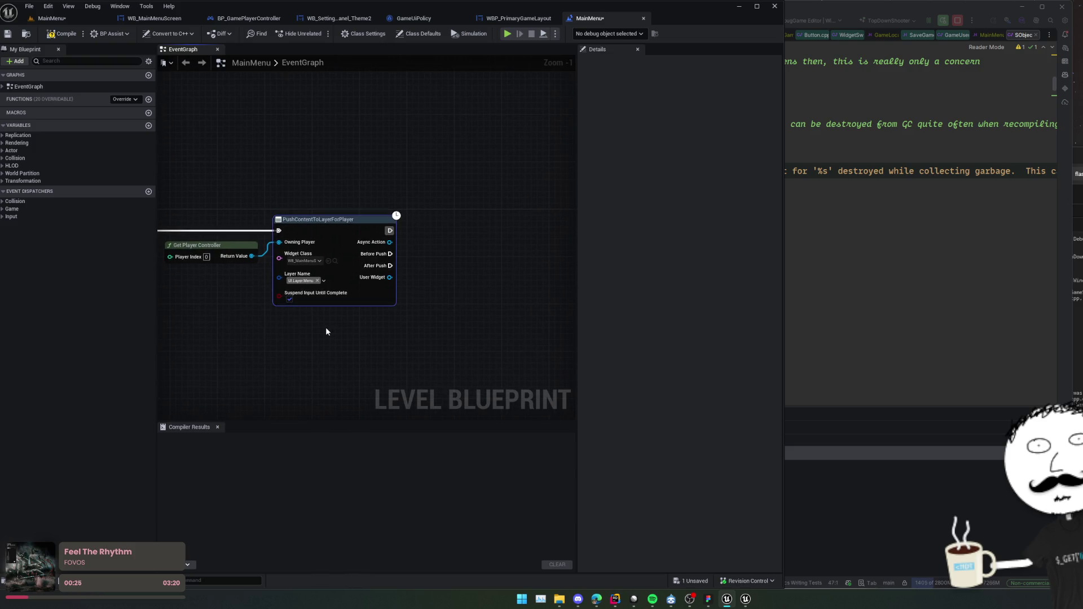
# Save and compile the MainMenu level blueprint, then start a play session.
pyautogui.hotkey('ctrl', 's')
pyautogui.moveTo(262, 352)
pyautogui.mouseDown()
pyautogui.moveTo(359, 329)
pyautogui.moveTo(345, 336)
pyautogui.moveTo(366, 337)
pyautogui.mouseUp()
pyautogui.press('F7')
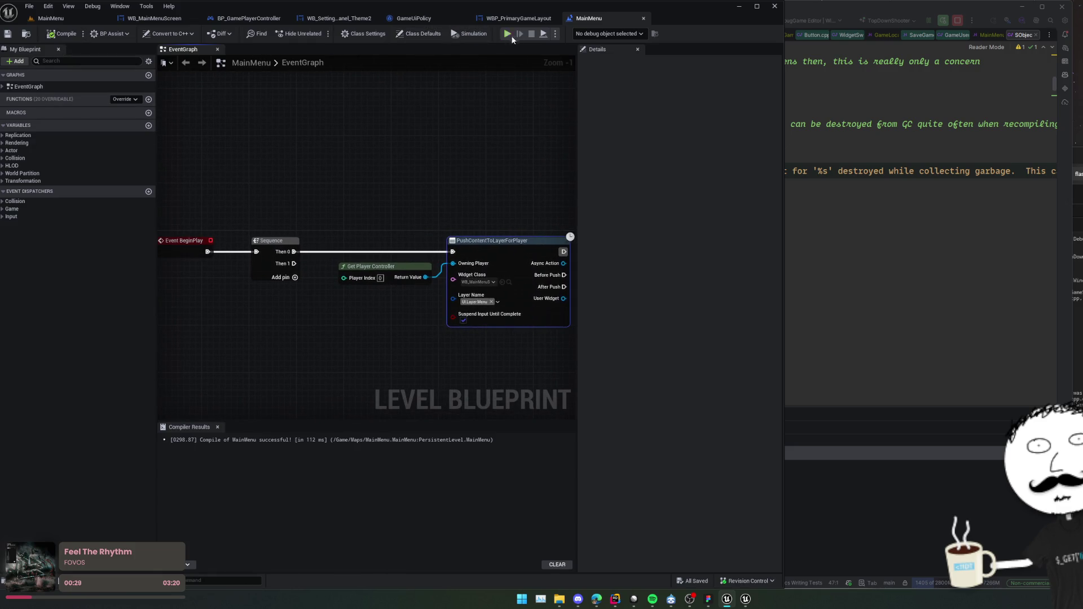
pyautogui.click(507, 35)
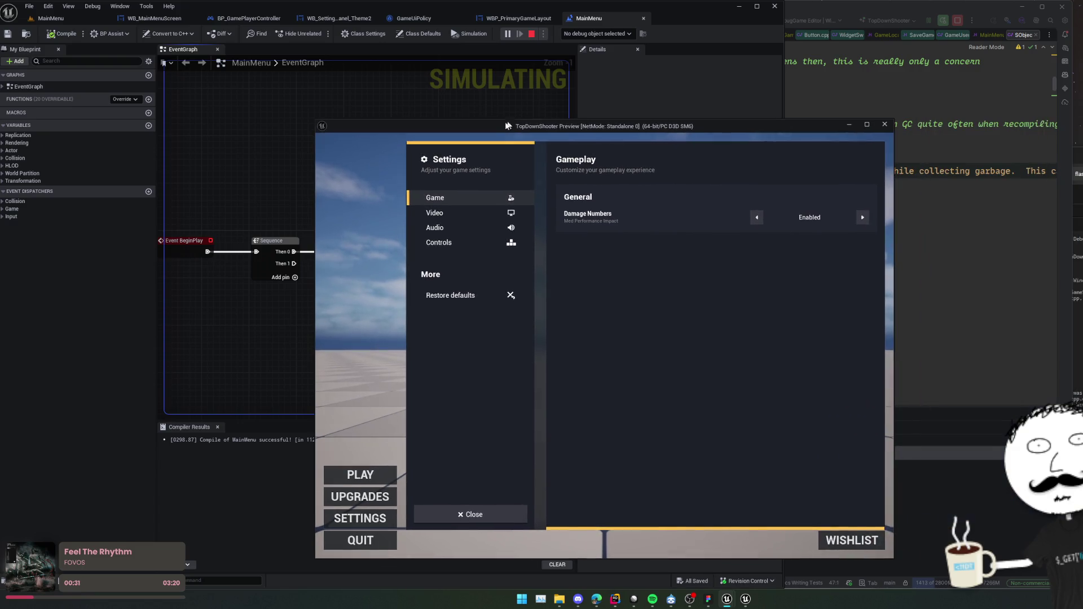
pyautogui.click(863, 218)
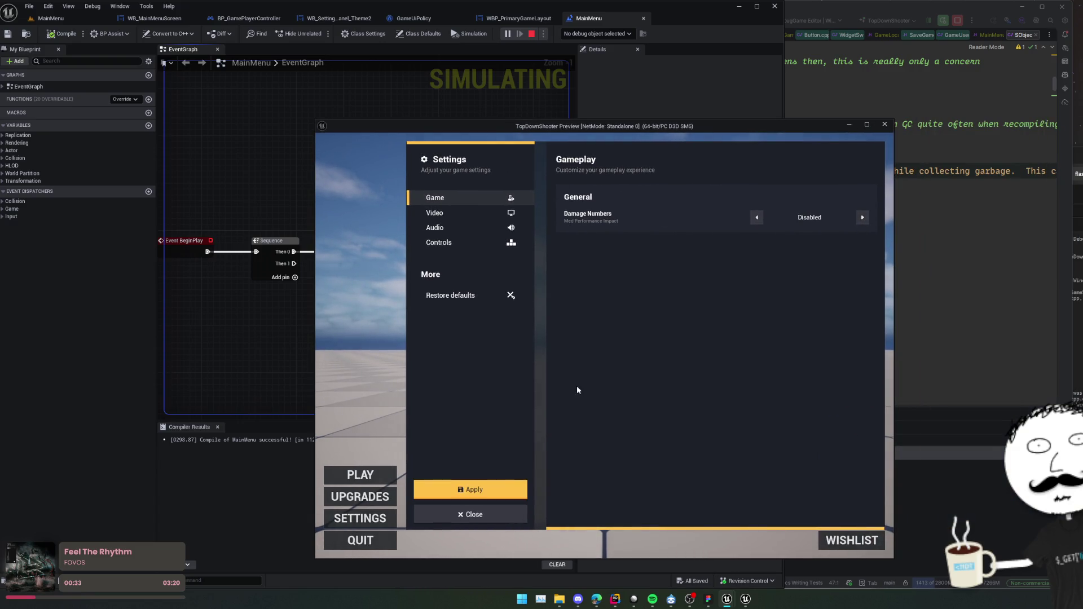
pyautogui.click(487, 494)
pyautogui.click(616, 374)
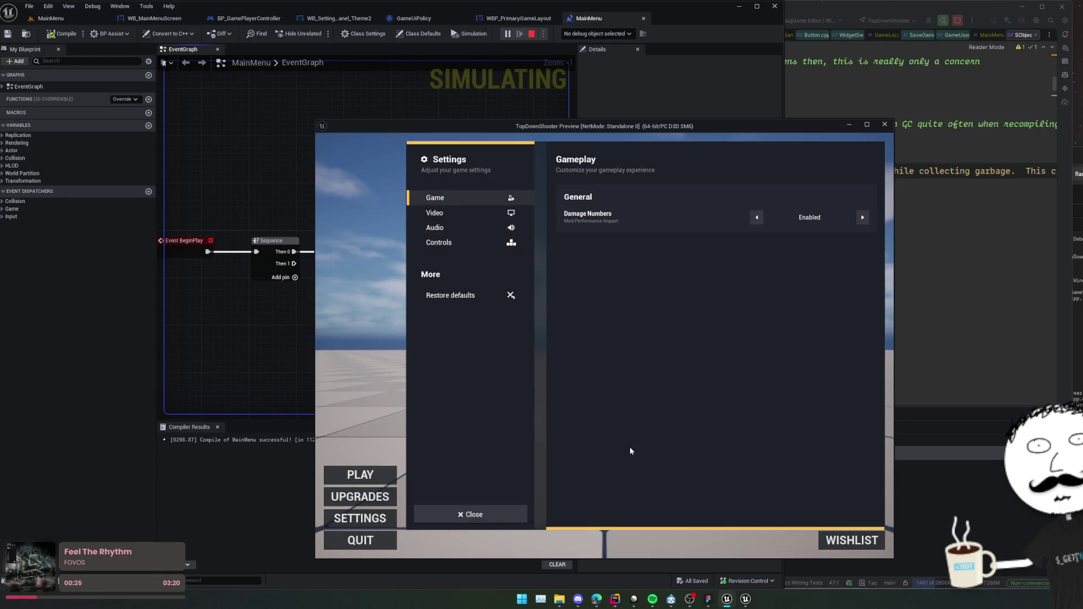
pyautogui.click(863, 218)
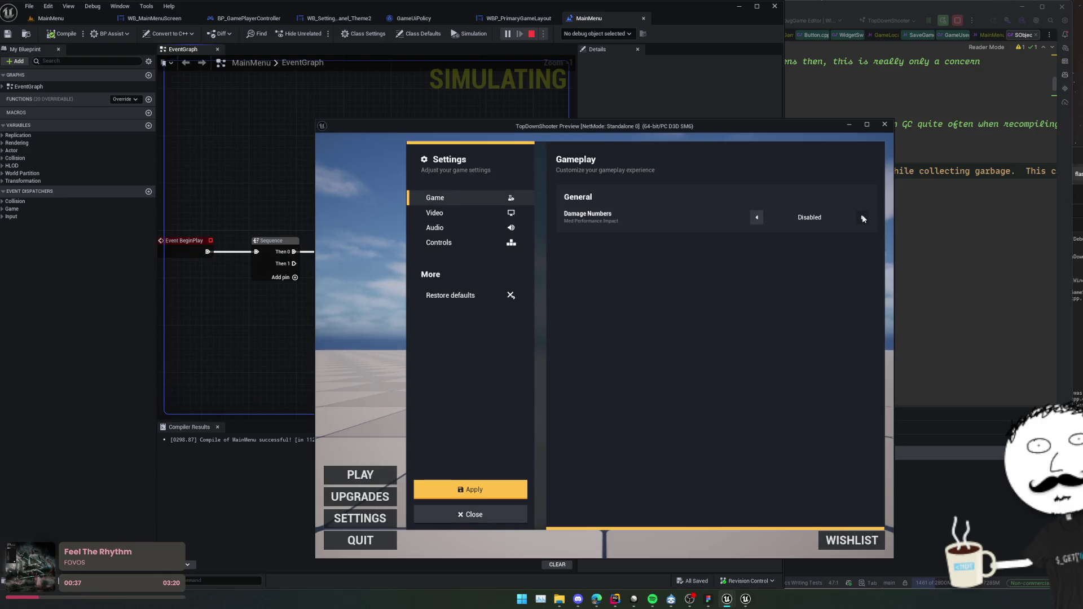
pyautogui.click(862, 218)
pyautogui.click(473, 489)
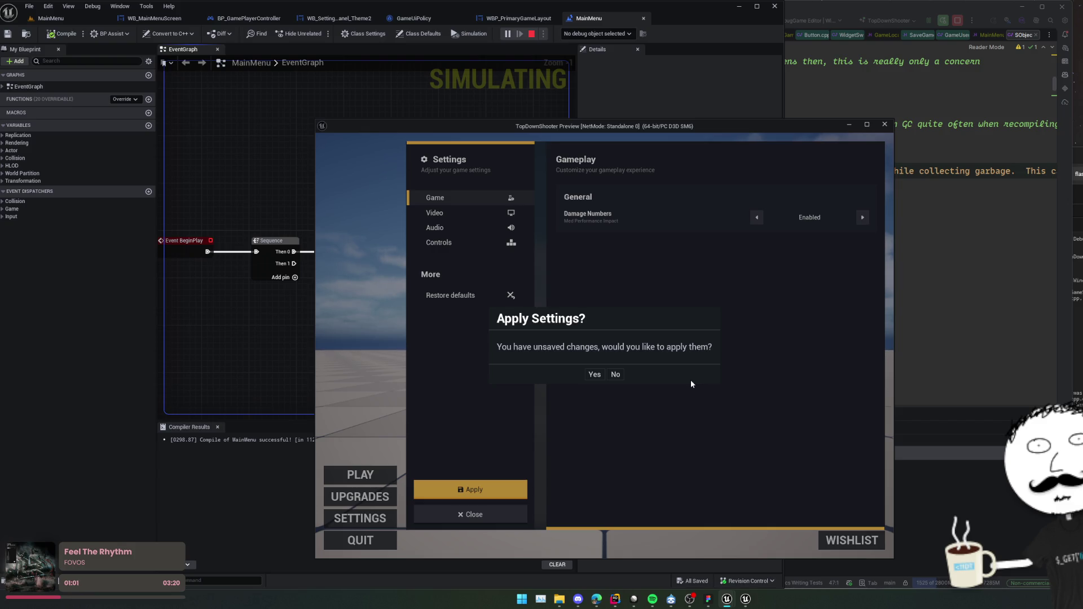
pyautogui.click(883, 126)
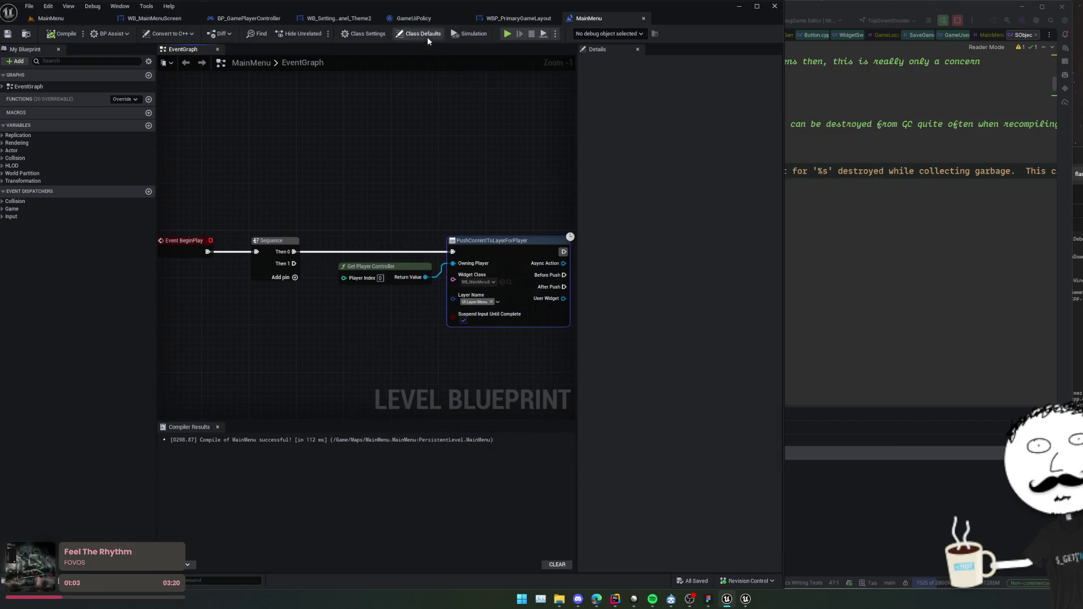
# Frame WB_SettingsPanel_Theme2's unsaved-settings confirmation nodes in the EventGraph, then show the Designer.
pyautogui.click(434, 17)
pyautogui.click(464, 18)
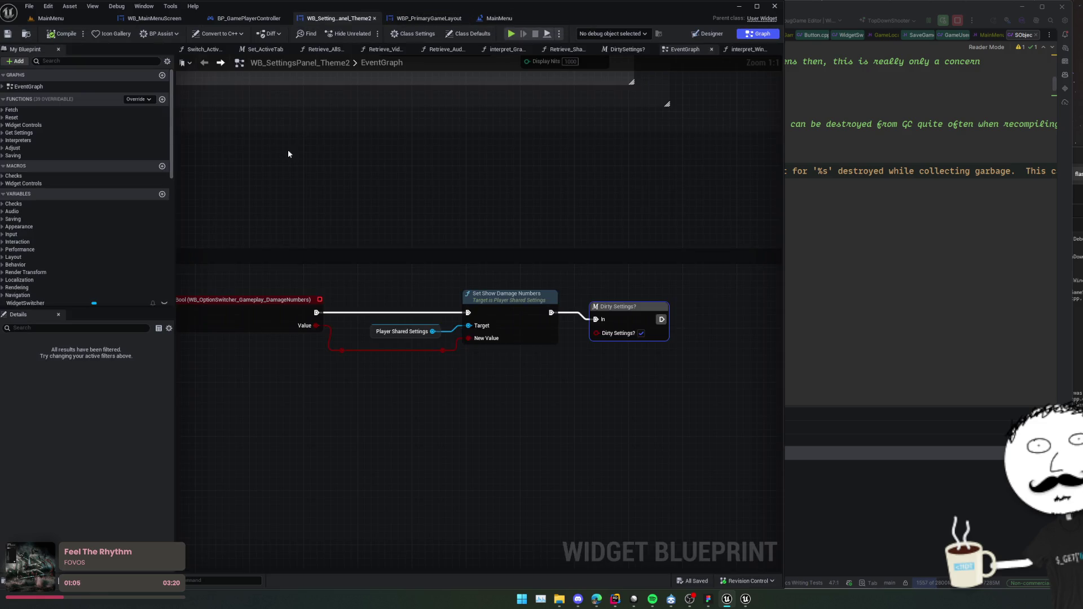
pyautogui.scroll(-5, 466, 192)
pyautogui.scroll(4, 466, 304)
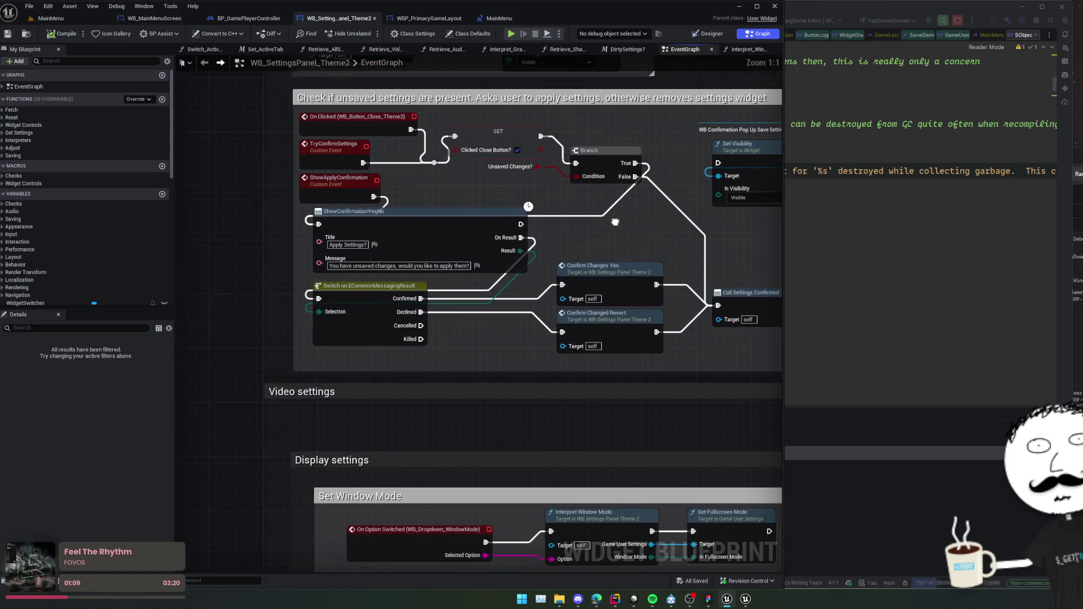
pyautogui.scroll(2, 493, 239)
pyautogui.moveTo(493, 239)
pyautogui.mouseDown()
pyautogui.moveTo(496, 284)
pyautogui.moveTo(573, 289)
pyautogui.mouseUp()
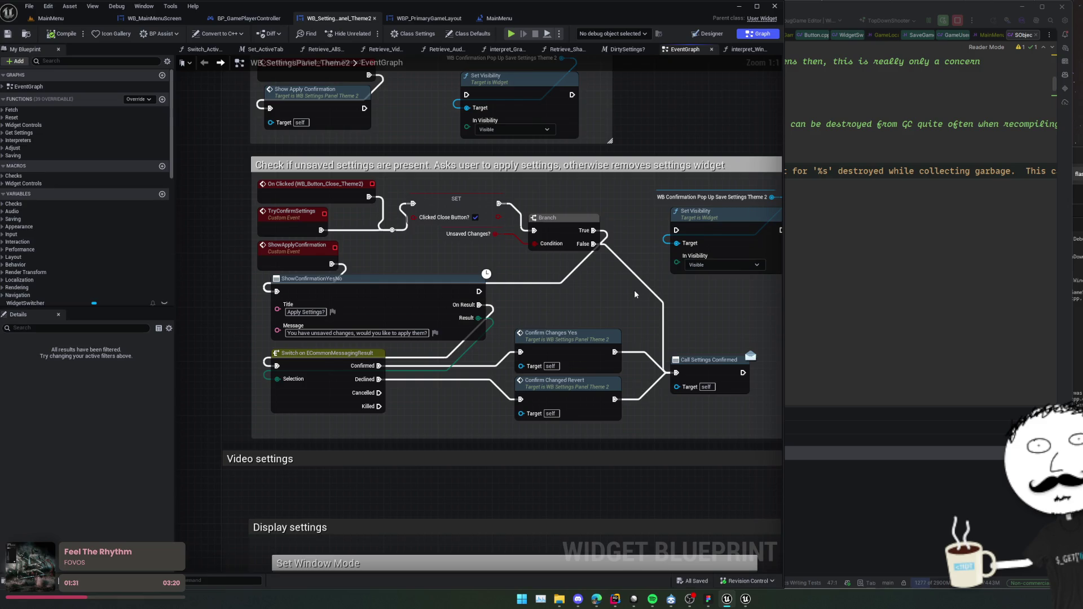
pyautogui.click(708, 34)
pyautogui.scroll(4, 248, 378)
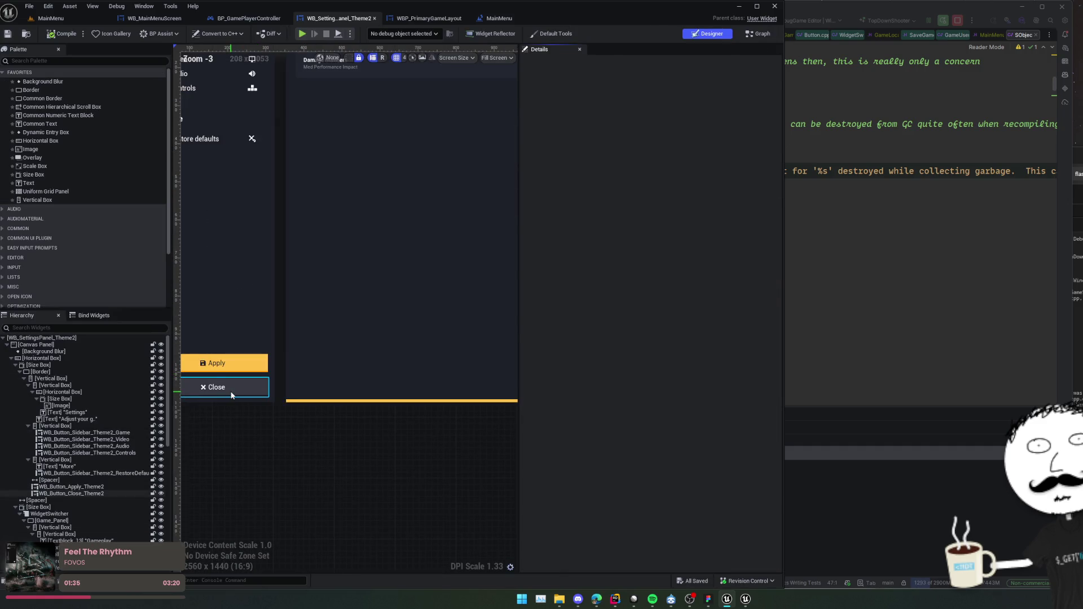
# Try deleting the Close button, cancel, and inspect its On Clicked event logic.
pyautogui.press('Delete')
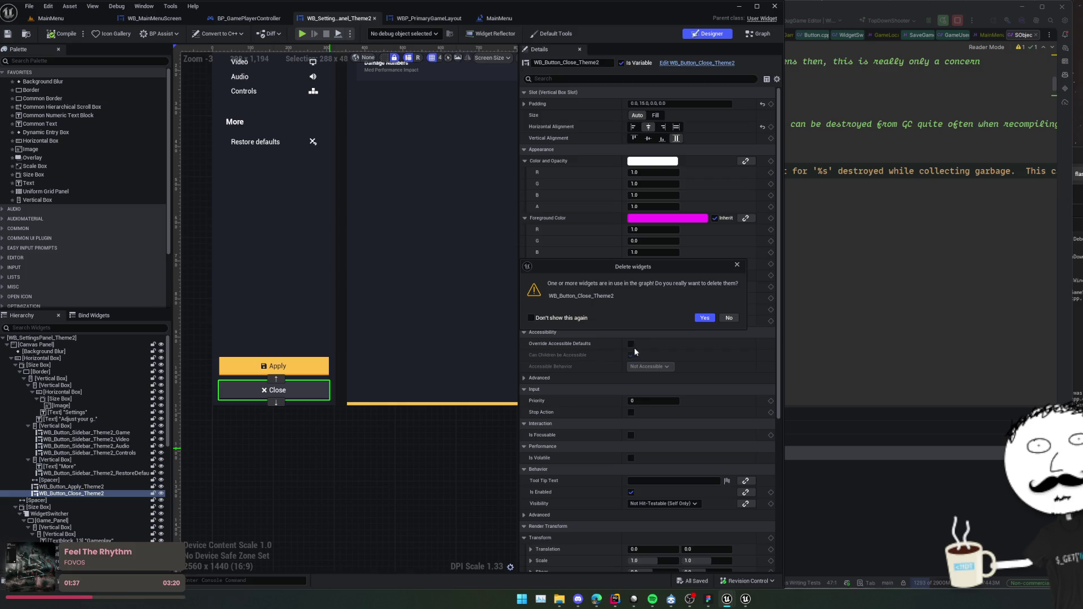
pyautogui.click(729, 319)
pyautogui.click(266, 391)
pyautogui.press('Delete')
pyautogui.press('Escape')
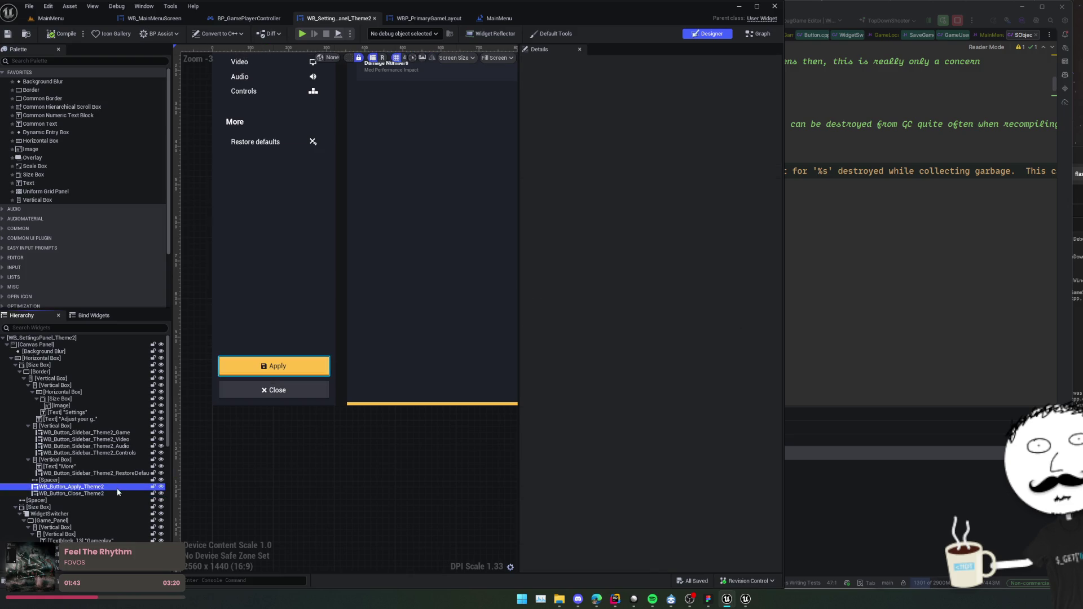
pyautogui.click(116, 487)
pyautogui.click(108, 496)
pyautogui.scroll(-5, 573, 474)
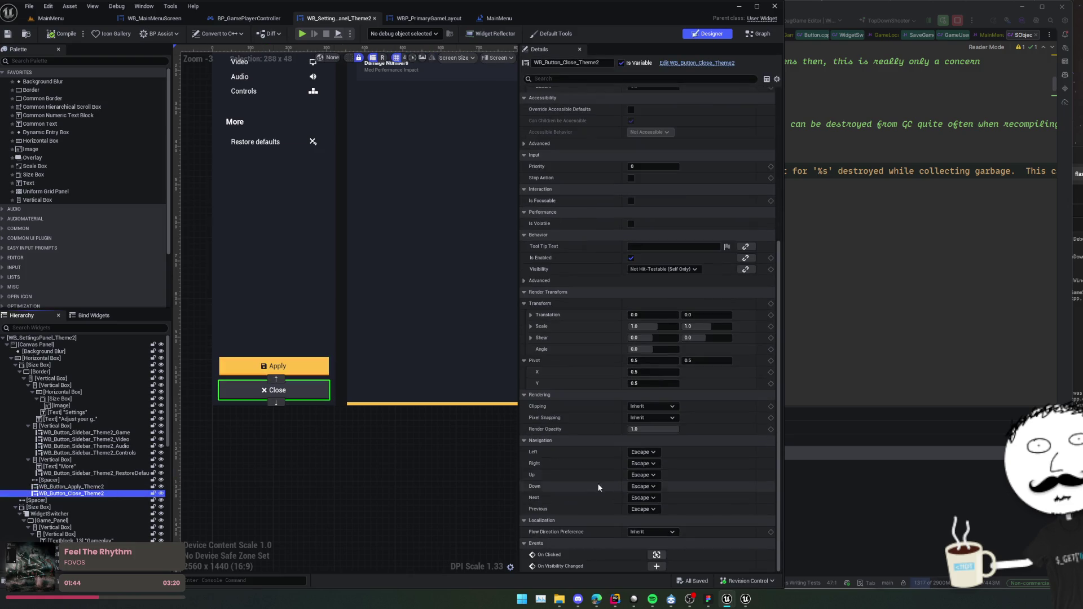
pyautogui.click(656, 555)
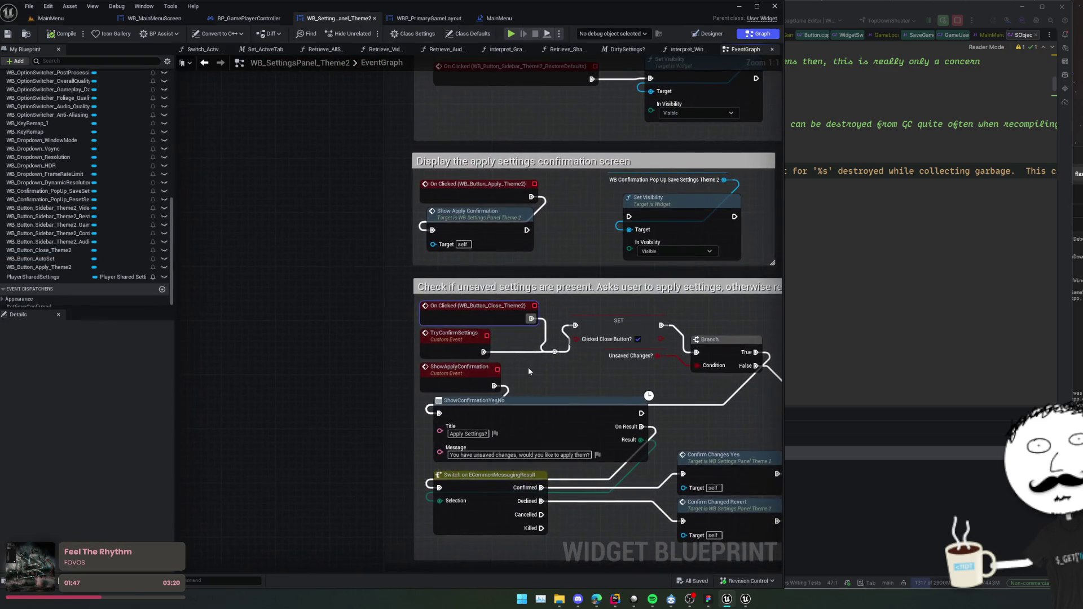
pyautogui.click(706, 35)
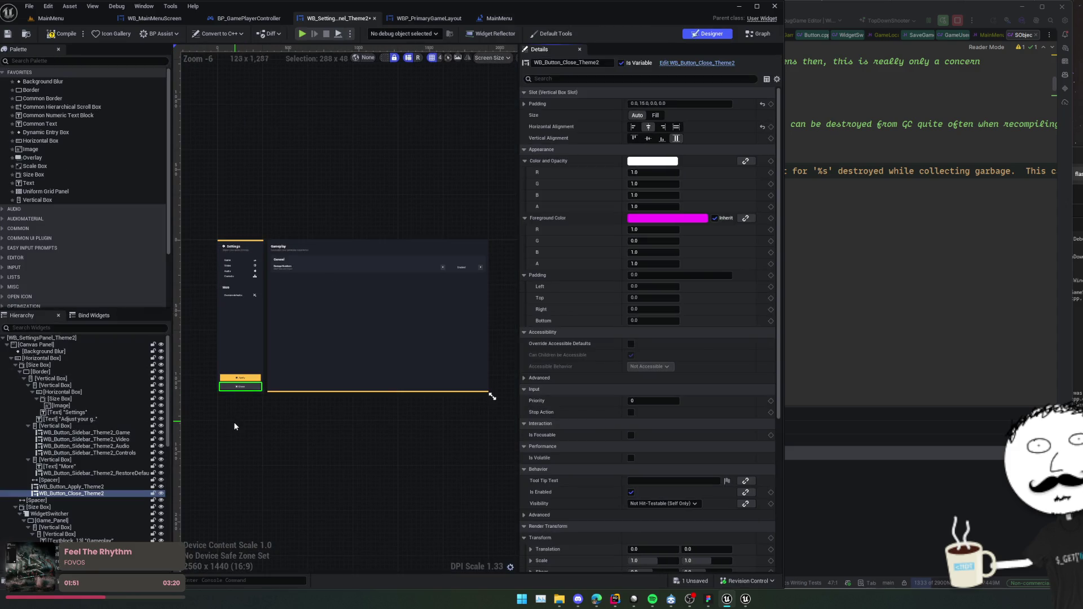
# Delete WB_Button_Close_Theme2 from the panel and save the widget blueprint.
pyautogui.click(111, 495)
pyautogui.press('Delete')
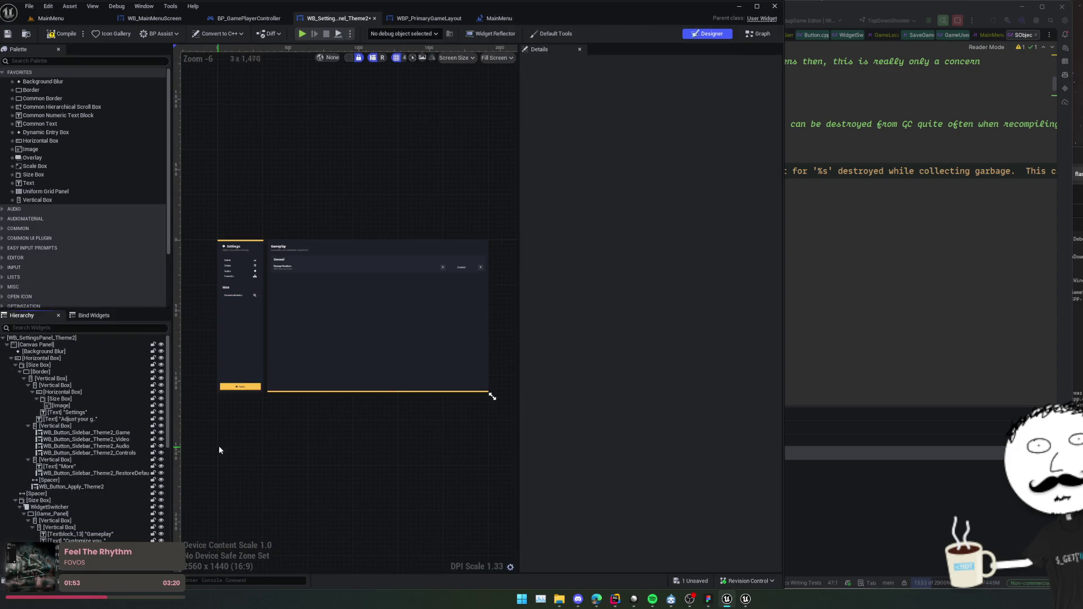
pyautogui.scroll(3, 219, 445)
pyautogui.hotkey('ctrl', 's')
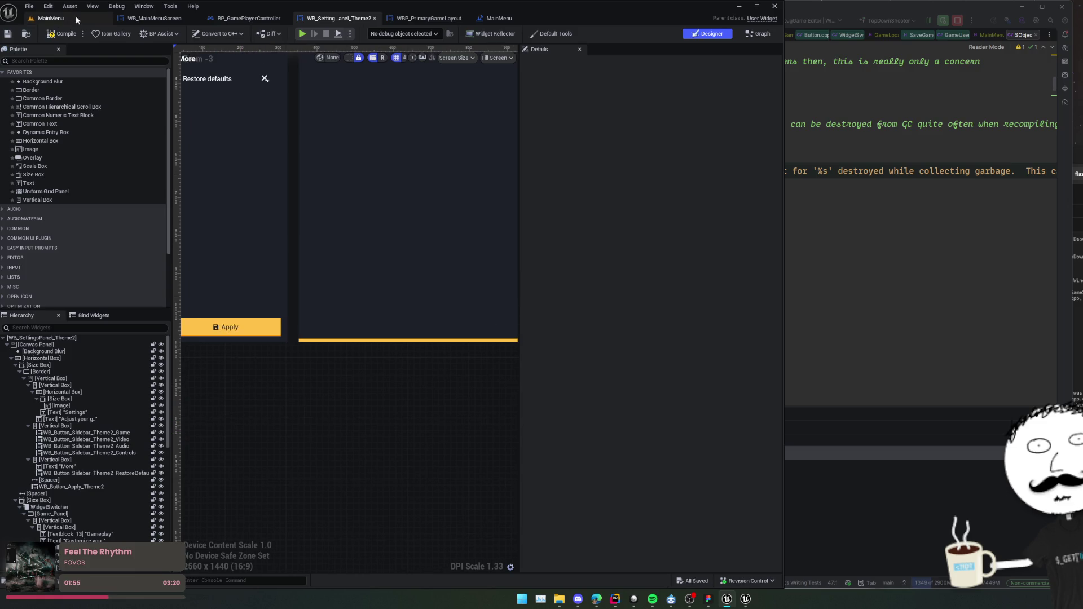
pyautogui.scroll(-3, 277, 237)
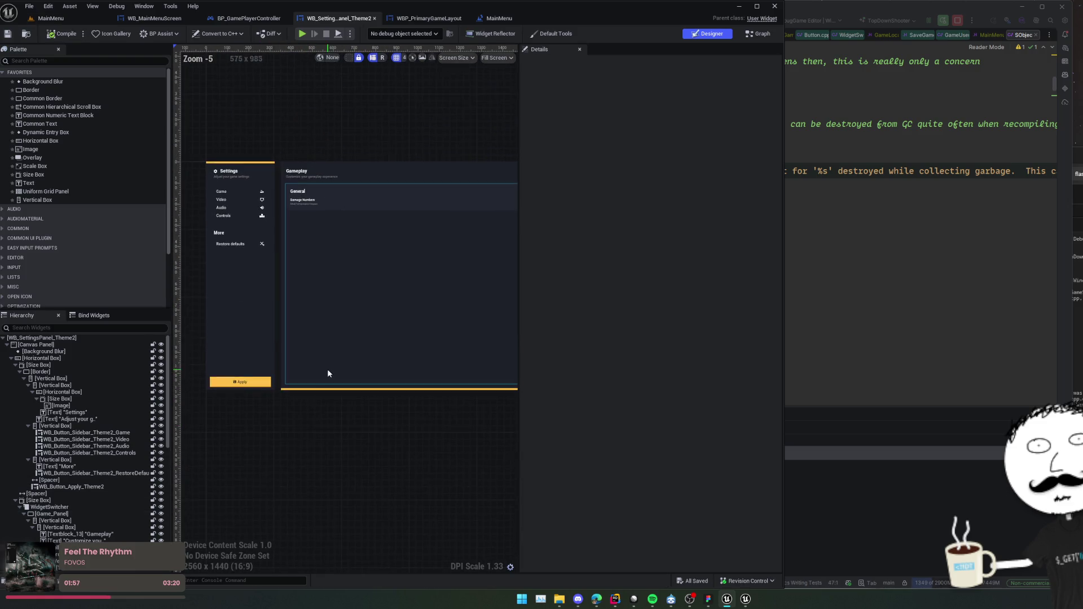
pyautogui.moveTo(289, 417); pyautogui.dragTo(343, 412)
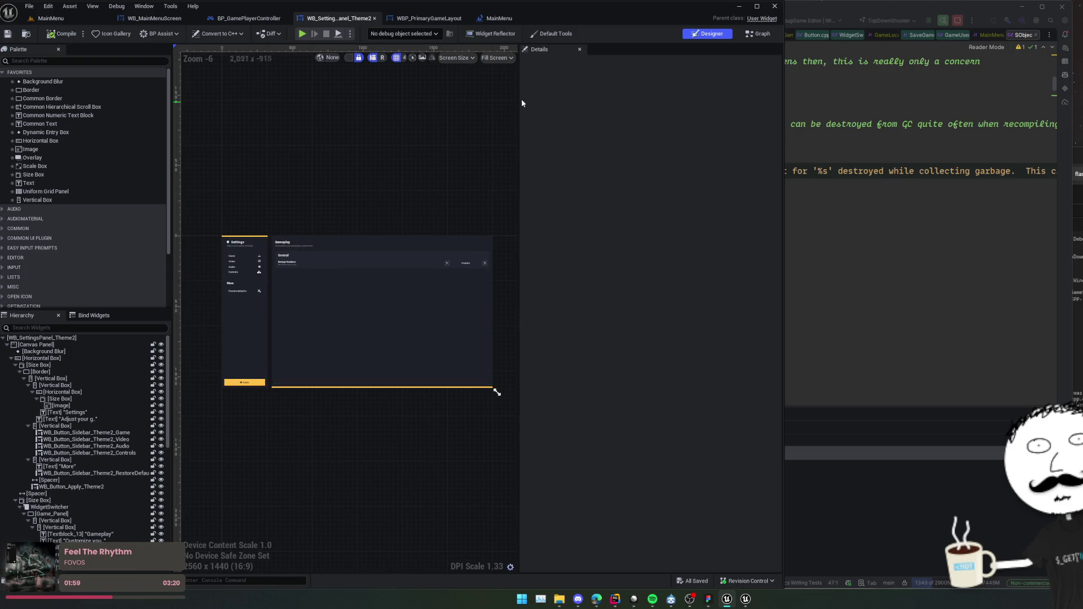
pyautogui.hotkey('ctrl', 'shift', 'g')
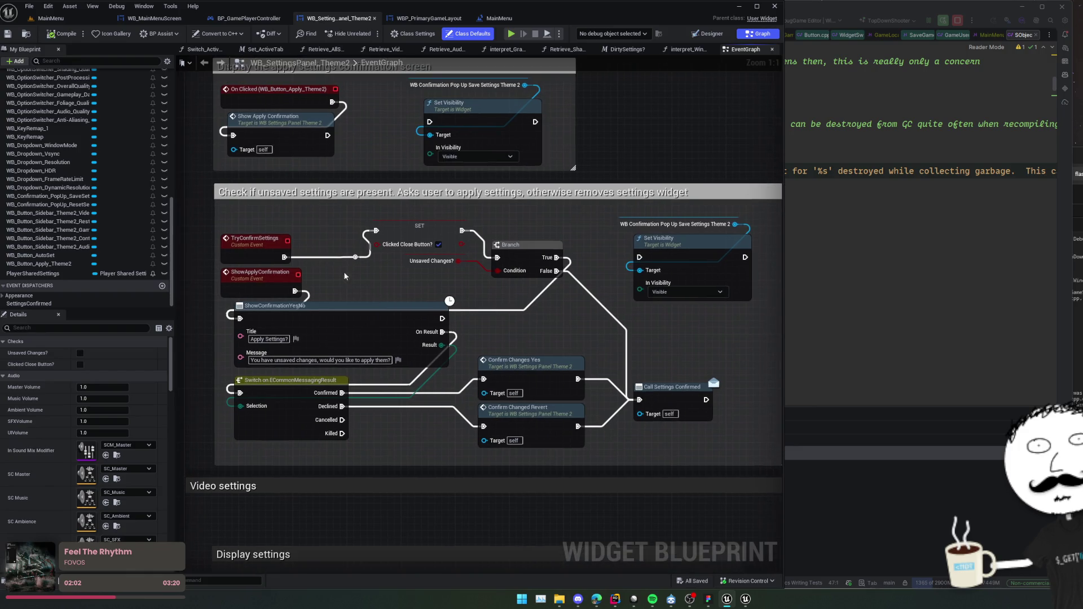
# Move TryConfirmSettings and ShowApplyConfirmation closer together with tidier wires.
pyautogui.moveTo(256, 240); pyautogui.dragTo(249, 220)
pyautogui.moveTo(356, 257); pyautogui.dragTo(335, 237)
pyautogui.moveTo(248, 230); pyautogui.dragTo(261, 231)
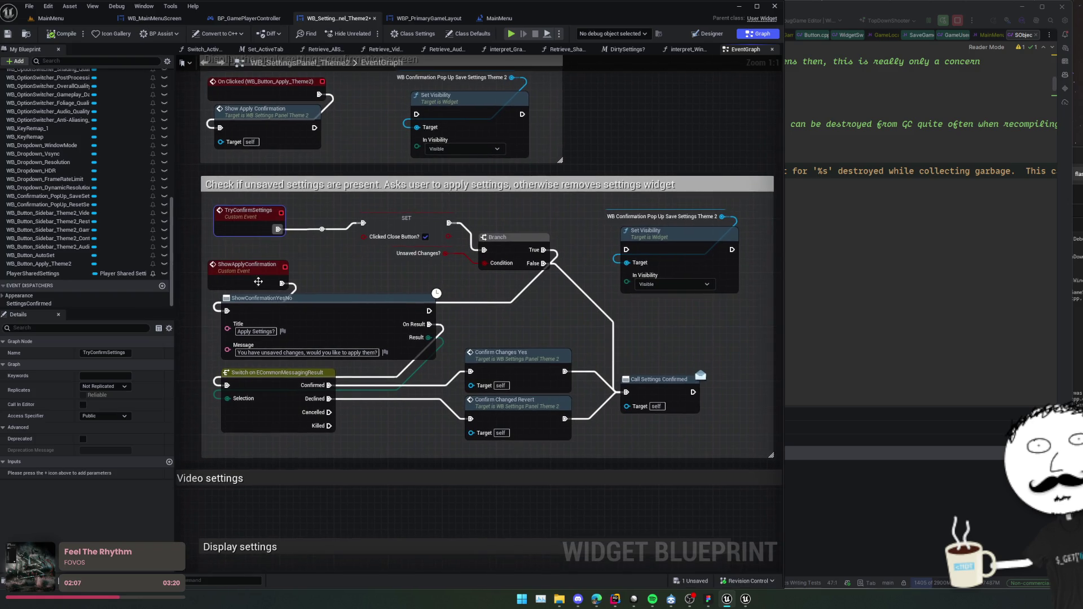
pyautogui.moveTo(258, 280)
pyautogui.mouseDown()
pyautogui.moveTo(263, 267)
pyautogui.moveTo(326, 282)
pyautogui.mouseUp()
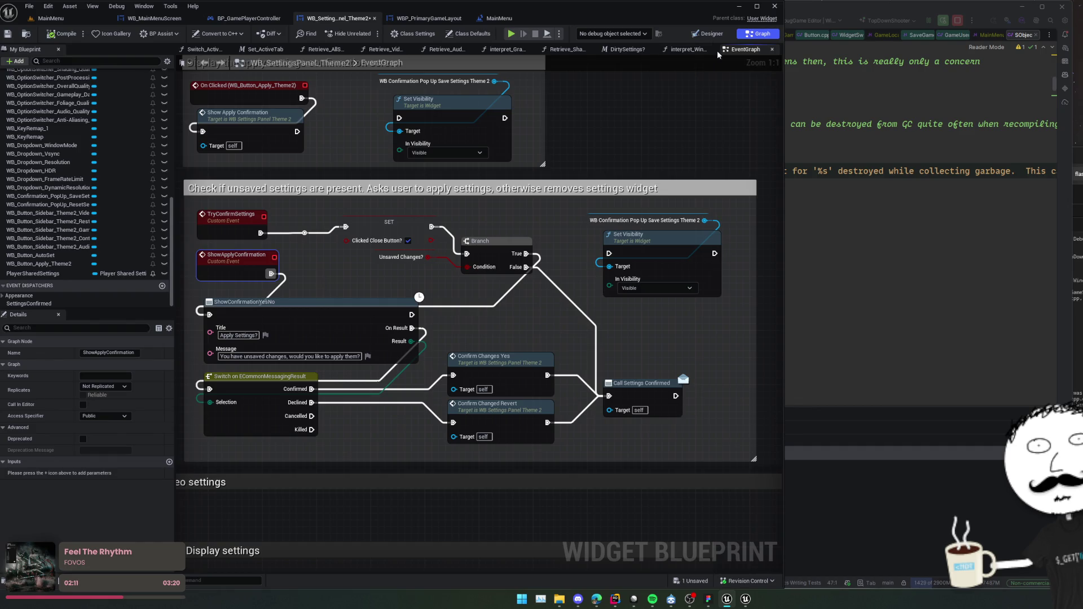
# Follow the Apply button's click event to ShowApplyConfirmation and move the Confirm Changes Yes node up-left.
pyautogui.click(709, 34)
pyautogui.click(235, 387)
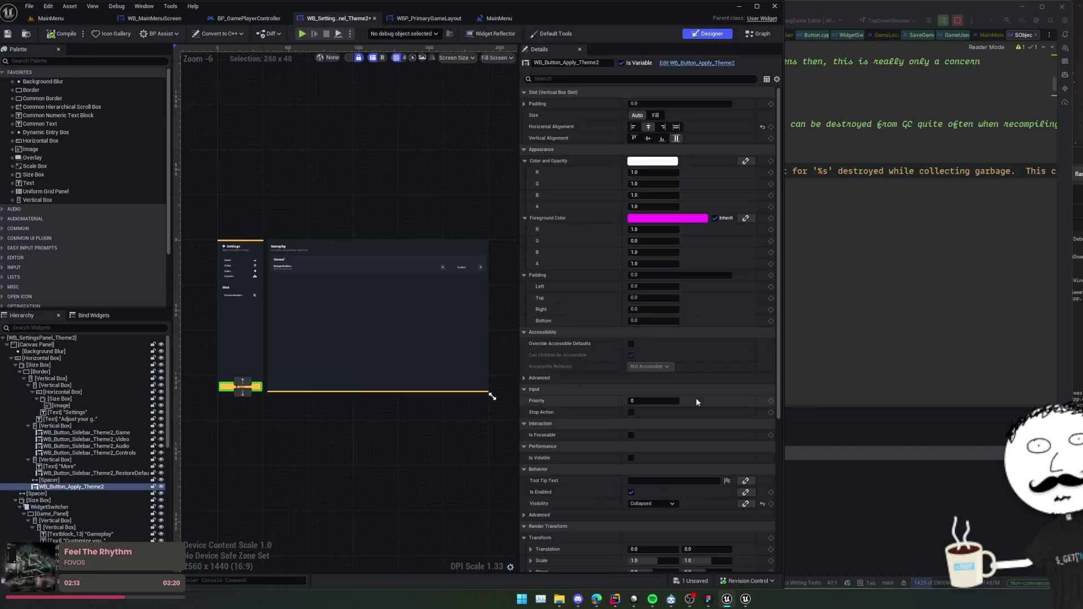
pyautogui.scroll(-10, 677, 404)
pyautogui.click(656, 556)
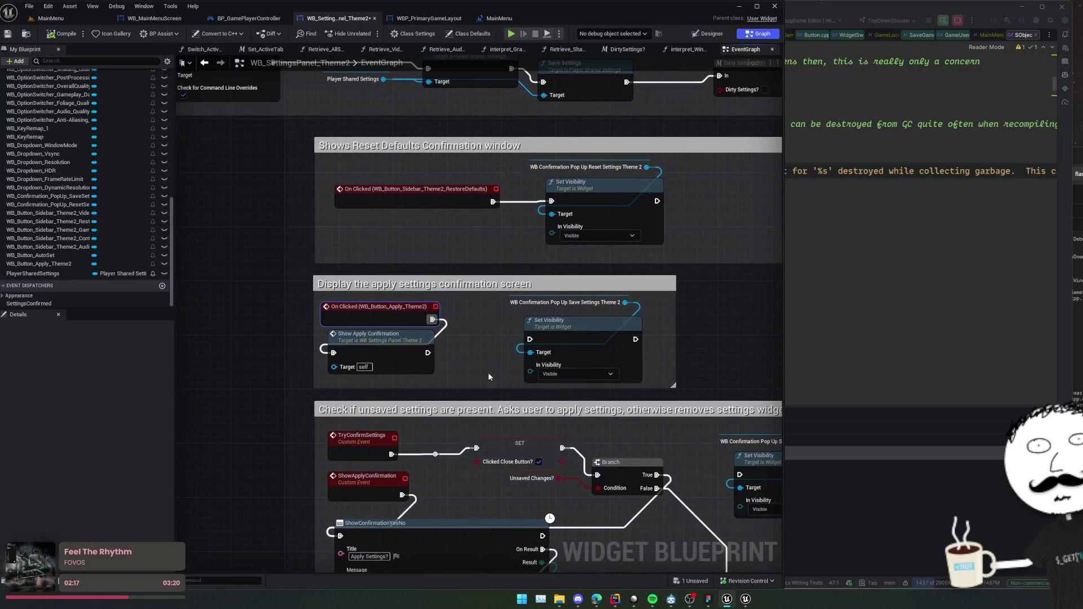
pyautogui.moveTo(371, 354); pyautogui.dragTo(364, 346)
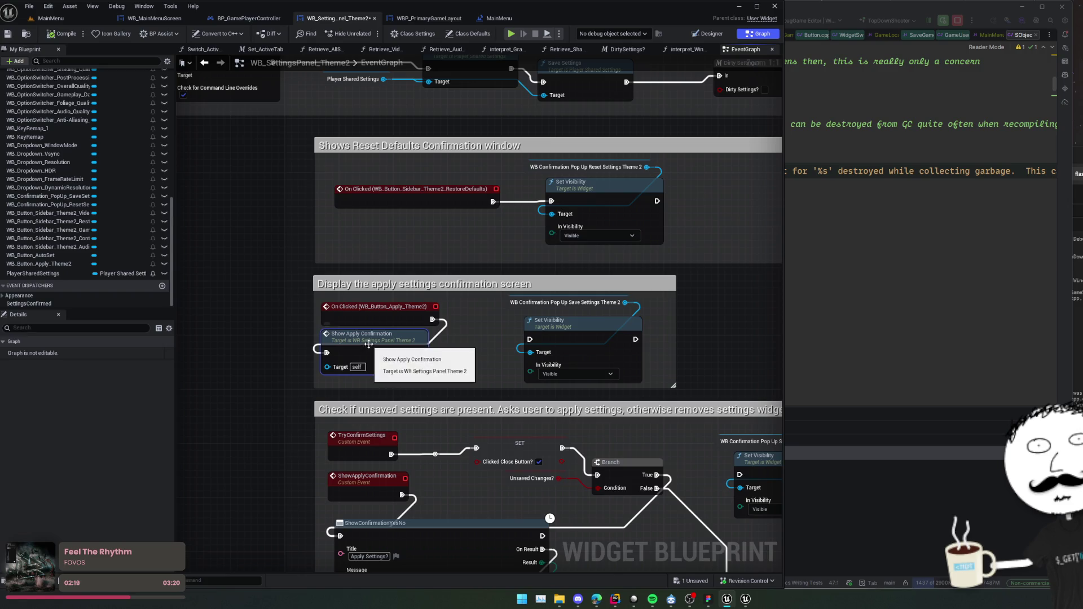
pyautogui.doubleClick(368, 344)
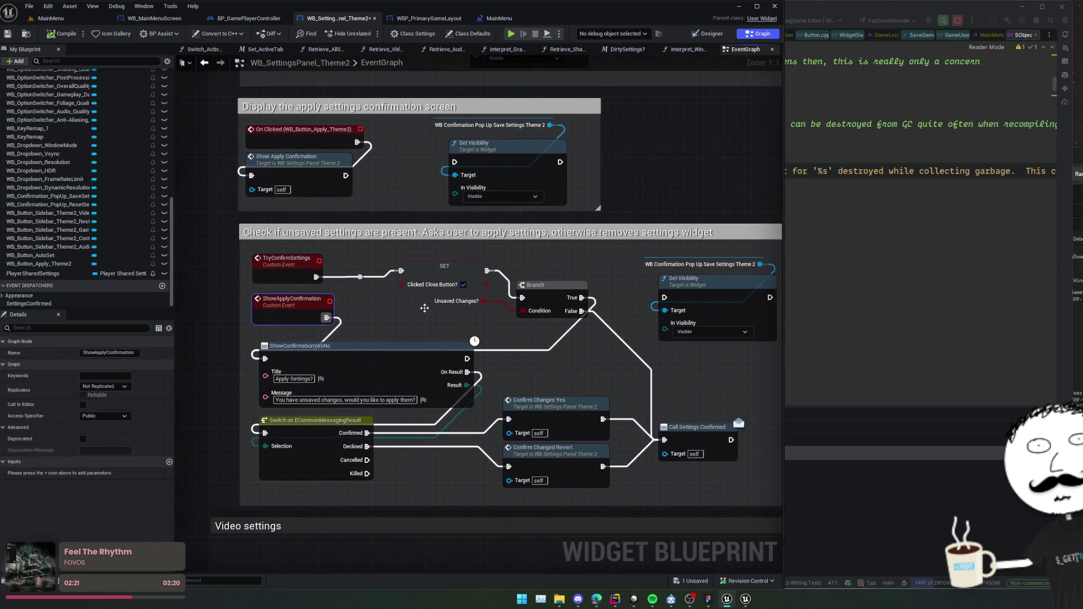
pyautogui.moveTo(420, 491)
pyautogui.mouseDown()
pyautogui.moveTo(339, 480)
pyautogui.moveTo(407, 456)
pyautogui.moveTo(511, 462)
pyautogui.moveTo(478, 466)
pyautogui.mouseUp()
pyautogui.moveTo(491, 400); pyautogui.dragTo(485, 387)
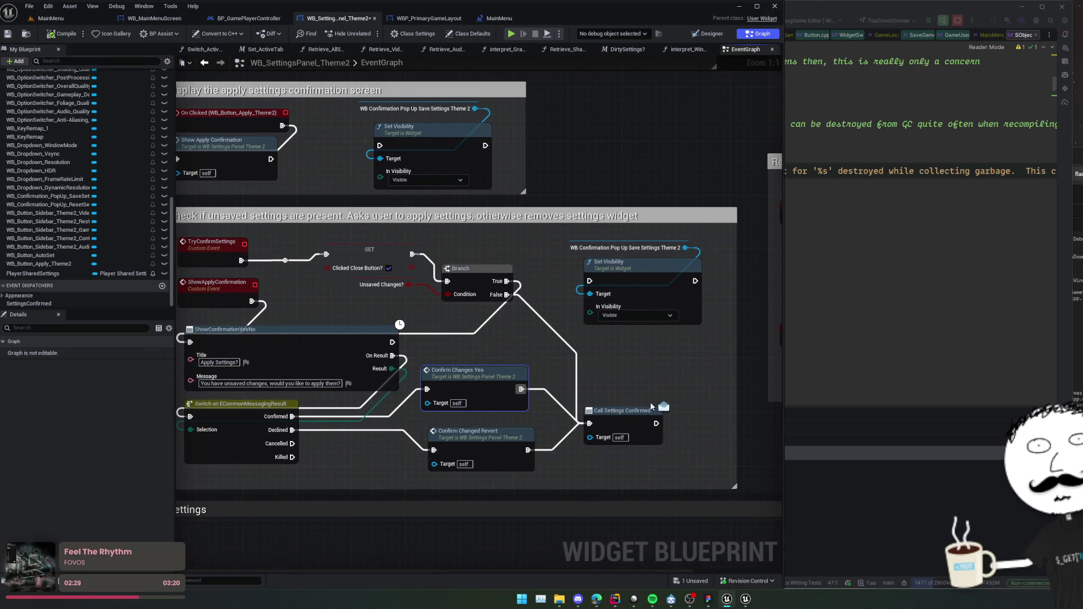
pyautogui.scroll(-1, 615, 371)
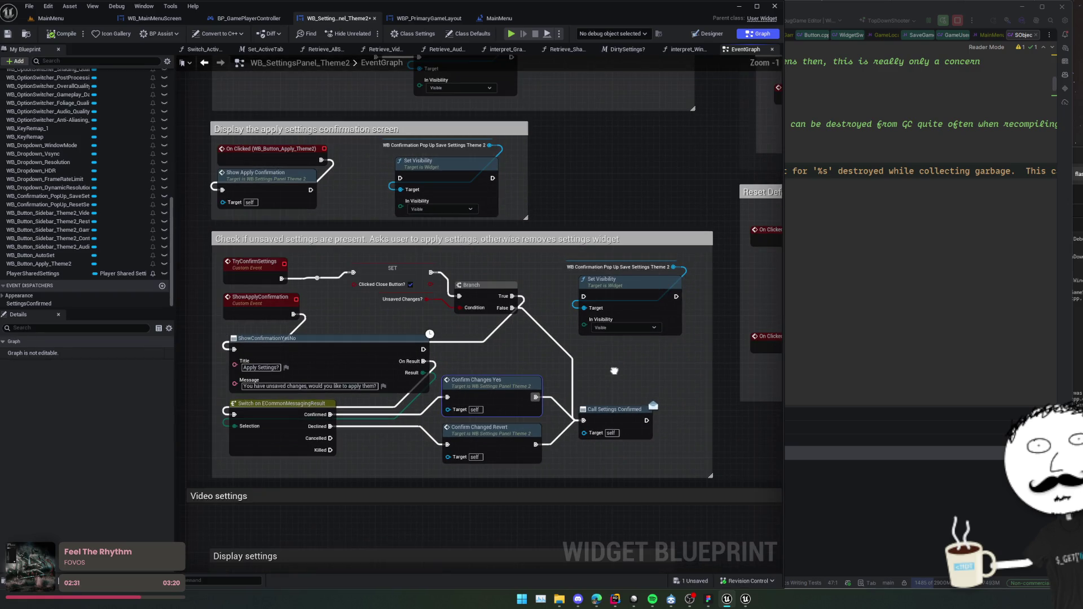
pyautogui.moveTo(615, 371)
pyautogui.mouseDown()
pyautogui.moveTo(578, 339)
pyautogui.moveTo(621, 371)
pyautogui.mouseUp()
# Select the Call Settings Confirmed node and launch Play-In-Editor.
pyautogui.click(598, 379)
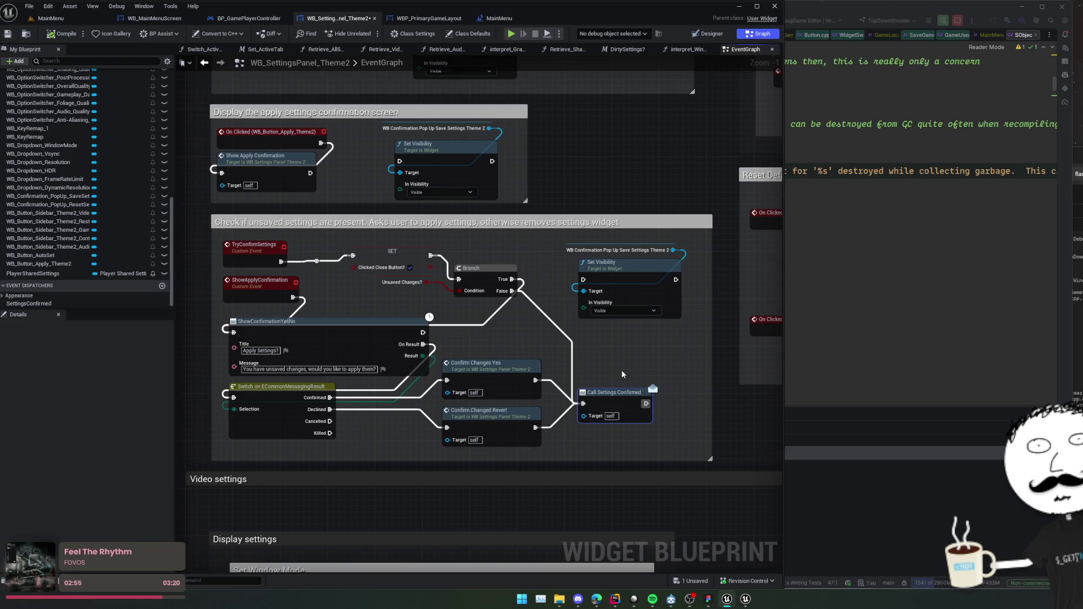
pyautogui.moveTo(365, 256)
pyautogui.mouseDown()
pyautogui.moveTo(385, 254)
pyautogui.moveTo(394, 273)
pyautogui.mouseUp()
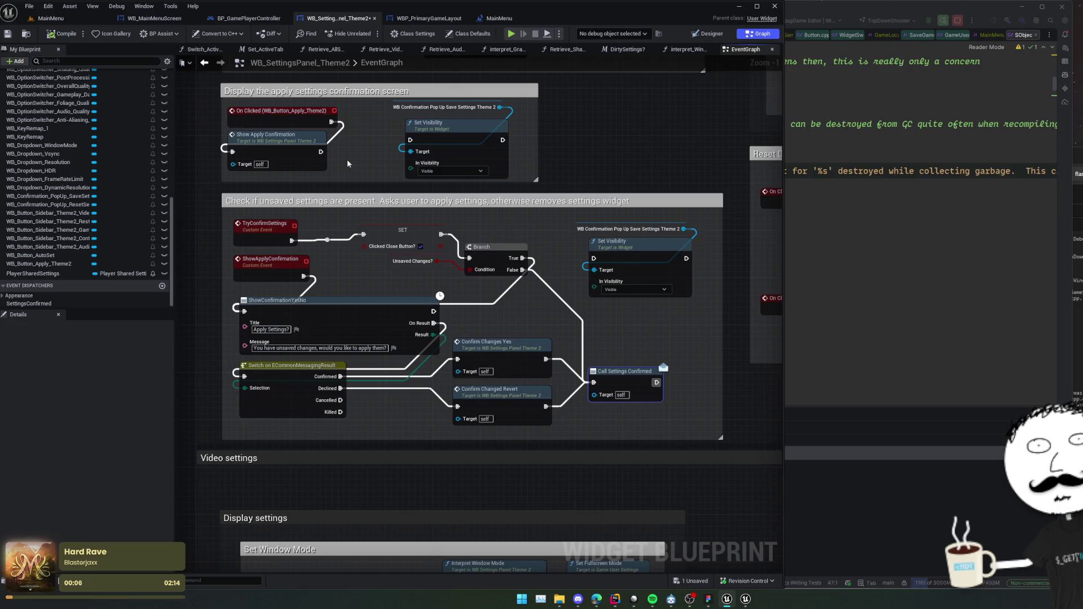
pyautogui.click(511, 33)
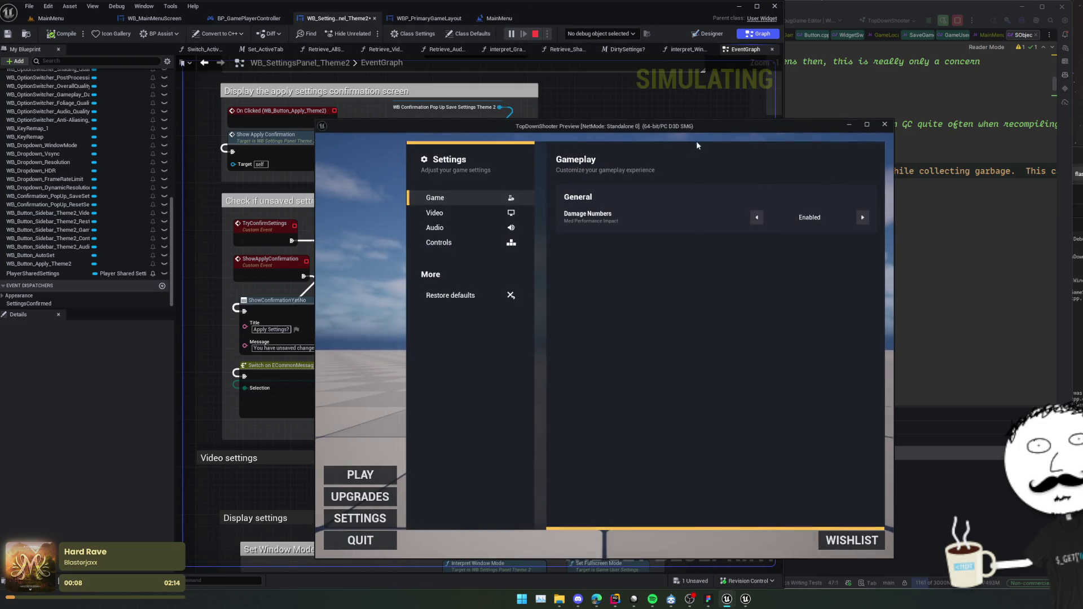
# Debug the WB_SettingsPanel_Theme2 instance, disable Damage Numbers, Apply, and answer No.
pyautogui.moveTo(661, 121); pyautogui.dragTo(886, 65)
pyautogui.click(601, 33)
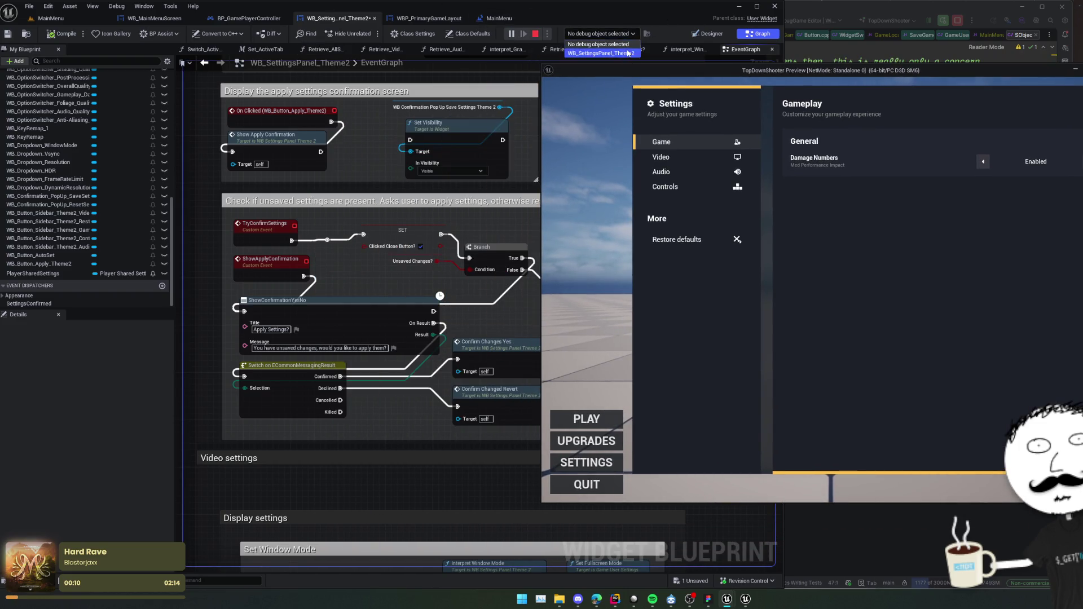
pyautogui.click(628, 53)
pyautogui.click(983, 161)
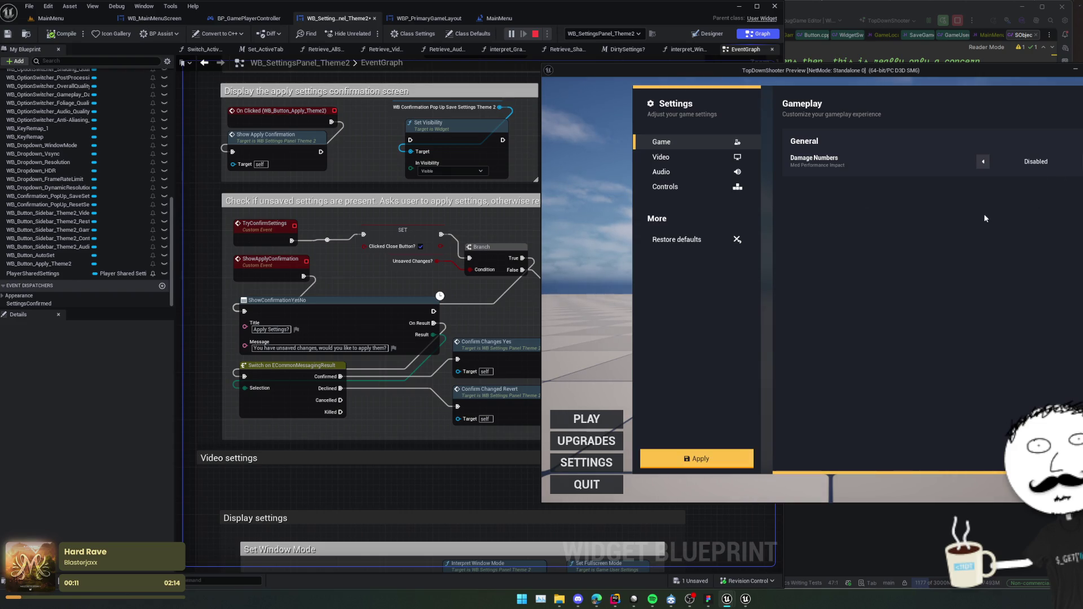
pyautogui.click(698, 458)
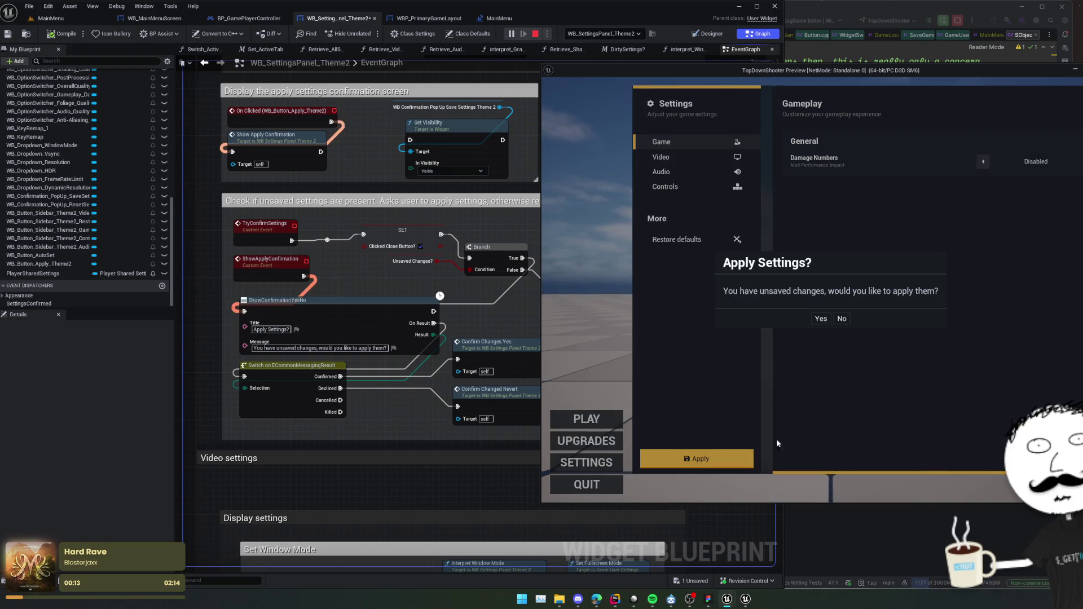
pyautogui.click(841, 322)
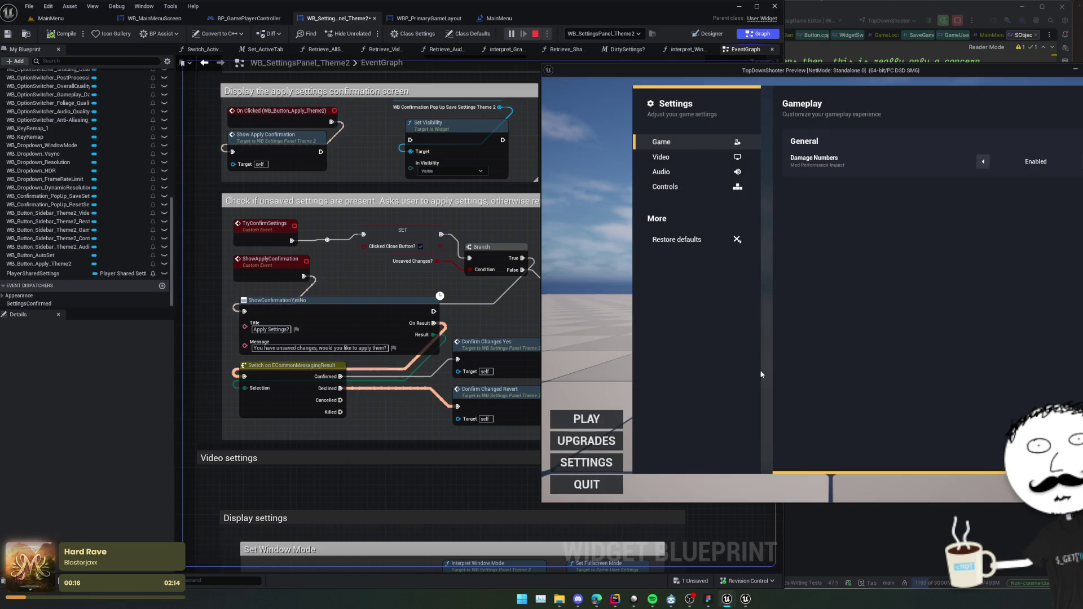
# Disable Damage Numbers and Apply twice more, declining with No then accepting with Yes.
pyautogui.click(984, 162)
pyautogui.click(721, 454)
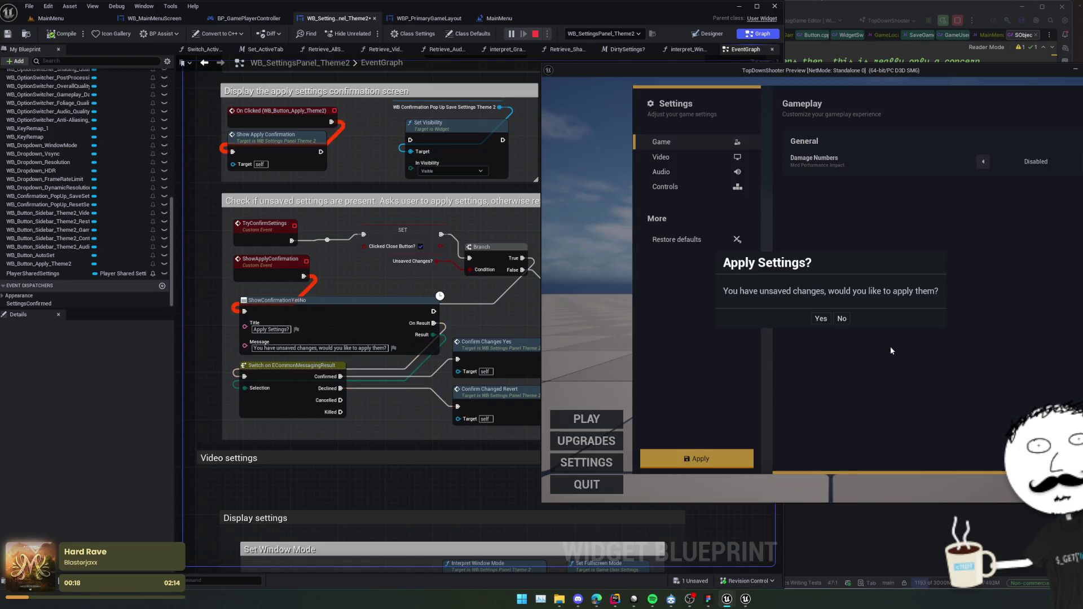
pyautogui.click(841, 322)
pyautogui.click(983, 161)
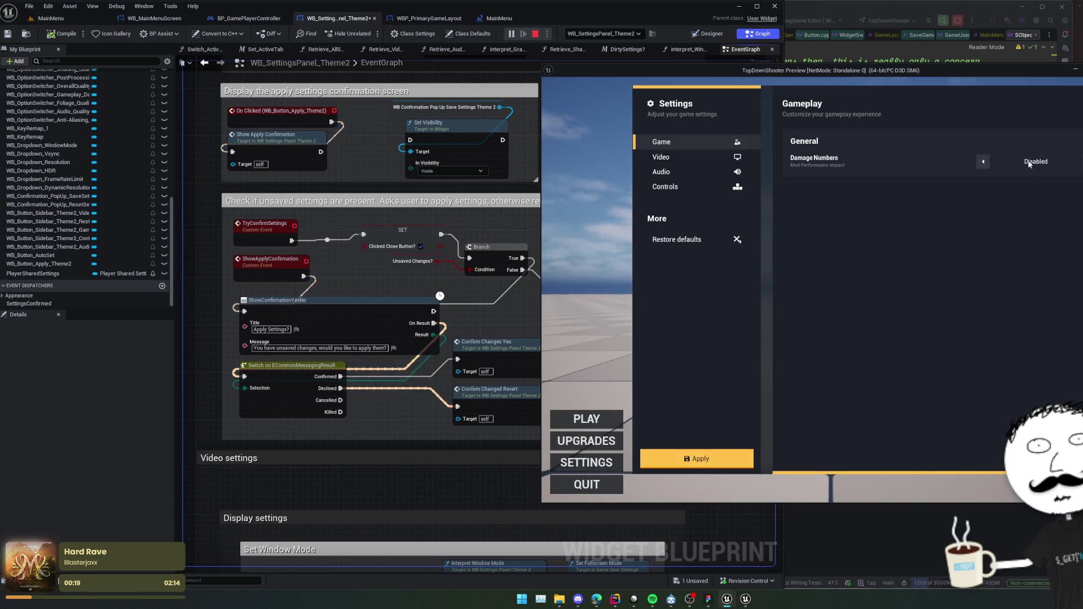
pyautogui.click(698, 459)
pyautogui.click(822, 319)
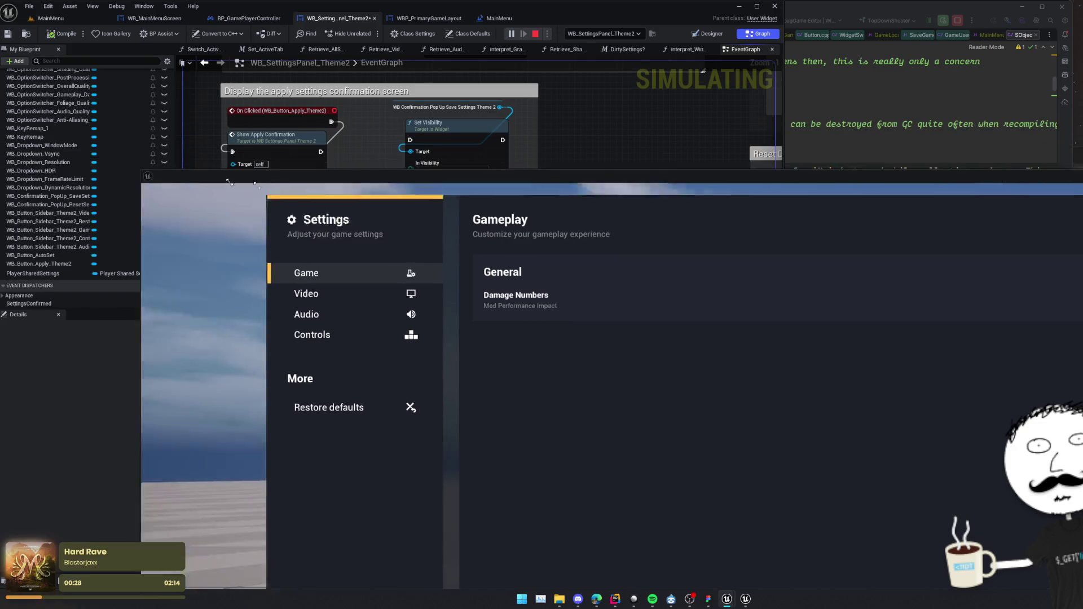
# Resize the game preview window and place it beside the event graph.
pyautogui.hotkey('alt', 'Tab')
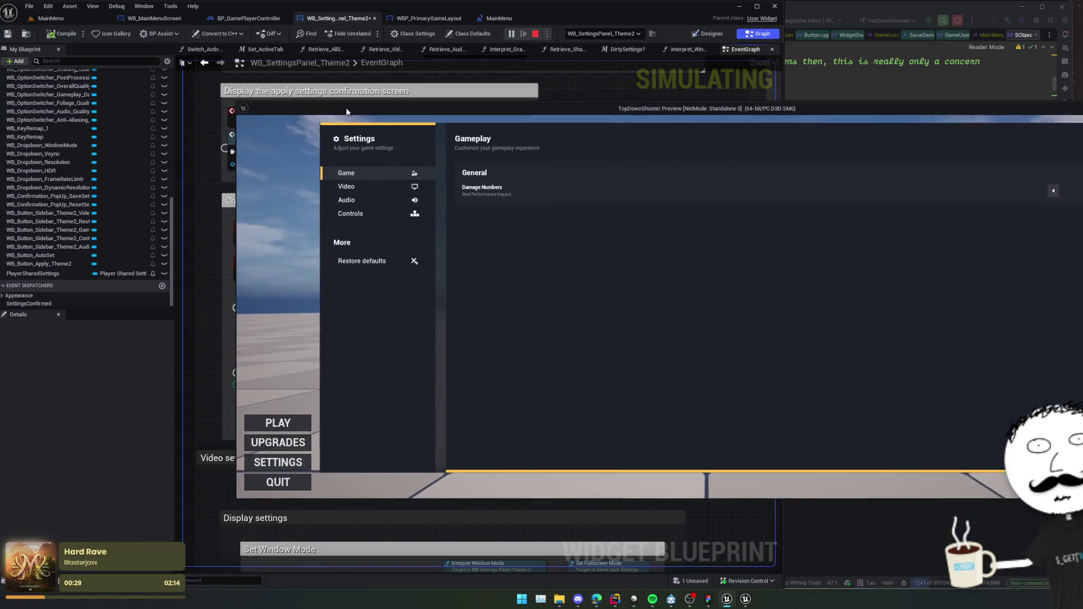
pyautogui.moveTo(234, 105); pyautogui.dragTo(483, 103)
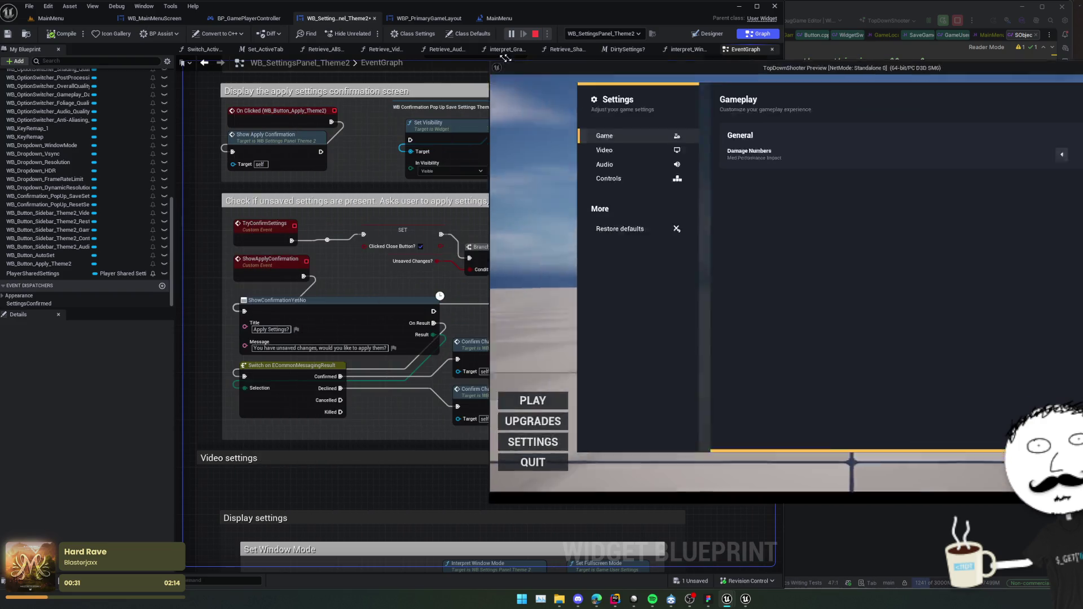
pyautogui.moveTo(567, 108)
pyautogui.mouseDown()
pyautogui.moveTo(857, 107)
pyautogui.moveTo(552, 109)
pyautogui.moveTo(746, 135)
pyautogui.mouseUp()
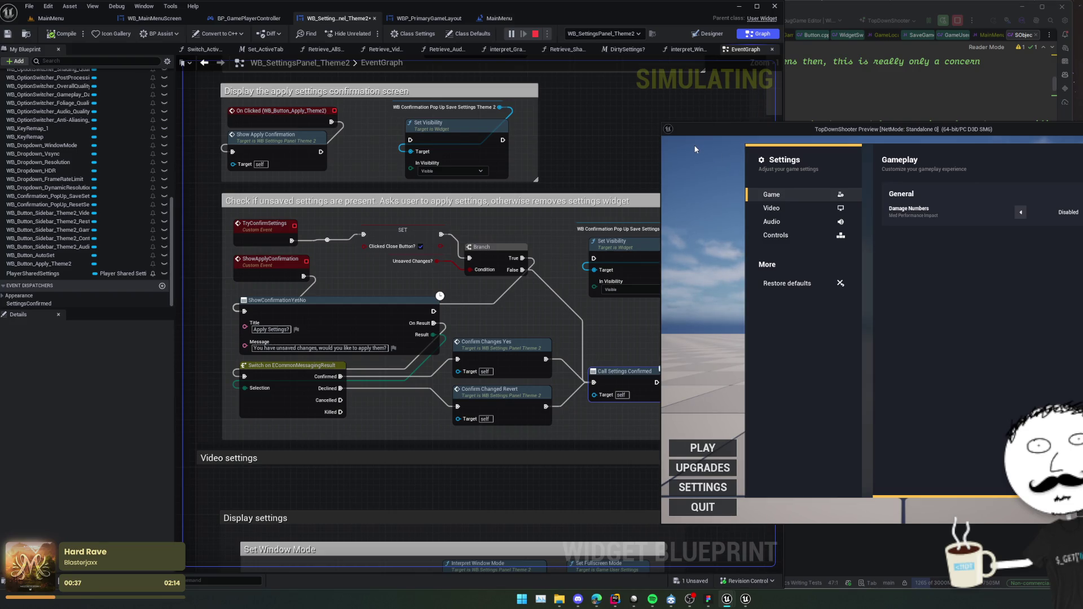
pyautogui.scroll(-1, 395, 282)
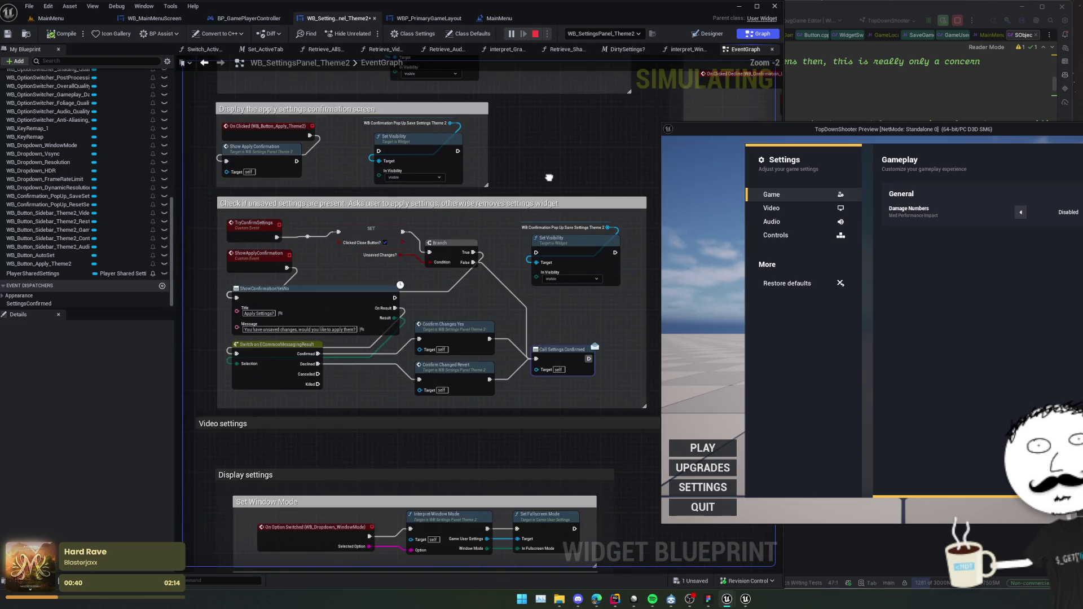
# Enable Damage Numbers, leave settings three times, and decline each Apply Settings? prompt.
pyautogui.click(1021, 212)
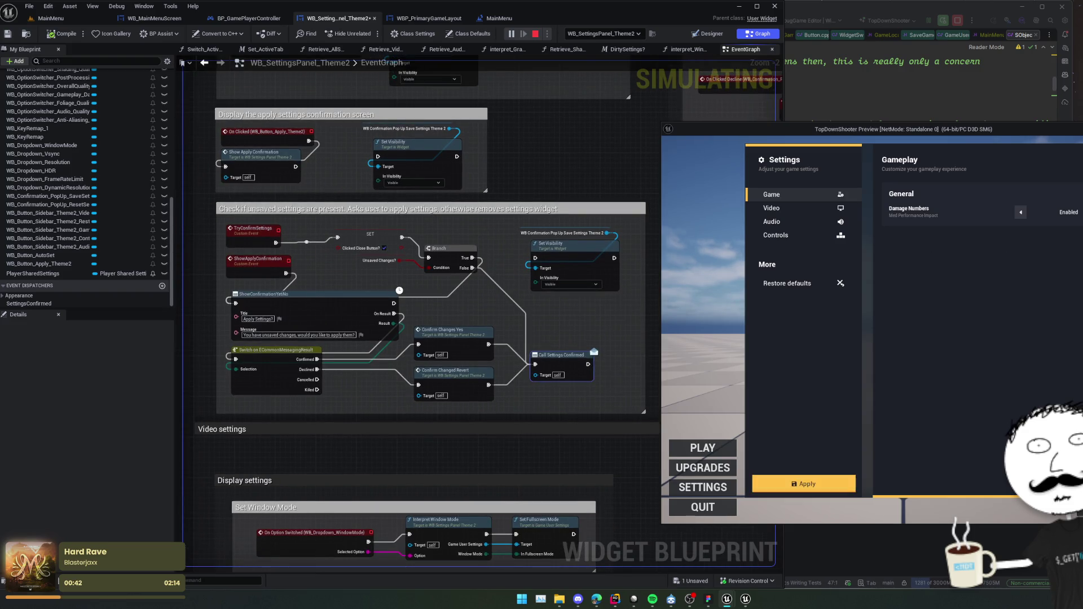
pyautogui.click(718, 469)
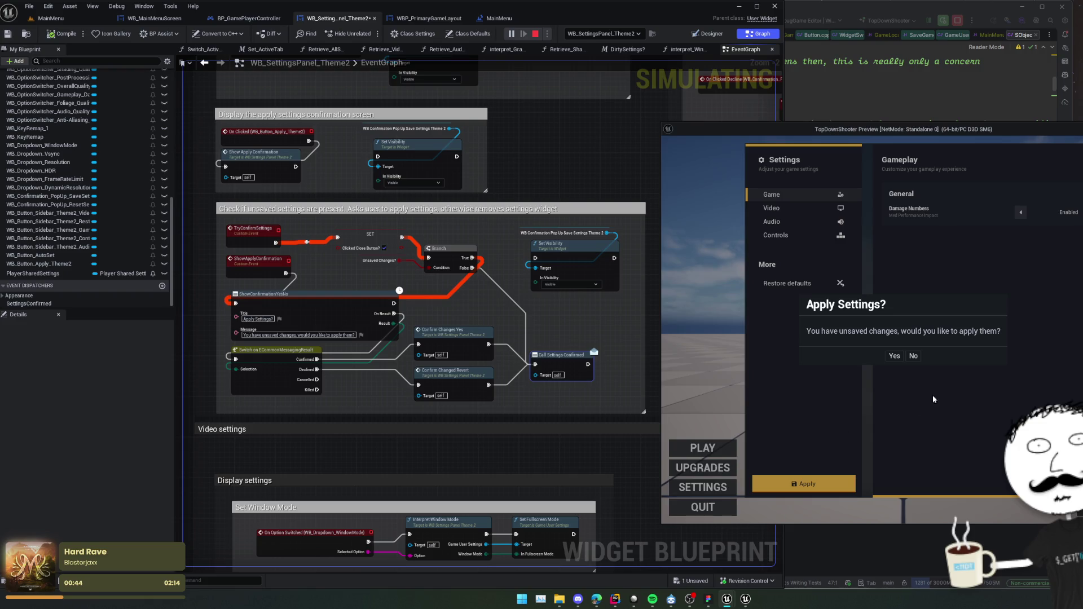
pyautogui.click(912, 356)
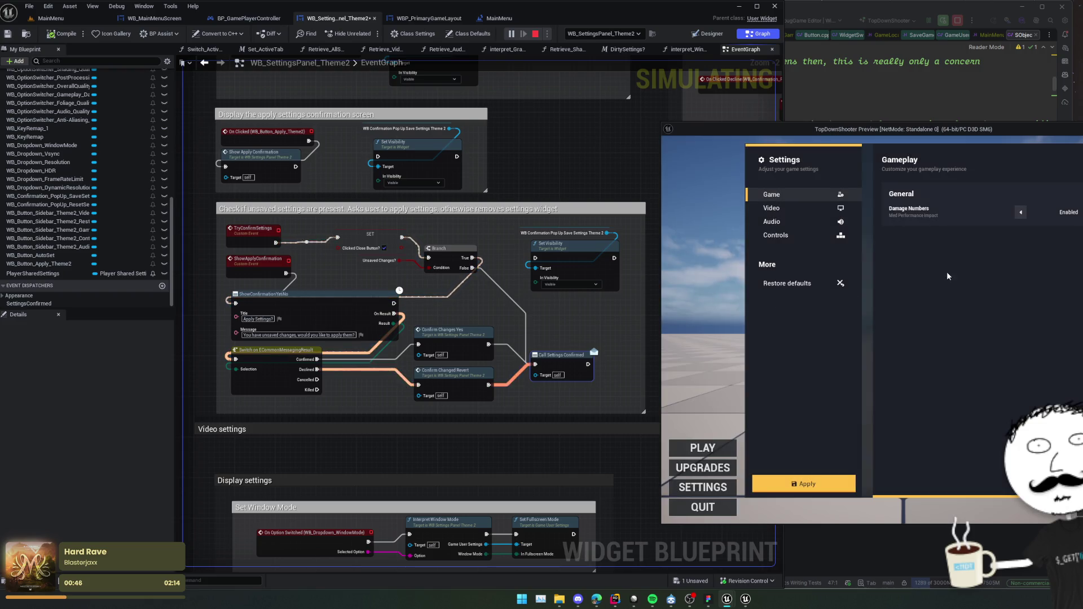
pyautogui.click(698, 468)
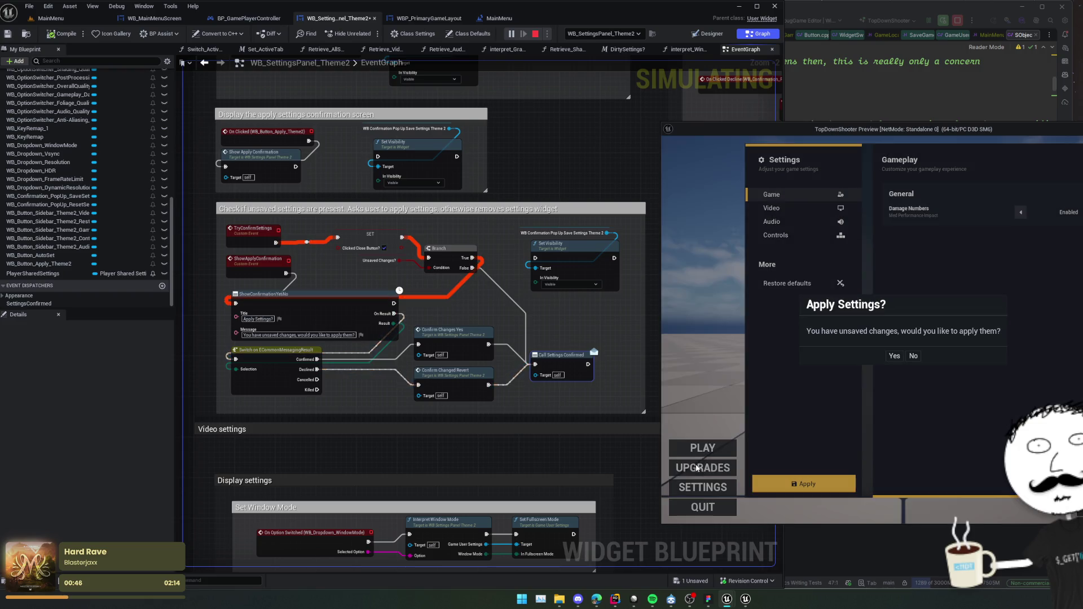
pyautogui.click(914, 357)
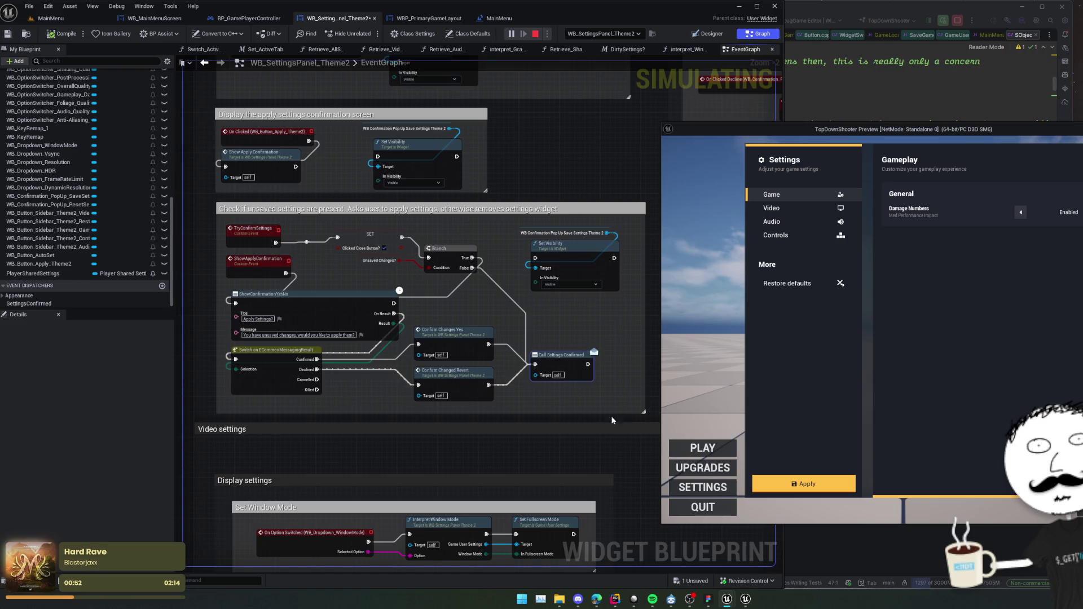
pyautogui.click(707, 468)
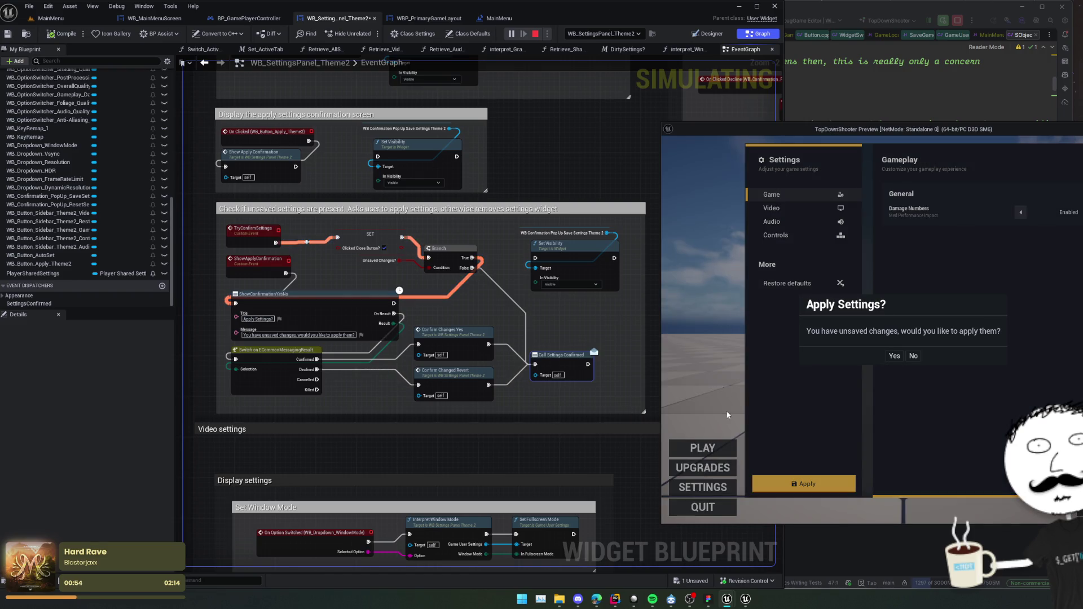
pyautogui.click(914, 357)
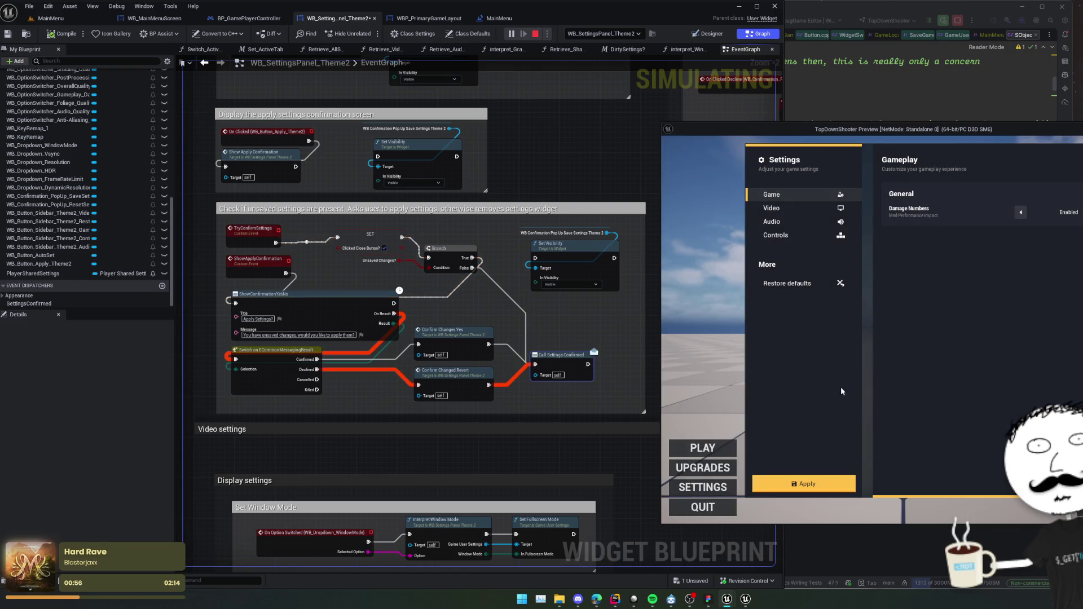
pyautogui.moveTo(588, 327); pyautogui.dragTo(426, 338)
# Zoom out the settings graph, then view and close the MainMenu level blueprint tab.
pyautogui.scroll(-1, 426, 338)
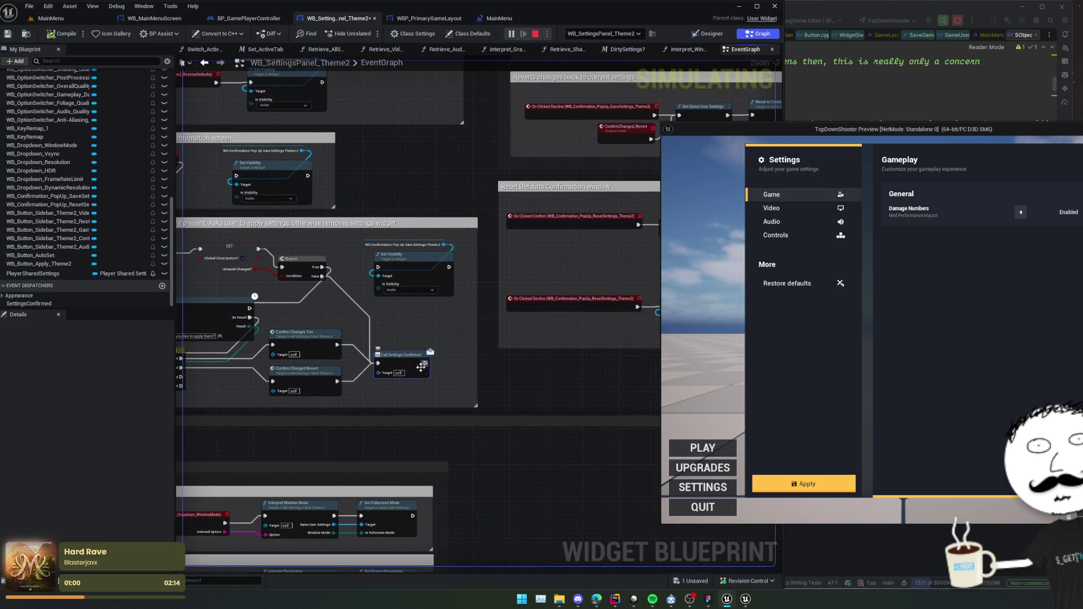
pyautogui.scroll(-2, 402, 294)
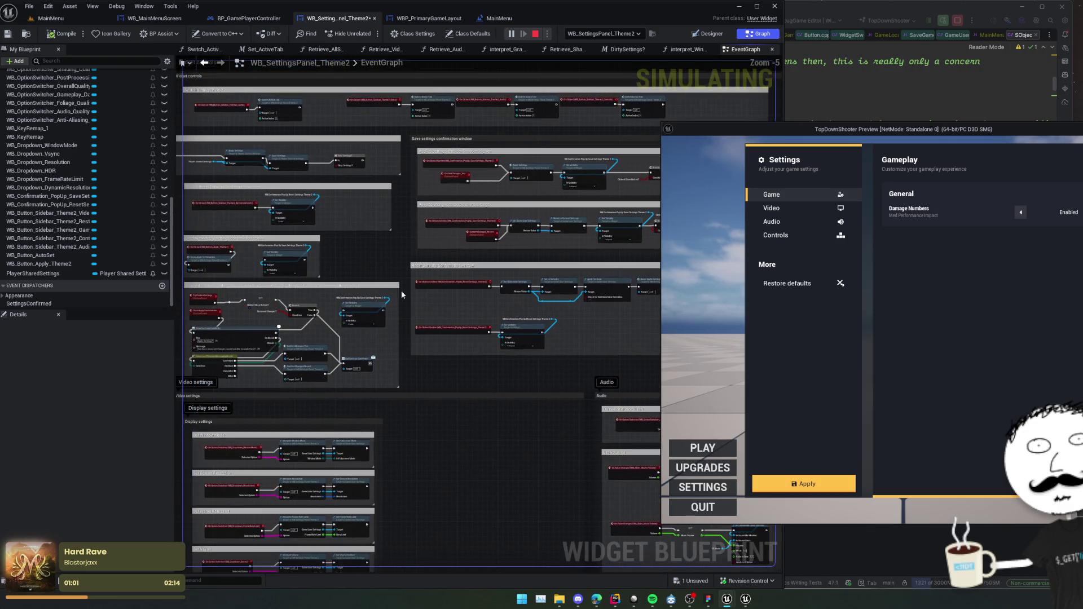
pyautogui.click(496, 18)
pyautogui.moveTo(377, 187); pyautogui.dragTo(407, 189)
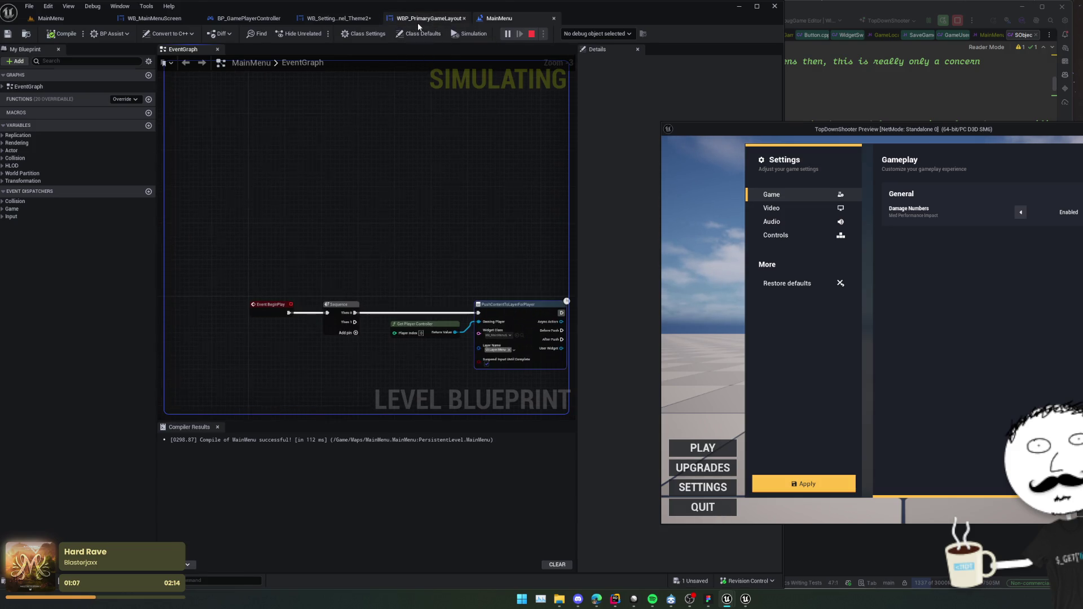
pyautogui.click(418, 20)
pyautogui.middleClick(508, 21)
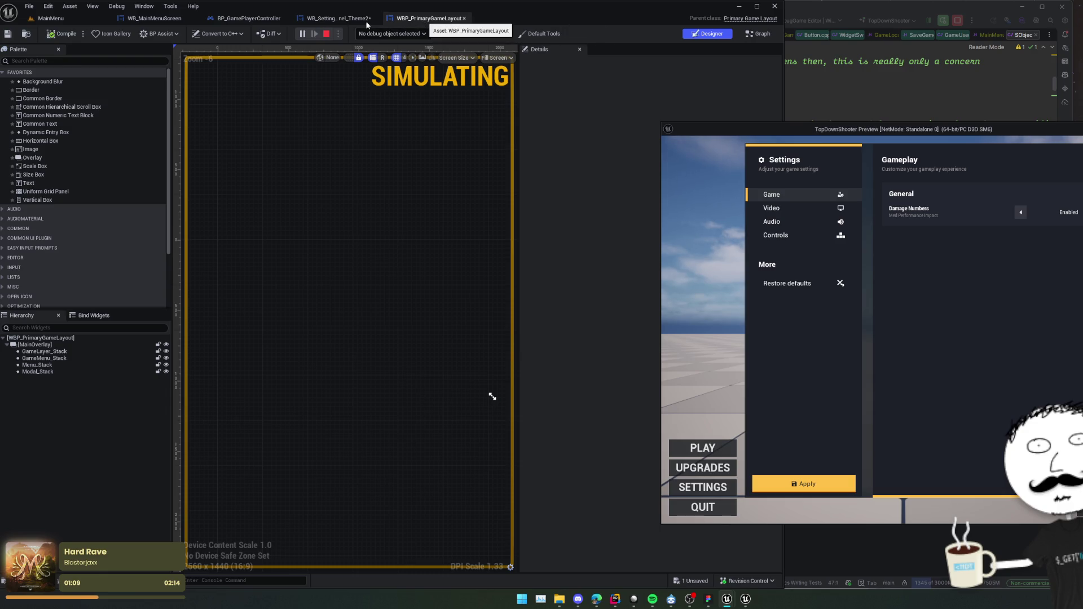
# Switch to the WB_MainMenuScreen widget and show its event graph.
pyautogui.click(366, 20)
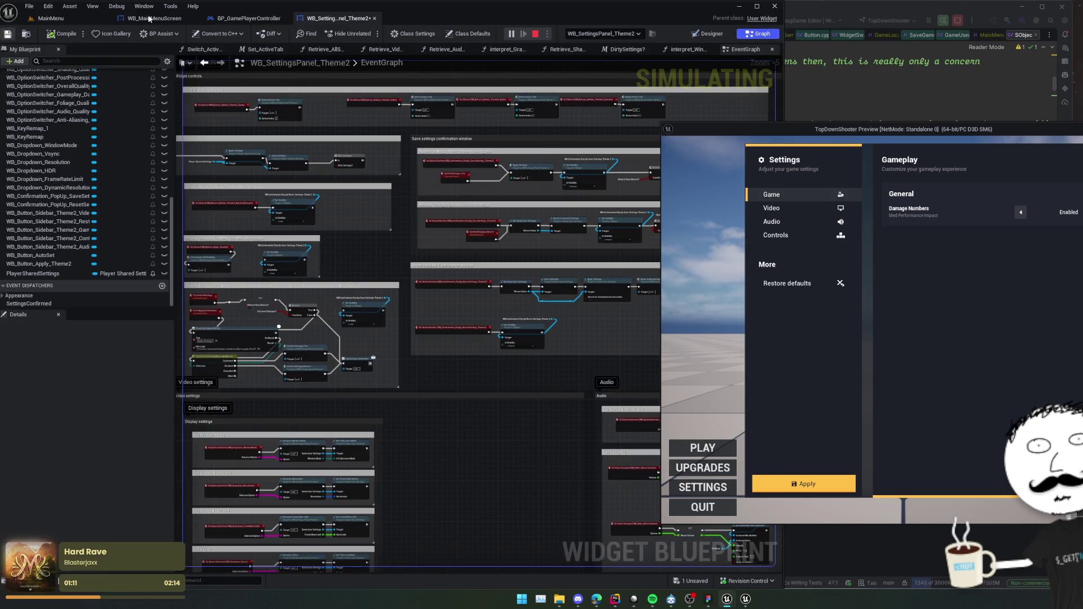
pyautogui.click(155, 18)
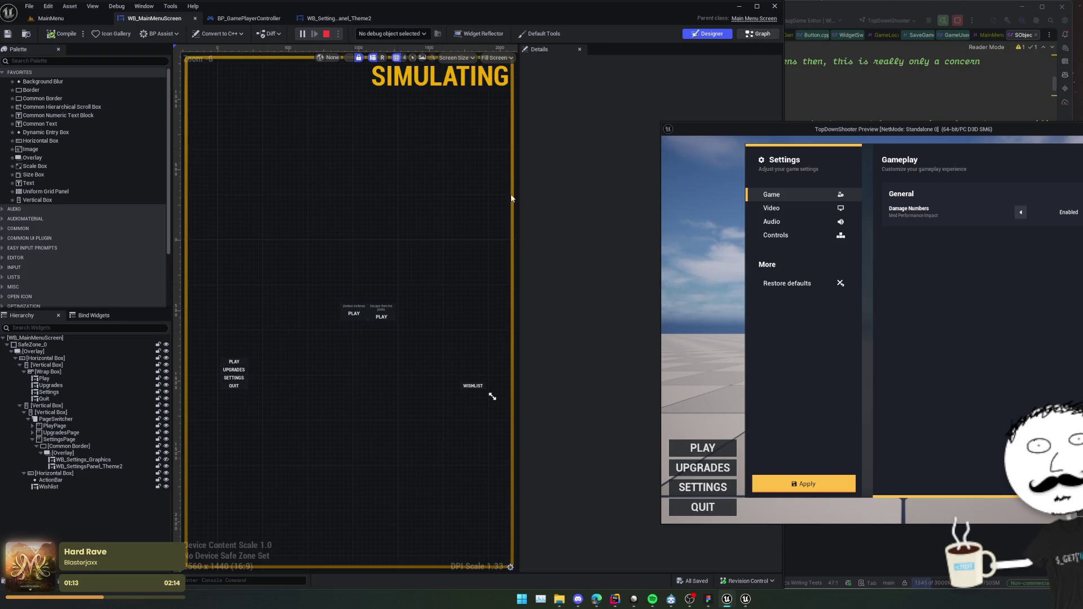
pyautogui.click(753, 37)
pyautogui.moveTo(468, 197)
pyautogui.mouseDown()
pyautogui.moveTo(358, 320)
pyautogui.moveTo(428, 282)
pyautogui.mouseUp()
# Bring the Play, Upgrades and Settings click events into view and open HandleSettingsConfirmation.
pyautogui.scroll(-1, 464, 185)
pyautogui.moveTo(463, 184)
pyautogui.mouseDown()
pyautogui.moveTo(432, 172)
pyautogui.moveTo(439, 236)
pyautogui.moveTo(459, 257)
pyautogui.moveTo(495, 244)
pyautogui.moveTo(498, 293)
pyautogui.moveTo(471, 367)
pyautogui.moveTo(412, 316)
pyautogui.moveTo(453, 373)
pyautogui.moveTo(565, 368)
pyautogui.moveTo(474, 376)
pyautogui.mouseUp()
pyautogui.doubleClick(473, 367)
# Inspect the macro's Is Valid and Try Confirm Settings nodes, visiting the ConfirmedSettingsPls definition and back.
pyautogui.scroll(1, 479, 375)
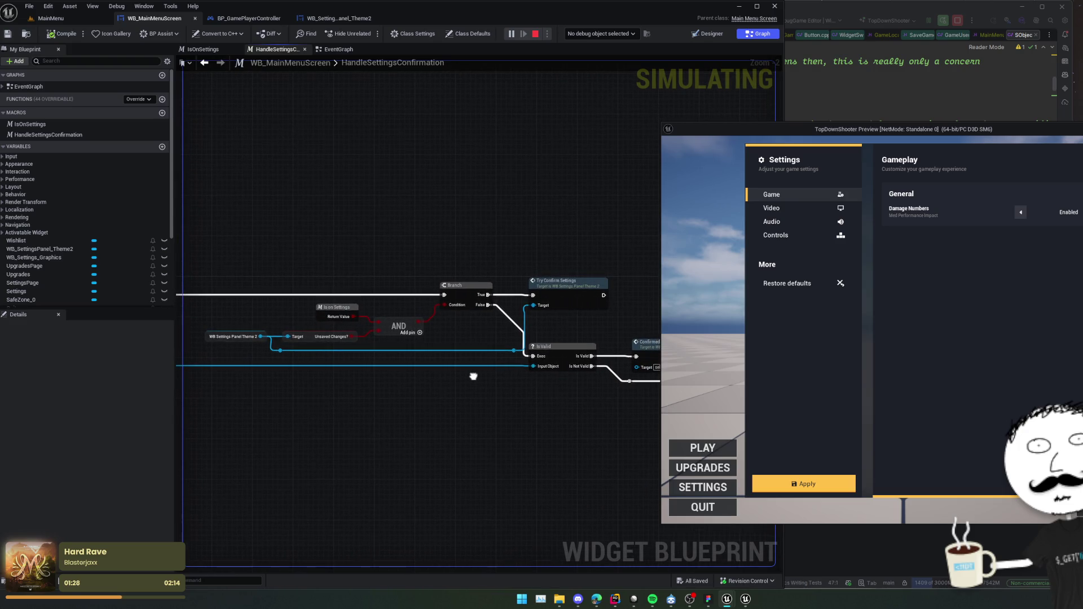
pyautogui.moveTo(482, 338); pyautogui.dragTo(358, 322)
pyautogui.moveTo(459, 322)
pyautogui.mouseDown()
pyautogui.moveTo(407, 312)
pyautogui.moveTo(431, 315)
pyautogui.mouseUp()
pyautogui.doubleClick(472, 325)
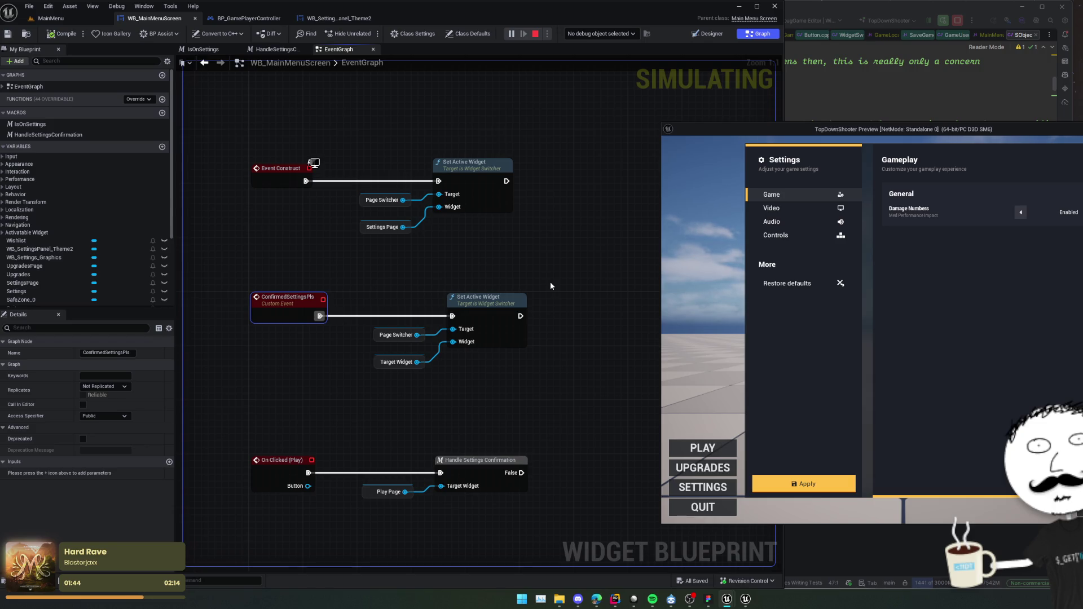
pyautogui.hotkey('alt', 'Left')
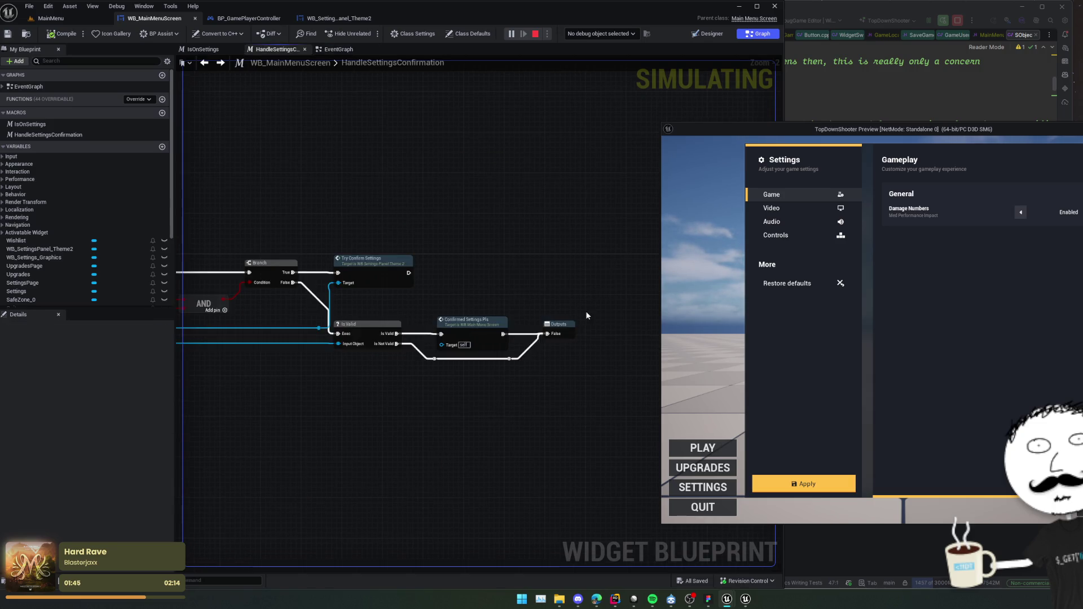
pyautogui.moveTo(586, 314)
pyautogui.mouseDown()
pyautogui.moveTo(527, 293)
pyautogui.moveTo(566, 307)
pyautogui.moveTo(553, 290)
pyautogui.moveTo(571, 286)
pyautogui.moveTo(431, 360)
pyautogui.moveTo(541, 389)
pyautogui.moveTo(534, 370)
pyautogui.moveTo(510, 368)
pyautogui.moveTo(550, 369)
pyautogui.moveTo(389, 368)
pyautogui.moveTo(617, 369)
pyautogui.moveTo(403, 375)
pyautogui.mouseUp()
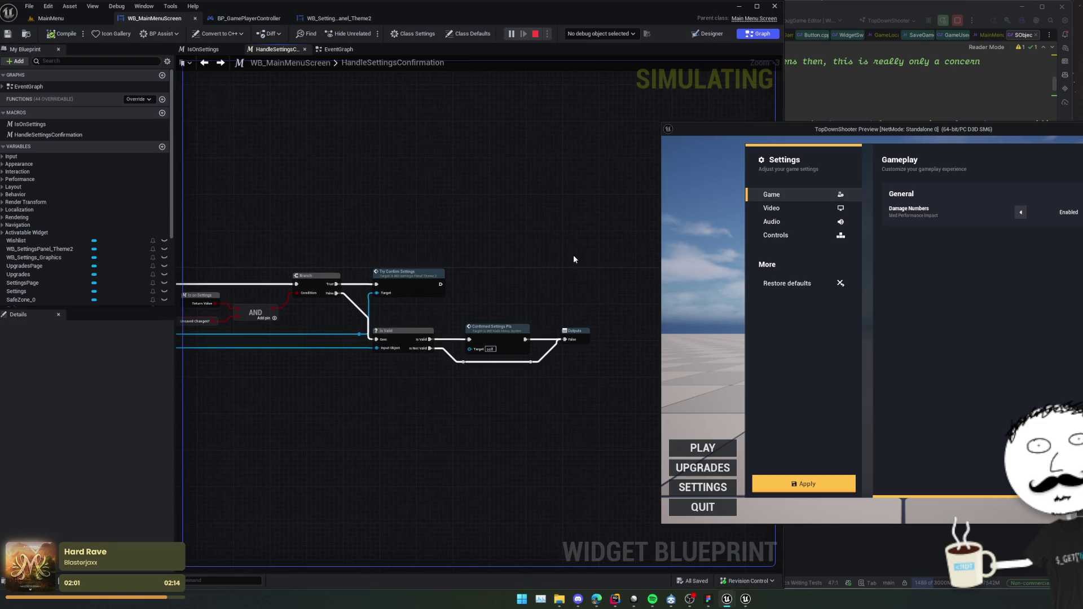
# Review the ConfirmedSettingsPls, Wishlist, map button and active widget index events in the EventGraph.
pyautogui.doubleClick(496, 327)
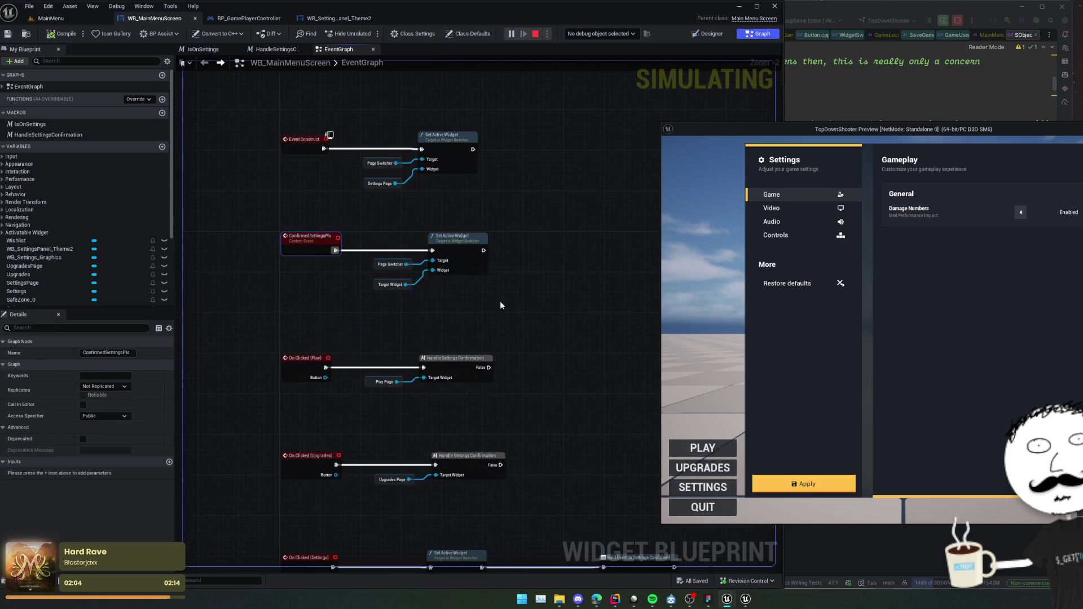
pyautogui.moveTo(546, 319); pyautogui.dragTo(525, 244)
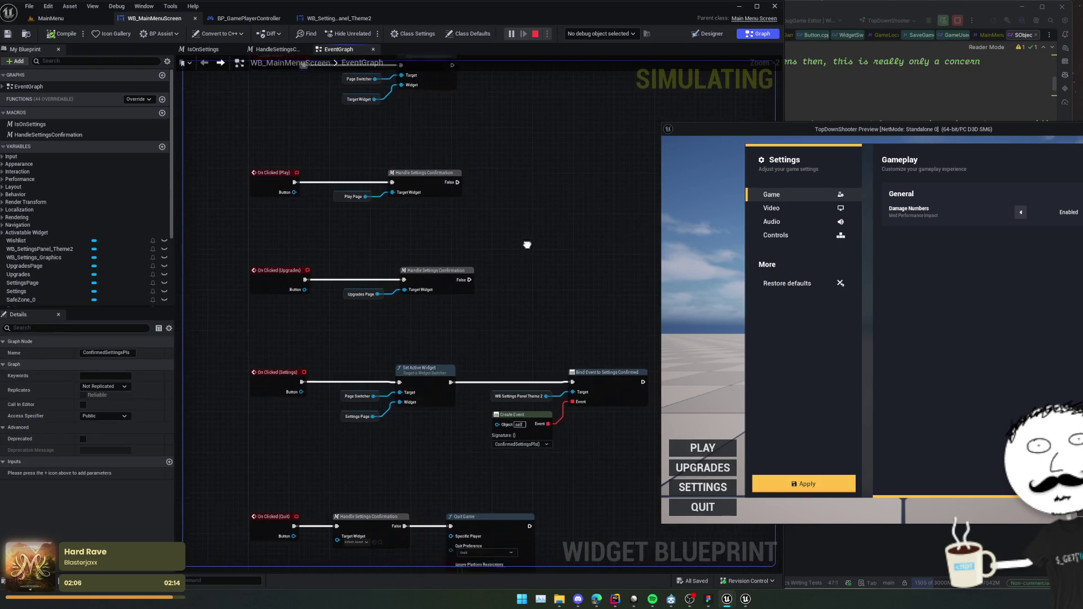
pyautogui.moveTo(513, 323); pyautogui.dragTo(516, 74)
pyautogui.moveTo(550, 141)
pyautogui.mouseDown()
pyautogui.moveTo(559, 373)
pyautogui.moveTo(536, 298)
pyautogui.moveTo(531, 326)
pyautogui.mouseUp()
pyautogui.scroll(-5, 531, 326)
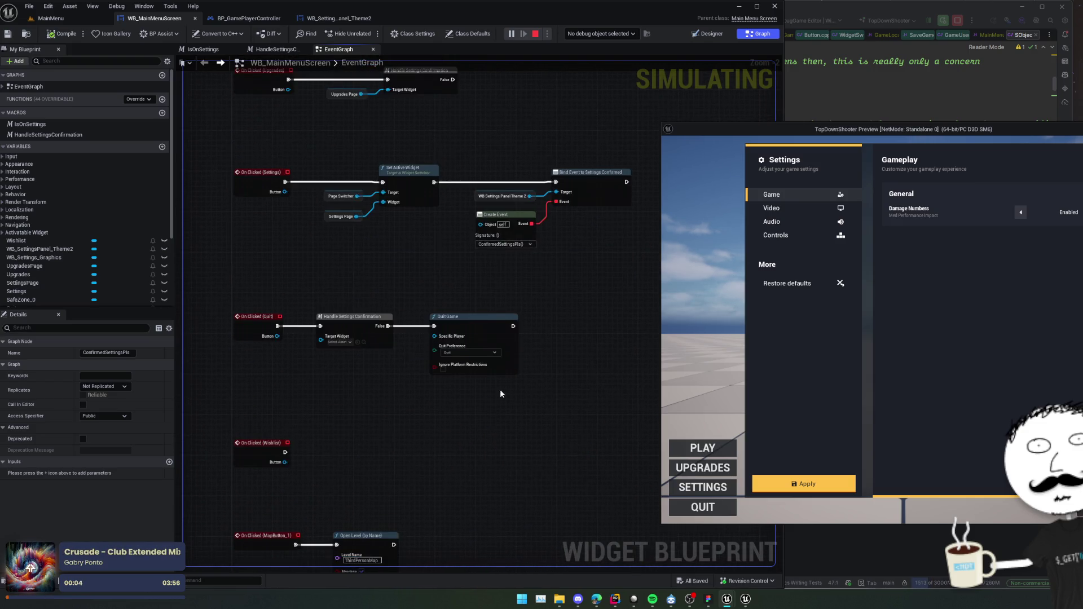
pyautogui.moveTo(478, 367); pyautogui.dragTo(475, 301)
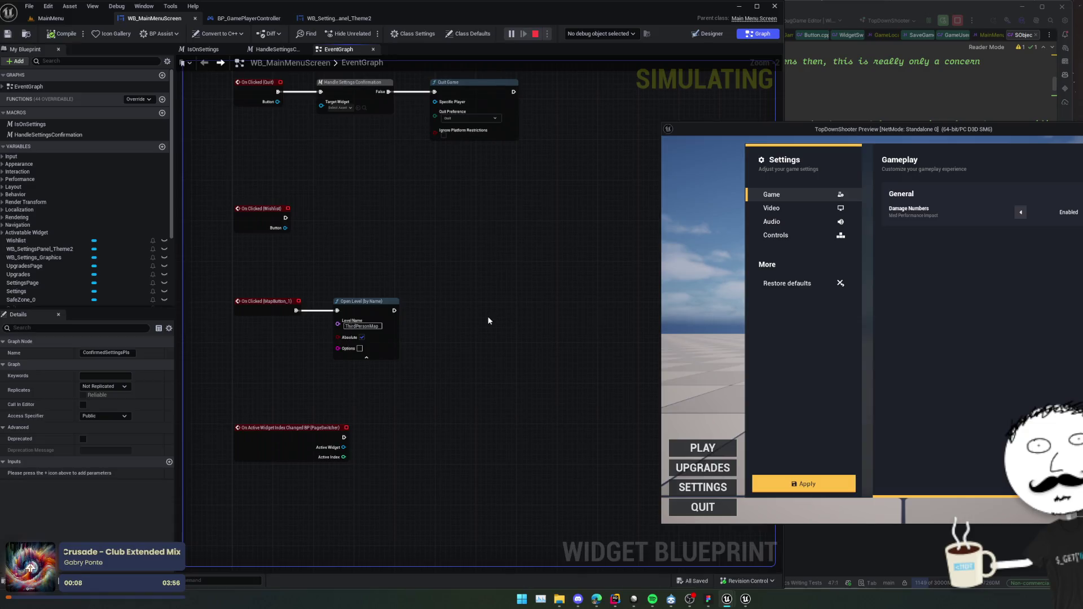
pyautogui.scroll(-1, 488, 316)
pyautogui.moveTo(491, 394); pyautogui.dragTo(547, 428)
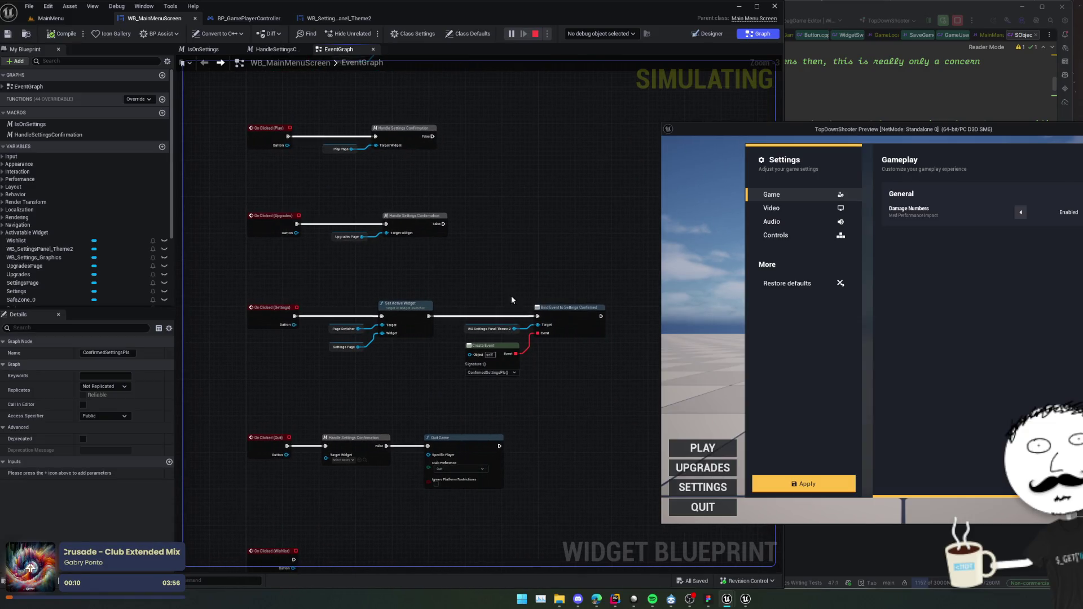
pyautogui.scroll(1, 513, 383)
pyautogui.scroll(1, 527, 383)
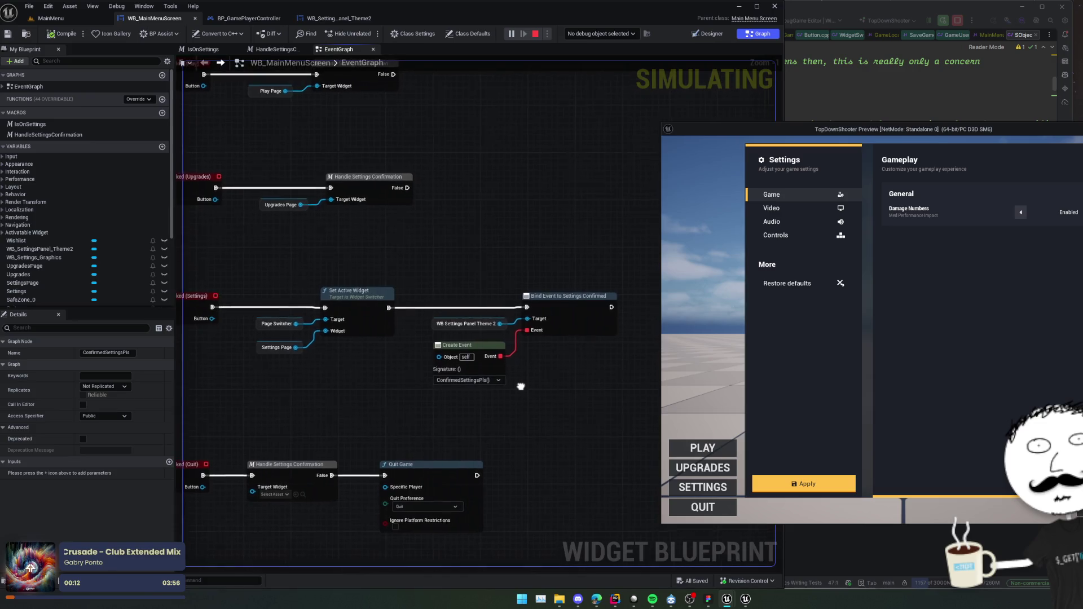
pyautogui.moveTo(514, 378)
pyautogui.mouseDown()
pyautogui.moveTo(561, 384)
pyautogui.moveTo(547, 388)
pyautogui.mouseUp()
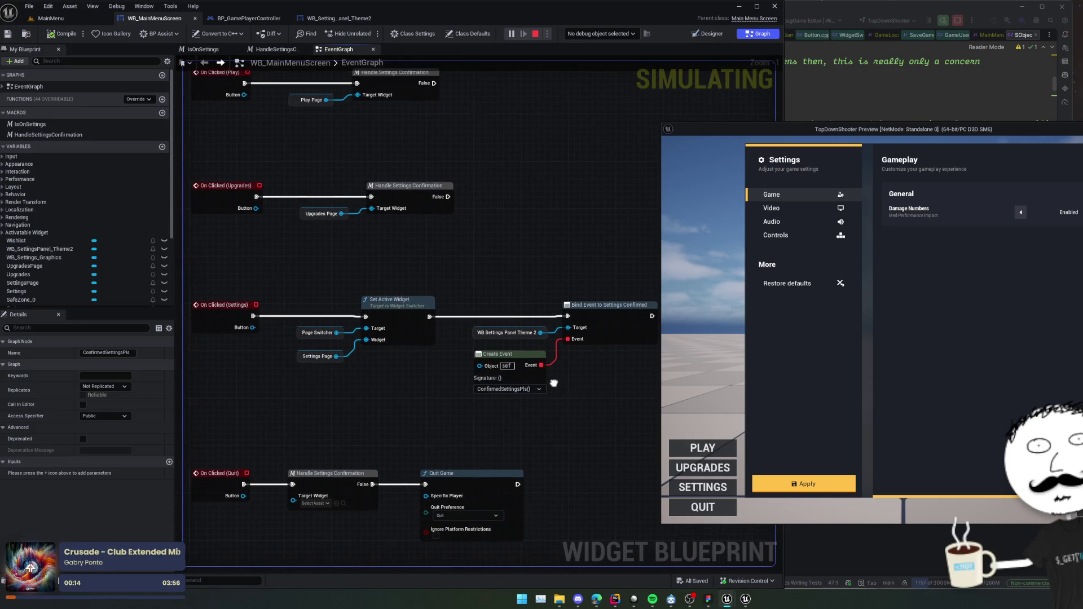
# Select the Bind Event and Create Event nodes, then press PLAY in the game to raise Apply Settings?
pyautogui.moveTo(616, 282); pyautogui.dragTo(491, 389)
pyautogui.scroll(-1, 542, 295)
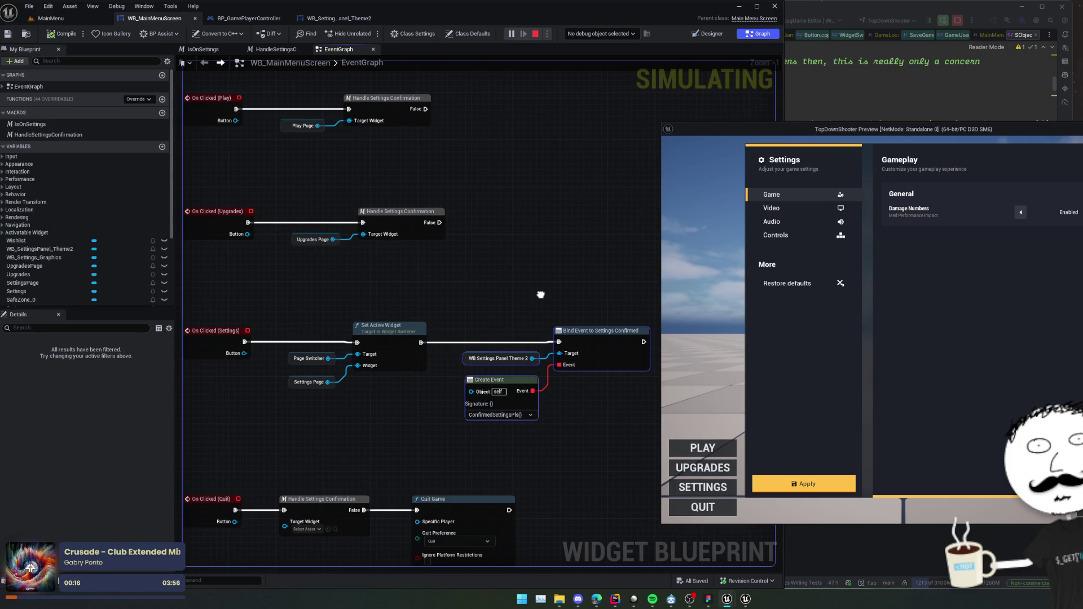
pyautogui.moveTo(542, 295)
pyautogui.mouseDown()
pyautogui.moveTo(532, 370)
pyautogui.moveTo(547, 436)
pyautogui.moveTo(520, 329)
pyautogui.mouseUp()
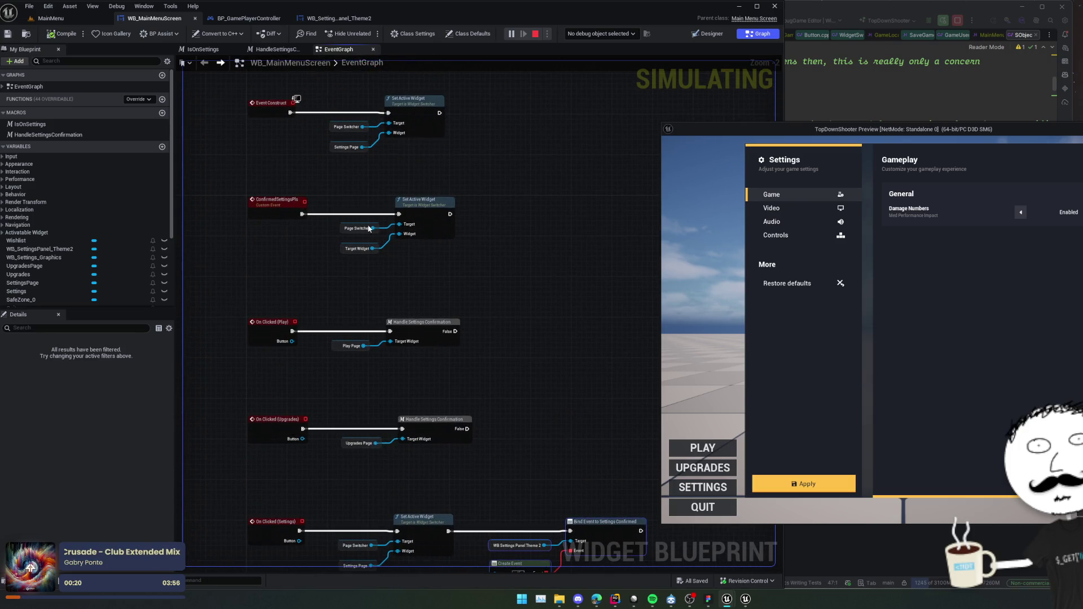
pyautogui.moveTo(441, 200)
pyautogui.mouseDown()
pyautogui.moveTo(472, 222)
pyautogui.moveTo(449, 232)
pyautogui.moveTo(533, 236)
pyautogui.mouseUp()
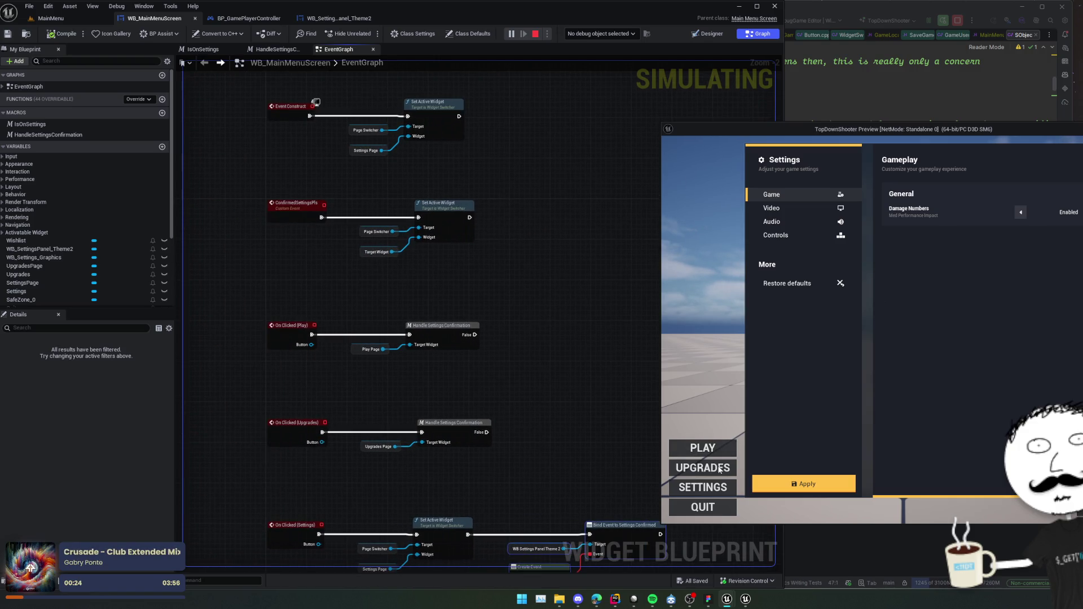
pyautogui.click(705, 448)
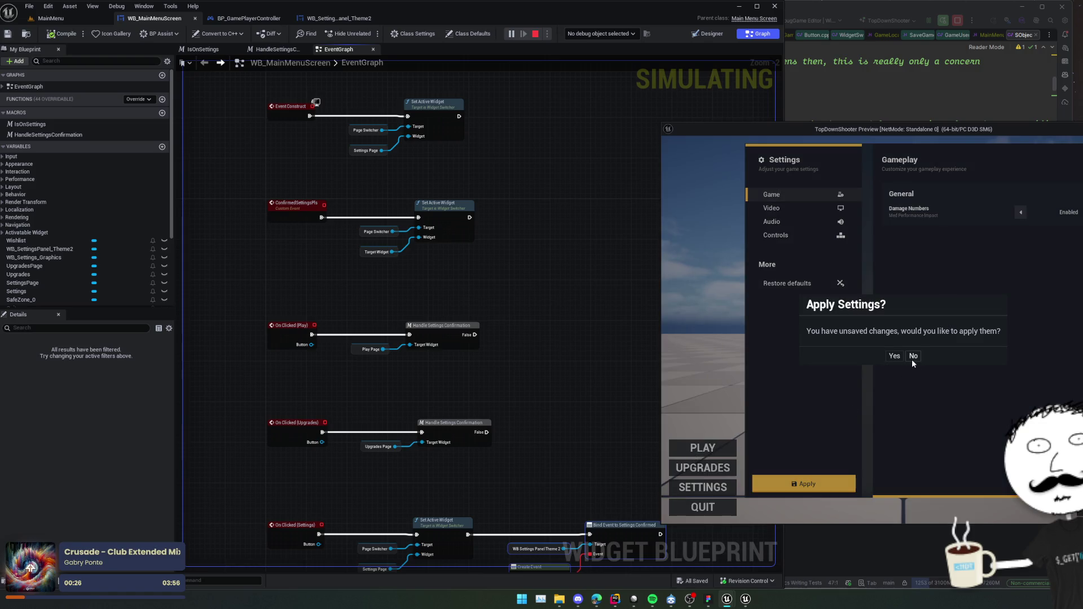